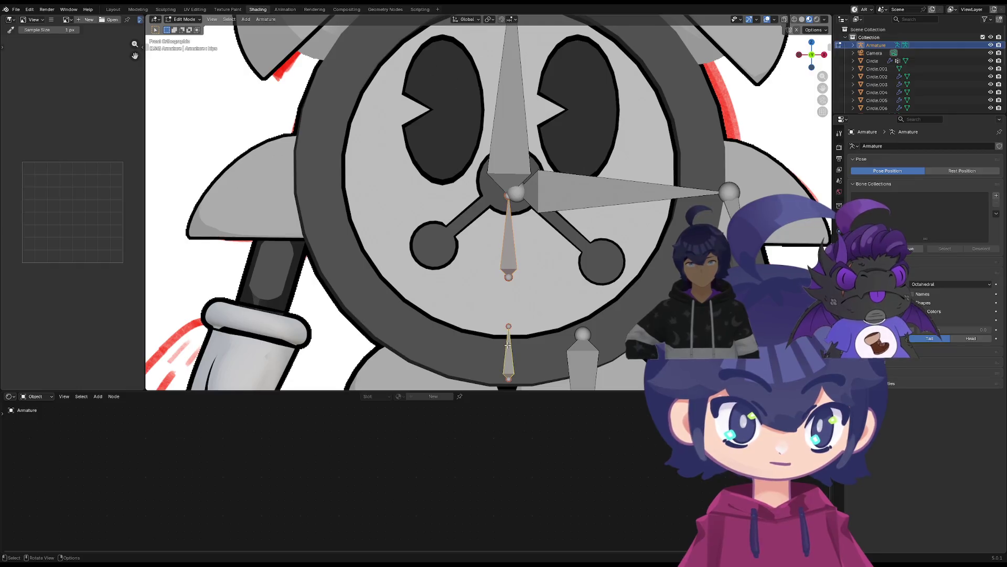
# Parent the selected bones with connected joints
pyautogui.hotkey('ctrl', 'p')
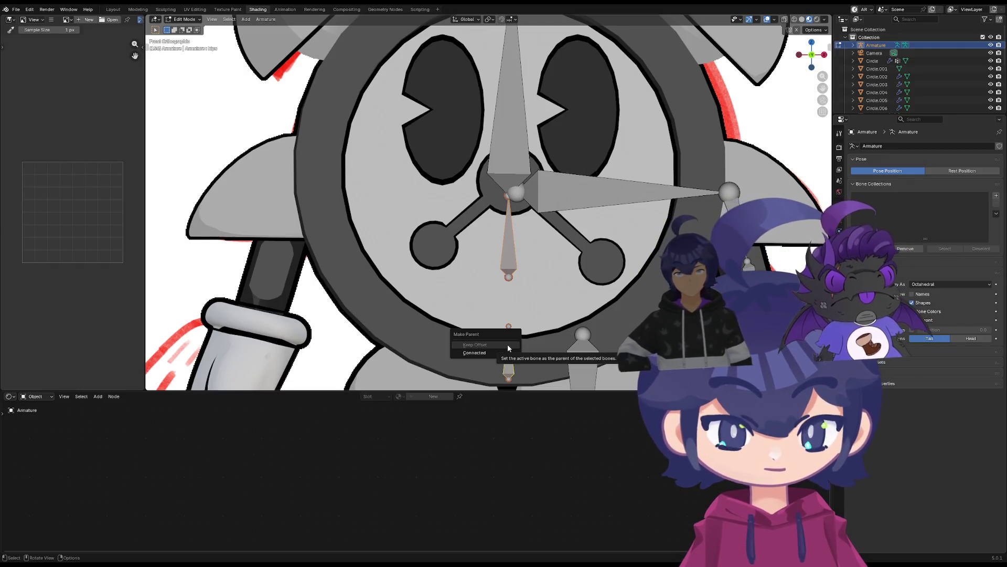
pyautogui.click(493, 354)
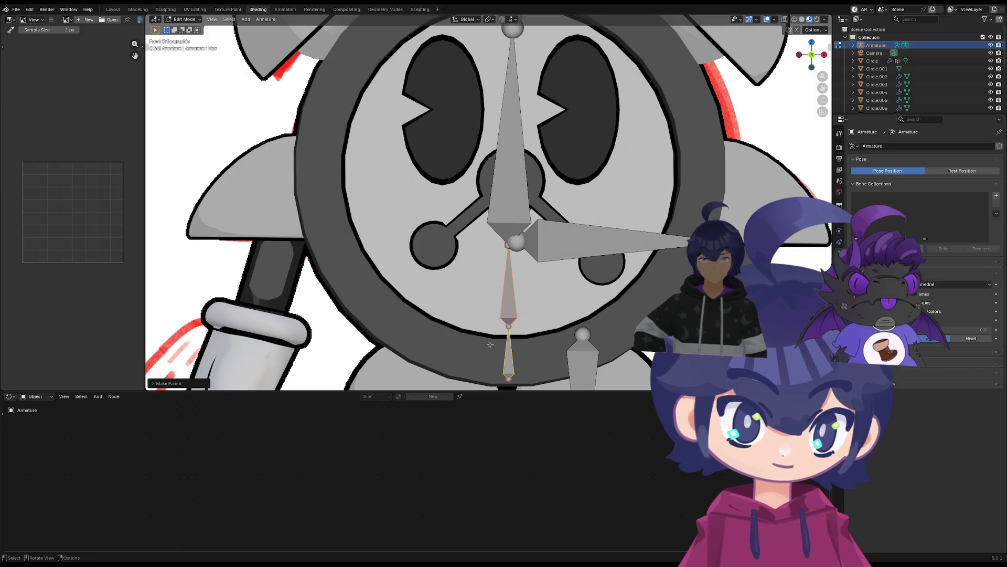
pyautogui.scroll(-3, 489, 344)
# Nudge the neck and move shoulder.L slightly right and up, then switch to Pose Mode
pyautogui.click(510, 195)
pyautogui.press('g')
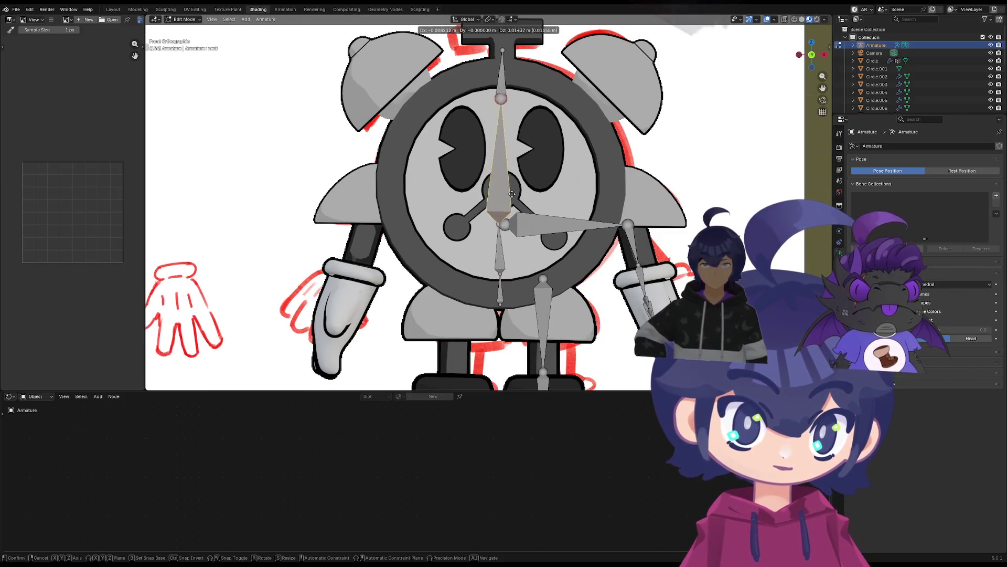
pyautogui.press('Escape')
pyautogui.click(508, 239)
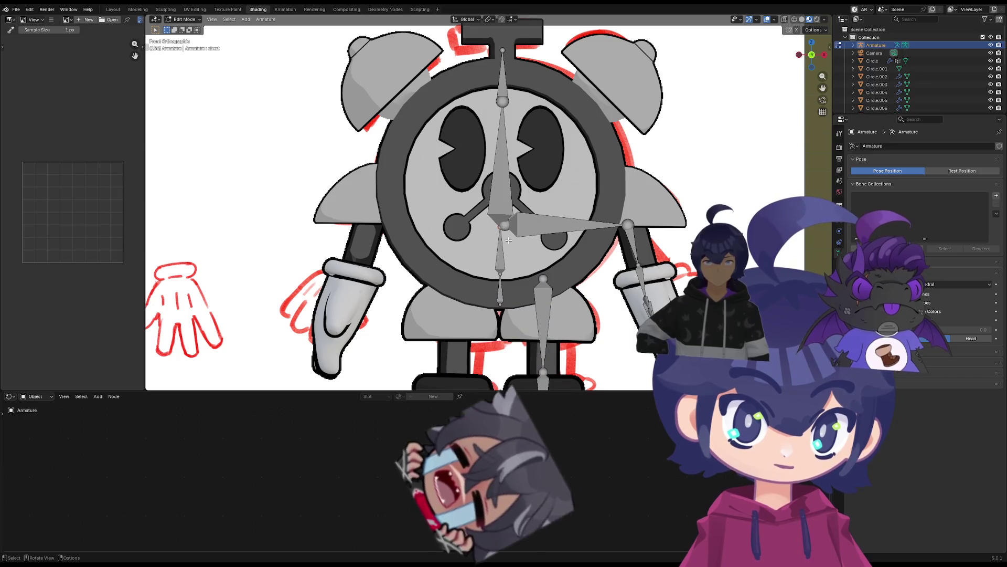
pyautogui.moveTo(529, 231); pyautogui.dragTo(542, 227)
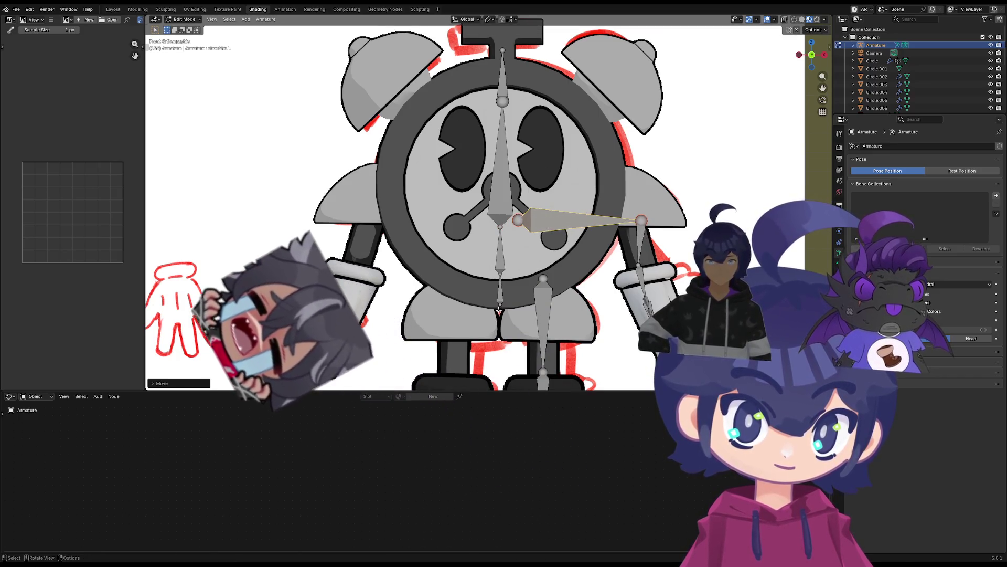
pyautogui.click(499, 306)
pyautogui.hotkey('ctrl', 'Tab')
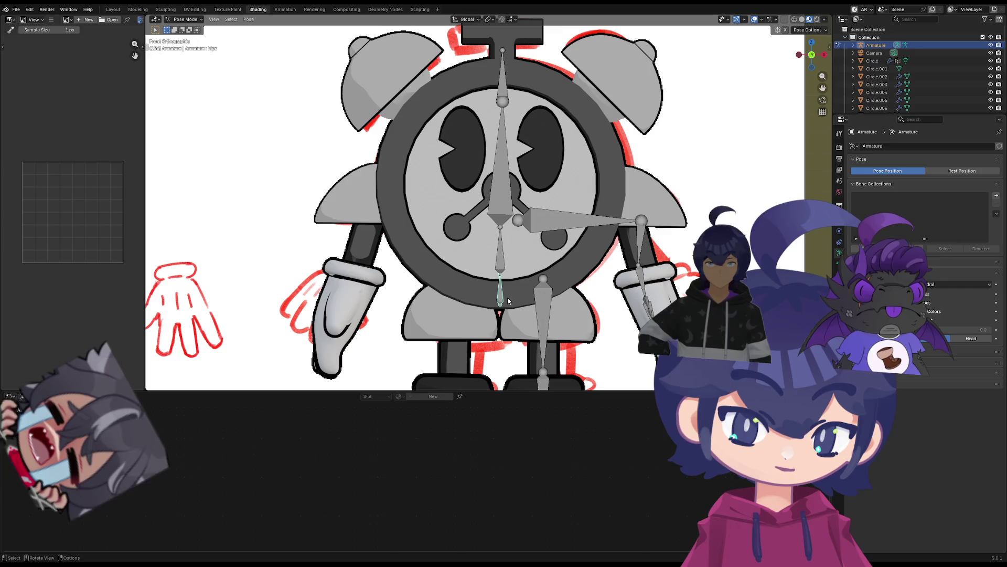
# Test-rotate the chest and hips bones, cancel both rotations, and return to Edit Mode
pyautogui.click(501, 246)
pyautogui.press('r')
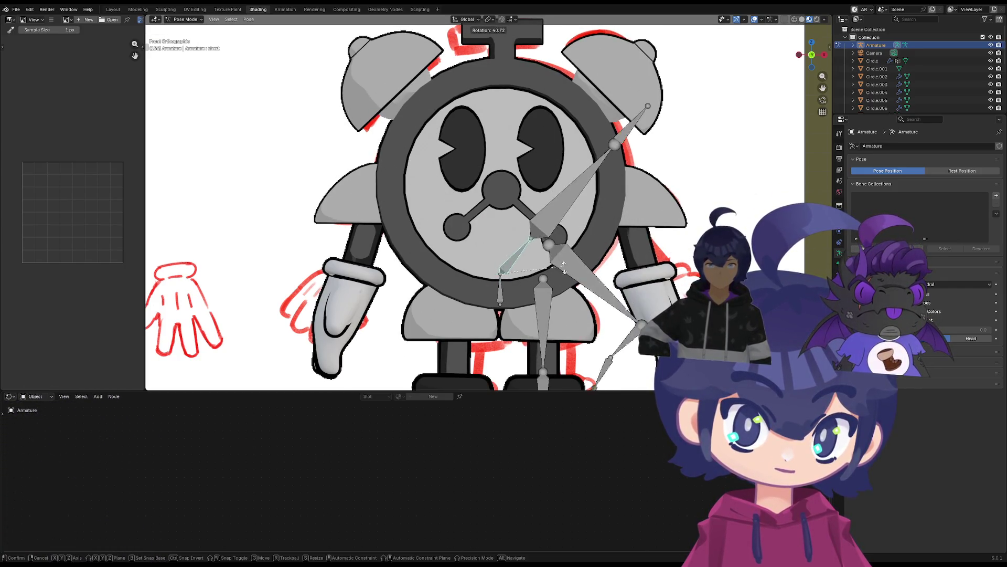
pyautogui.rightClick(502, 295)
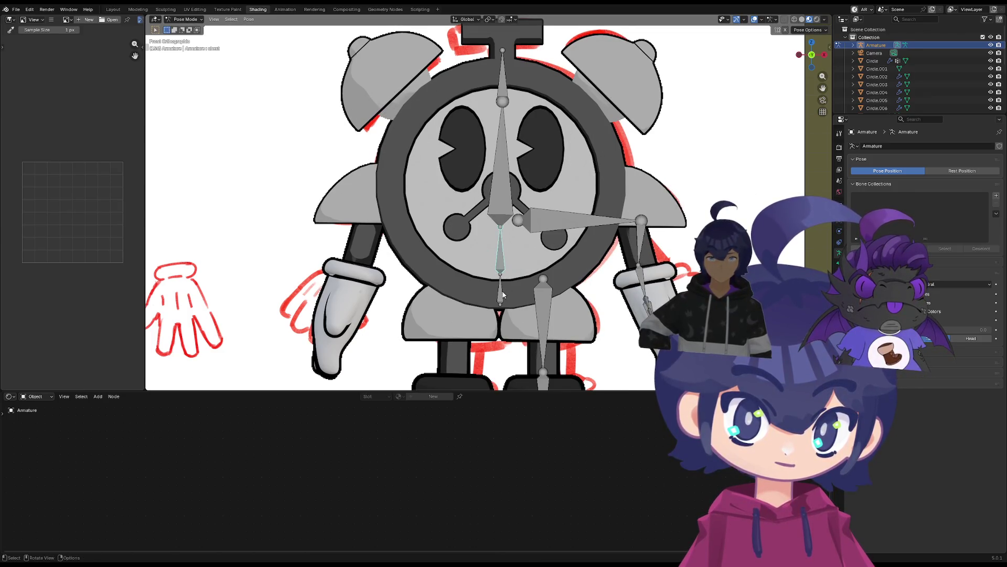
pyautogui.click(503, 295)
pyautogui.press('r')
pyautogui.rightClick(519, 290)
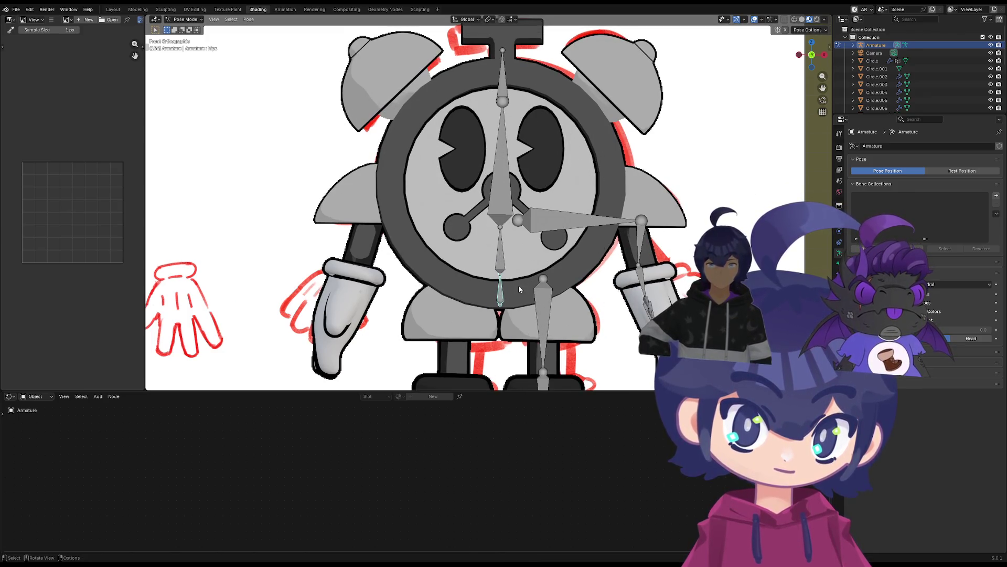
pyautogui.press('Tab')
# Scale the hips bone smaller and move it to a new position
pyautogui.press('s')
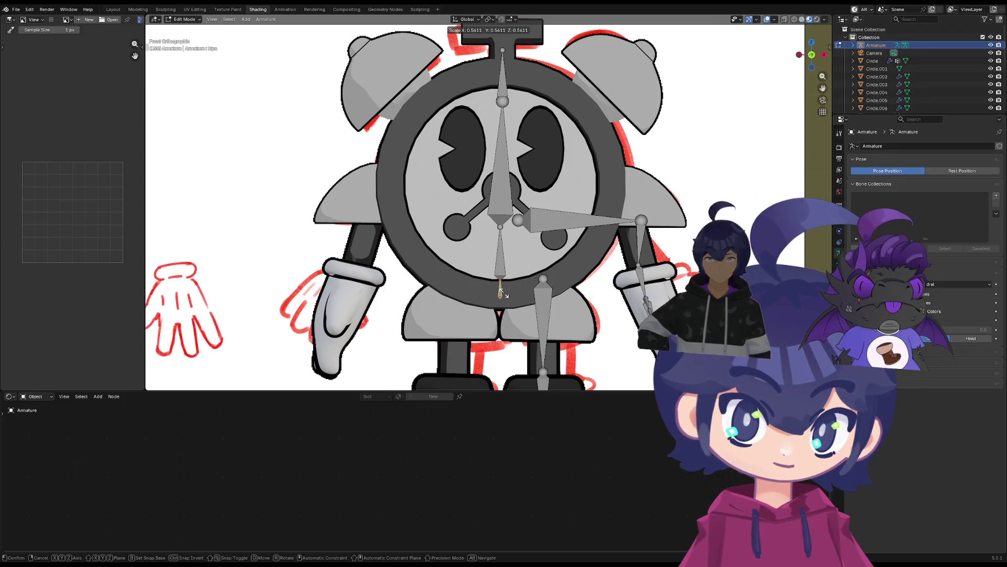
pyautogui.click(501, 291)
pyautogui.press('g')
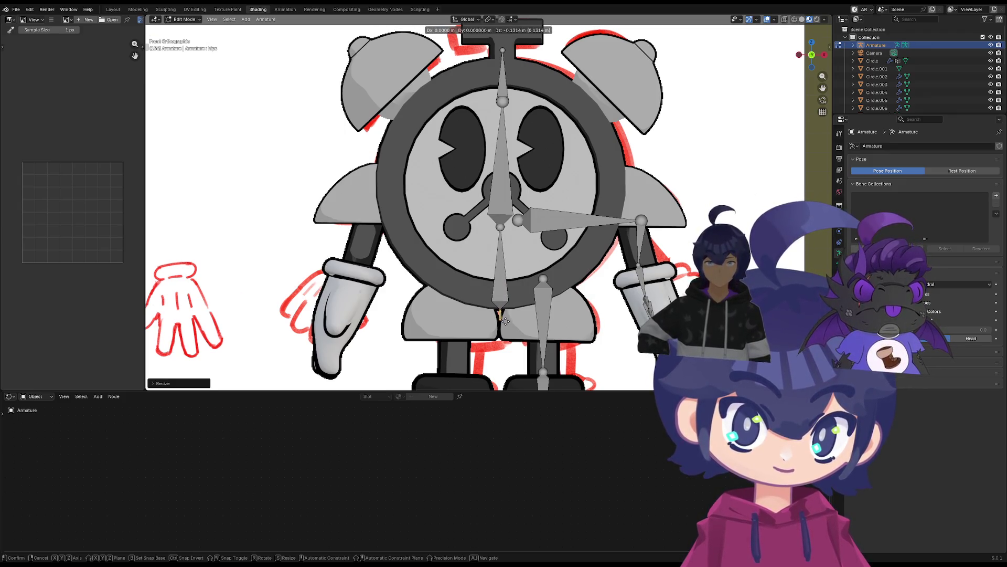
pyautogui.click(506, 321)
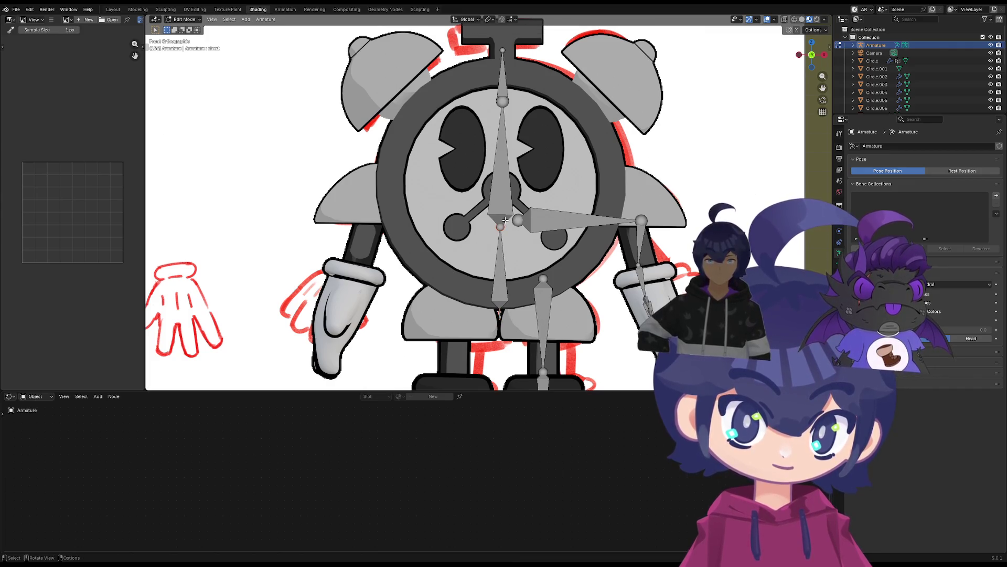
# Reframe the view on the clock rig and move the chest joint up
pyautogui.click(525, 194)
pyautogui.click(506, 95)
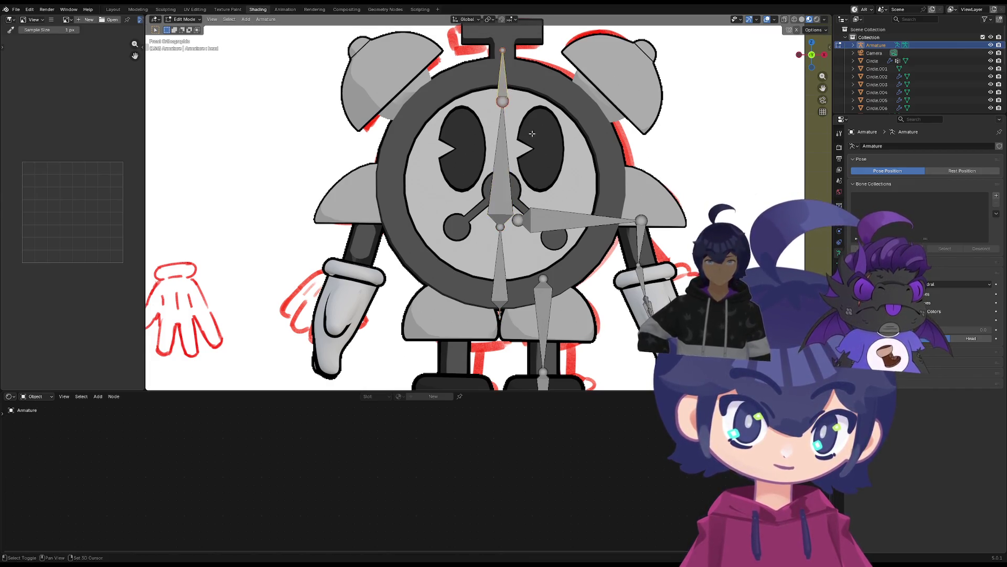
pyautogui.keyDown('shift'); pyautogui.moveTo(505, 115); pyautogui.dragTo(503, 155, button='middle'); pyautogui.keyUp('shift')
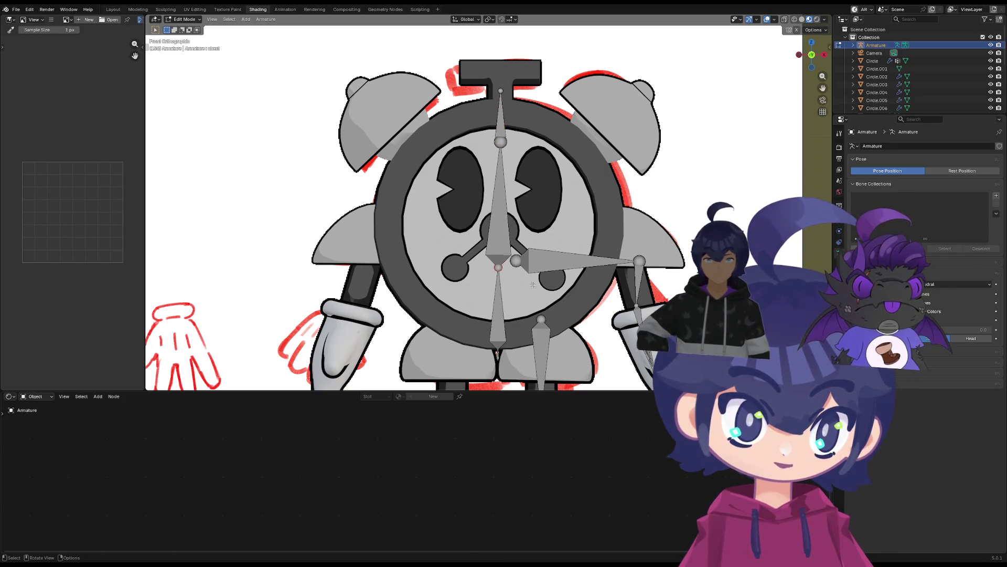
pyautogui.keyDown('shift'); pyautogui.moveTo(533, 285); pyautogui.dragTo(518, 222, button='middle'); pyautogui.keyUp('shift')
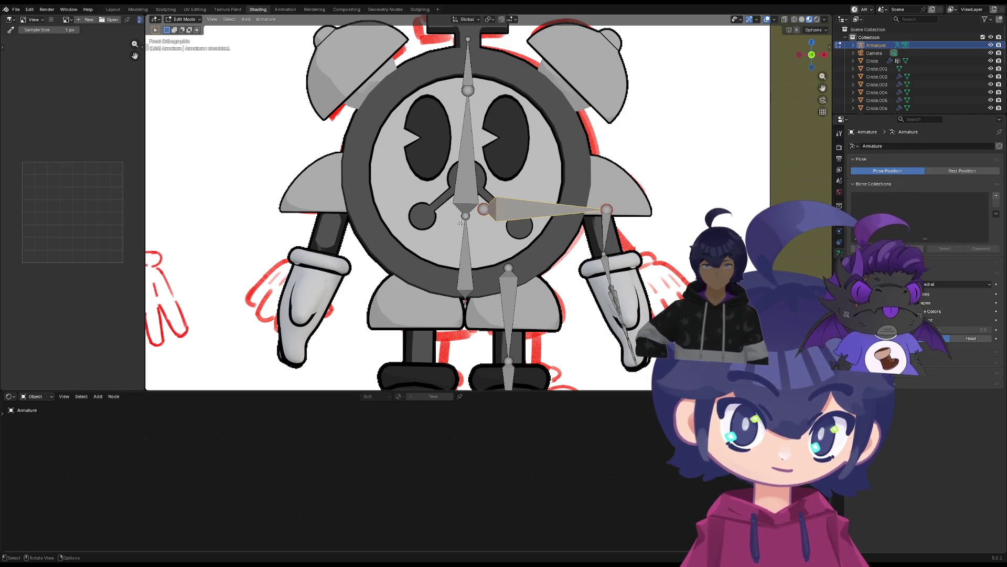
pyautogui.moveTo(467, 216); pyautogui.dragTo(470, 192)
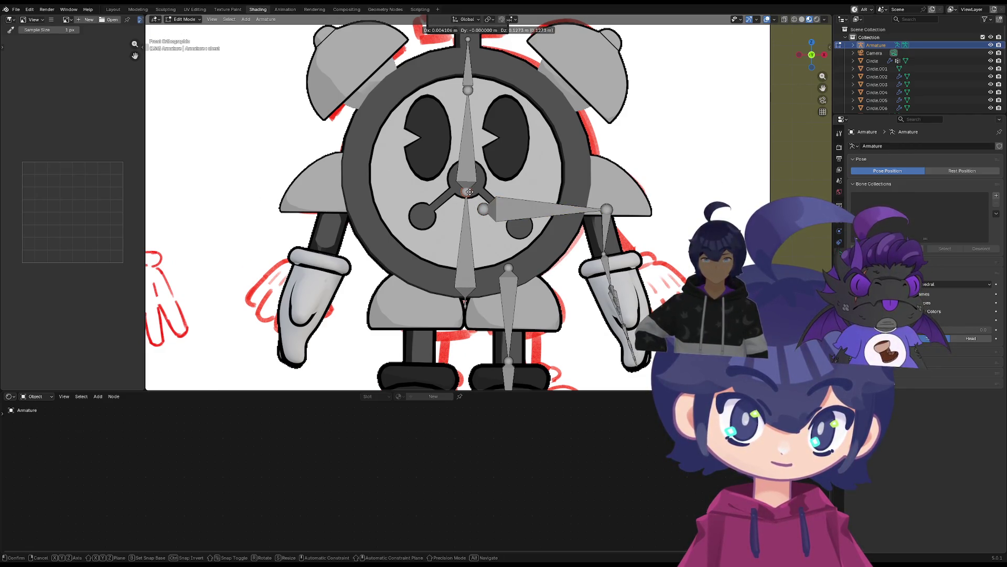
# Place shoulder.L's head at the clock centre and its tail out at the right arm
pyautogui.click(483, 209)
pyautogui.press('g')
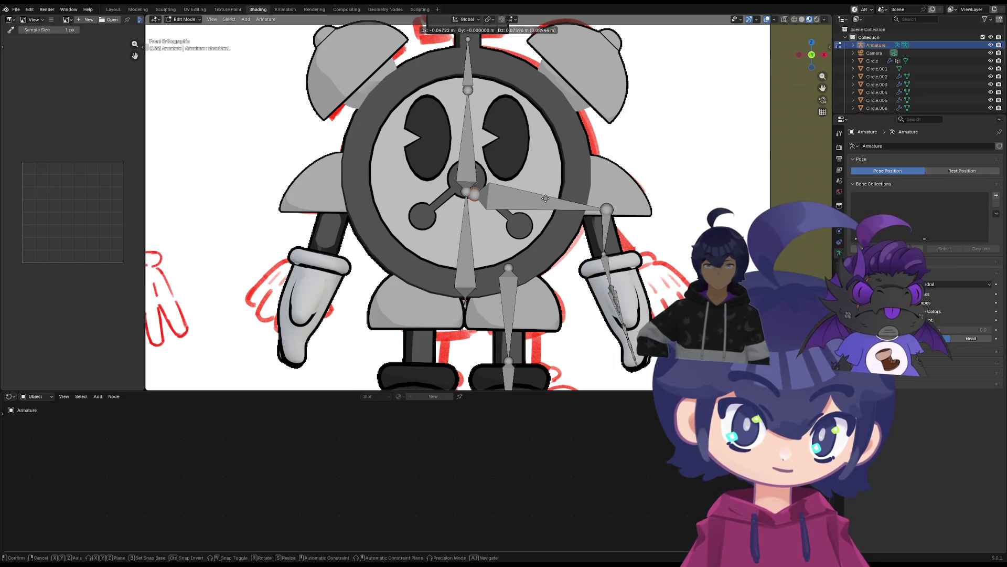
pyautogui.click(553, 197)
pyautogui.press('g')
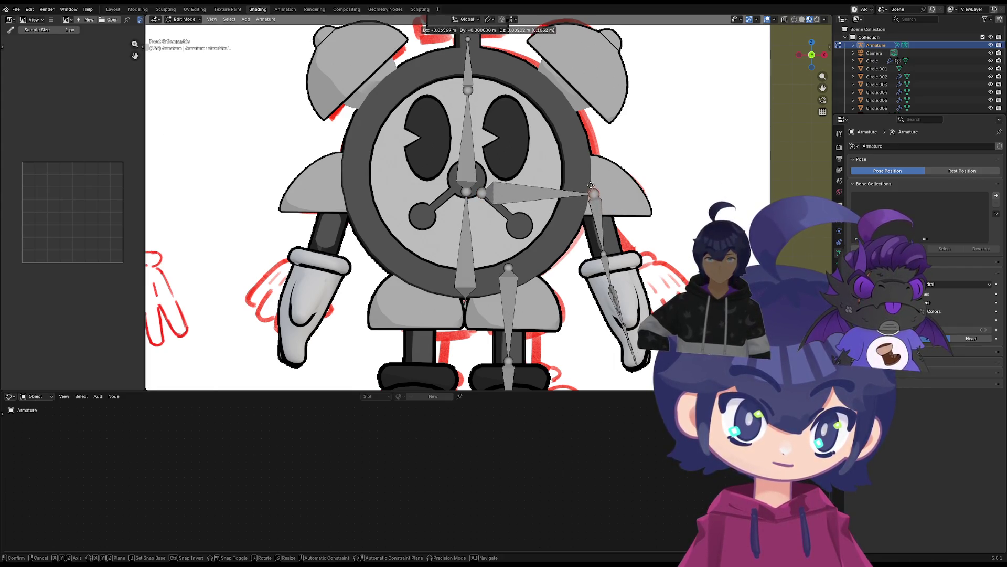
pyautogui.click(585, 180)
pyautogui.click(482, 192)
pyautogui.press('g')
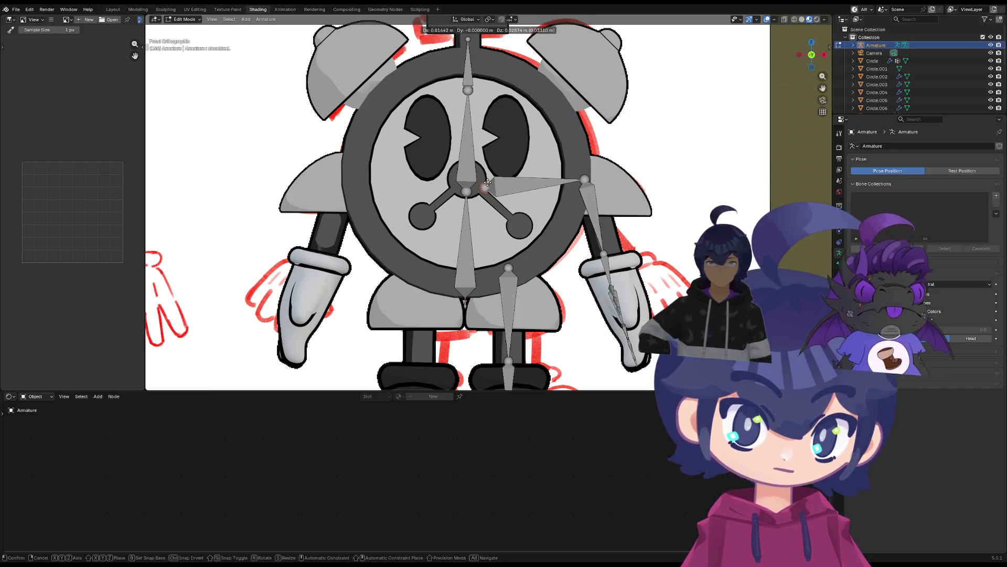
pyautogui.click(485, 181)
pyautogui.press('g')
pyautogui.click(489, 168)
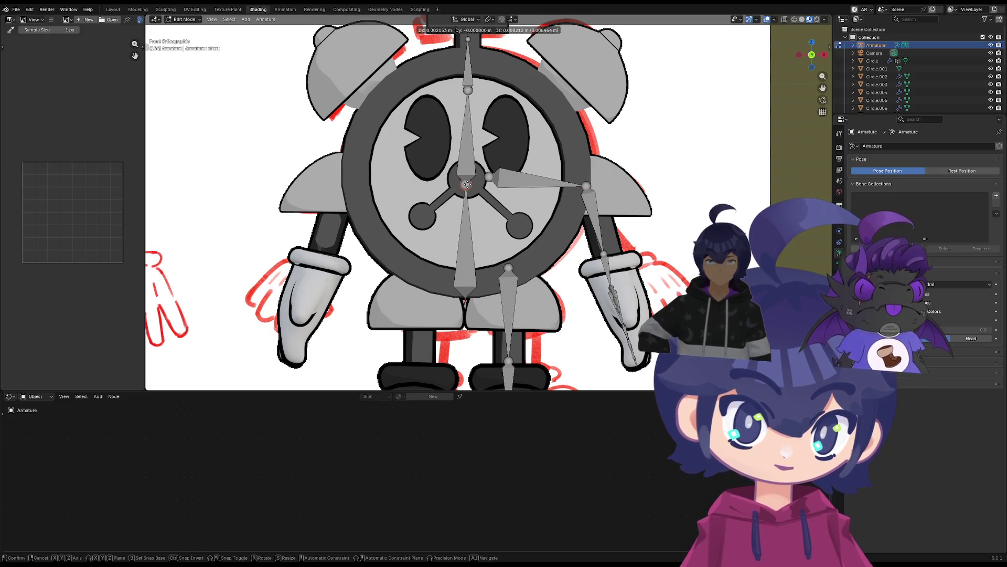
pyautogui.click(468, 180)
# Nudge the head bone to a new position
pyautogui.scroll(-2, 467, 234)
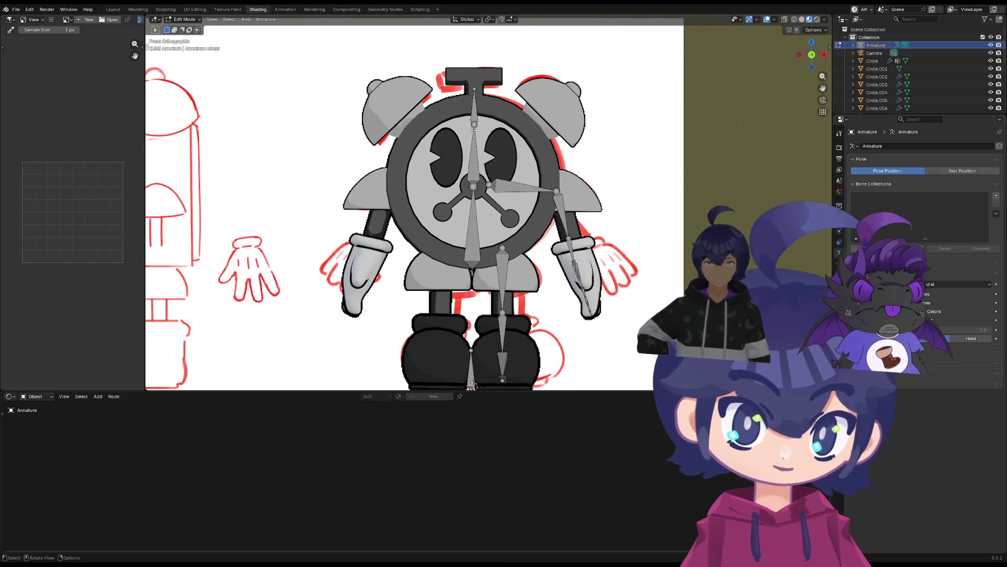
pyautogui.press('g')
pyautogui.click(474, 106)
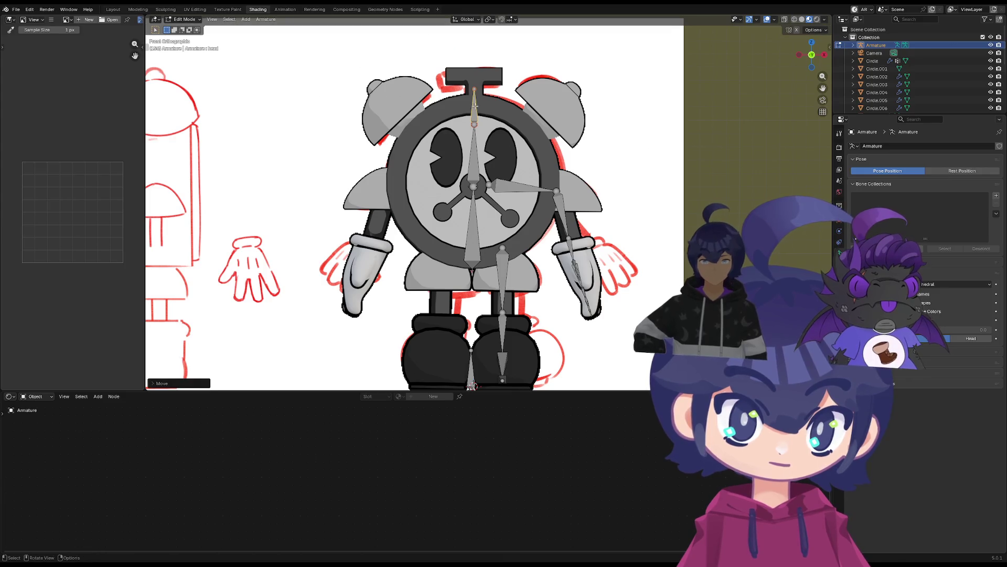
pyautogui.scroll(3, 477, 218)
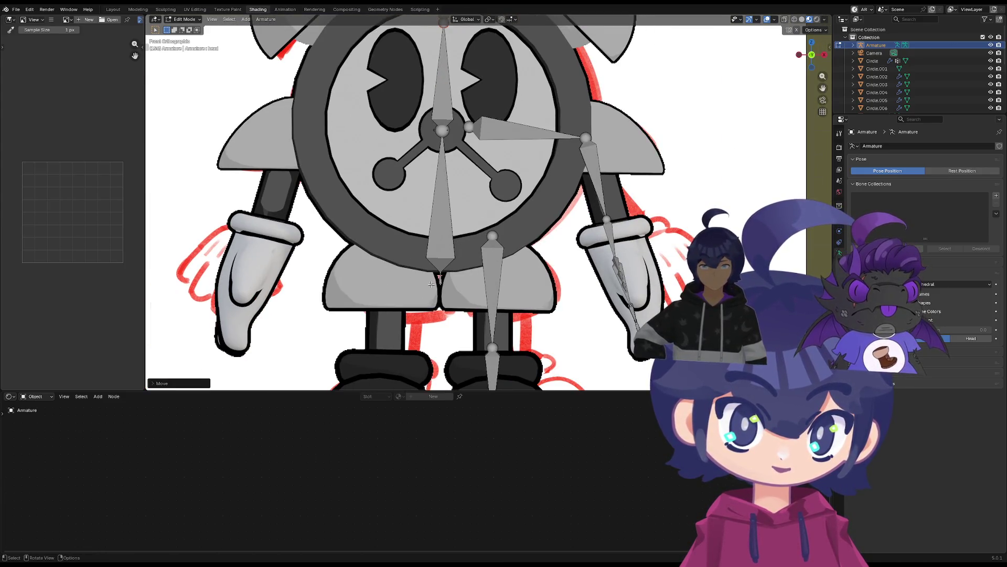
pyautogui.scroll(-3, 431, 284)
# Move the long central bone slightly left so its tip reaches the body's lower edge
pyautogui.click(454, 254)
pyautogui.scroll(3, 454, 254)
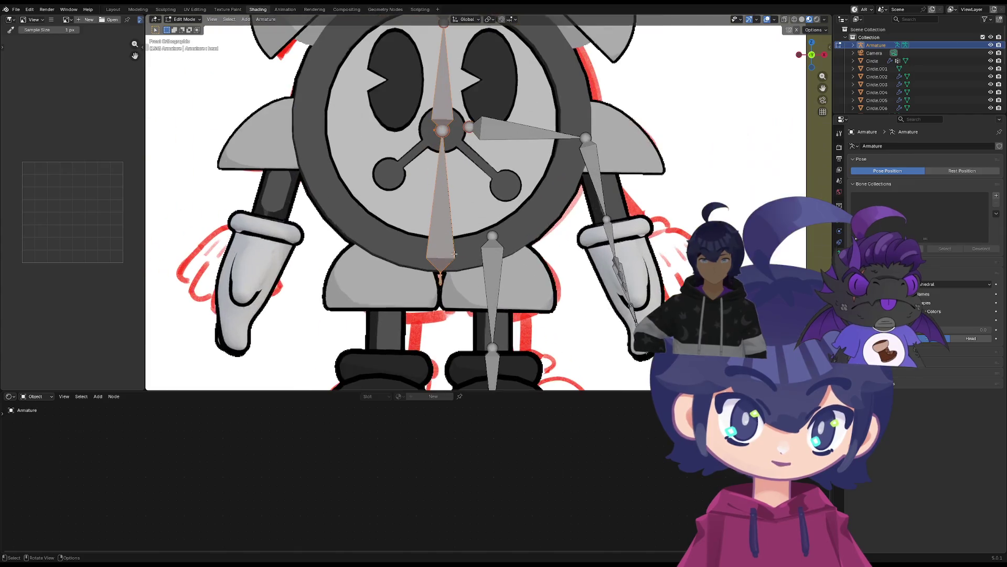
pyautogui.scroll(5, 455, 253)
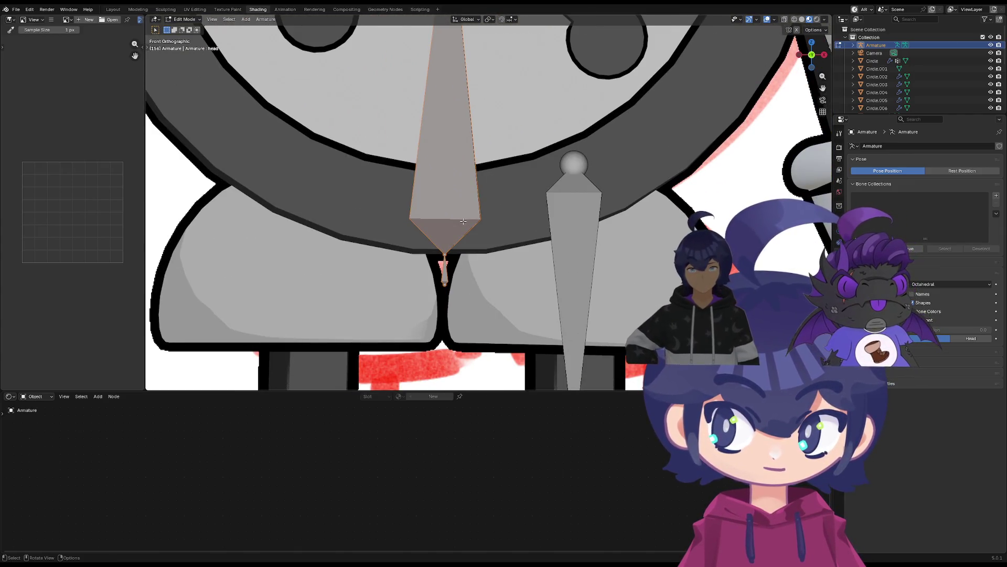
pyautogui.press('g')
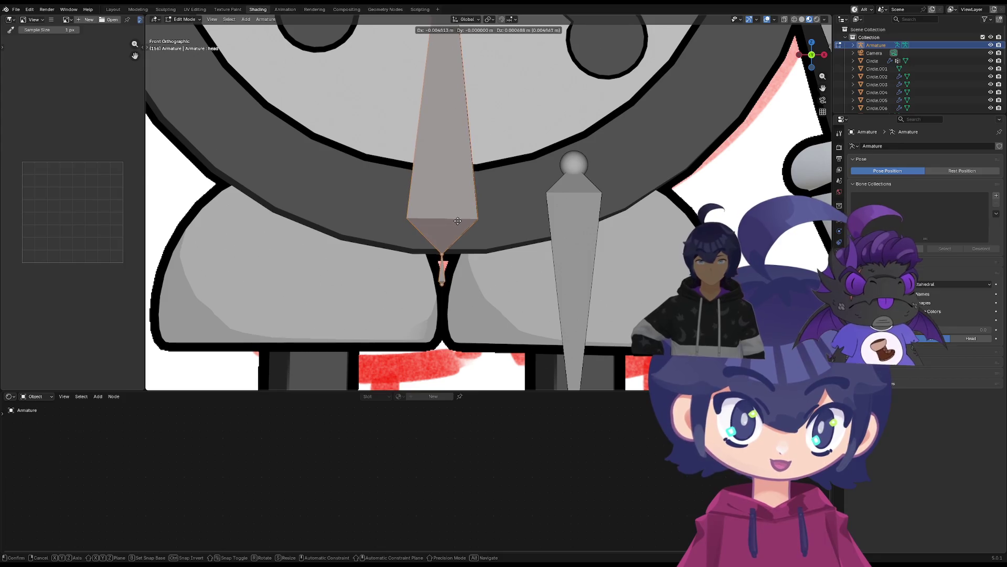
pyautogui.click(459, 222)
pyautogui.scroll(-6, 459, 222)
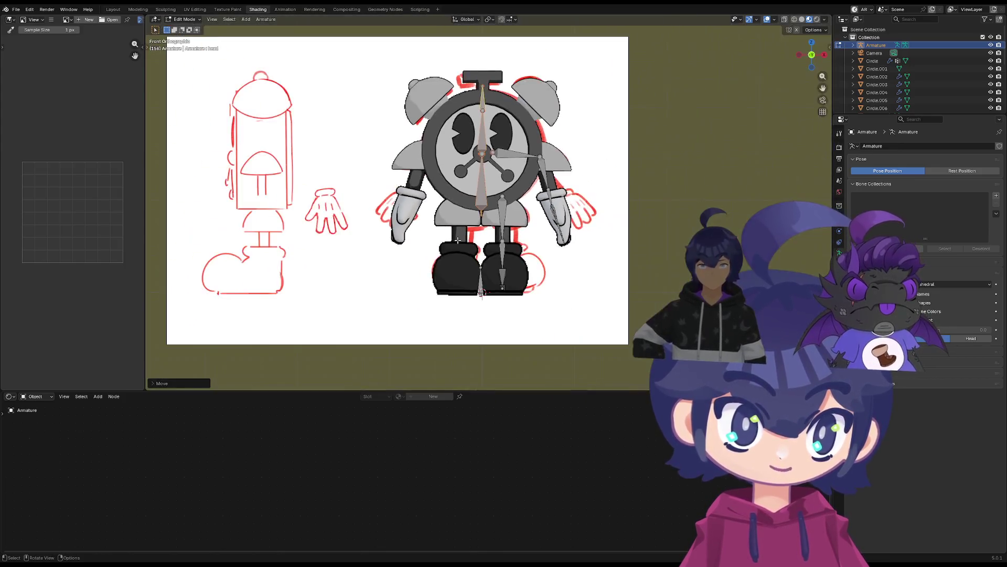
pyautogui.scroll(3, 506, 206)
# Raise the shoulder.L tail and reposition upper_arm.L to line up with the clock's arm
pyautogui.click(534, 194)
pyautogui.press('g')
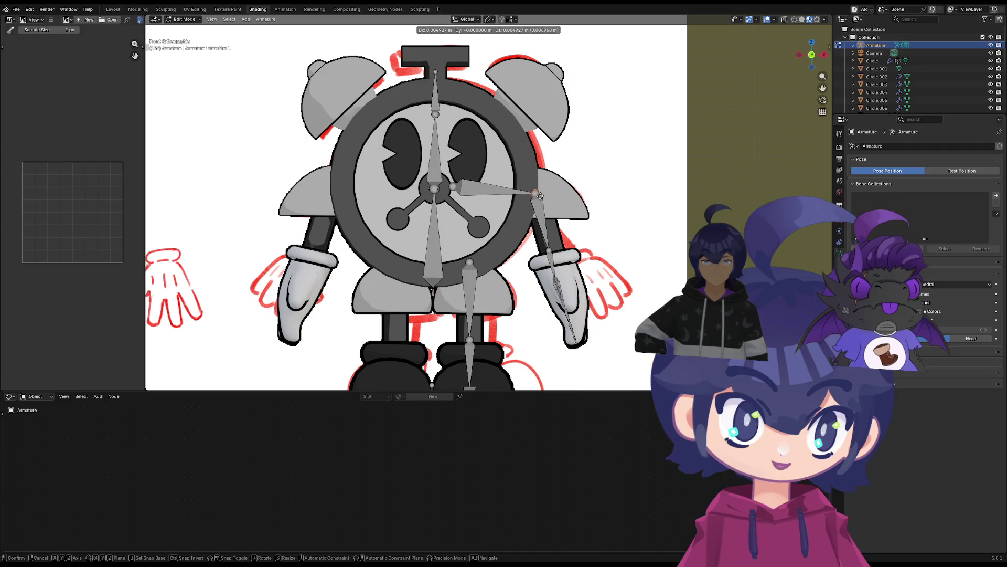
pyautogui.click(541, 195)
pyautogui.click(549, 247)
pyautogui.press('g')
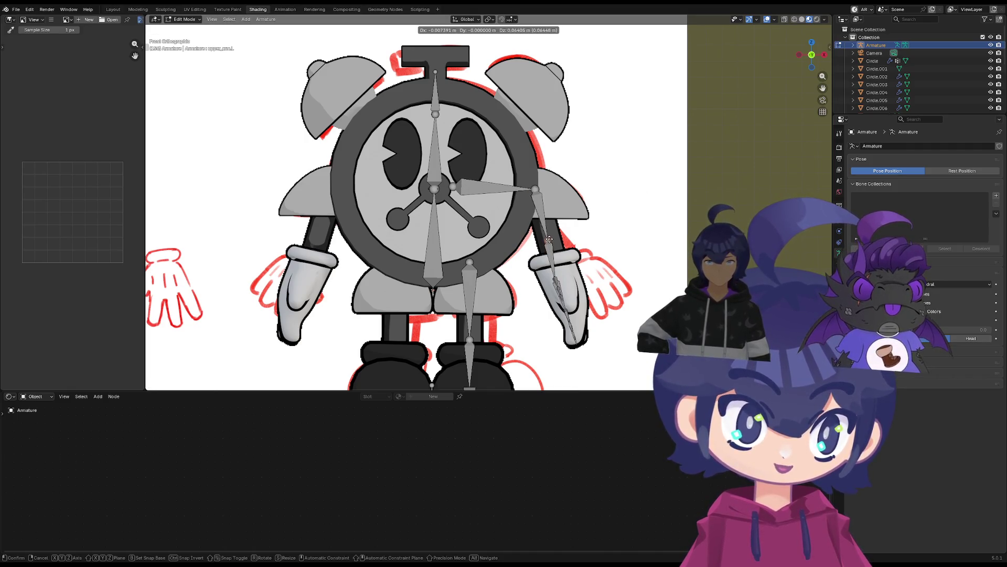
pyautogui.click(549, 240)
pyautogui.scroll(4, 556, 247)
# From the right-side view, place the thumb tip and middle thumb joint along the glove's thumb
pyautogui.moveTo(561, 251); pyautogui.dragTo(566, 254, button='middle')
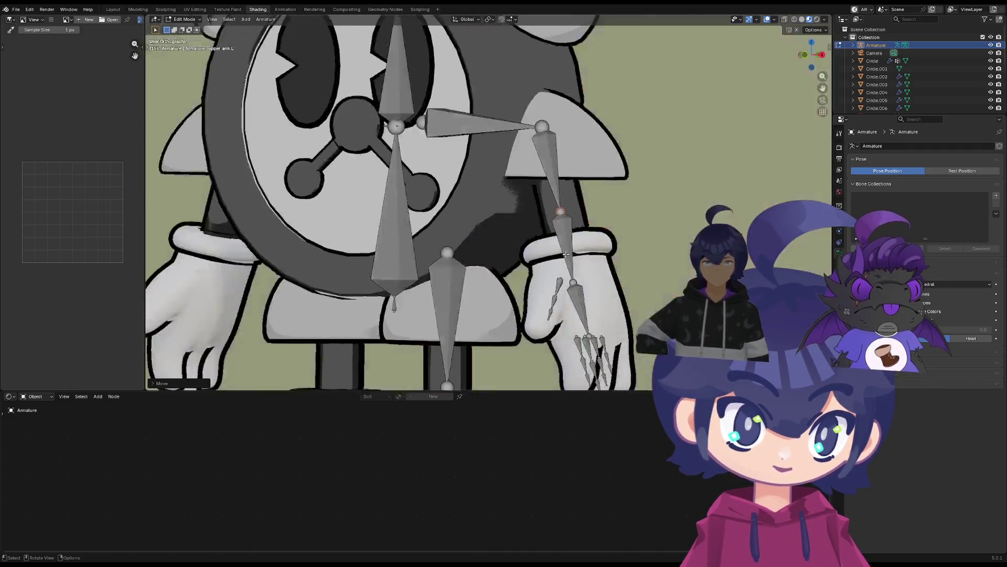
pyautogui.press('KP_3')
pyautogui.scroll(4, 472, 225)
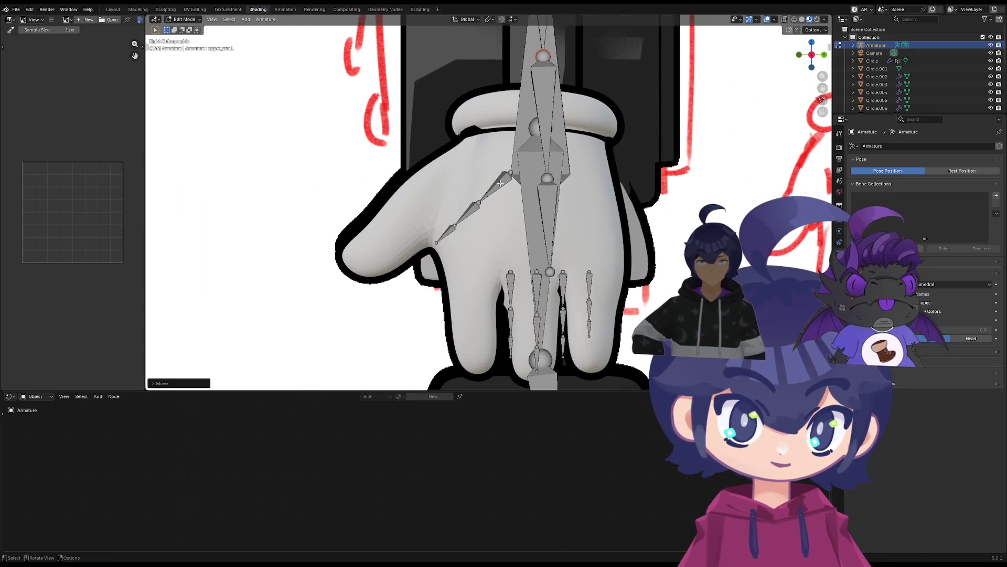
pyautogui.press('g')
pyautogui.click(500, 162)
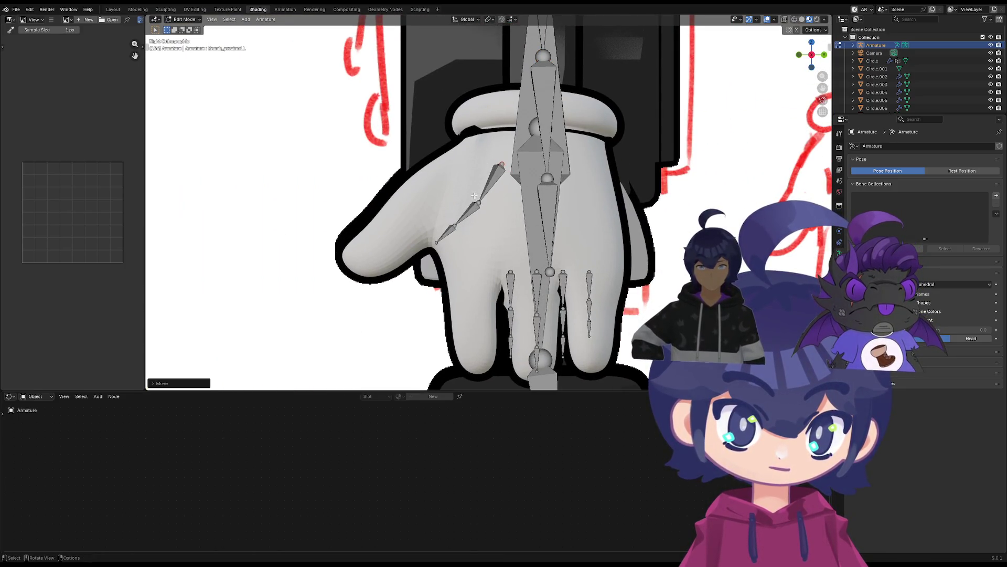
pyautogui.click(475, 201)
pyautogui.press('g')
pyautogui.click(451, 185)
pyautogui.click(454, 225)
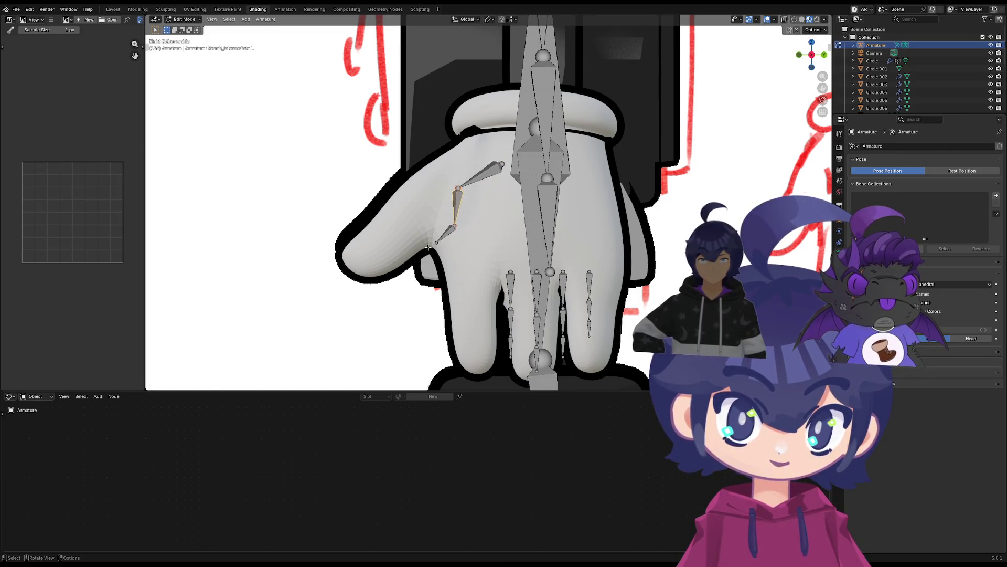
pyautogui.press('g')
pyautogui.click(366, 256)
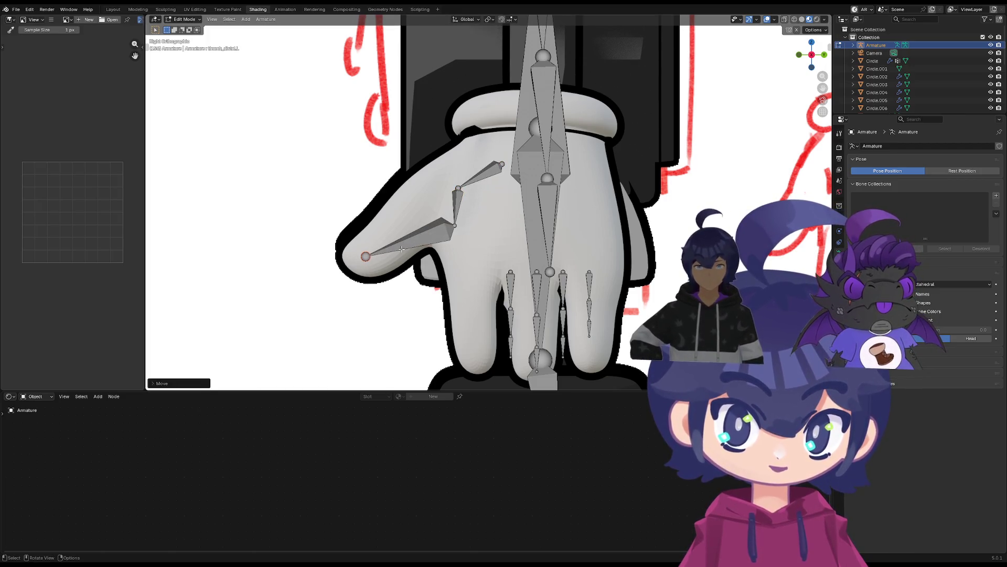
# Move the thumb_intermediate.L joint down-left and the thumb_proximal.L joint left
pyautogui.click(455, 226)
pyautogui.press('g')
pyautogui.click(404, 235)
pyautogui.click(458, 190)
pyautogui.press('g')
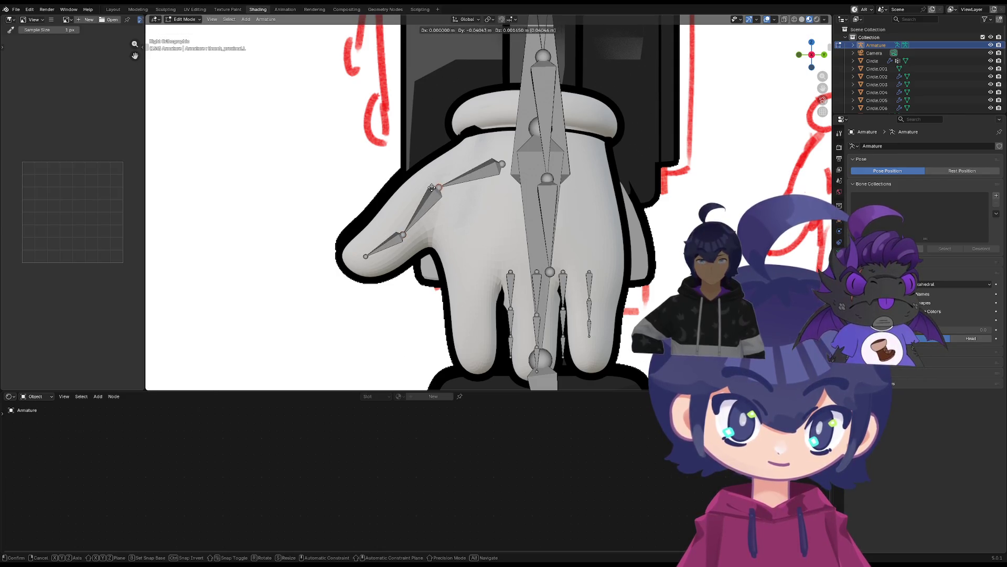
pyautogui.click(438, 189)
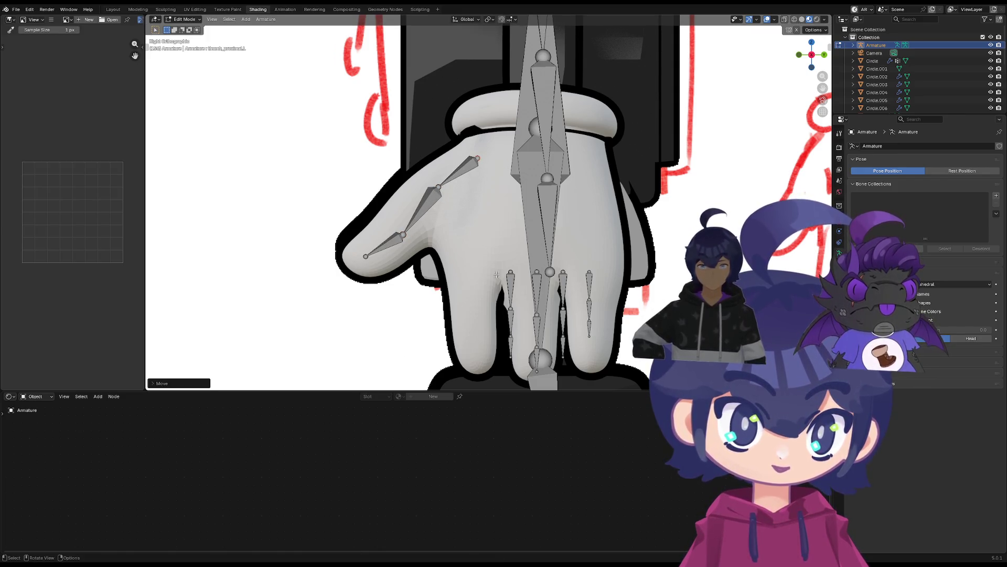
# Shift the index finger bones left and extrude an index fingertip into the glove's index finger
pyautogui.keyDown('shift'); pyautogui.moveTo(491, 162); pyautogui.dragTo(480, 115, button='middle'); pyautogui.keyUp('shift')
pyautogui.moveTo(504, 212)
pyautogui.mouseDown()
pyautogui.moveTo(483, 297)
pyautogui.moveTo(464, 297)
pyautogui.mouseUp()
pyautogui.press('g')
pyautogui.click(441, 324)
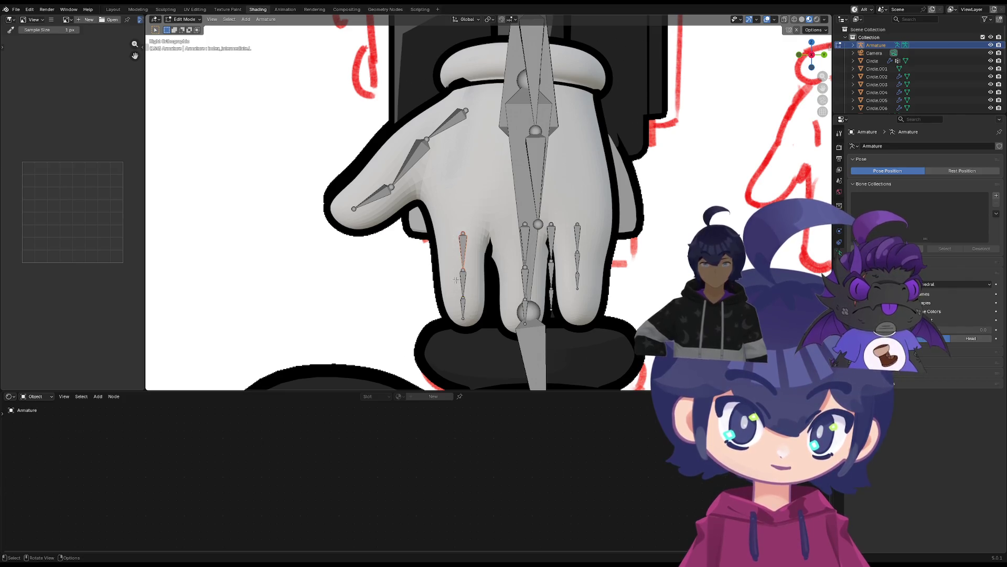
pyautogui.press('e')
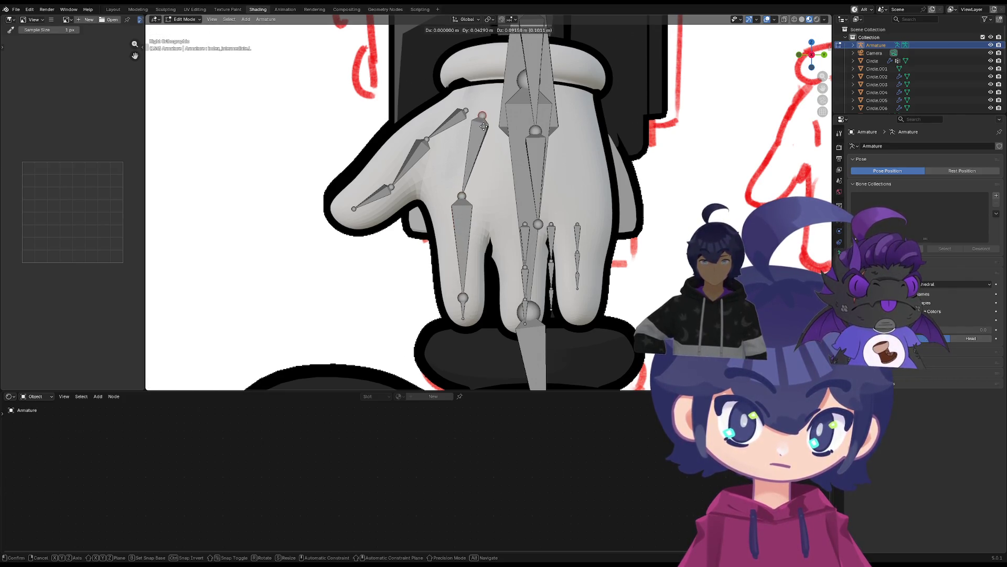
pyautogui.click(484, 127)
pyautogui.click(464, 297)
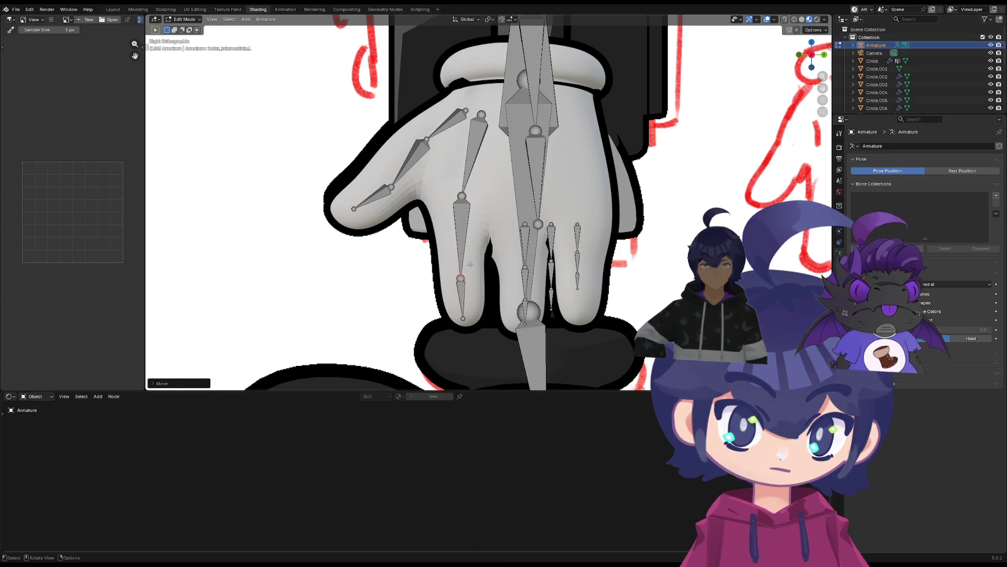
pyautogui.scroll(-1, 496, 253)
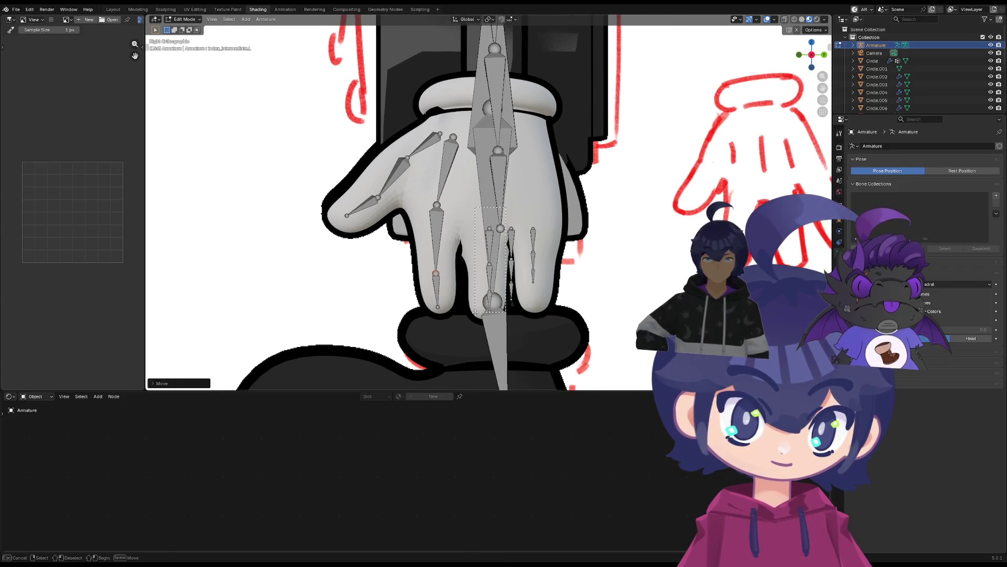
pyautogui.press('Escape')
pyautogui.moveTo(525, 198)
pyautogui.mouseDown(button='middle')
pyautogui.moveTo(492, 221)
pyautogui.moveTo(522, 202)
pyautogui.moveTo(505, 143)
pyautogui.mouseUp(button='middle')
# Move the forearm, hand and lower arm bones into the glove's wrist
pyautogui.click(498, 143)
pyautogui.press('g')
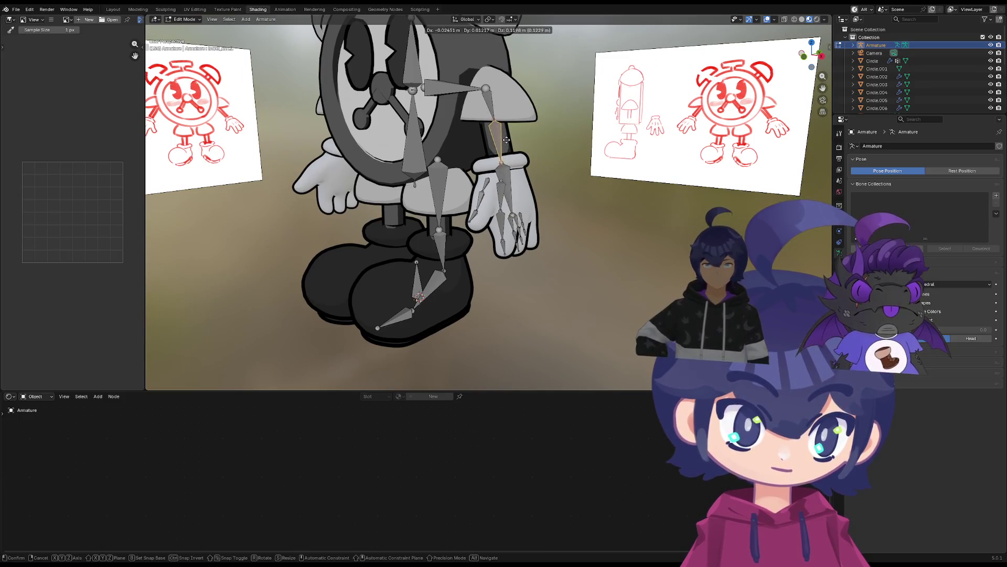
pyautogui.click(506, 139)
pyautogui.click(508, 146)
pyautogui.press('g')
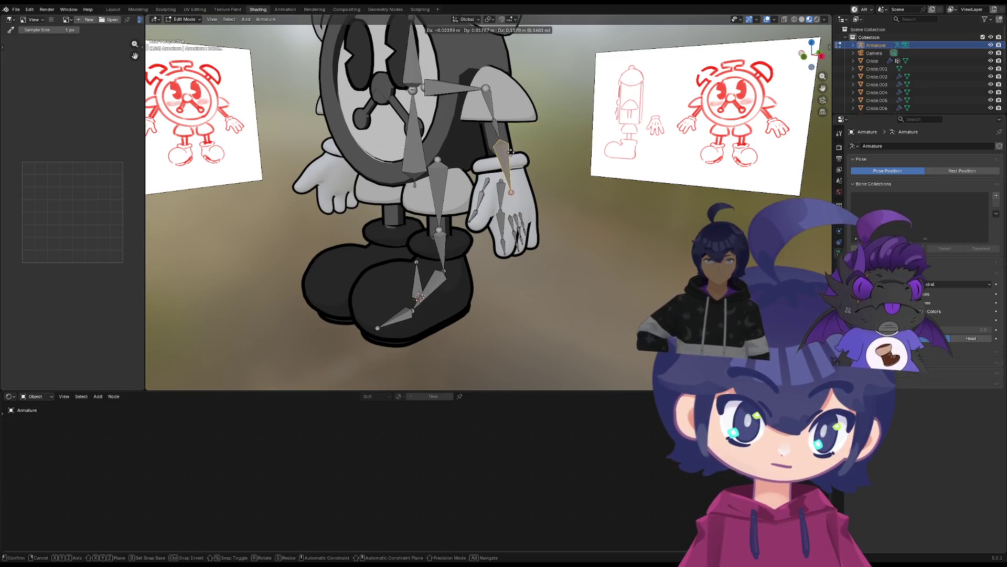
pyautogui.click(512, 155)
pyautogui.click(504, 138)
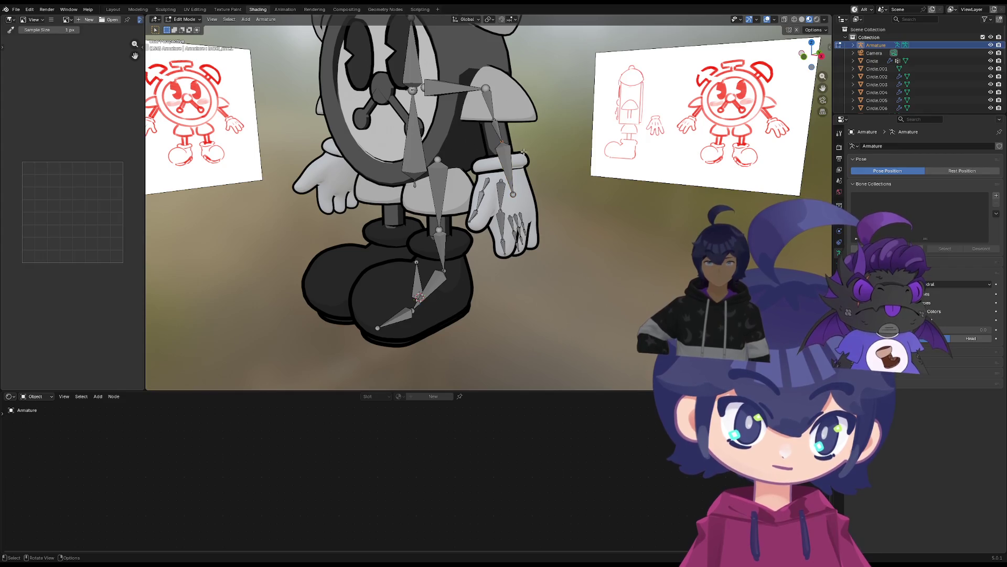
pyautogui.press('g')
pyautogui.click(526, 171)
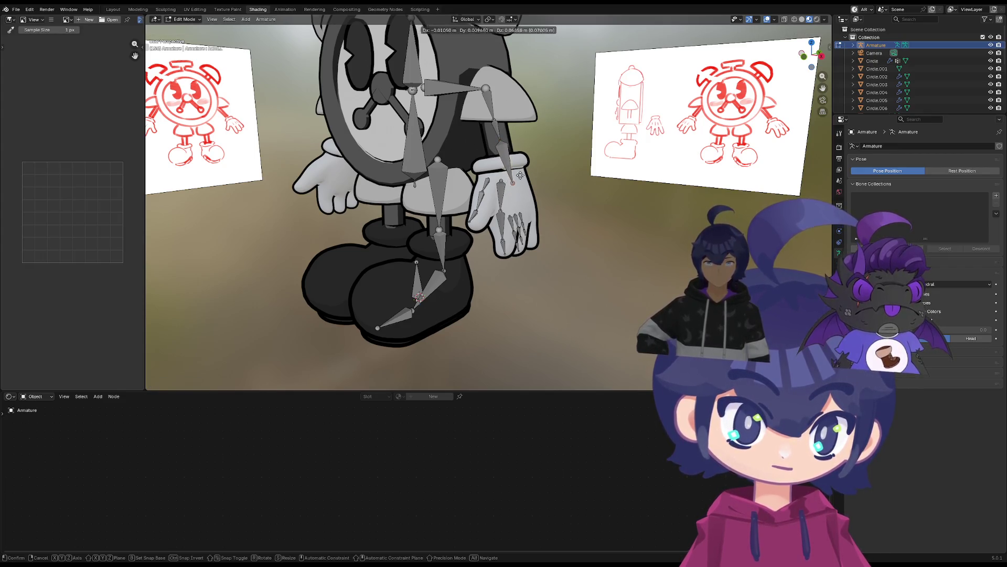
# Raise the middle finger joints so they sit inside the glove's middle finger
pyautogui.moveTo(524, 173)
pyautogui.mouseDown(button='middle')
pyautogui.moveTo(474, 208)
pyautogui.moveTo(511, 216)
pyautogui.moveTo(498, 222)
pyautogui.mouseUp(button='middle')
pyautogui.scroll(2, 504, 224)
pyautogui.click(505, 224)
pyautogui.press('g')
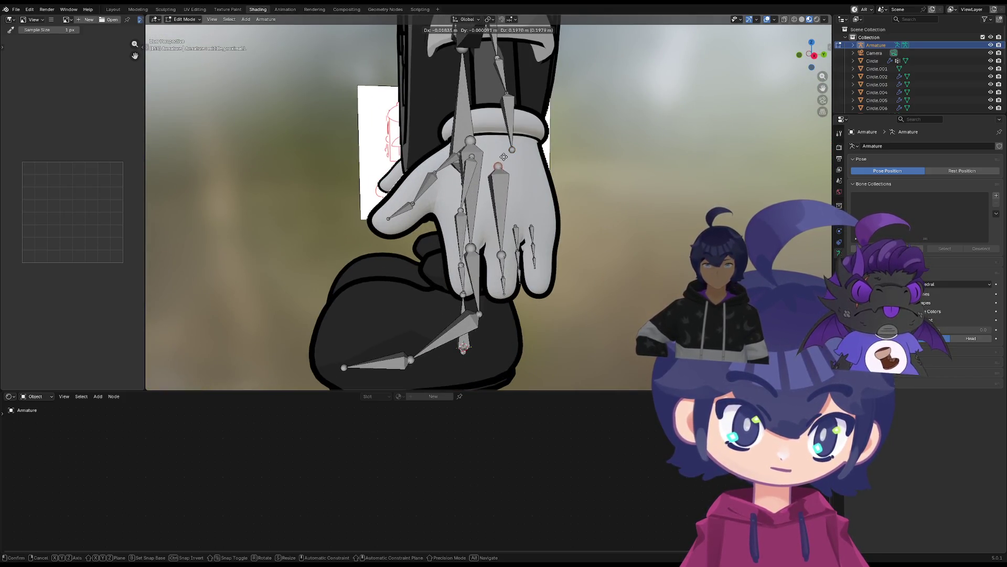
pyautogui.click(504, 153)
pyautogui.click(502, 247)
pyautogui.press('g')
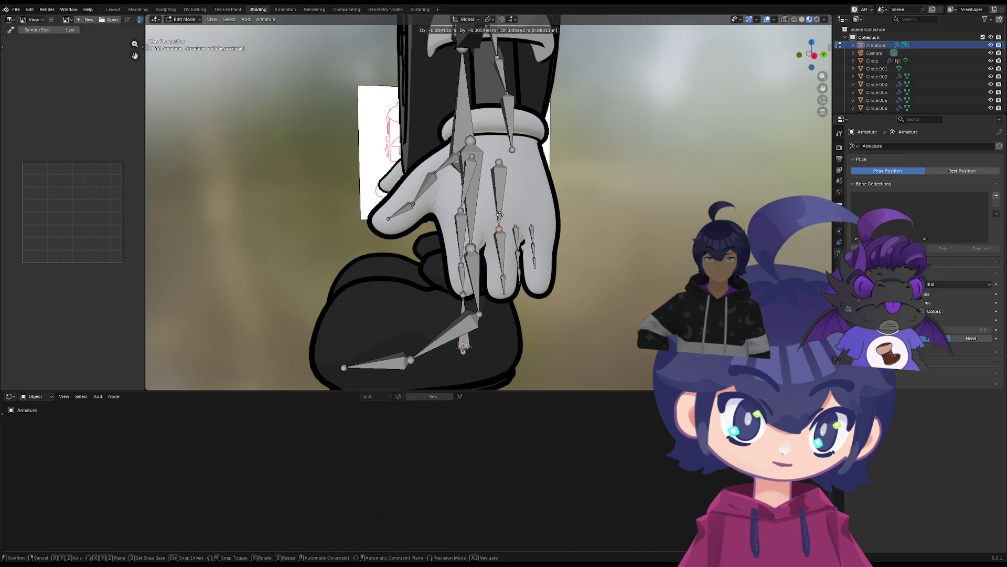
pyautogui.click(500, 215)
pyautogui.moveTo(499, 215); pyautogui.dragTo(489, 227, button='middle')
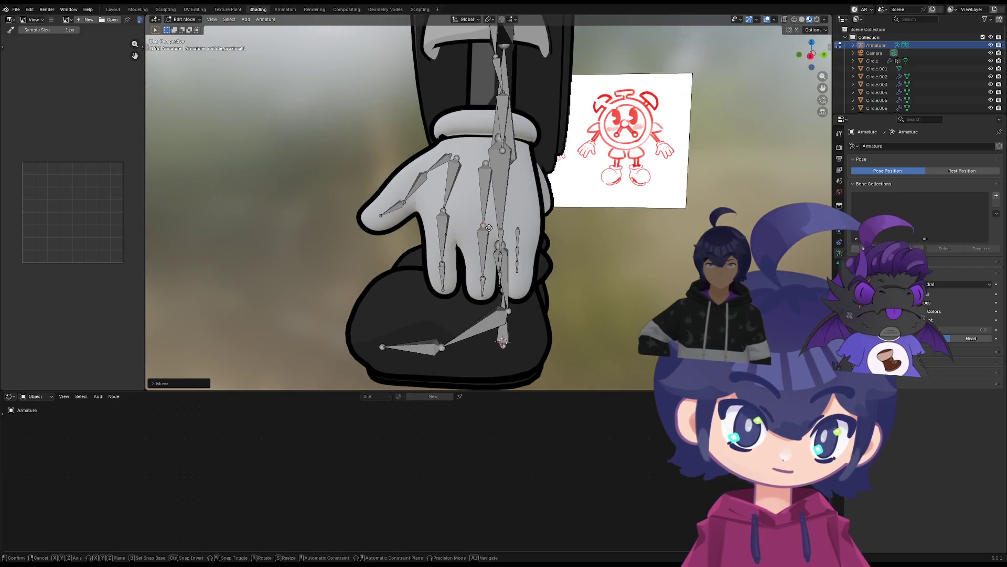
pyautogui.click(485, 219)
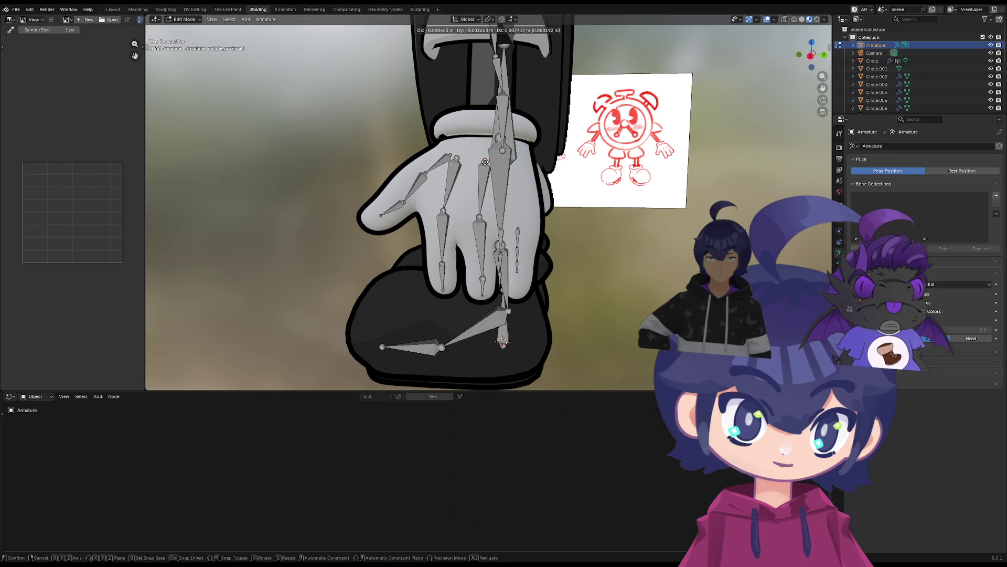
# Box-select the ring finger bones, shifting one right, and face the hand from the front
pyautogui.click(490, 250)
pyautogui.moveTo(491, 250); pyautogui.dragTo(492, 255, button='middle')
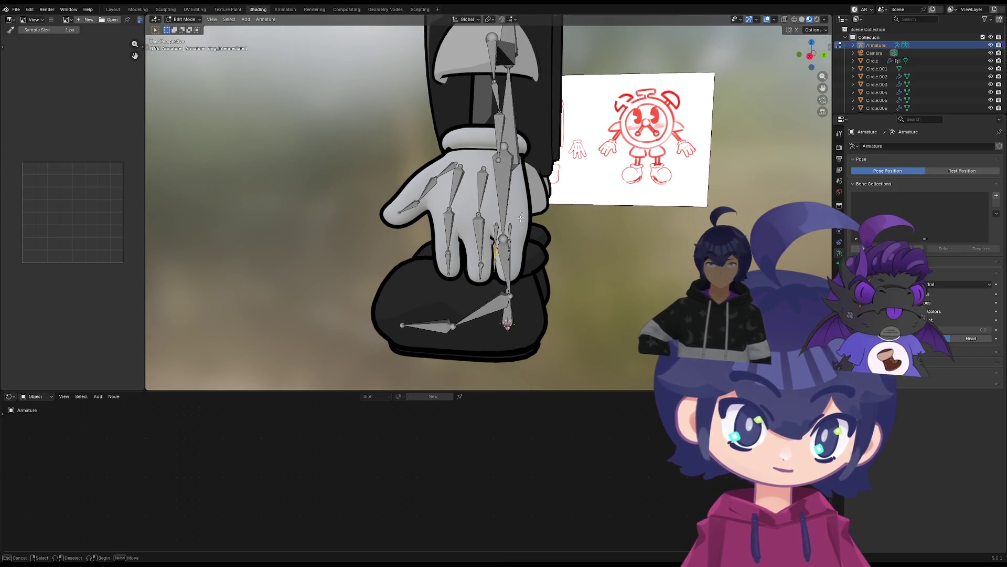
pyautogui.moveTo(496, 220); pyautogui.dragTo(527, 257)
pyautogui.moveTo(533, 228); pyautogui.dragTo(527, 227, button='middle')
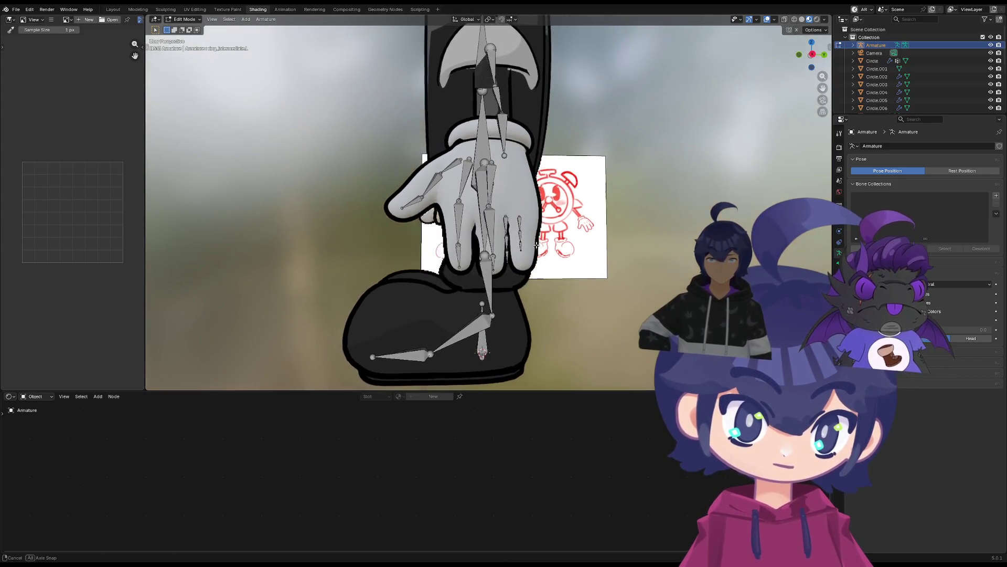
pyautogui.moveTo(542, 259); pyautogui.dragTo(530, 231)
pyautogui.press('g')
pyautogui.click(611, 220)
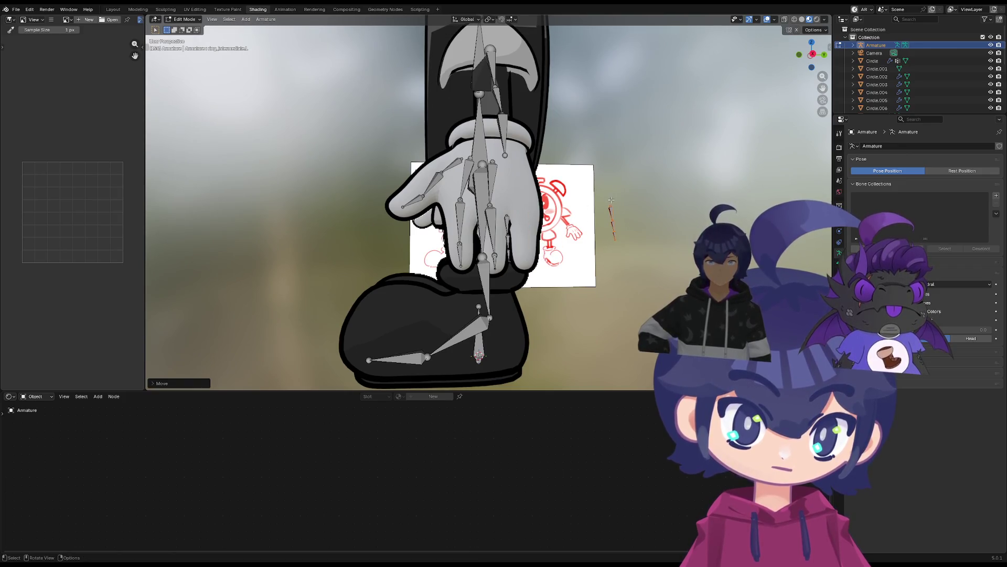
pyautogui.moveTo(502, 286); pyautogui.dragTo(509, 261)
pyautogui.moveTo(522, 193); pyautogui.dragTo(522, 194)
pyautogui.scroll(4, 556, 283)
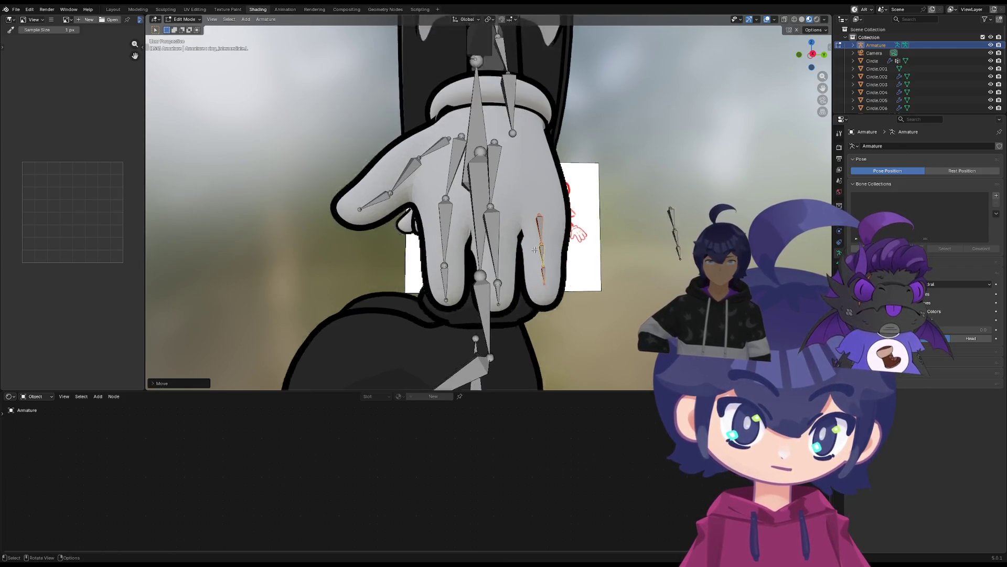
pyautogui.moveTo(561, 298); pyautogui.dragTo(538, 317, button='middle')
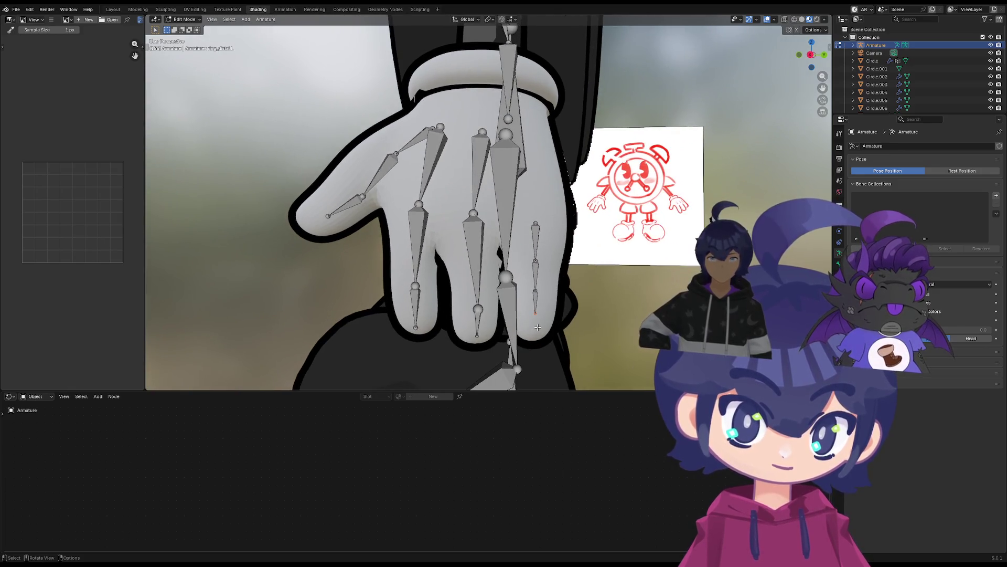
# Reposition the ring distal, proximal and intermediate joints upward into the glove's ring finger
pyautogui.click(535, 319)
pyautogui.press('g')
pyautogui.click(542, 318)
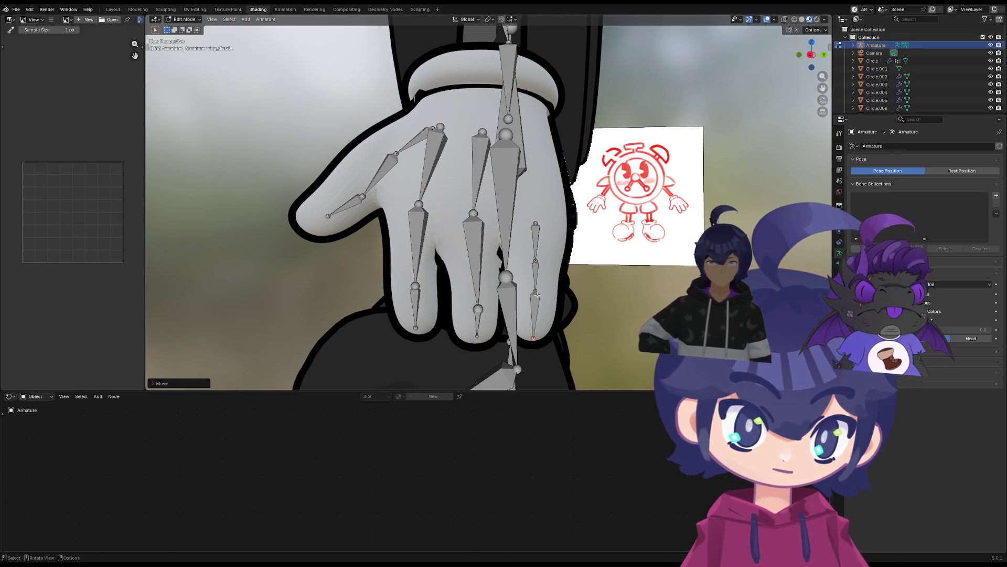
pyautogui.click(535, 261)
pyautogui.press('g')
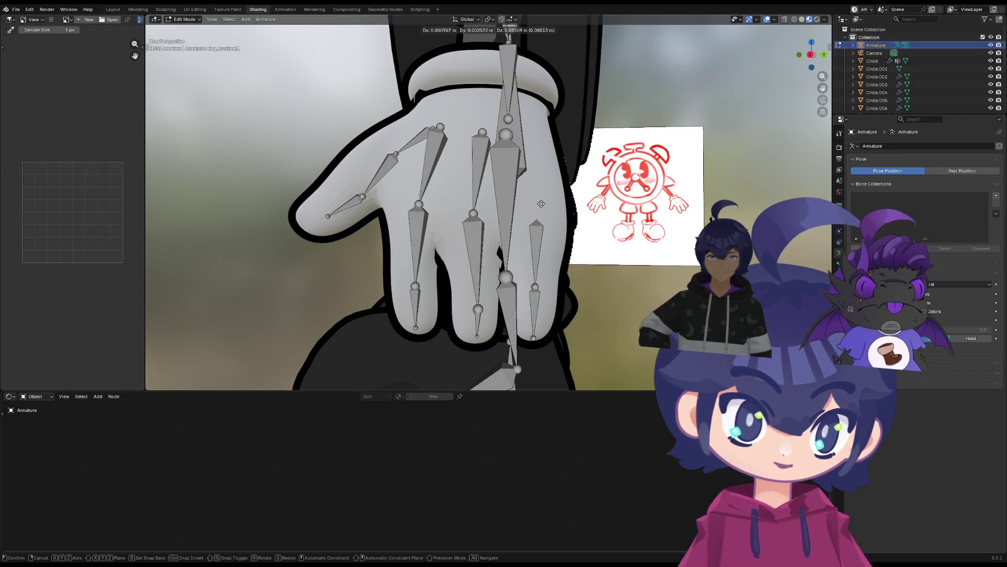
pyautogui.click(537, 238)
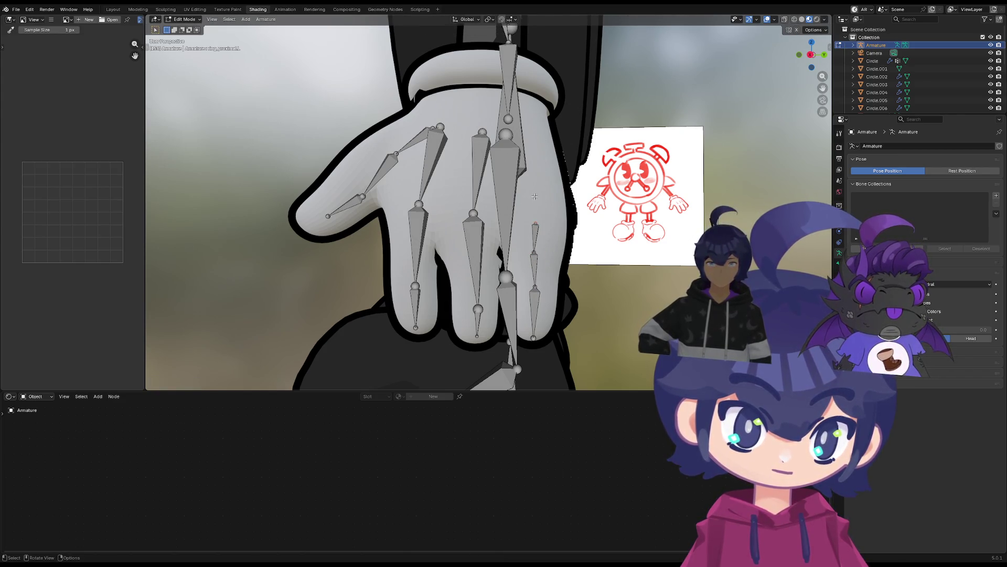
pyautogui.press('g')
pyautogui.click(534, 239)
pyautogui.click(537, 259)
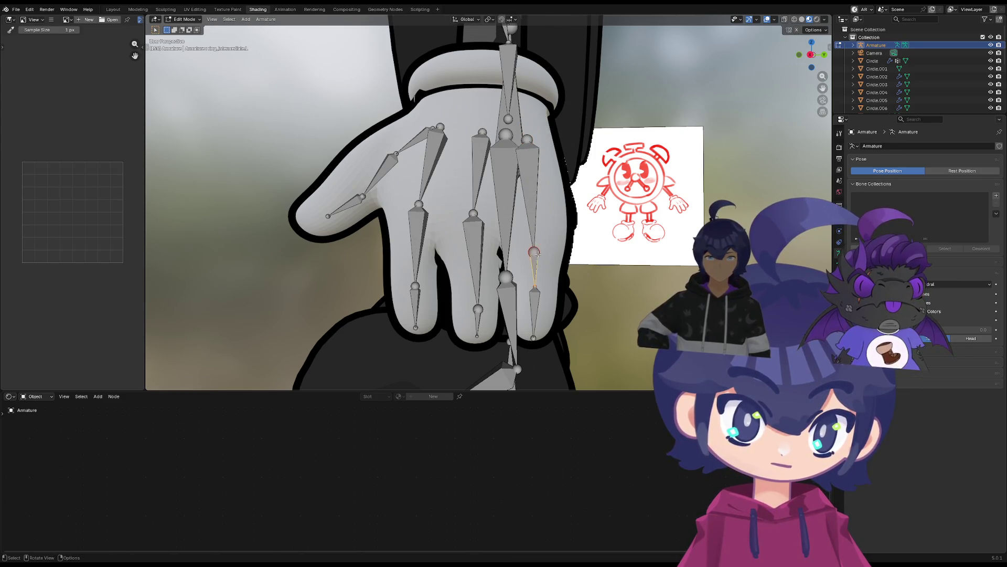
pyautogui.press('g')
pyautogui.click(541, 207)
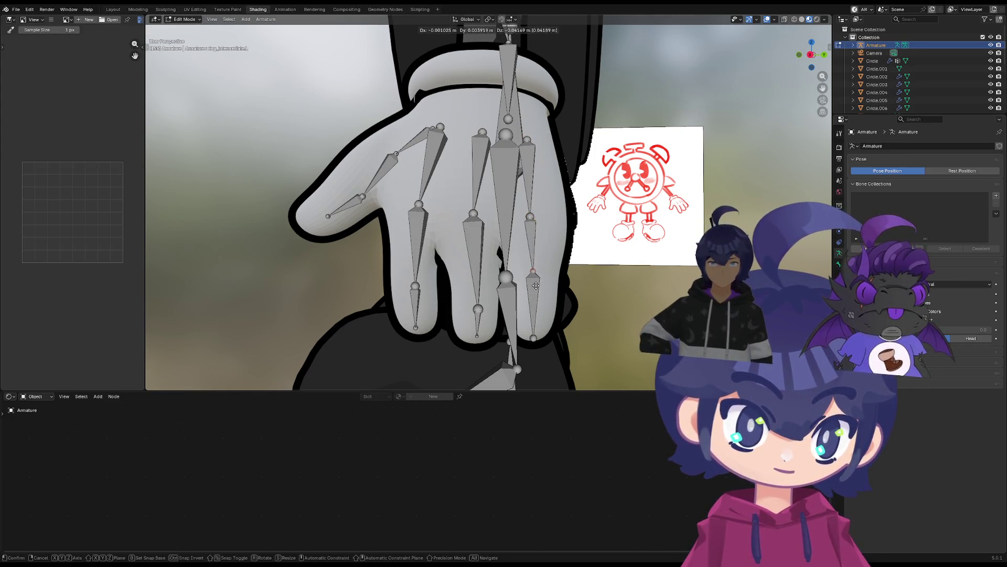
# Briefly check the hand in Pose Mode, then return to Edit Mode
pyautogui.hotkey('ctrl', 'Tab')
pyautogui.moveTo(537, 285)
pyautogui.mouseDown(button='middle')
pyautogui.moveTo(507, 284)
pyautogui.moveTo(472, 236)
pyautogui.mouseUp(button='middle')
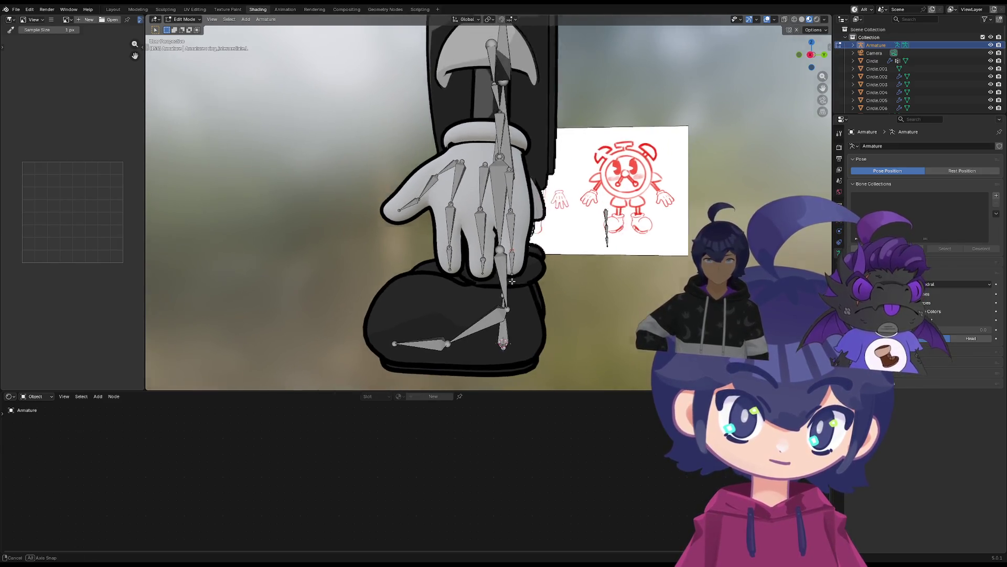
pyautogui.press('Tab')
pyautogui.scroll(5, 429, 200)
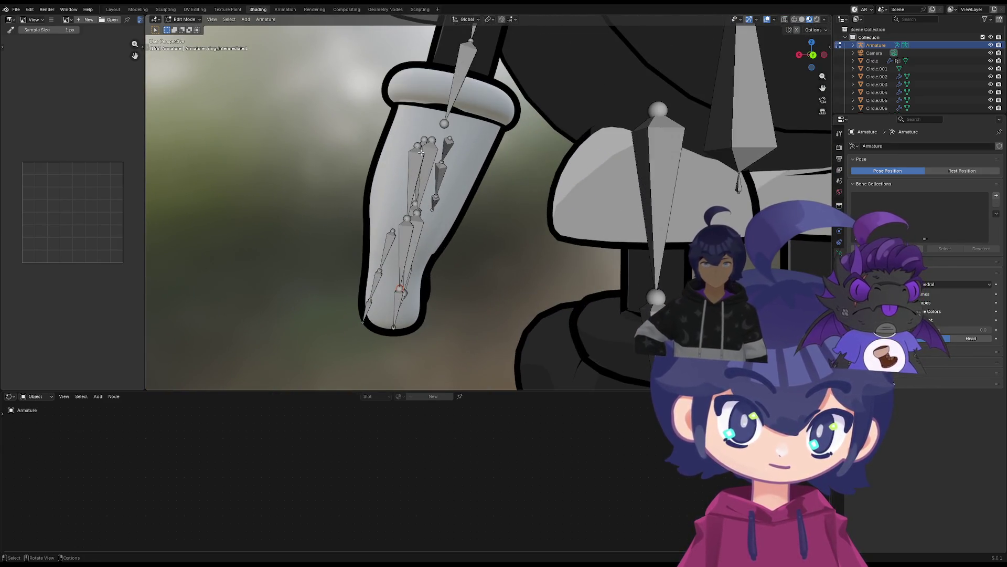
# Move the left index finger's base joint into its glove finger
pyautogui.moveTo(441, 164); pyautogui.dragTo(454, 154, button='middle')
pyautogui.press('g')
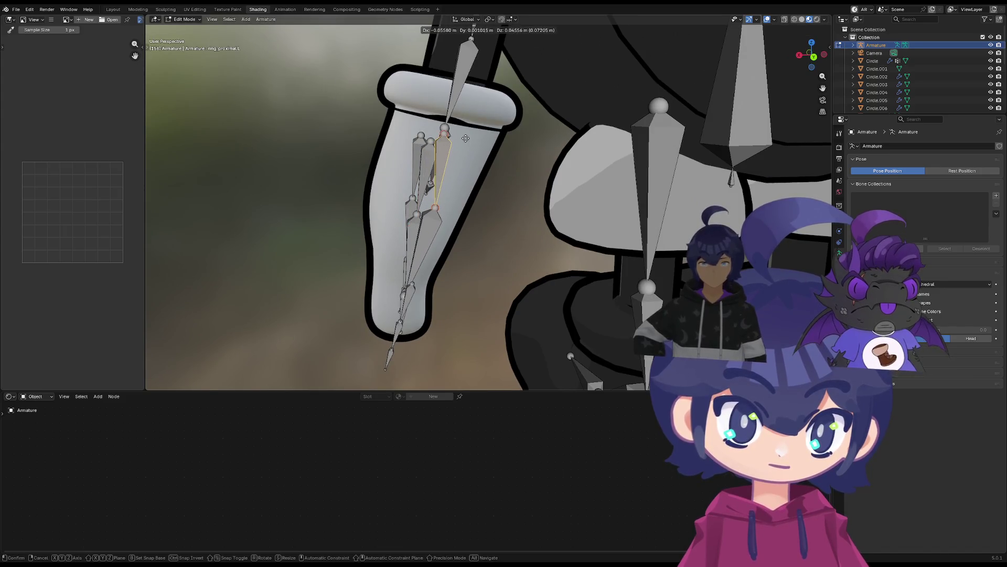
pyautogui.click(462, 135)
pyautogui.click(426, 132)
pyautogui.press('g')
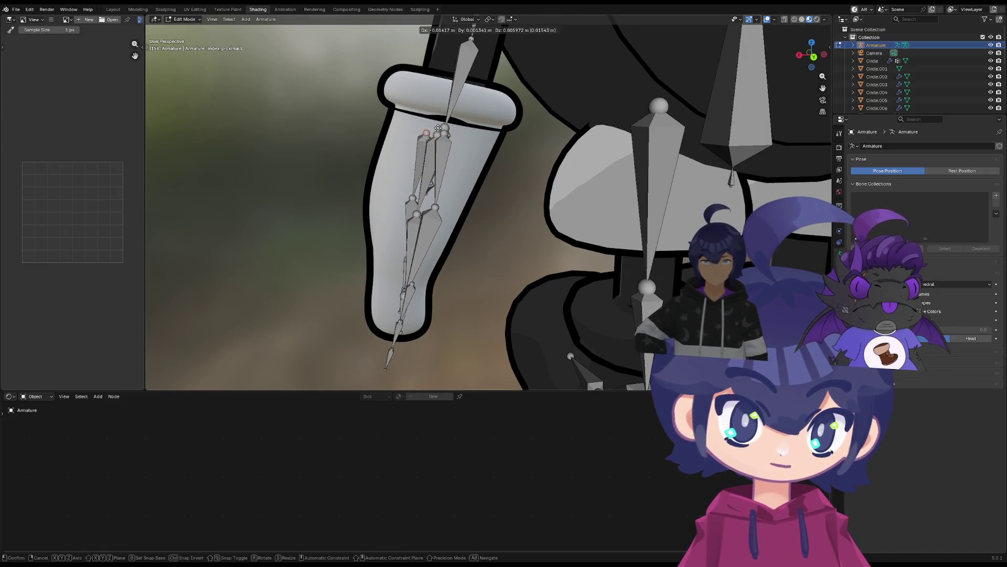
pyautogui.click(438, 128)
# Lower the ring and middle finger base joints into the glove fingers
pyautogui.moveTo(438, 128); pyautogui.dragTo(487, 198, button='middle')
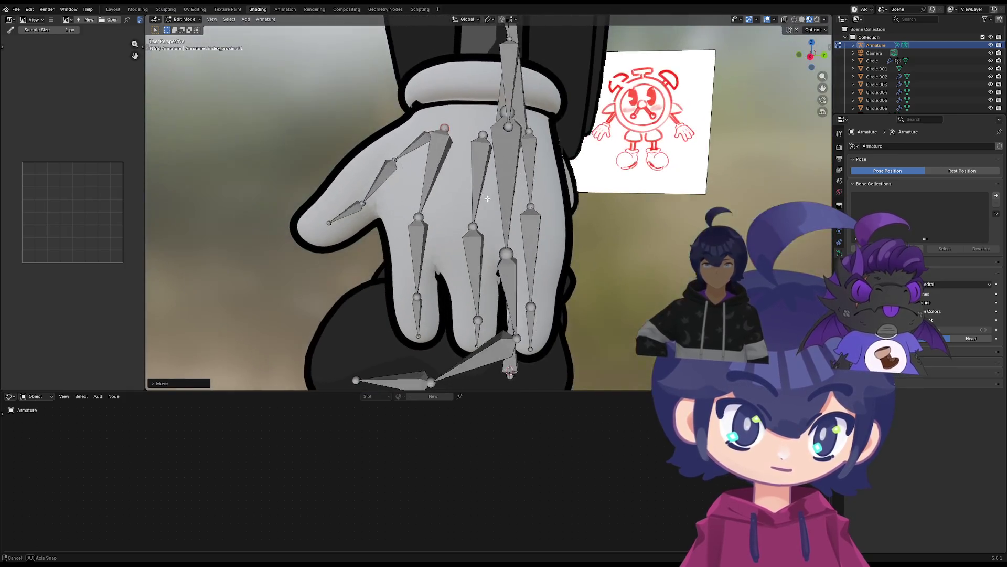
pyautogui.click(543, 212)
pyautogui.click(531, 207)
pyautogui.press('g')
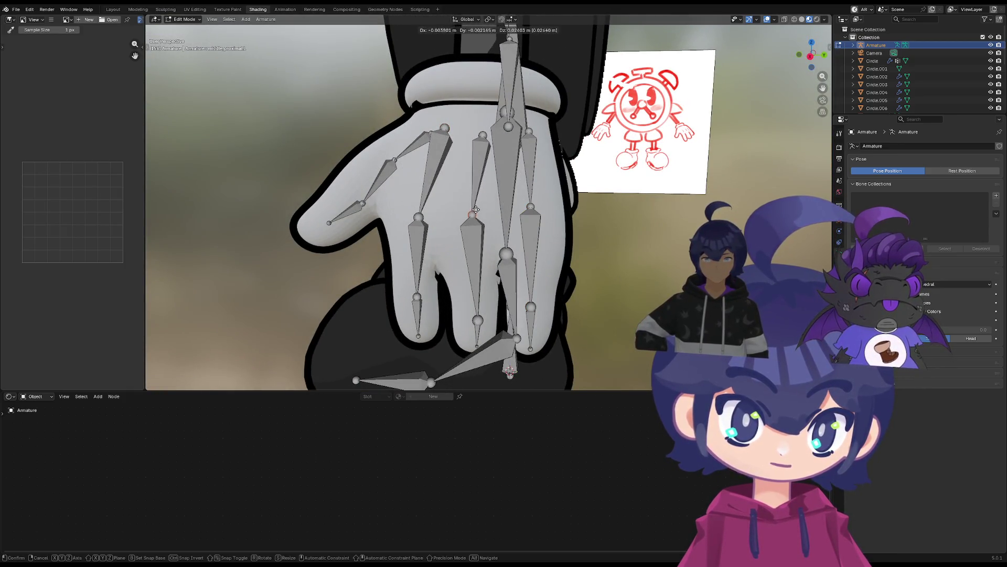
pyautogui.click(520, 225)
pyautogui.click(472, 210)
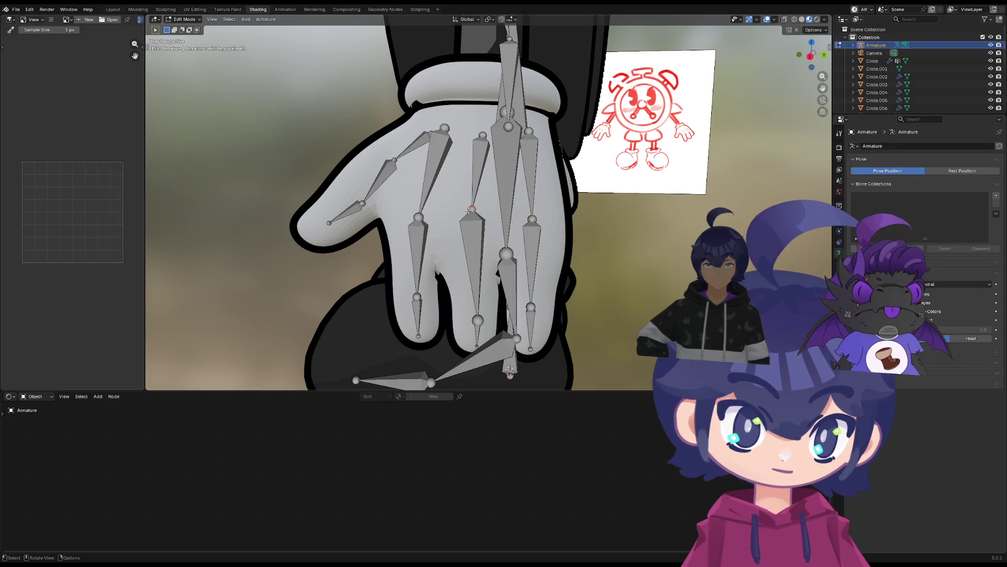
pyautogui.press('g')
pyautogui.click(530, 225)
# Reposition the middle and index fingers' middle joints inside the glove
pyautogui.click(531, 226)
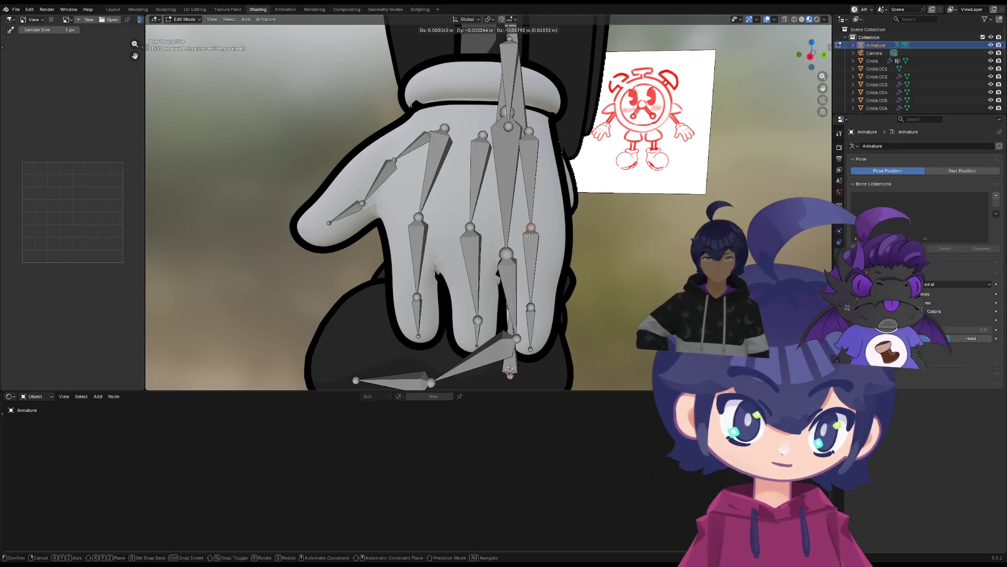
pyautogui.click(473, 319)
pyautogui.press('g')
pyautogui.click(528, 308)
pyautogui.click(529, 308)
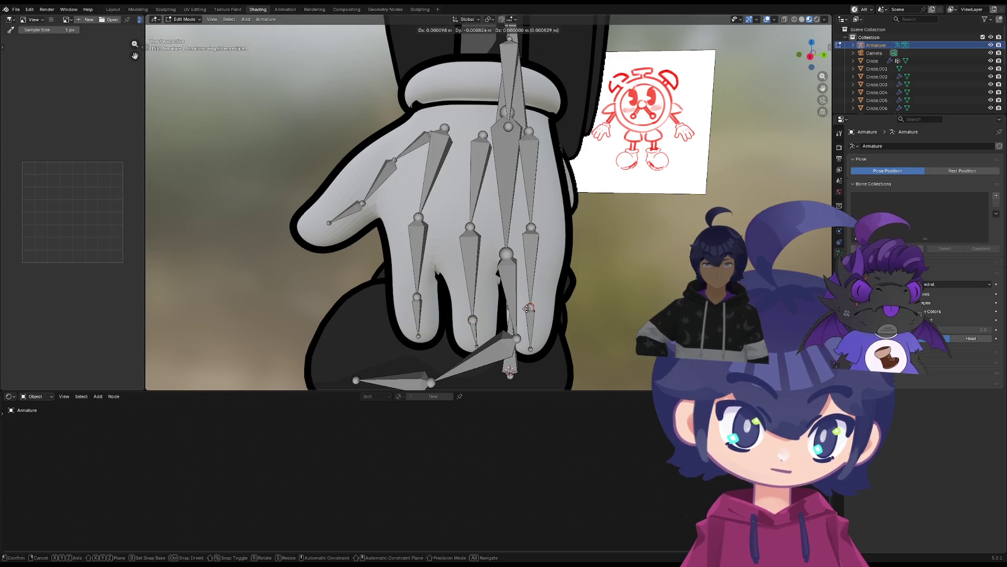
pyautogui.click(413, 297)
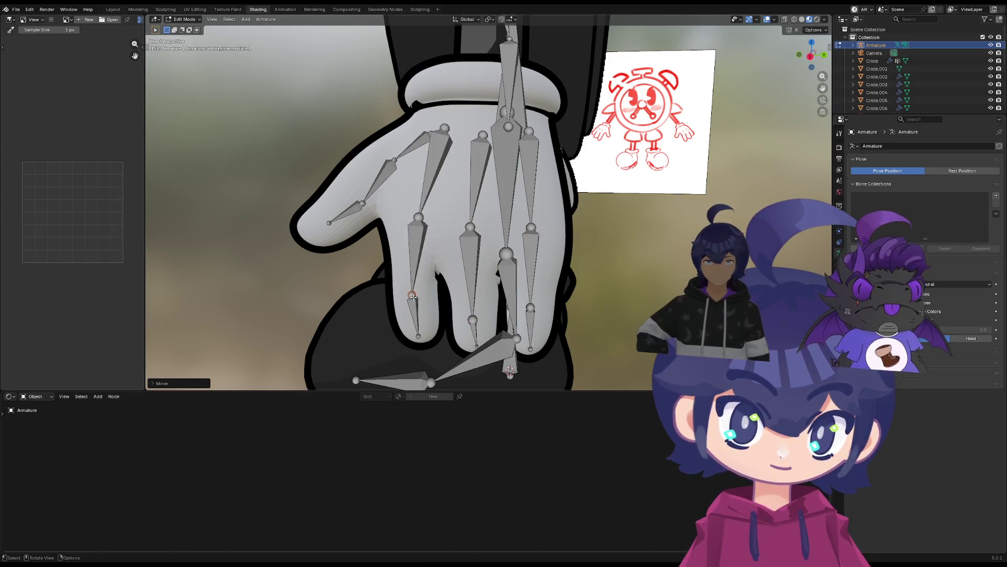
pyautogui.press('g')
pyautogui.click(417, 210)
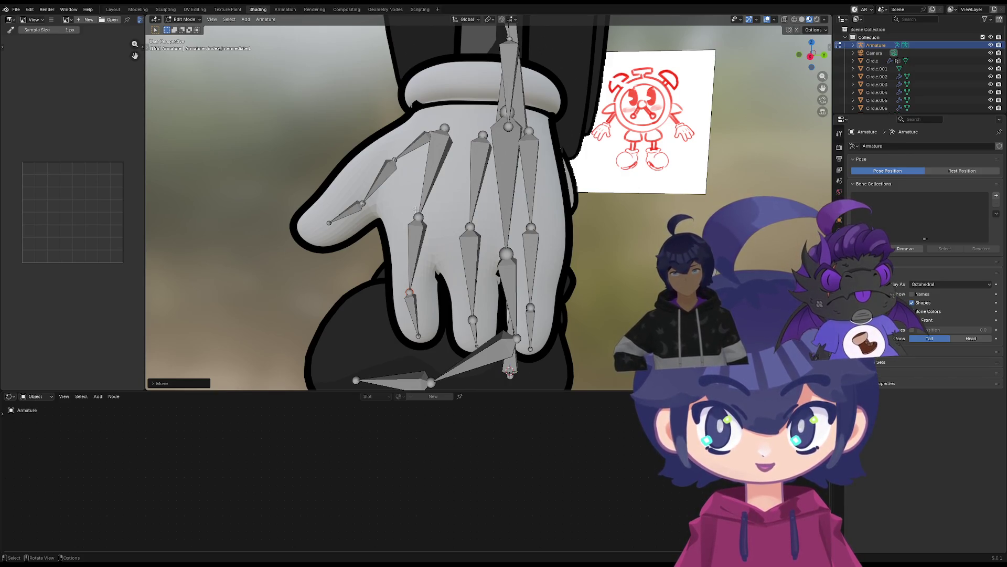
# Box-select the stray small bone and delete it with X > Delete Bones
pyautogui.scroll(-3, 629, 278)
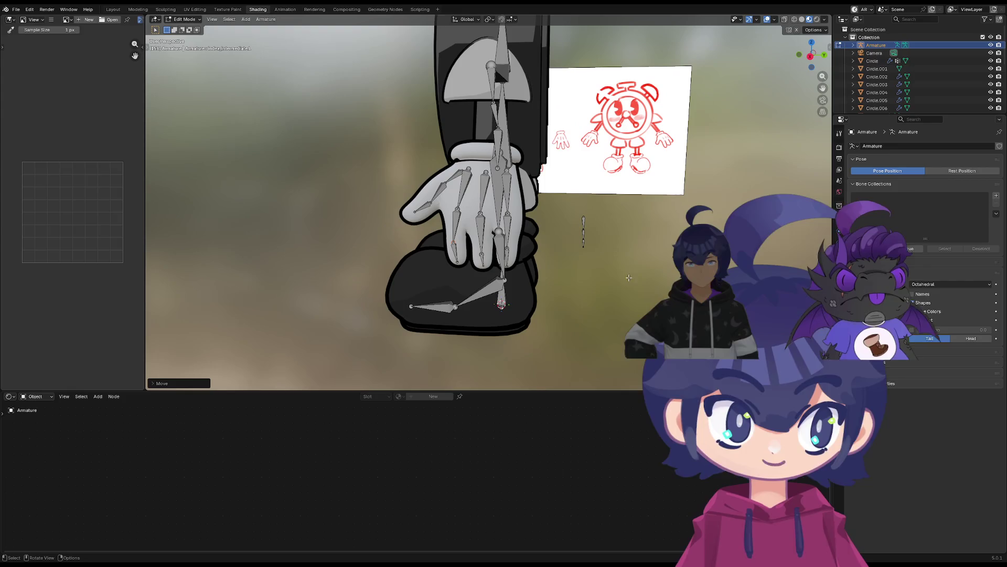
pyautogui.moveTo(592, 267); pyautogui.dragTo(592, 268)
pyautogui.press('x')
pyautogui.click(566, 262)
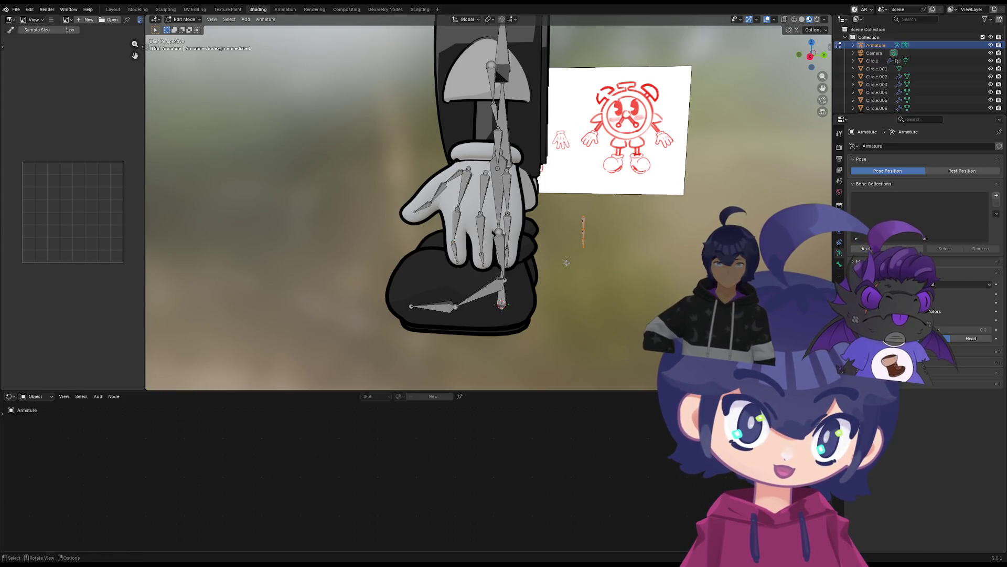
pyautogui.moveTo(567, 262); pyautogui.dragTo(472, 215, button='middle')
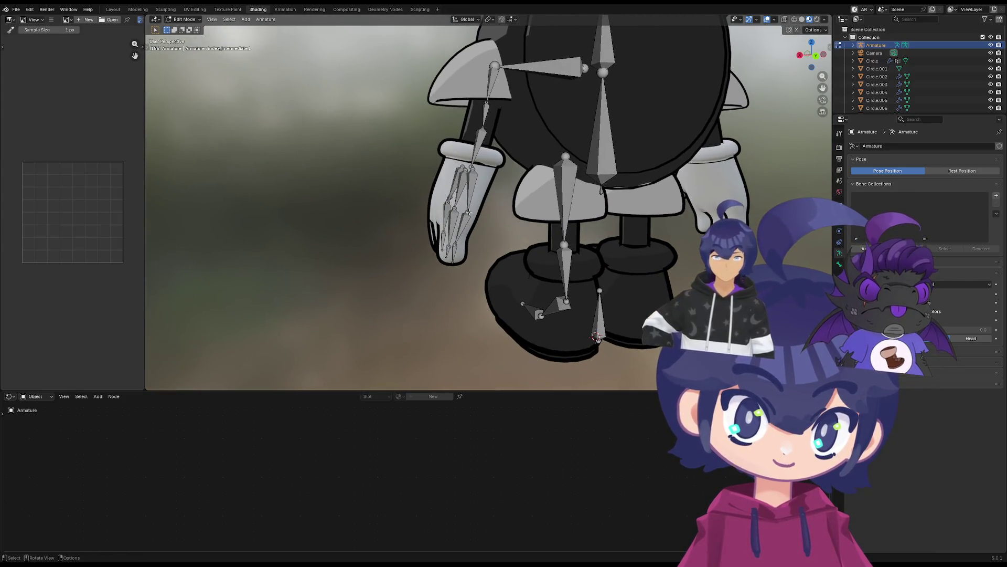
# Shift the ring finger's base joint, then zoom in on the hand in Pose Mode
pyautogui.click(463, 209)
pyautogui.press('g')
pyautogui.click(463, 209)
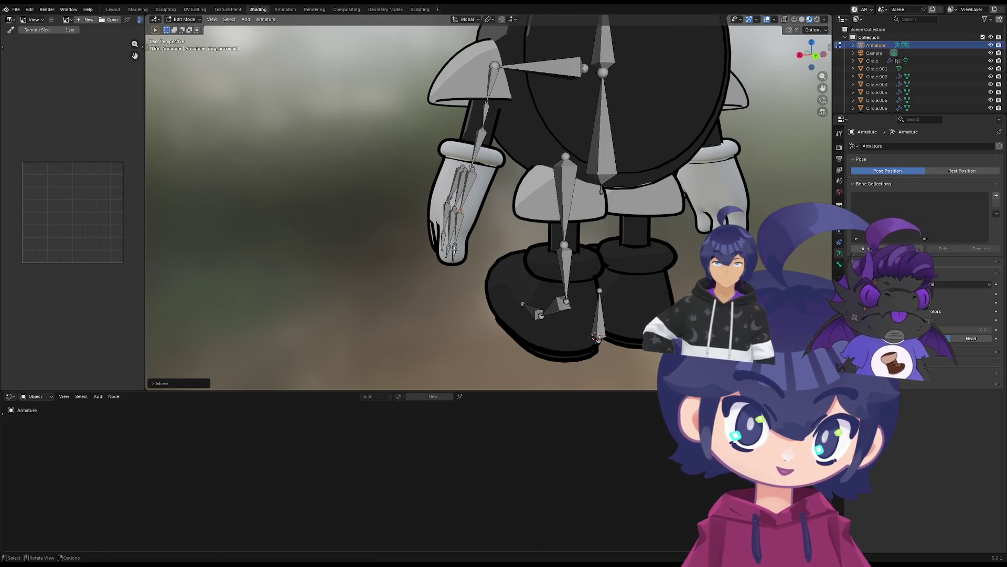
pyautogui.hotkey('ctrl', 'Tab')
pyautogui.scroll(3, 451, 252)
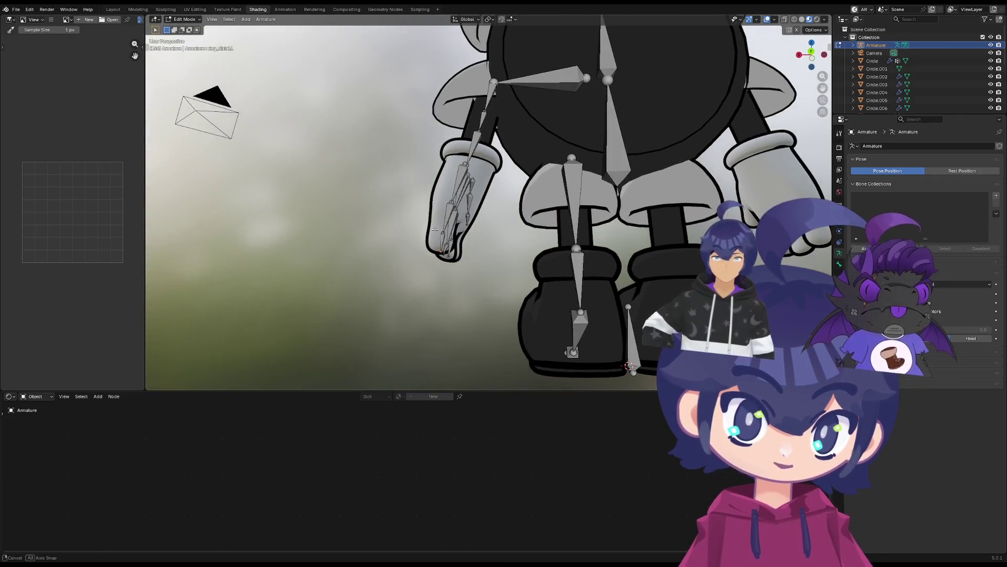
pyautogui.moveTo(447, 258)
pyautogui.mouseDown(button='middle')
pyautogui.moveTo(418, 272)
pyautogui.moveTo(422, 288)
pyautogui.mouseUp(button='middle')
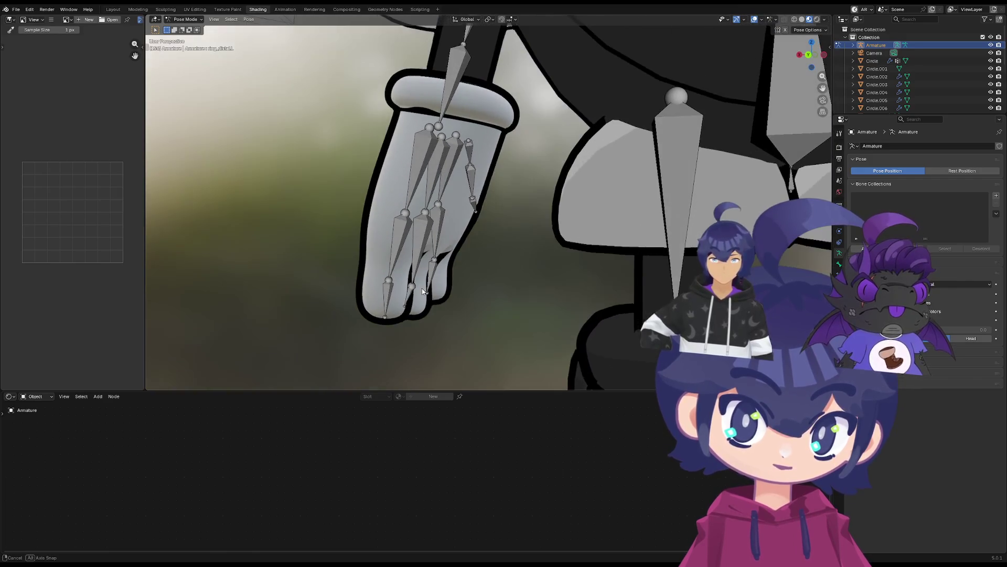
# Select the ring finger's middle and tip bones and the middle finger's middle bone
pyautogui.click(385, 280)
pyautogui.click(387, 292)
pyautogui.press('Tab')
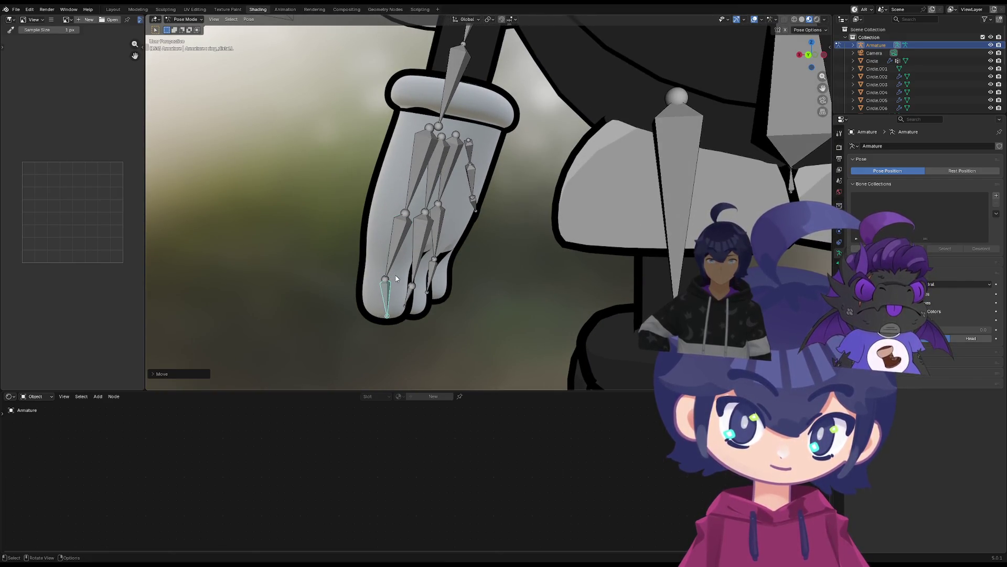
pyautogui.click(413, 288)
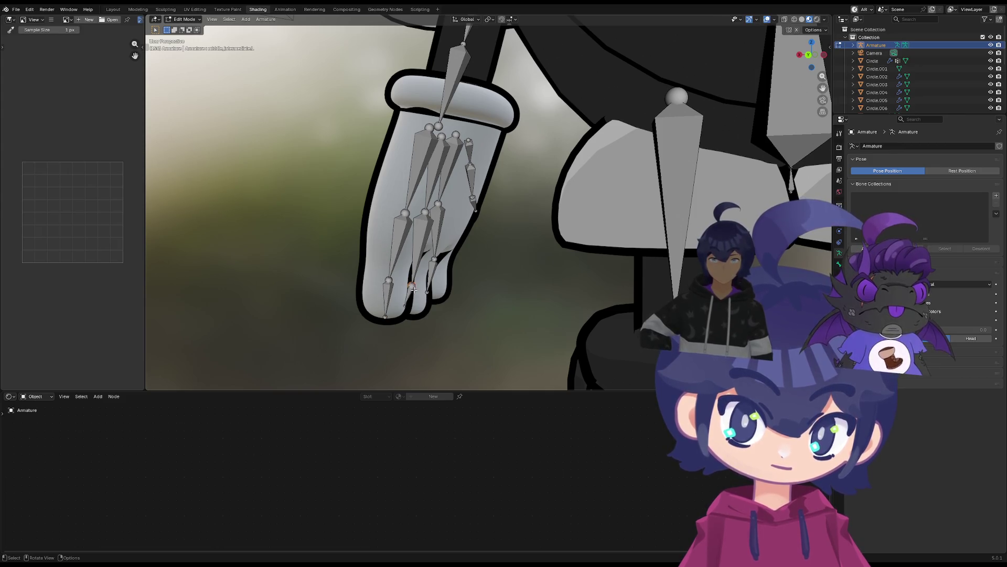
pyautogui.hotkey('ctrl', 'Tab')
pyautogui.rightClick(414, 293)
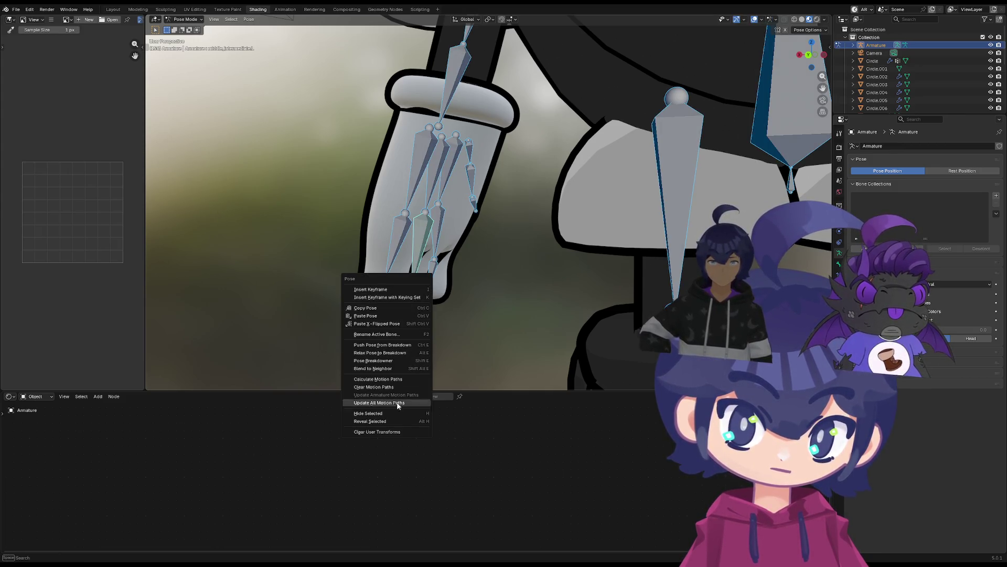
pyautogui.click(382, 436)
pyautogui.press('Tab')
# Pull the ring fingertip joint down to the glove's finger end
pyautogui.click(391, 281)
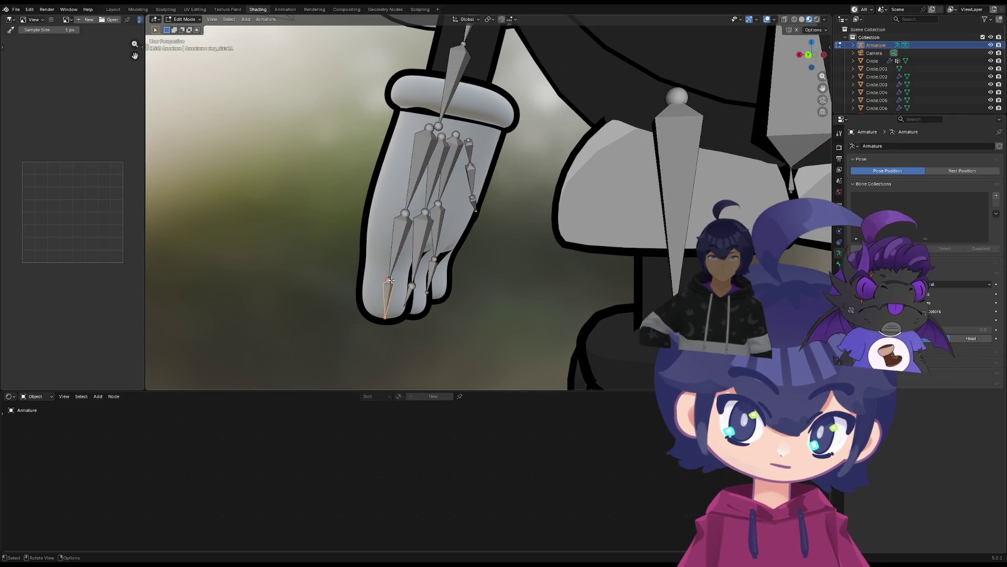
pyautogui.moveTo(389, 278); pyautogui.dragTo(390, 275)
pyautogui.press('g')
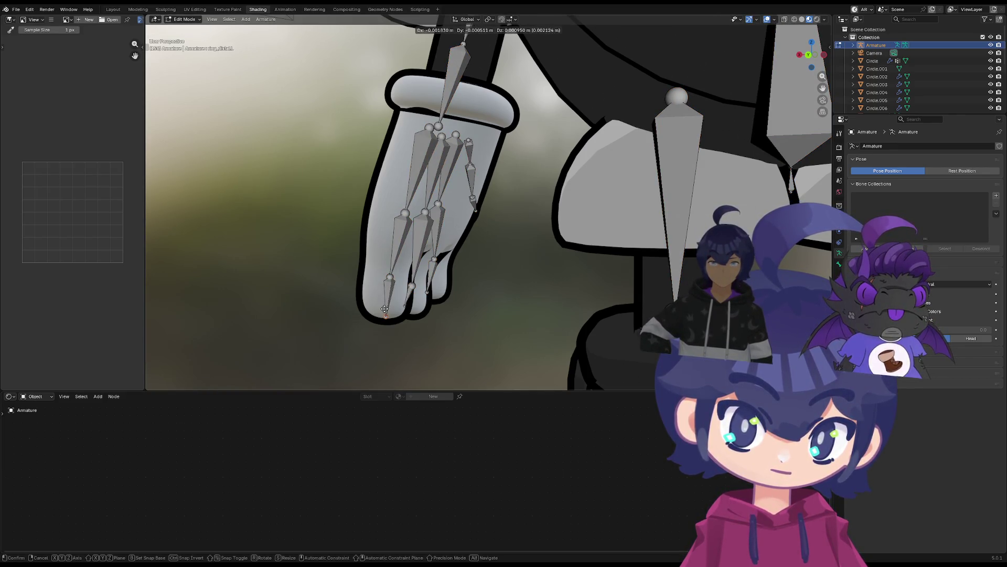
pyautogui.click(385, 308)
pyautogui.moveTo(384, 307)
pyautogui.mouseDown(button='middle')
pyautogui.moveTo(424, 288)
pyautogui.moveTo(467, 286)
pyautogui.moveTo(490, 265)
pyautogui.moveTo(400, 308)
pyautogui.moveTo(427, 274)
pyautogui.mouseUp(button='middle')
pyautogui.press('g')
pyautogui.click(393, 300)
pyautogui.click(428, 272)
# Reposition the middle finger's middle joint and the index finger's tip and middle joints
pyautogui.press('g')
pyautogui.click(431, 264)
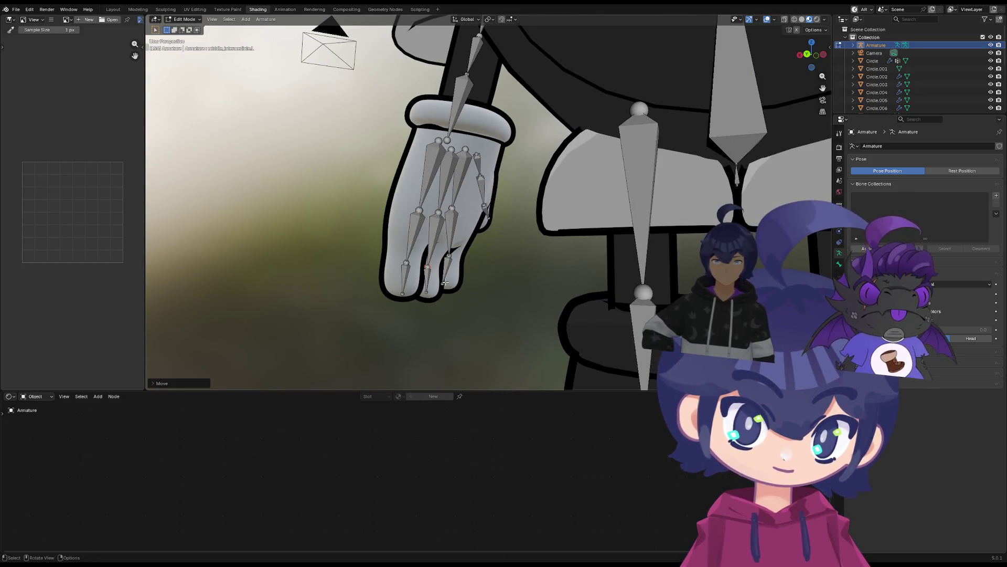
pyautogui.click(452, 261)
pyautogui.press('g')
pyautogui.click(455, 257)
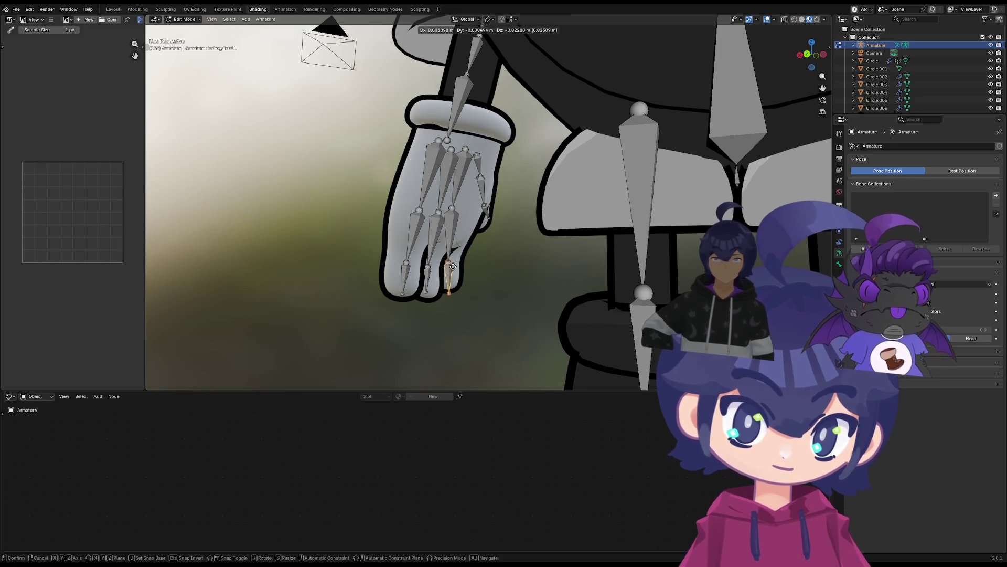
pyautogui.click(451, 260)
pyautogui.press('g')
pyautogui.click(450, 263)
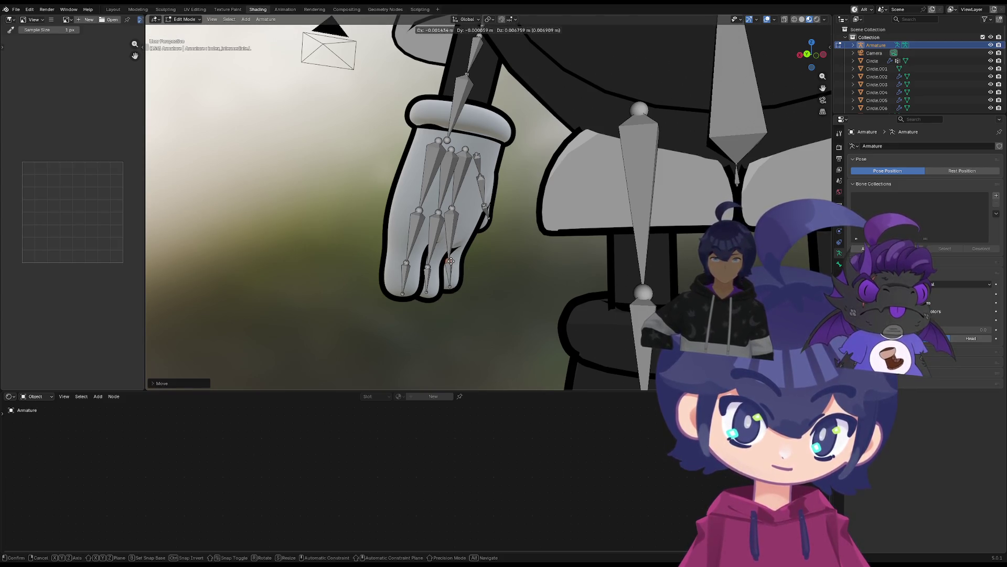
# Adjust the index finger's base joint so it sits inside the glove
pyautogui.click(456, 211)
pyautogui.press('g')
pyautogui.click(460, 211)
pyautogui.moveTo(460, 212); pyautogui.dragTo(507, 237, button='middle')
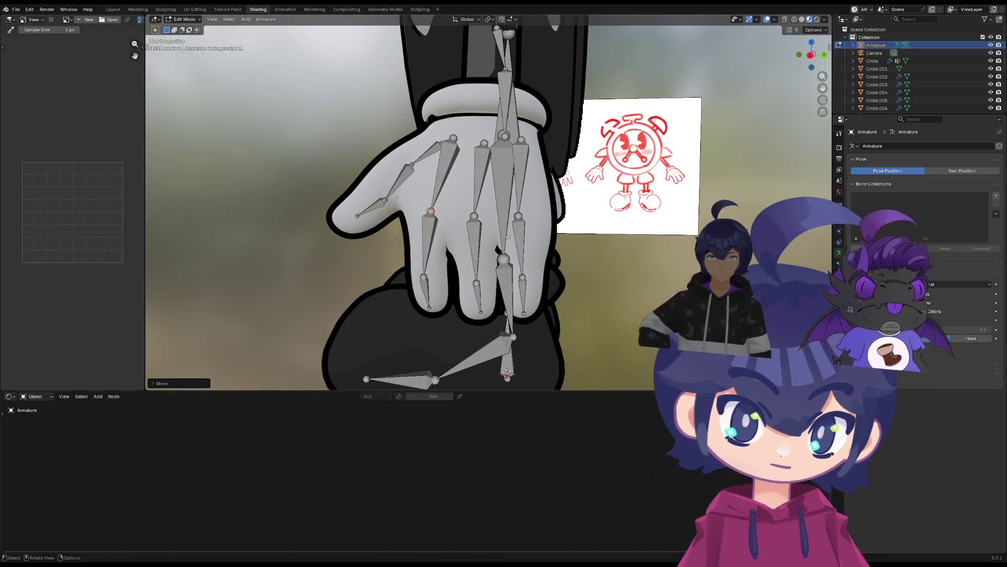
pyautogui.press('g')
pyautogui.click(432, 268)
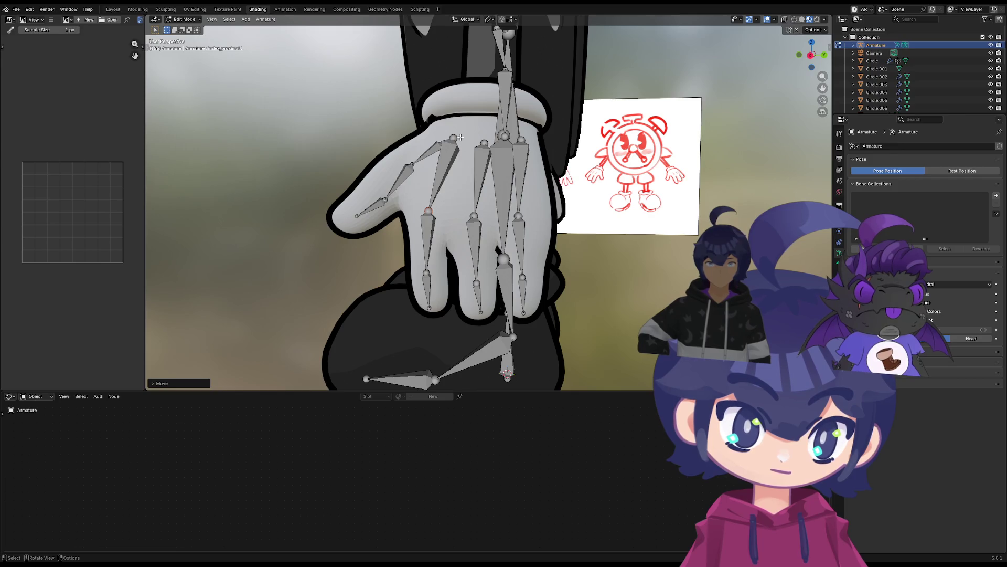
# Raise the middle finger base and thumb joints, and shift the hand and upper-arm joints
pyautogui.click(478, 201)
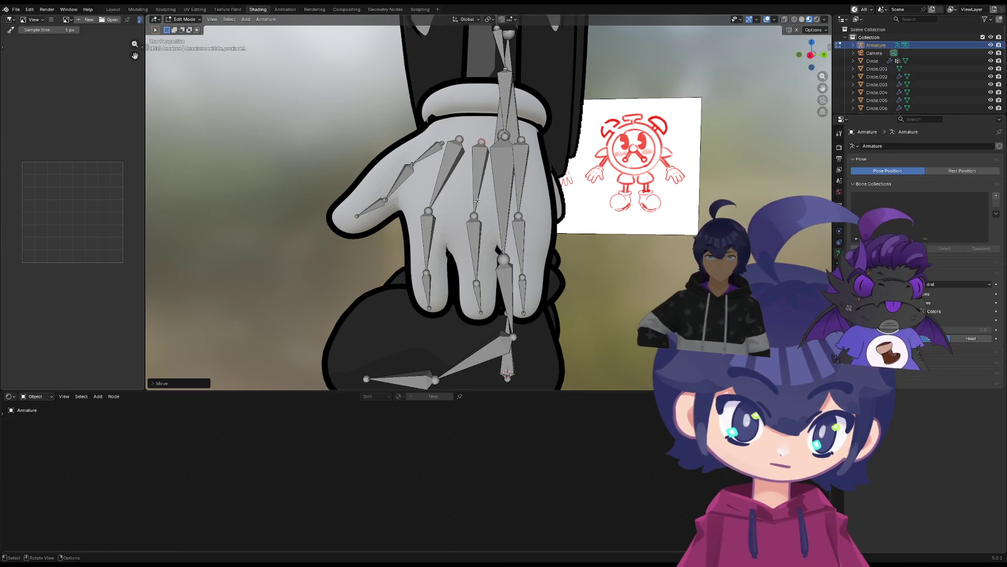
pyautogui.moveTo(474, 216); pyautogui.dragTo(478, 208)
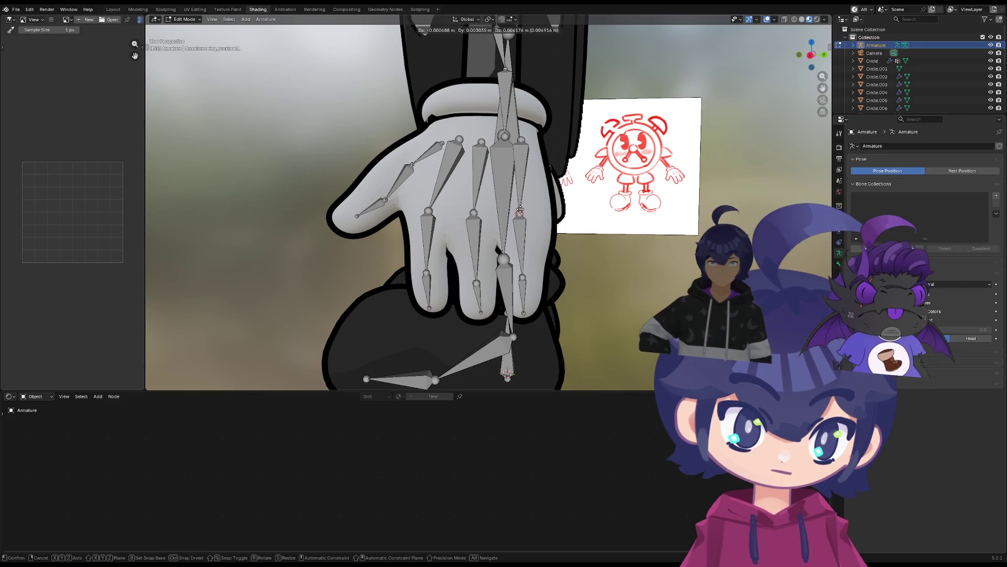
pyautogui.moveTo(386, 202); pyautogui.dragTo(381, 196)
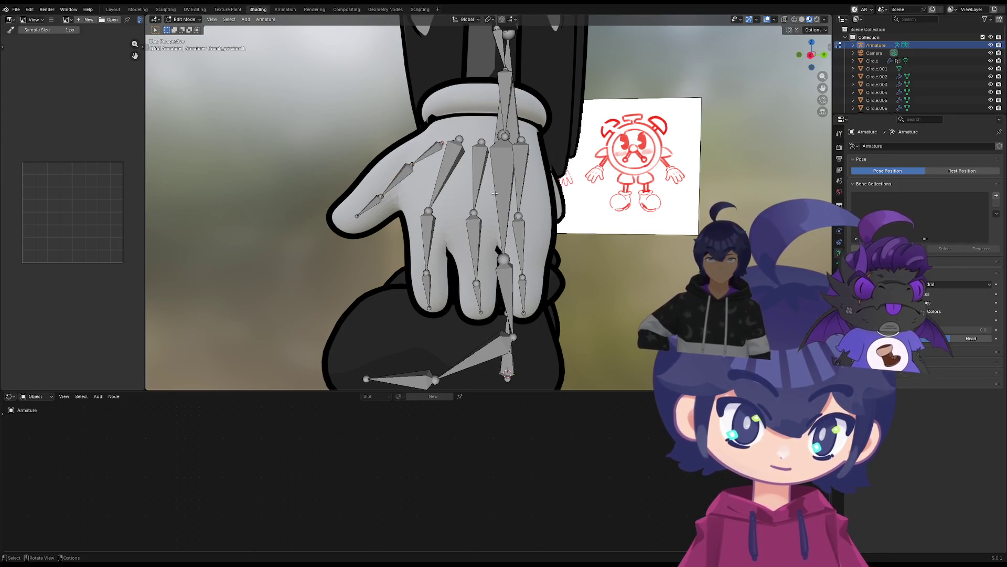
pyautogui.moveTo(495, 193); pyautogui.dragTo(513, 232, button='middle')
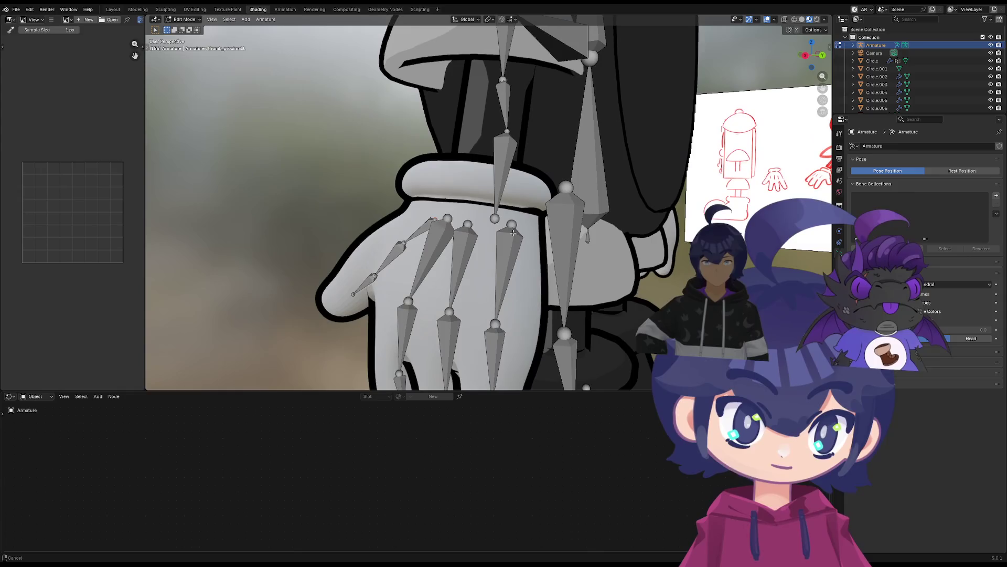
pyautogui.moveTo(499, 190); pyautogui.dragTo(476, 187)
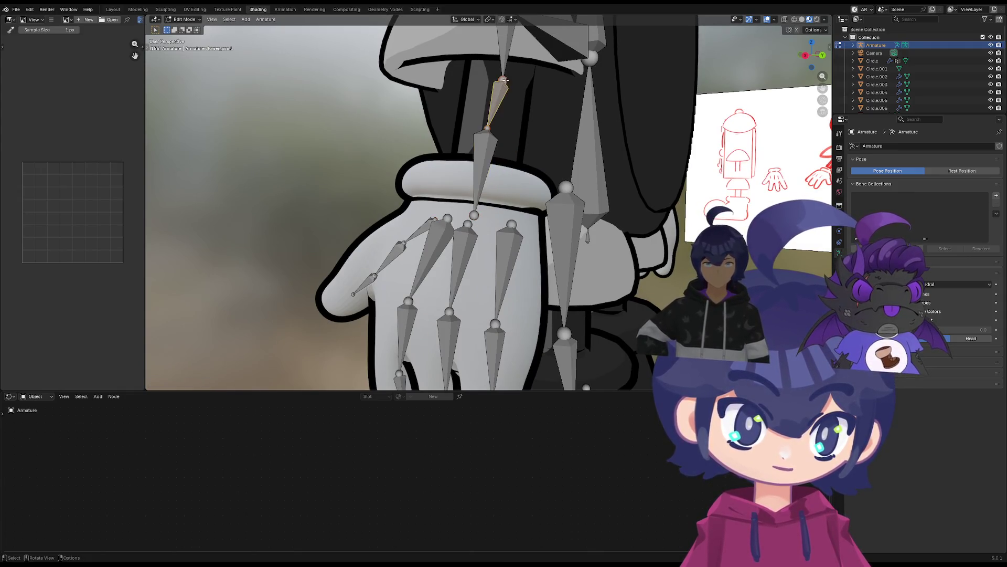
pyautogui.moveTo(502, 79); pyautogui.dragTo(492, 59)
# Nudge the elbow joint slightly to the right
pyautogui.click(489, 127)
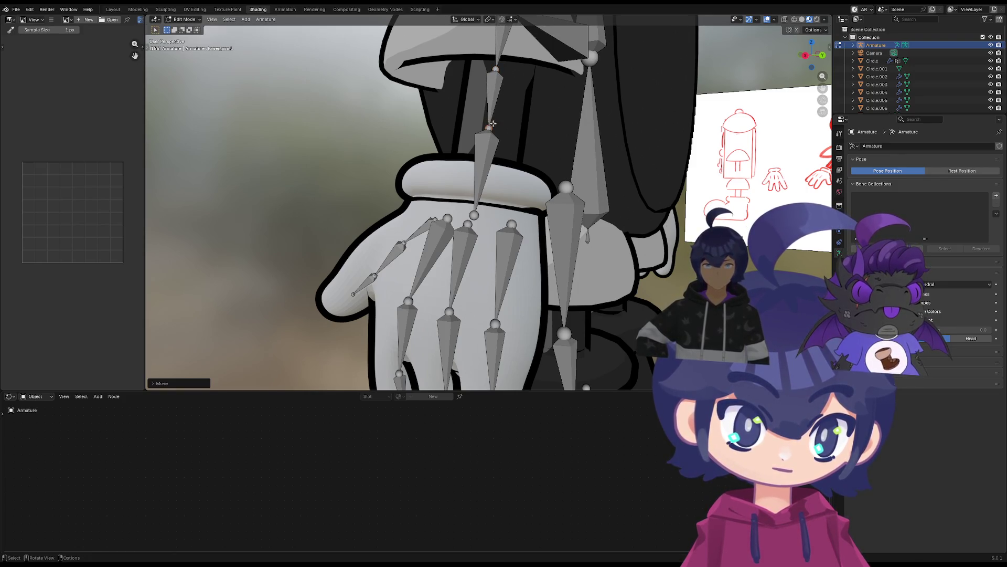
pyautogui.moveTo(493, 123); pyautogui.dragTo(457, 154, button='middle')
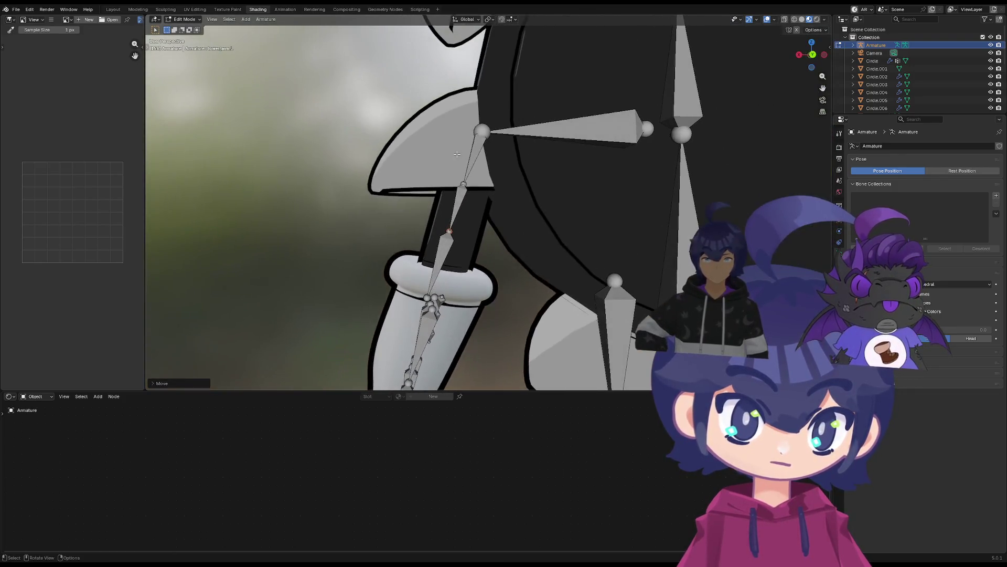
pyautogui.moveTo(488, 131); pyautogui.dragTo(491, 131)
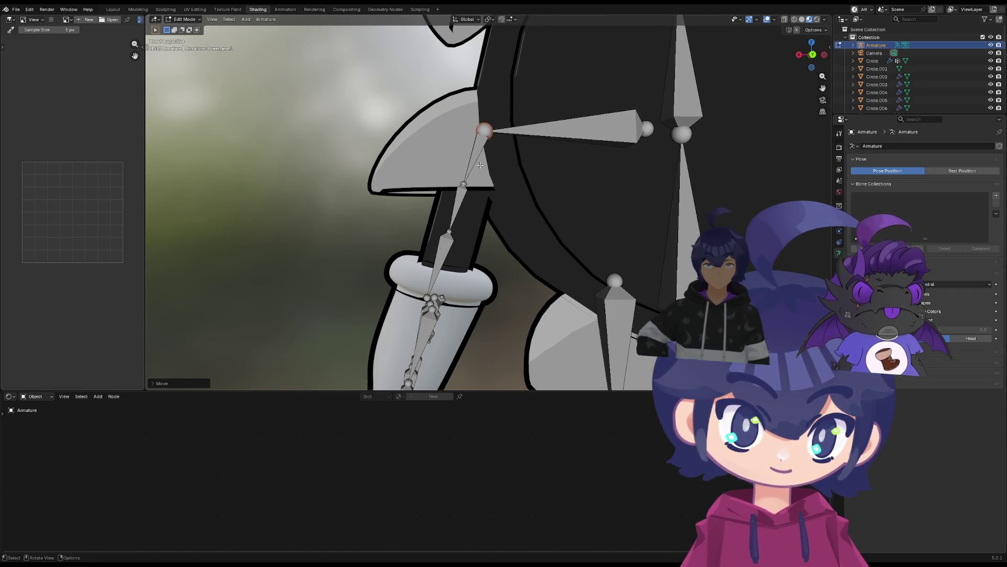
pyautogui.moveTo(452, 215); pyautogui.dragTo(545, 228, button='middle')
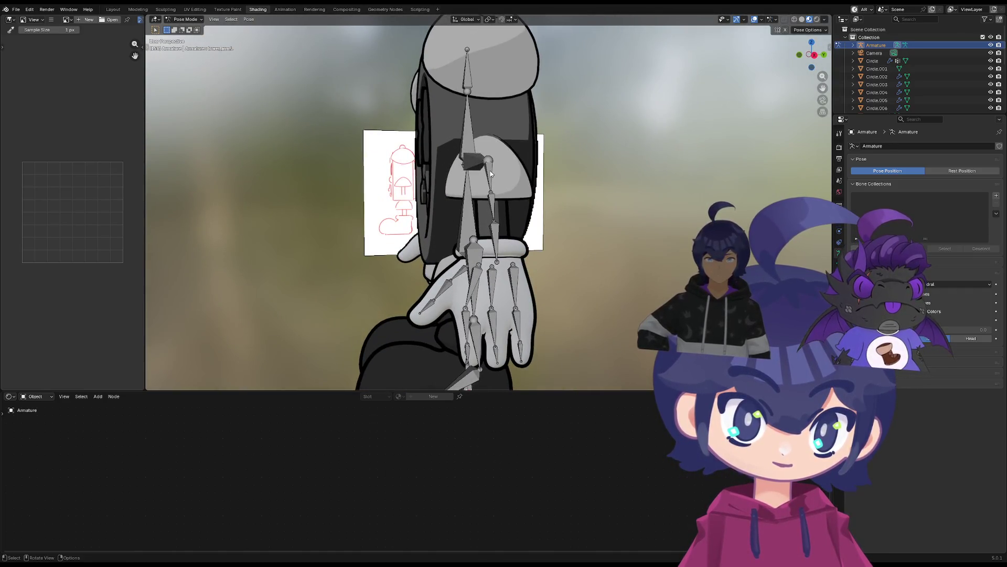
# Select the hand.L bone in Edit Mode and try rotating it, then cancel
pyautogui.press('Tab')
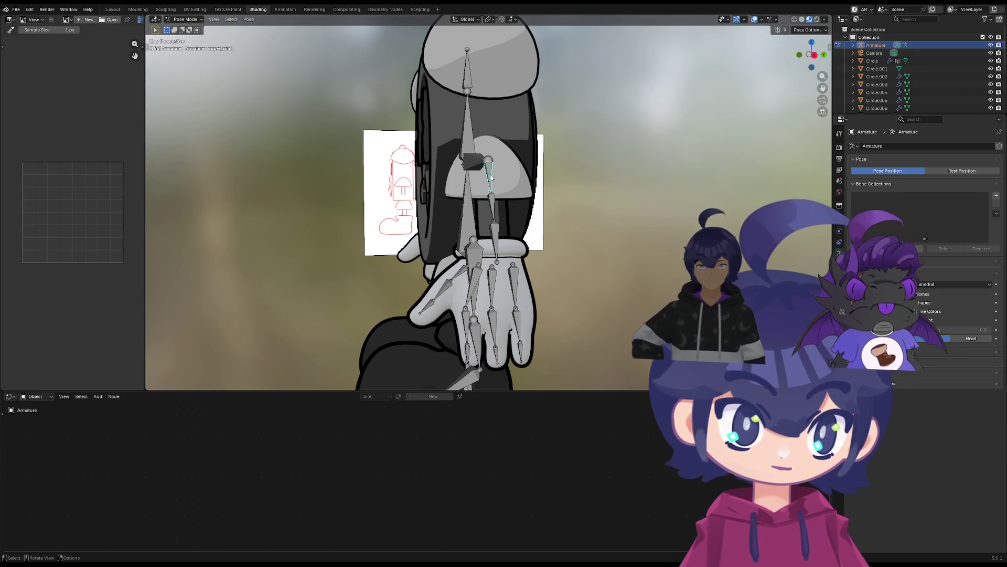
pyautogui.click(494, 234)
pyautogui.press('r')
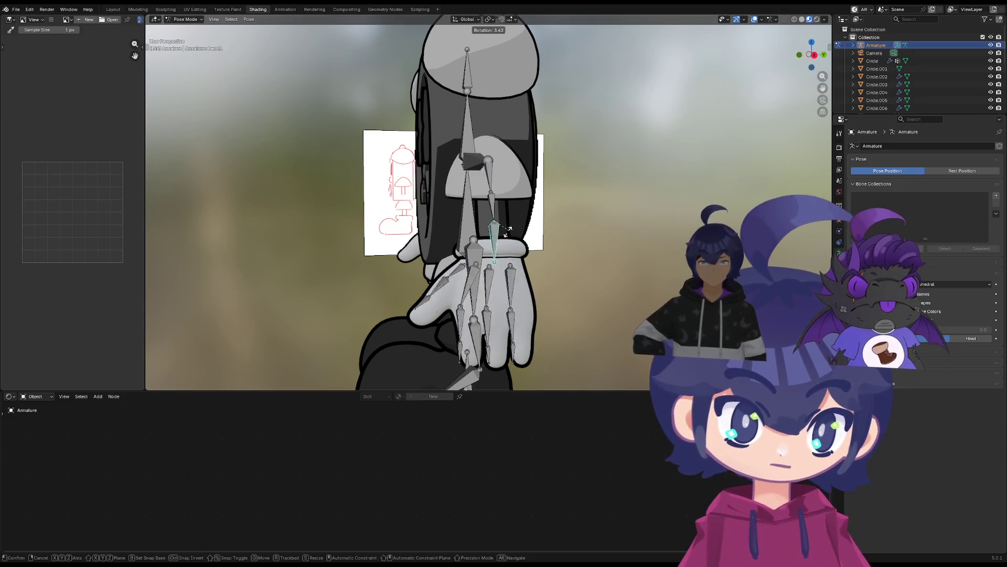
pyautogui.rightClick(507, 230)
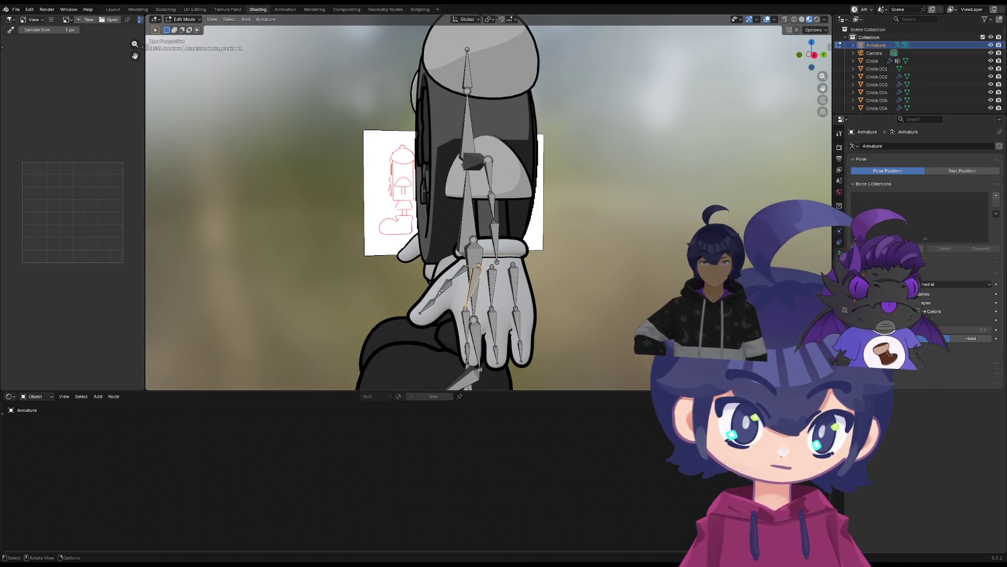
pyautogui.moveTo(528, 325)
pyautogui.mouseDown(button='middle')
pyautogui.moveTo(506, 327)
pyautogui.moveTo(504, 306)
pyautogui.mouseUp(button='middle')
# Nudge the middle, ring and index finger joints into the glove fingers
pyautogui.moveTo(505, 308)
pyautogui.mouseDown()
pyautogui.moveTo(516, 305)
pyautogui.moveTo(489, 306)
pyautogui.mouseUp()
pyautogui.click(483, 316)
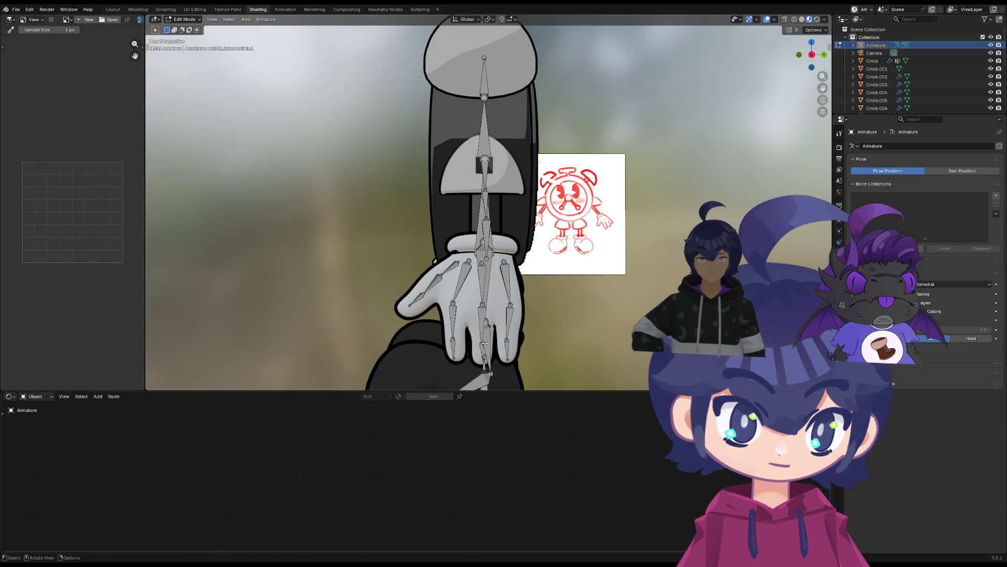
pyautogui.moveTo(484, 342); pyautogui.dragTo(513, 339)
pyautogui.click(513, 306)
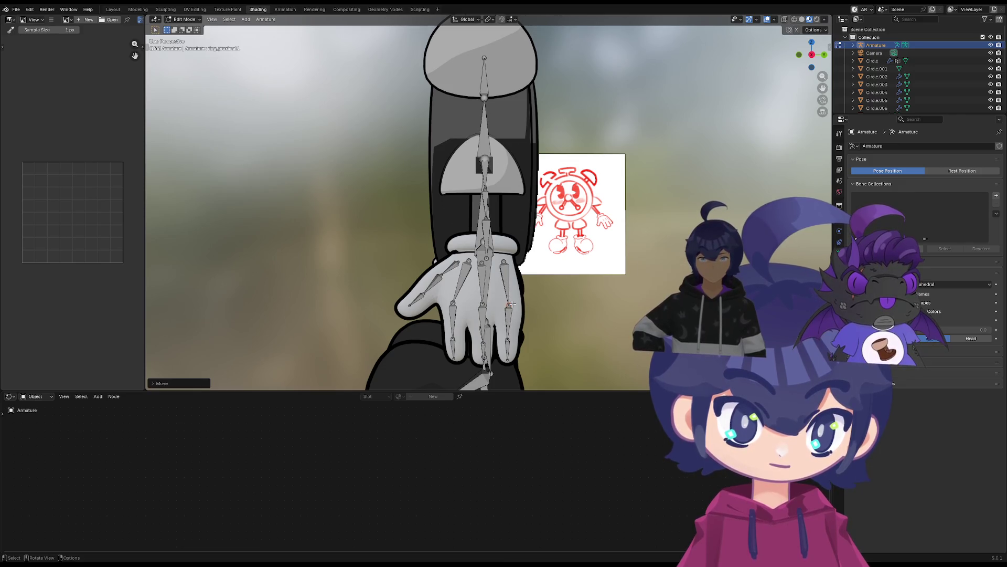
pyautogui.click(453, 300)
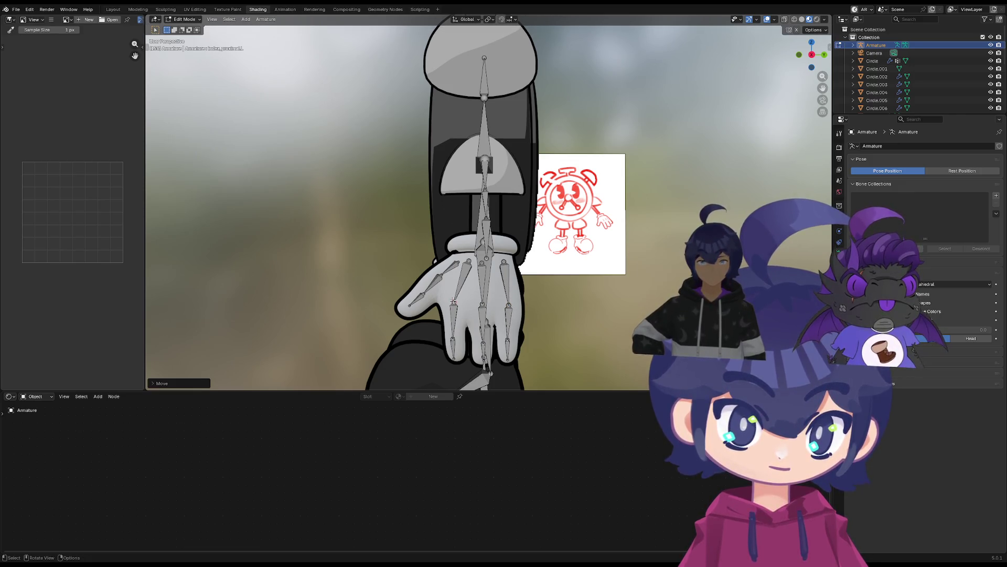
pyautogui.click(451, 335)
pyautogui.moveTo(458, 362); pyautogui.dragTo(460, 361)
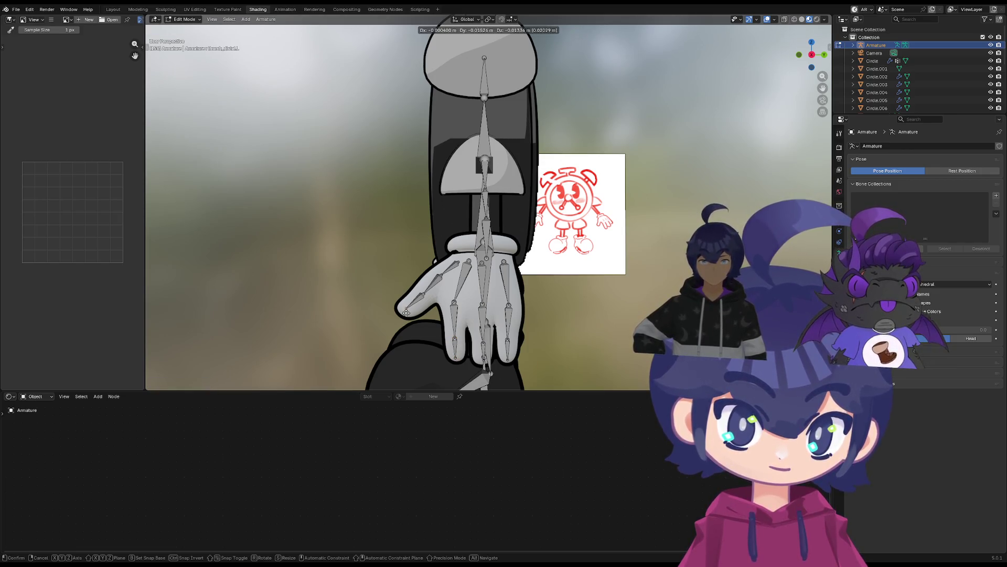
# Select the thumb_distal.L and thumb_proximal.L bones, then the forearm bone above the wrist
pyautogui.click(403, 313)
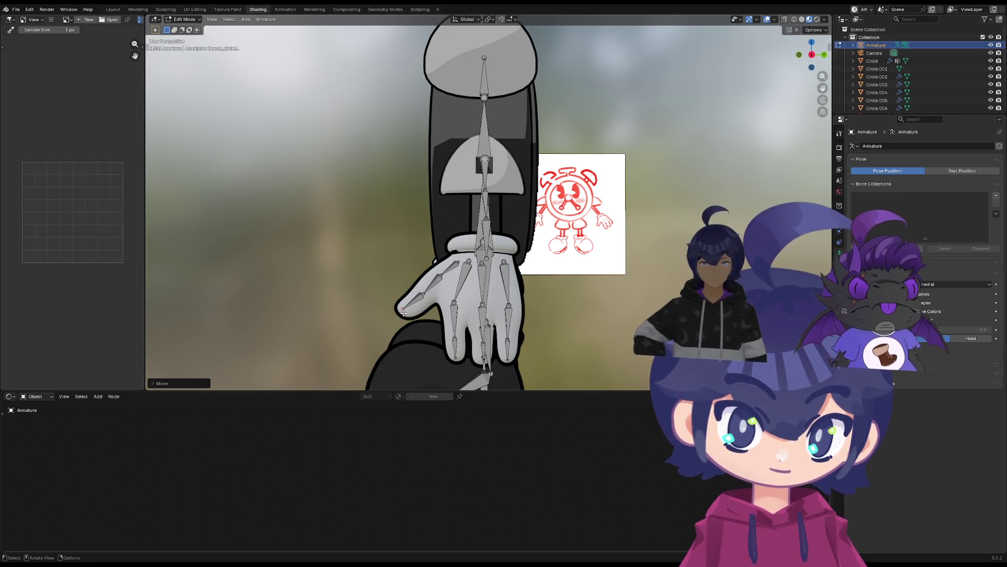
pyautogui.click(438, 277)
pyautogui.moveTo(481, 243); pyautogui.dragTo(537, 254, button='middle')
pyautogui.click(500, 210)
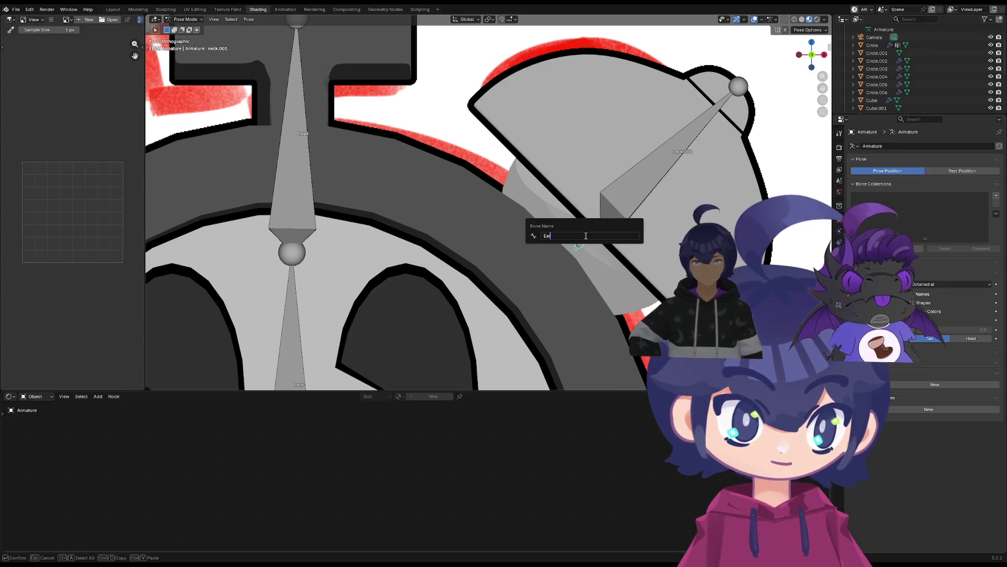
# Name the first ear bone Ear and rename neck.002 to Ear.001
pyautogui.press('Return')
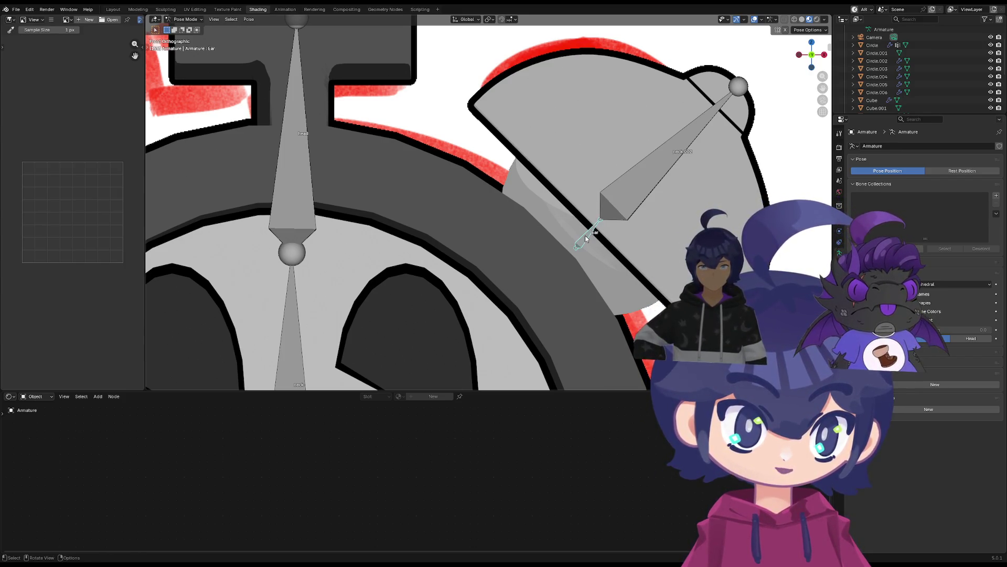
pyautogui.scroll(-3, 605, 258)
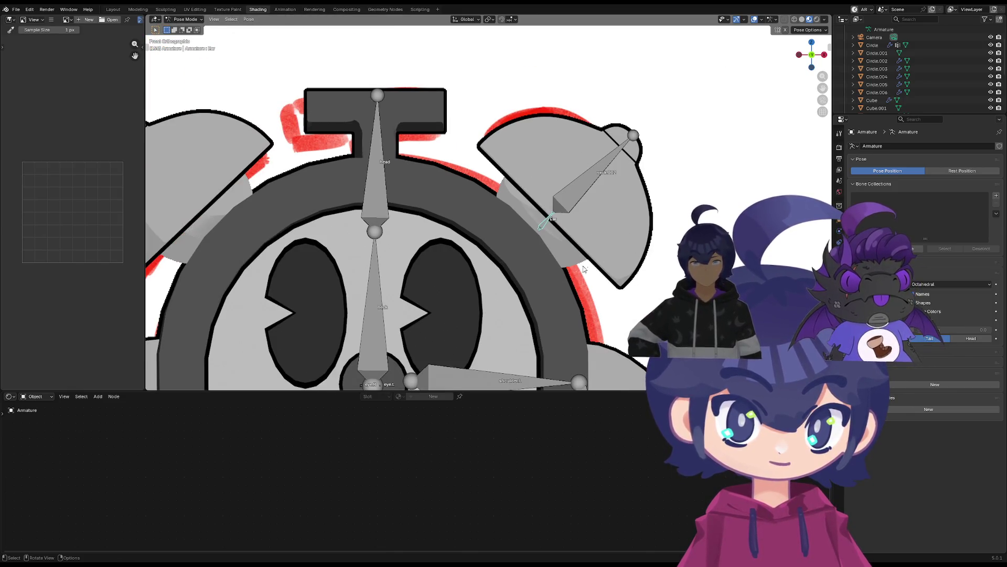
pyautogui.click(592, 177)
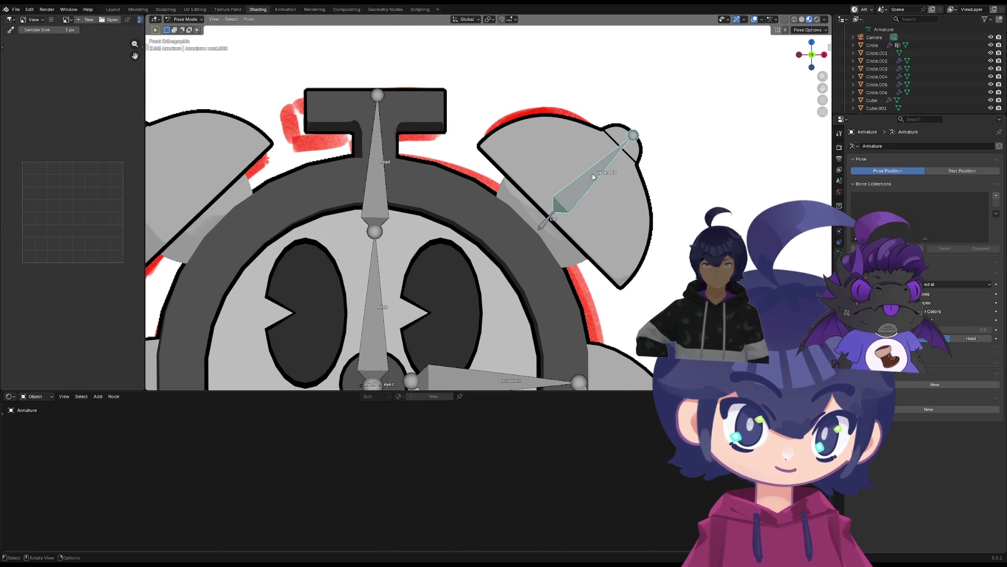
pyautogui.press('F2')
pyautogui.write('Ear.001')
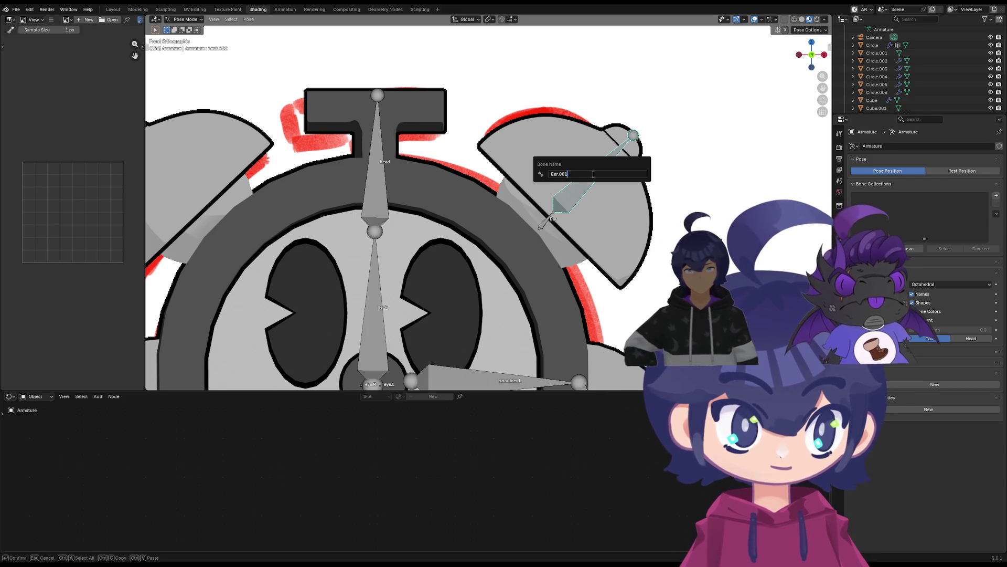
pyautogui.press('Return')
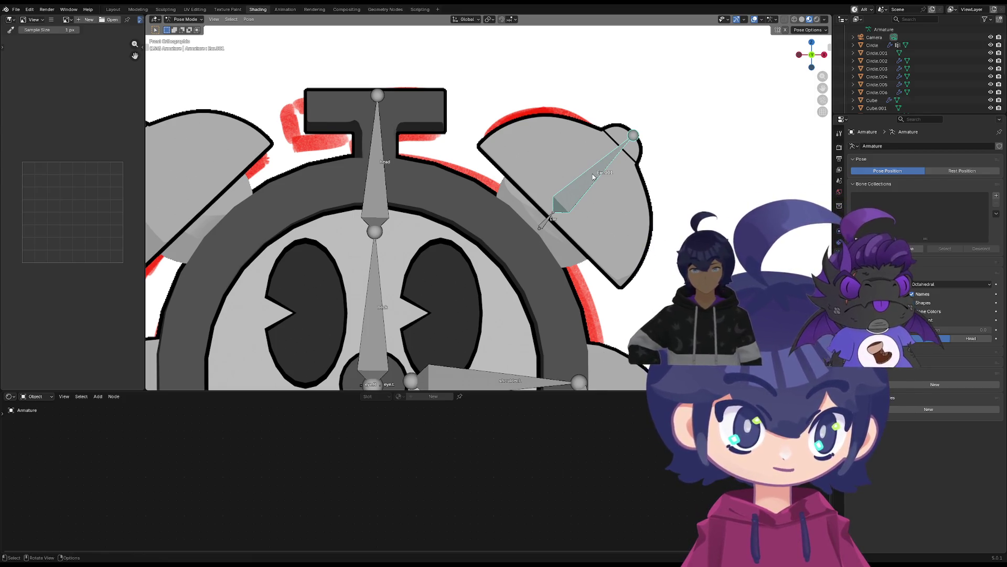
# Rename the Ear bone to Ear.L
pyautogui.keyDown('shift'); pyautogui.moveTo(594, 177); pyautogui.dragTo(631, 110, button='middle'); pyautogui.keyUp('shift')
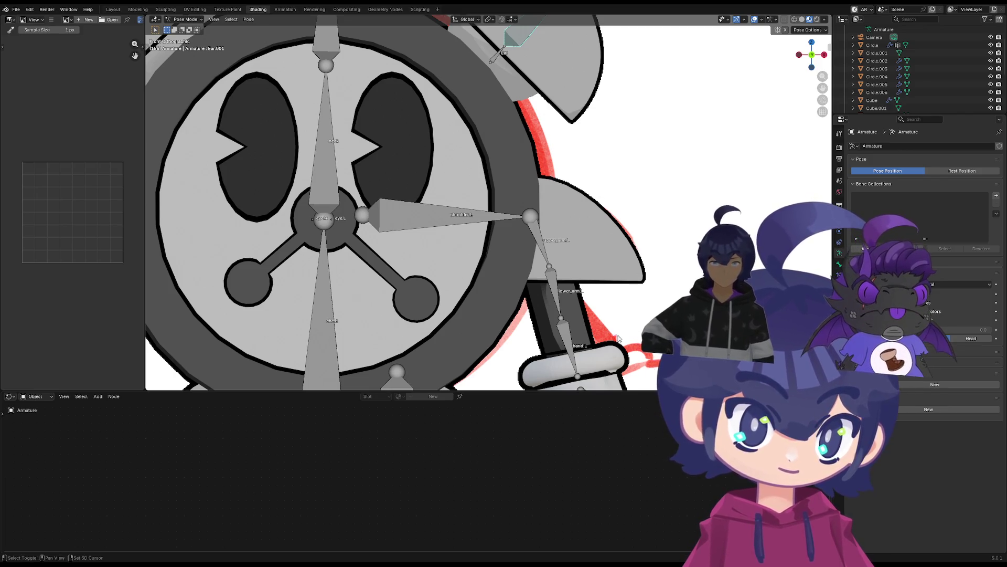
pyautogui.keyDown('shift'); pyautogui.moveTo(618, 338); pyautogui.dragTo(529, 277, button='middle'); pyautogui.keyUp('shift')
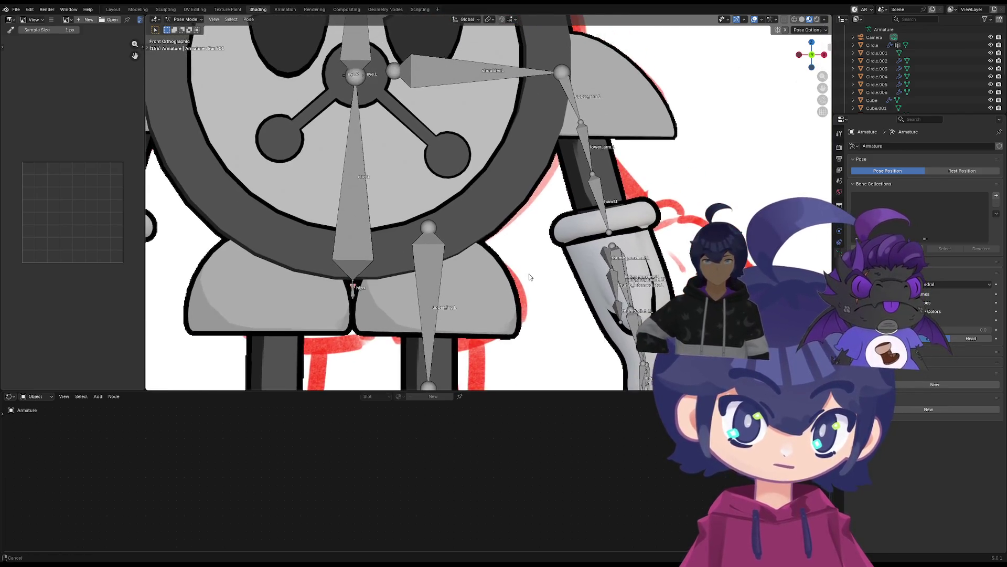
pyautogui.keyDown('shift'); pyautogui.moveTo(509, 183); pyautogui.dragTo(508, 230, button='middle'); pyautogui.keyUp('shift')
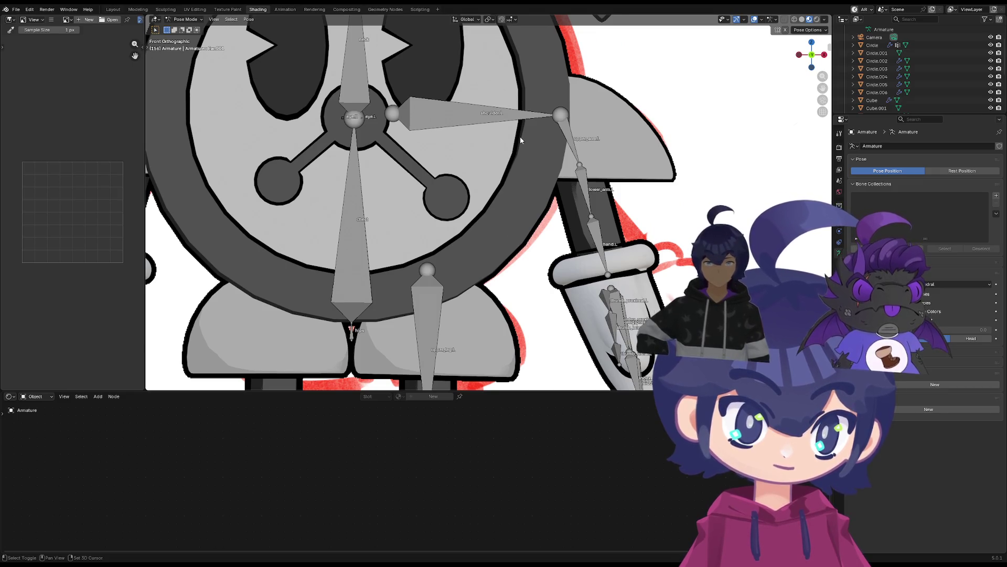
pyautogui.moveTo(521, 140)
pyautogui.keyDown('shift'); pyautogui.mouseDown(button='middle')
pyautogui.moveTo(516, 273)
pyautogui.moveTo(518, 208)
pyautogui.mouseUp(button='middle'); pyautogui.keyUp('shift')
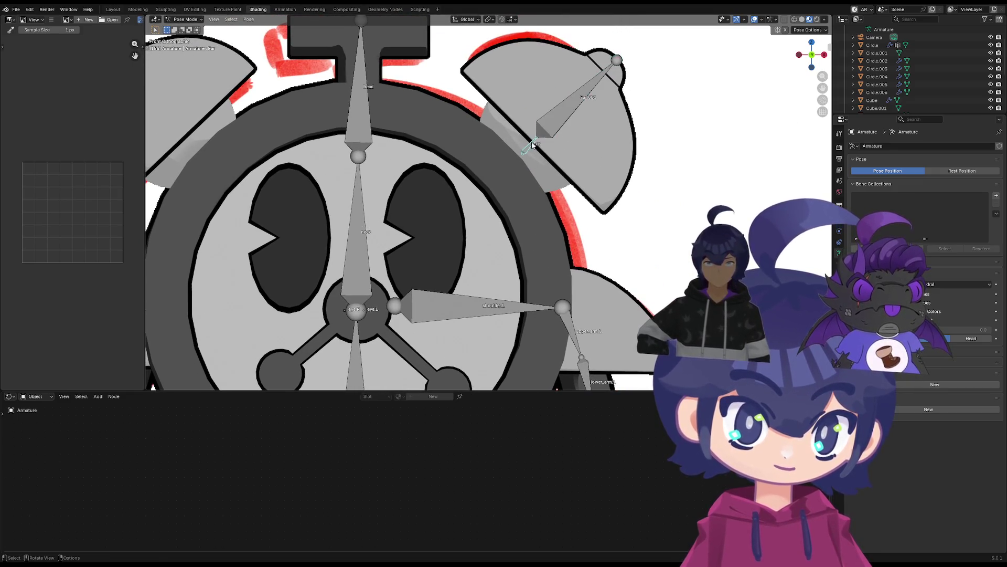
pyautogui.press('F2')
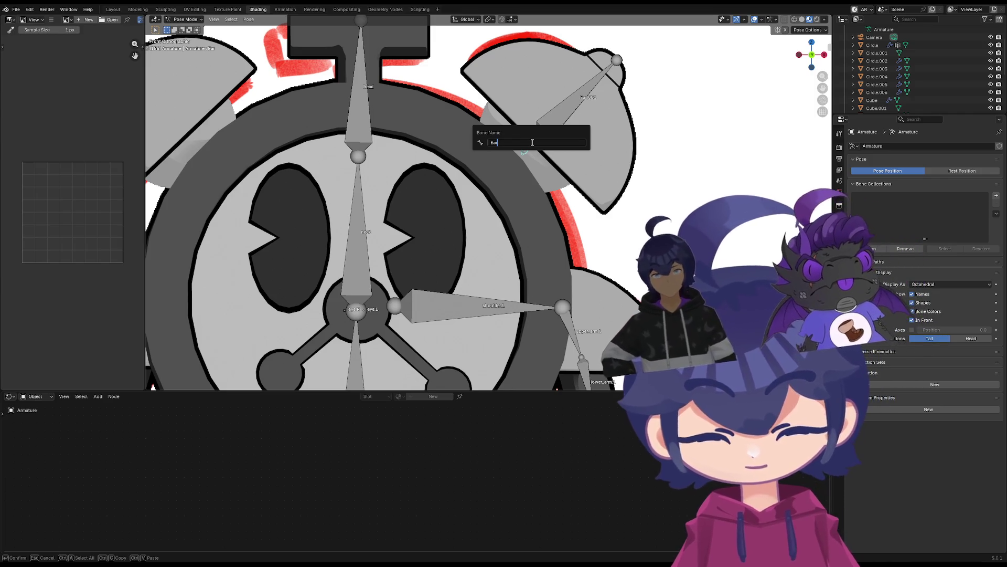
pyautogui.write('.L')
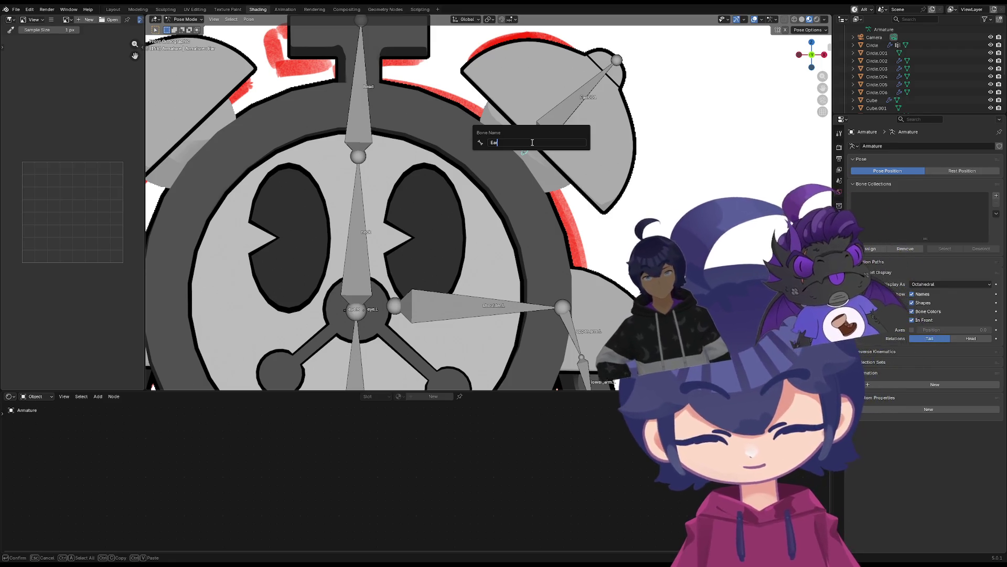
pyautogui.write('.L')
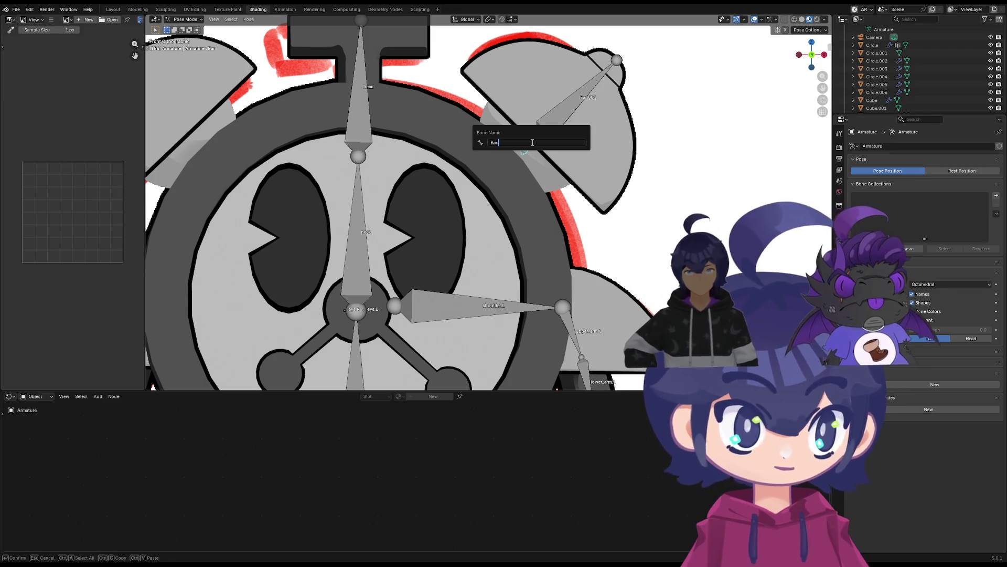
pyautogui.press('Return')
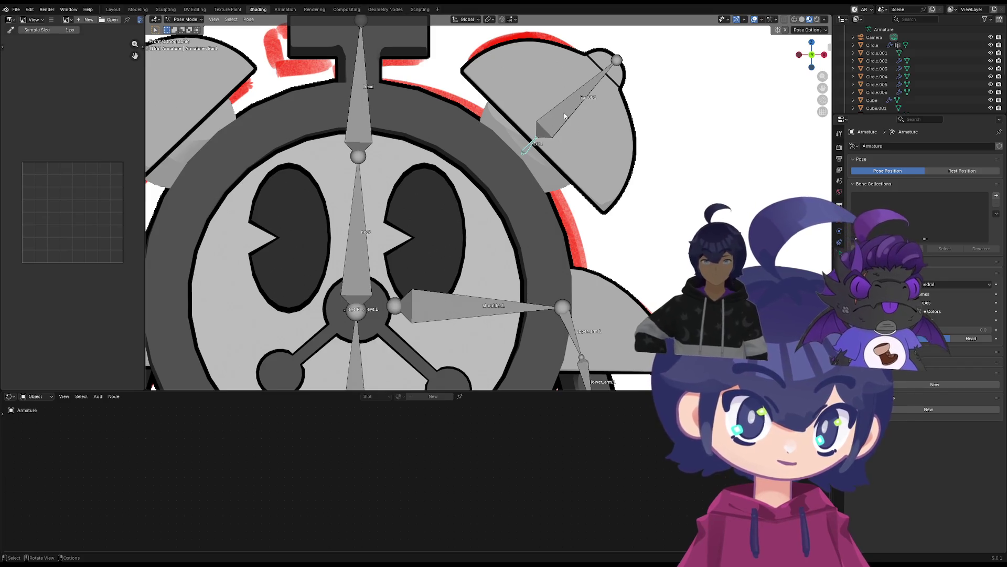
# Rename the Ear.001 bone to Ear.001.L
pyautogui.press('F2')
pyautogui.press('BackSpace')
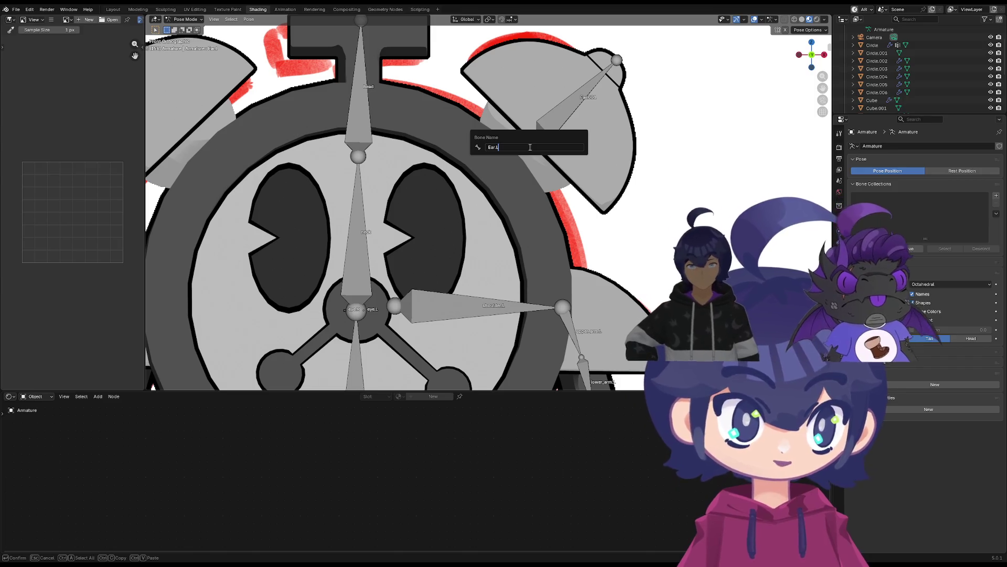
pyautogui.press('Escape')
pyautogui.click(544, 121)
pyautogui.press('F2')
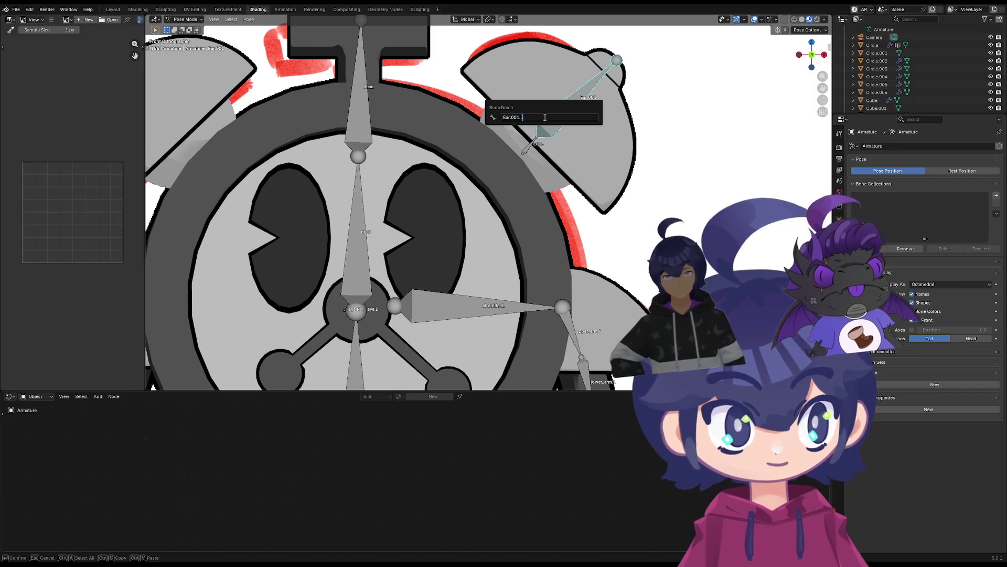
pyautogui.write('.L')
pyautogui.press('Return')
# Switch to the Right orthographic view and frame the left foot
pyautogui.scroll(-5, 608, 105)
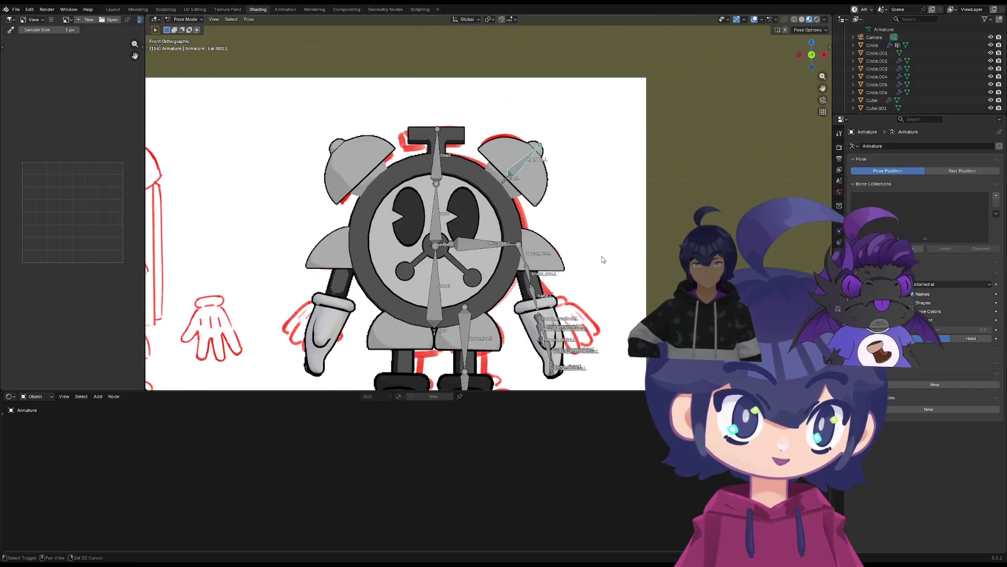
pyautogui.scroll(2, 630, 134)
pyautogui.scroll(-2, 681, 226)
pyautogui.keyDown('shift'); pyautogui.scroll(-3, 681, 225); pyautogui.keyUp('shift')
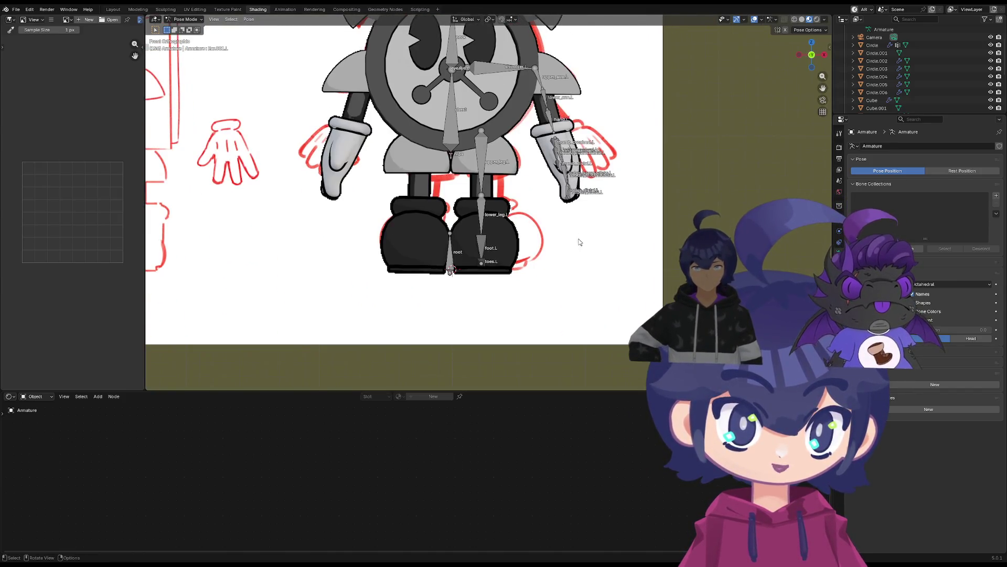
pyautogui.press('`')
pyautogui.click(621, 268)
pyautogui.scroll(4, 492, 293)
pyautogui.keyDown('shift'); pyautogui.moveTo(492, 293); pyautogui.dragTo(566, 225, button='middle'); pyautogui.keyUp('shift')
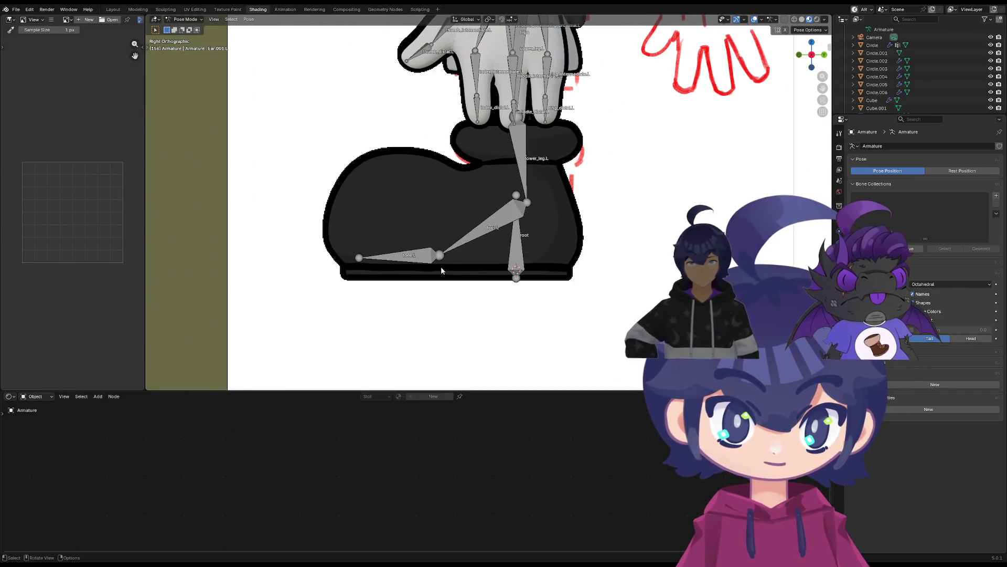
# Move the toes.L joint down along the sole of the shoe
pyautogui.click(443, 260)
pyautogui.press('r')
pyautogui.press('Escape')
pyautogui.press('Tab')
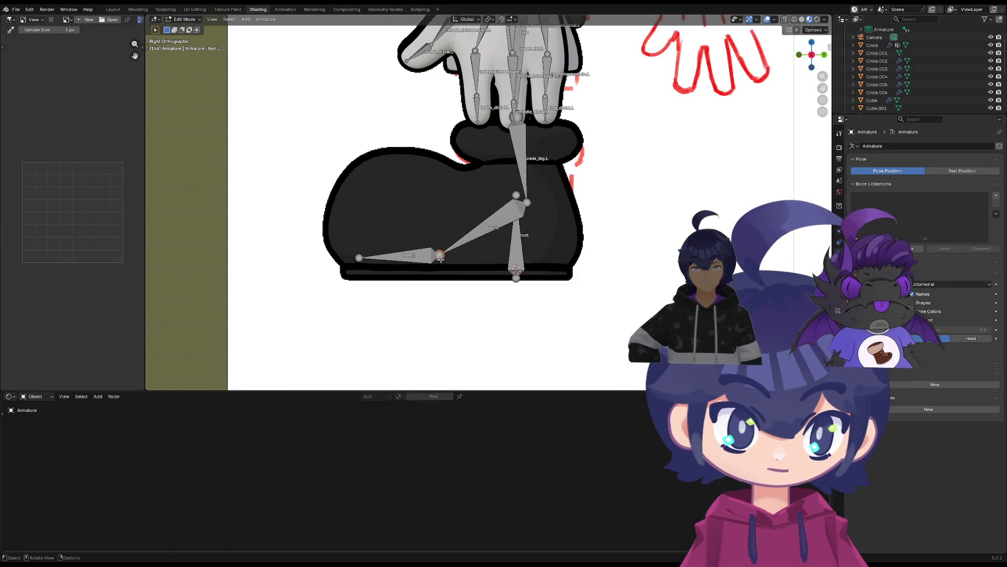
pyautogui.click(410, 256)
pyautogui.press('g')
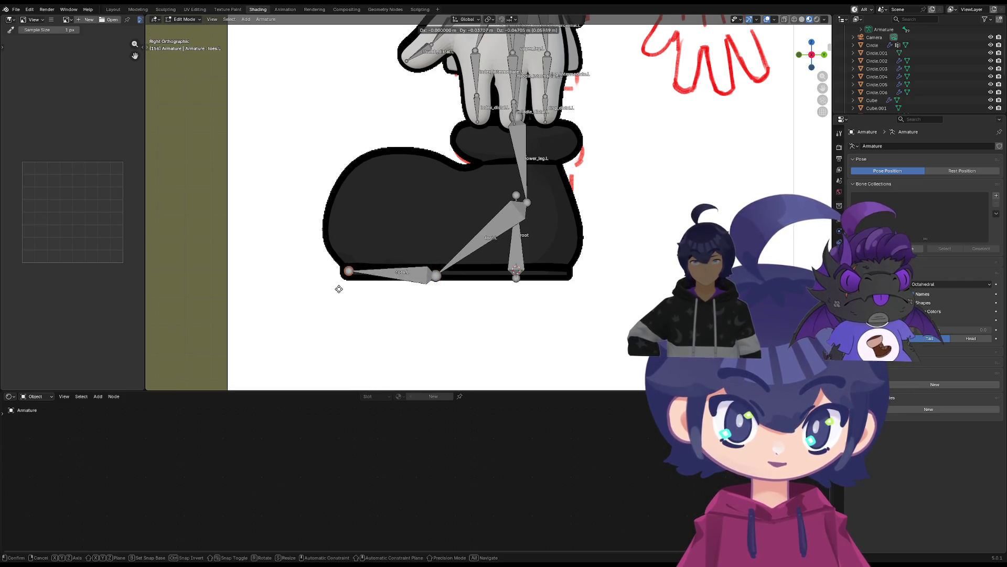
pyautogui.click(336, 294)
pyautogui.press('Tab')
# Select the left leg's foot joint after cancelling a move of lower_leg.L
pyautogui.moveTo(485, 304)
pyautogui.mouseDown(button='middle')
pyautogui.moveTo(391, 290)
pyautogui.moveTo(395, 282)
pyautogui.mouseUp(button='middle')
pyautogui.press('Tab')
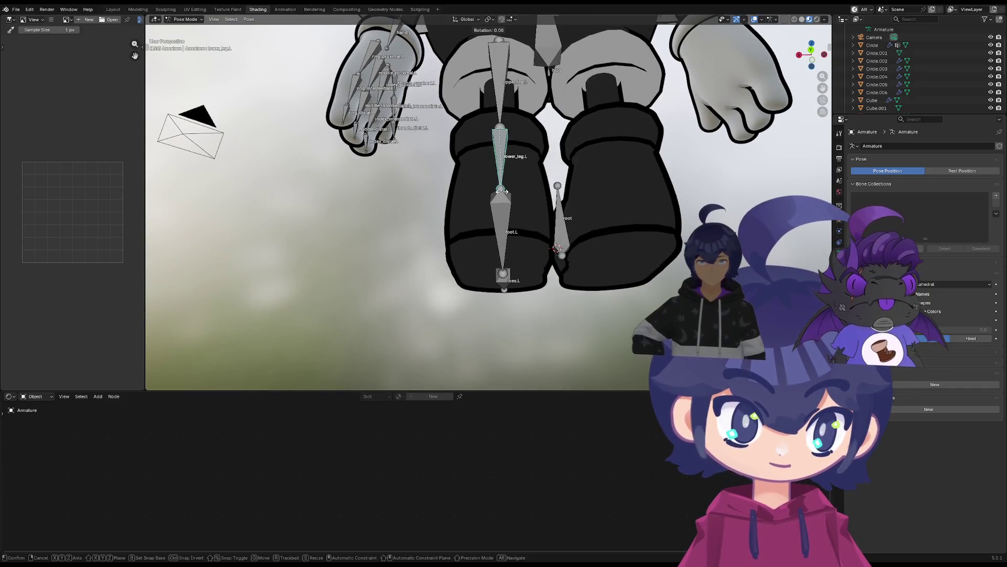
pyautogui.click(495, 189)
pyautogui.press('g')
pyautogui.rightClick(495, 189)
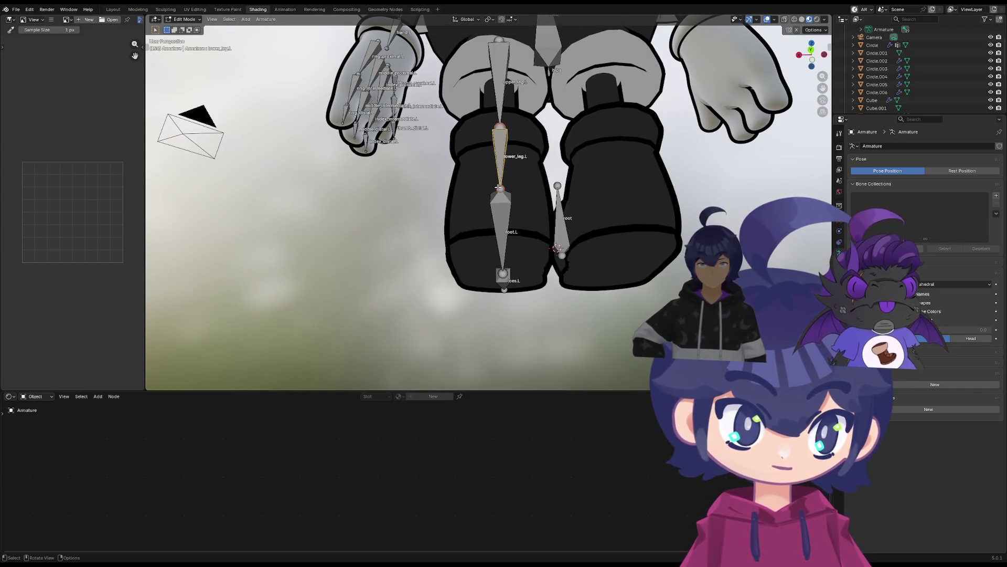
pyautogui.click(503, 271)
pyautogui.hotkey('ctrl', 'Tab')
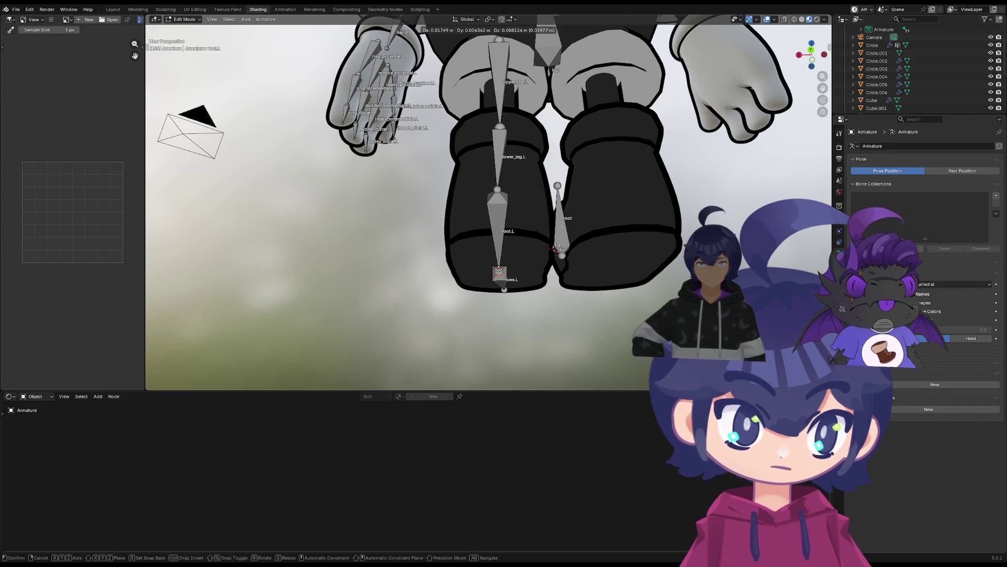
# Raise the left foot joint slightly, then view the rig from Front orthographic
pyautogui.moveTo(502, 272)
pyautogui.mouseDown(button='middle')
pyautogui.moveTo(525, 294)
pyautogui.moveTo(635, 303)
pyautogui.moveTo(544, 288)
pyautogui.moveTo(549, 299)
pyautogui.mouseUp(button='middle')
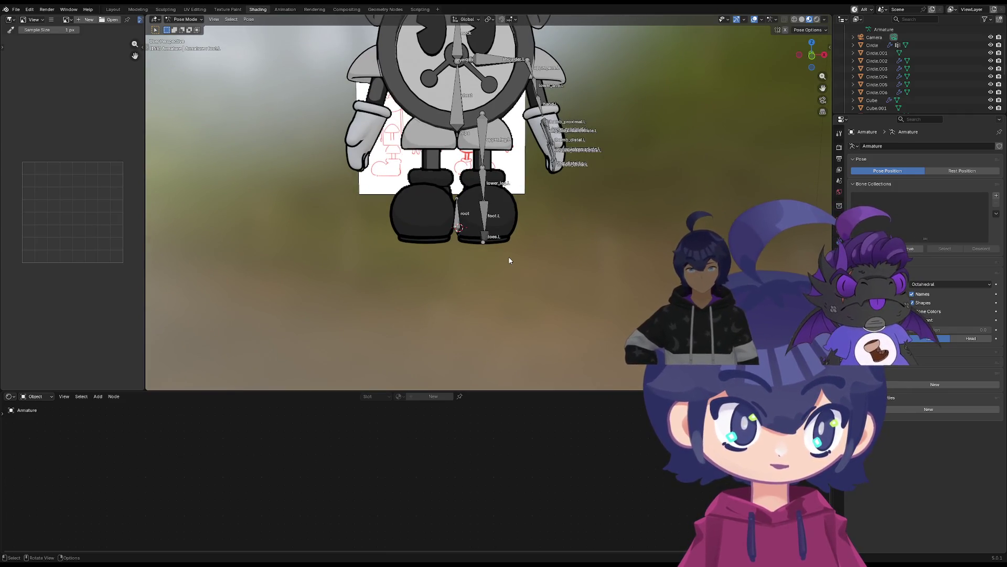
pyautogui.press('Tab')
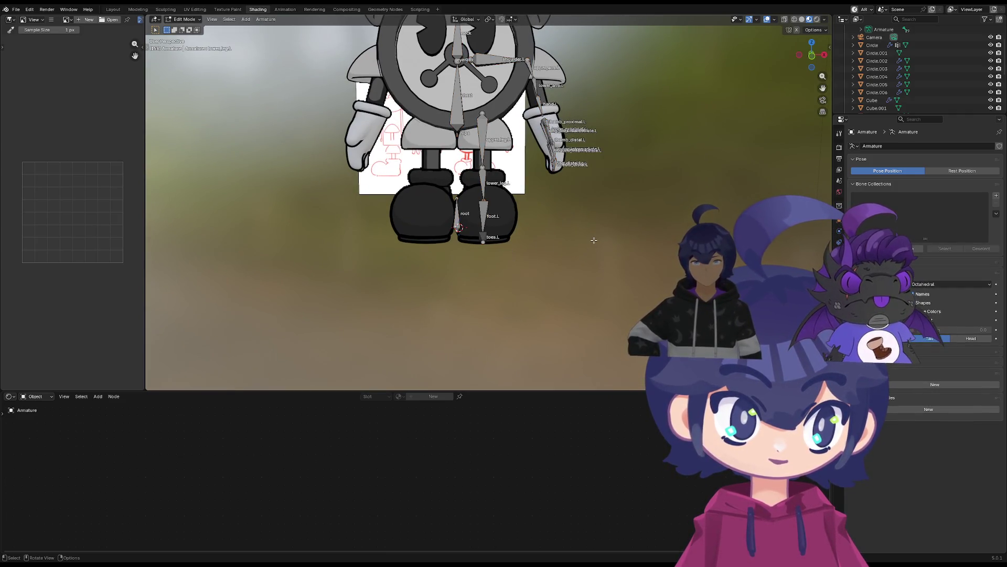
pyautogui.moveTo(593, 236); pyautogui.dragTo(498, 207, button='middle')
pyautogui.press('g')
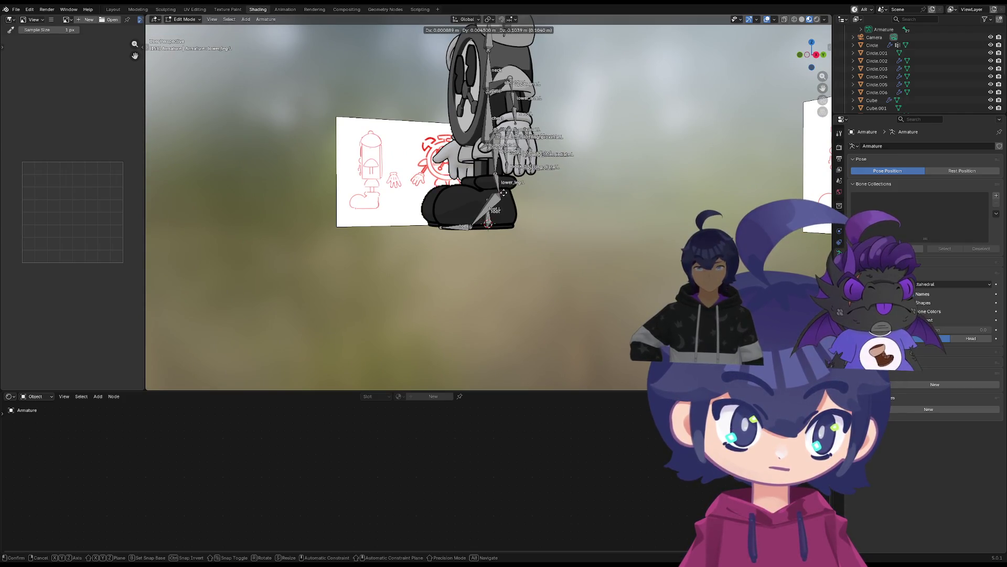
pyautogui.click(502, 191)
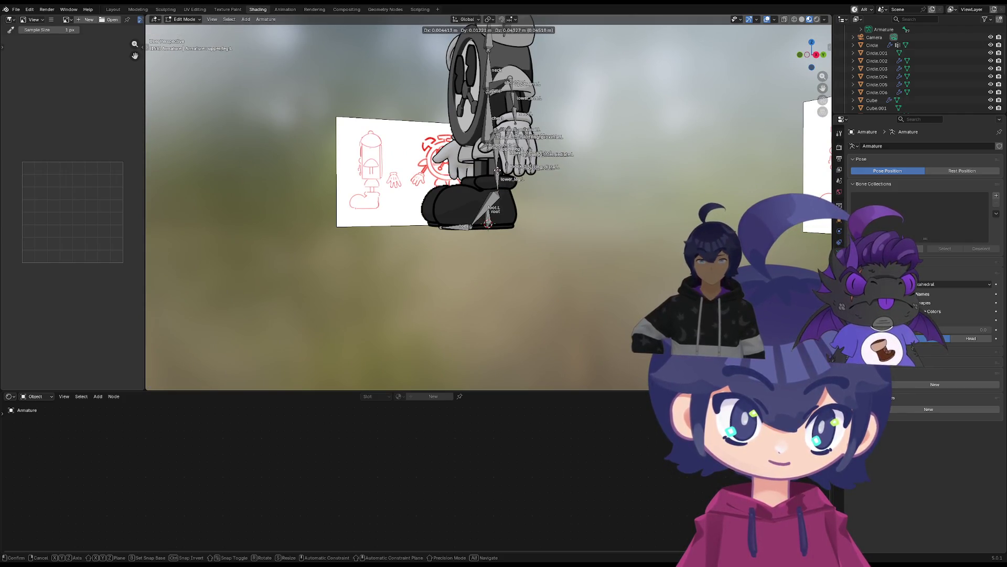
pyautogui.press('Tab')
pyautogui.moveTo(495, 177)
pyautogui.mouseDown(button='middle')
pyautogui.moveTo(541, 250)
pyautogui.moveTo(604, 250)
pyautogui.moveTo(532, 247)
pyautogui.mouseUp(button='middle')
pyautogui.press('Tab')
pyautogui.press('KP_1')
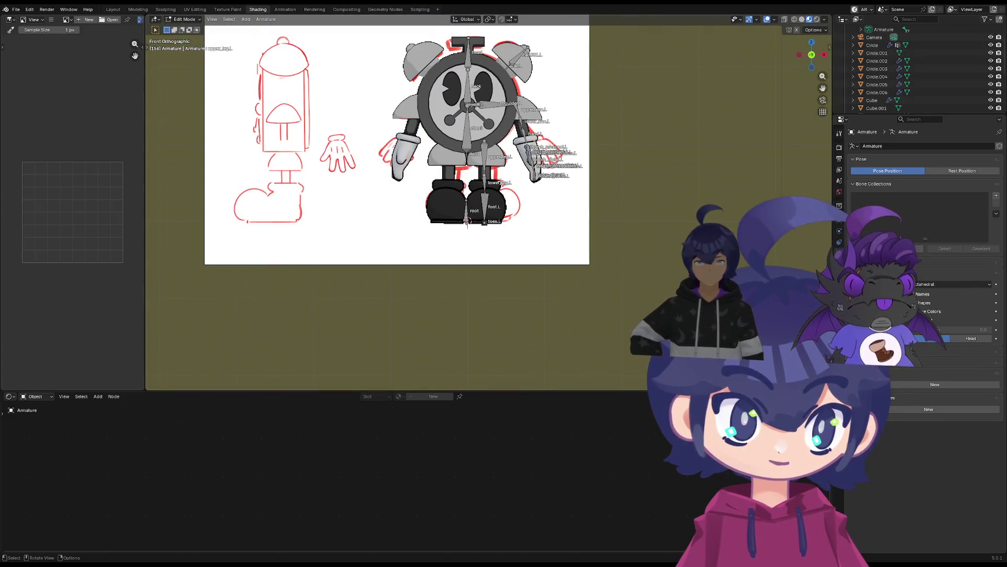
# Pan onto the rig in Front Orthographic view and box-select every .L bone in Edit Mode
pyautogui.keyDown('shift'); pyautogui.moveTo(582, 31); pyautogui.dragTo(582, 90, button='middle'); pyautogui.keyUp('shift')
pyautogui.moveTo(582, 89); pyautogui.dragTo(480, 313)
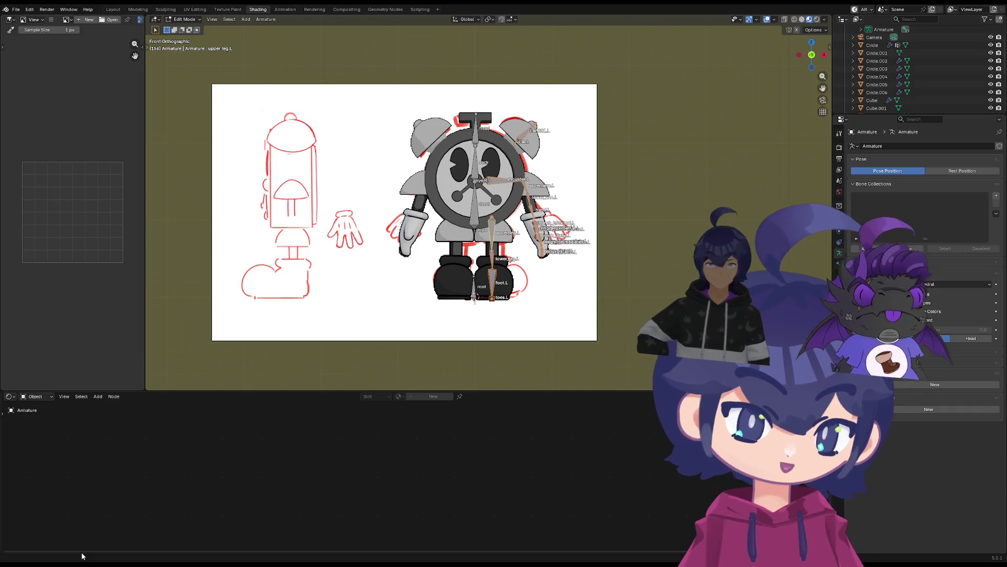
# Symmetrize the selected left bones to create matching .R bones
pyautogui.scroll(3, 516, 150)
pyautogui.rightClick(520, 140)
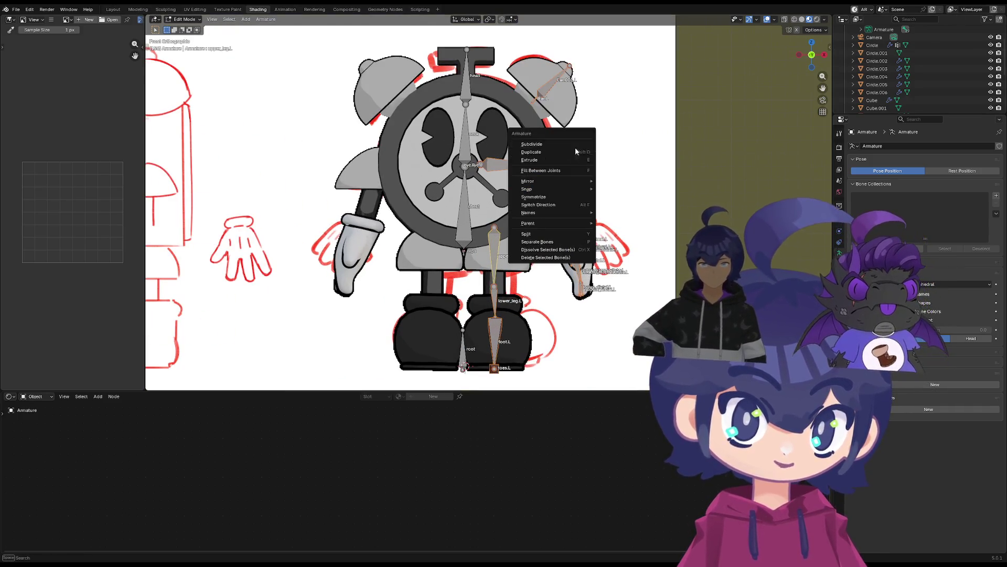
pyautogui.click(557, 198)
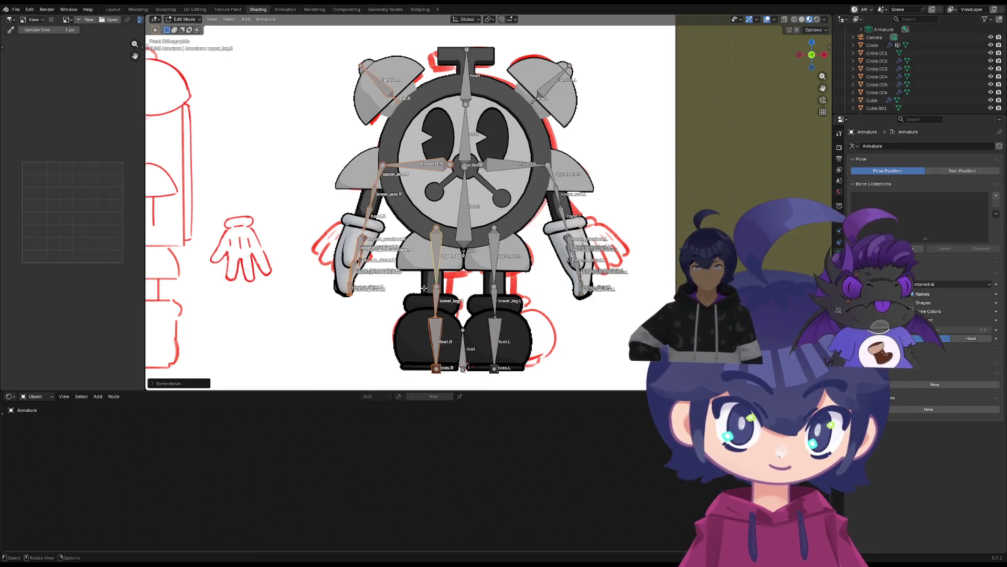
# Move the toes.R joint slightly to the left
pyautogui.click(436, 367)
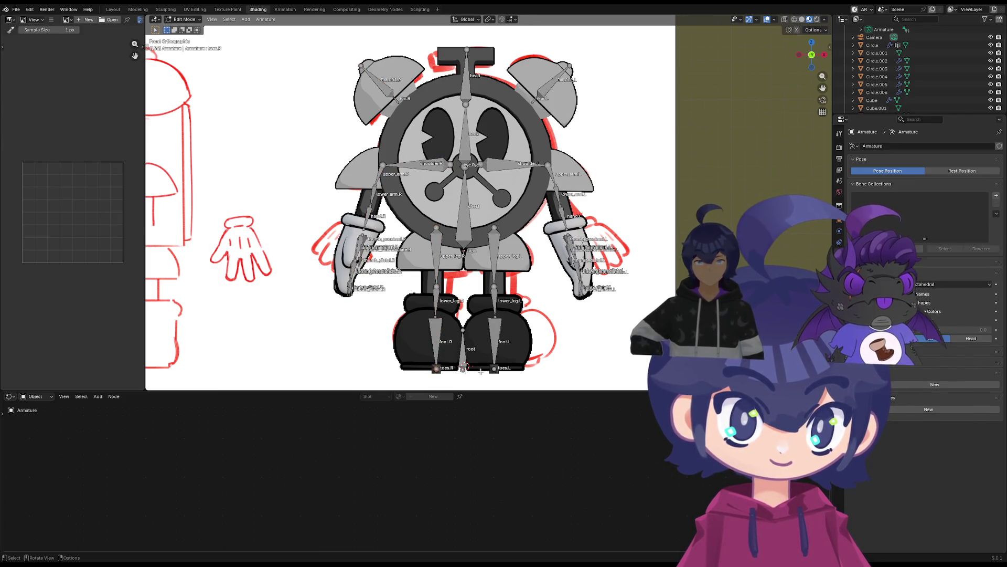
pyautogui.press('Tab')
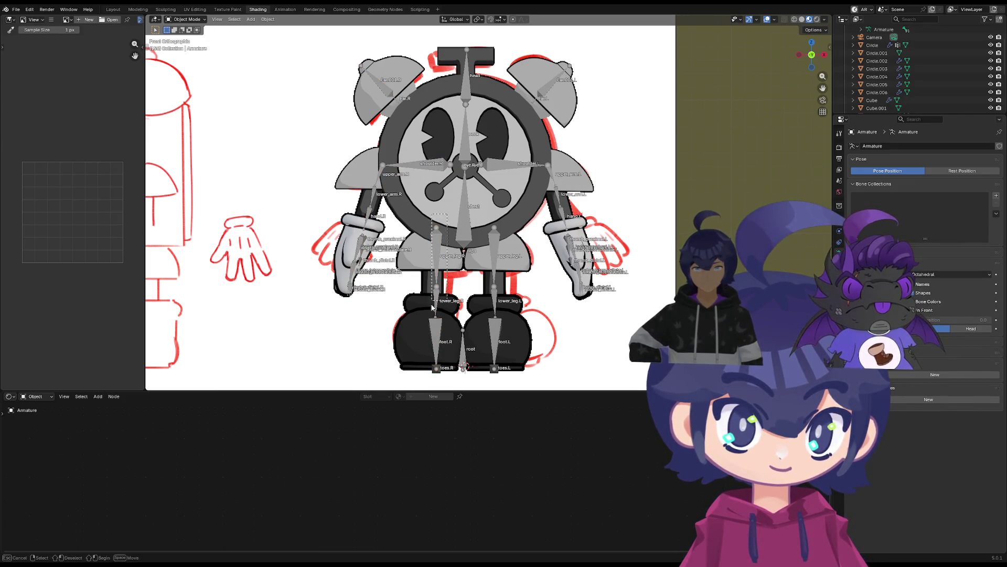
pyautogui.press('Escape')
pyautogui.press('Tab')
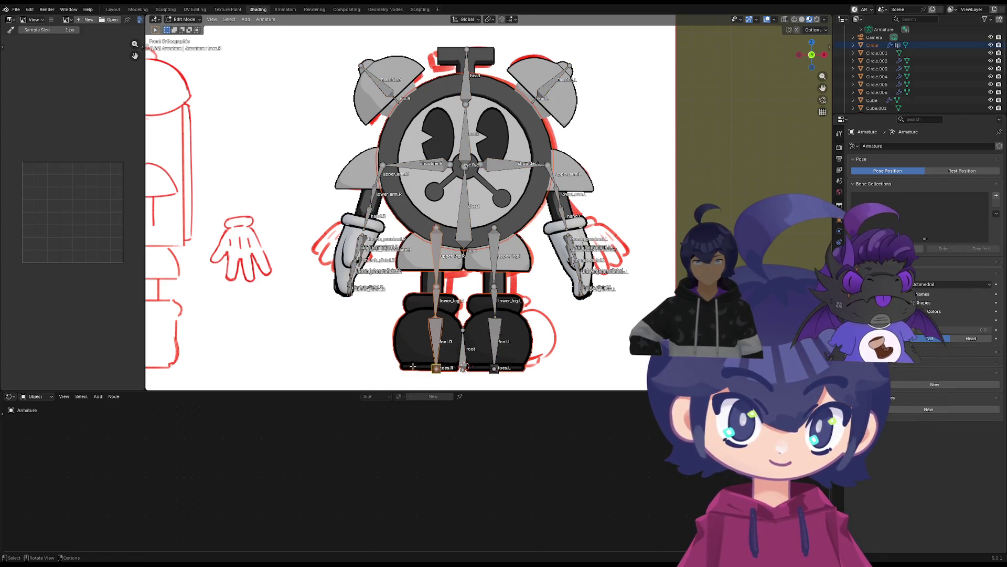
pyautogui.press('g')
pyautogui.click(439, 334)
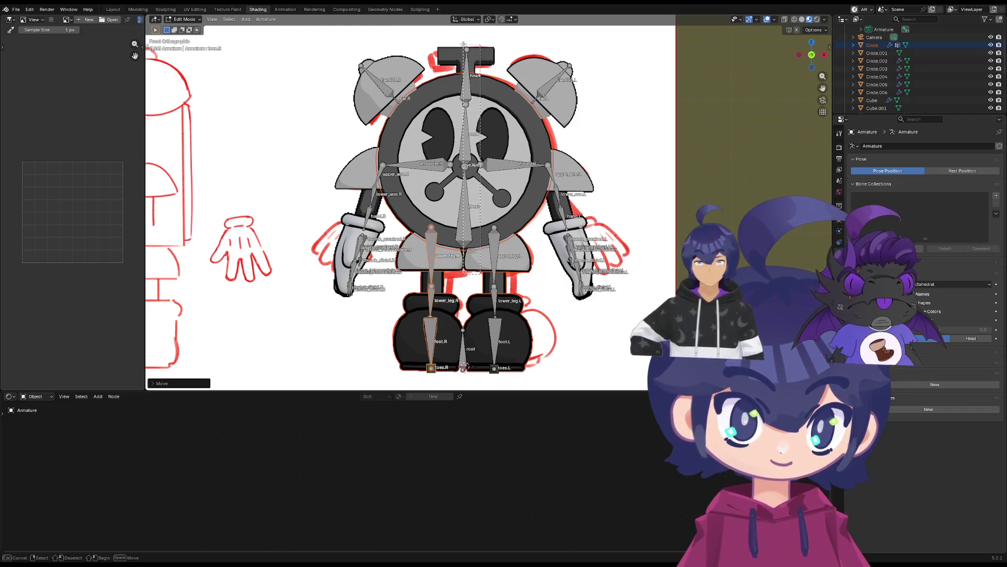
# Select the head, neck and chest bones and shift them slightly
pyautogui.moveTo(463, 44); pyautogui.dragTo(464, 45)
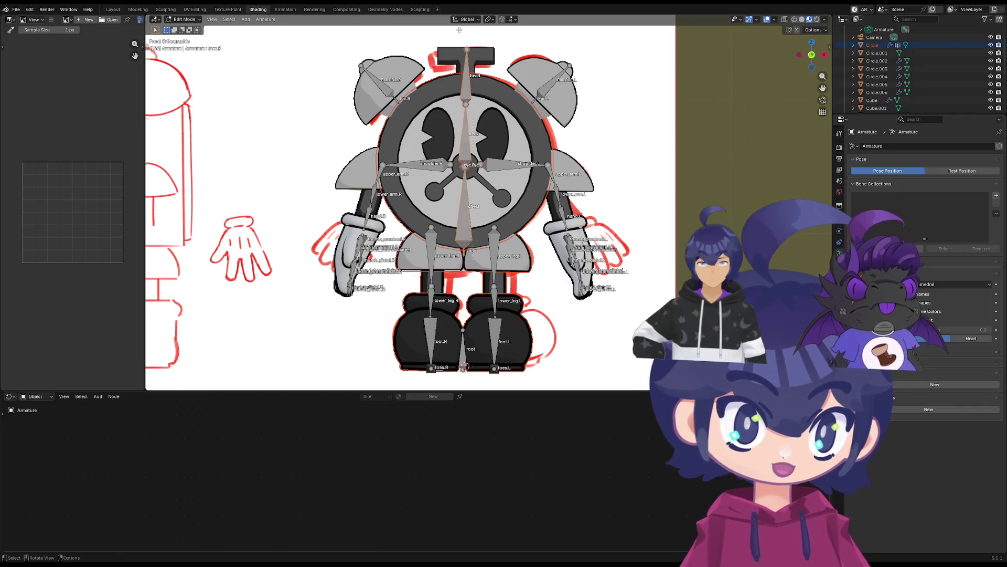
pyautogui.press('g')
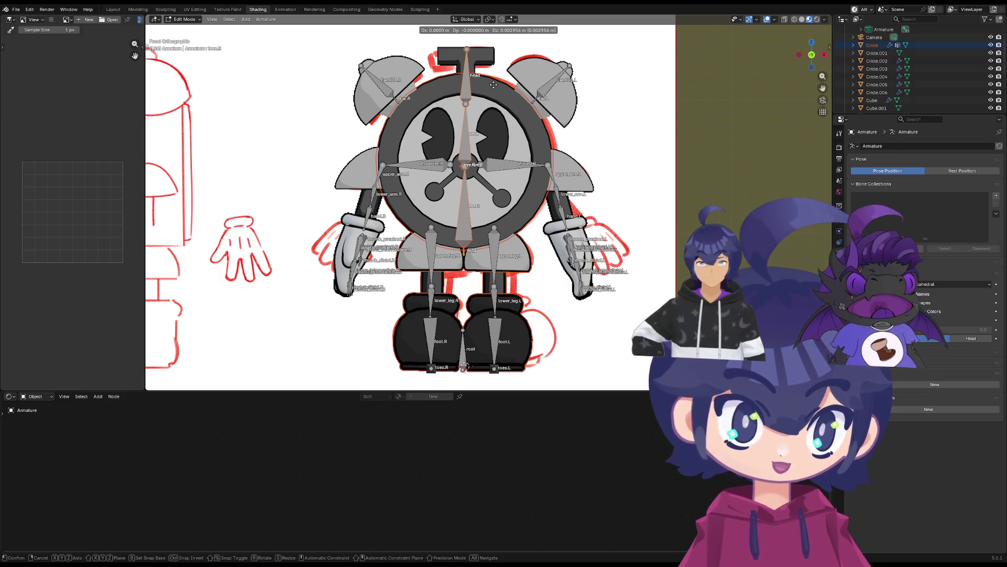
pyautogui.click(494, 84)
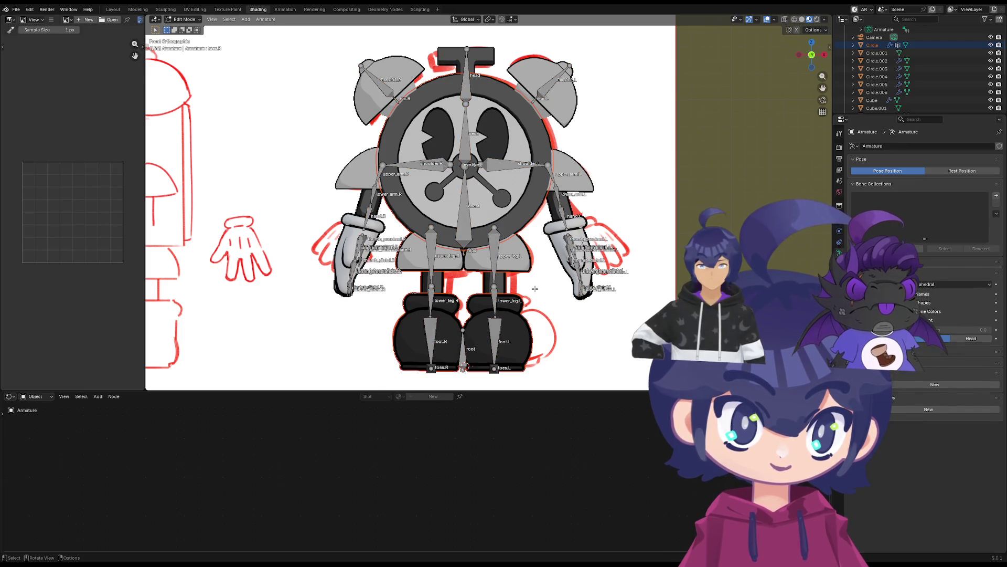
# Return to Object Mode and switch to the Layout workspace
pyautogui.moveTo(473, 294)
pyautogui.mouseDown(button='middle')
pyautogui.moveTo(603, 299)
pyautogui.moveTo(518, 300)
pyautogui.mouseUp(button='middle')
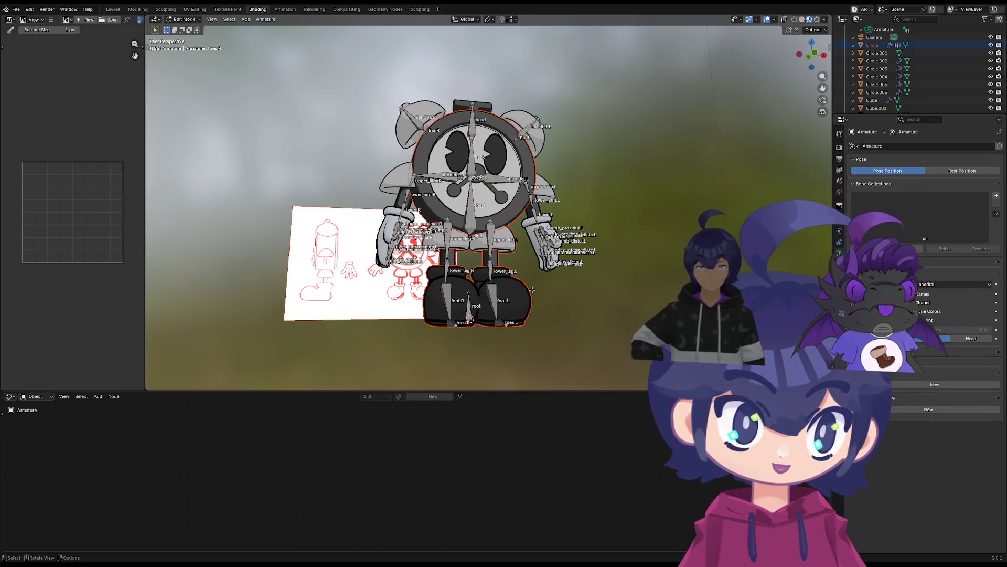
pyautogui.press('Tab')
pyautogui.press('Tab')
pyautogui.press('Tab')
pyautogui.press('Tab')
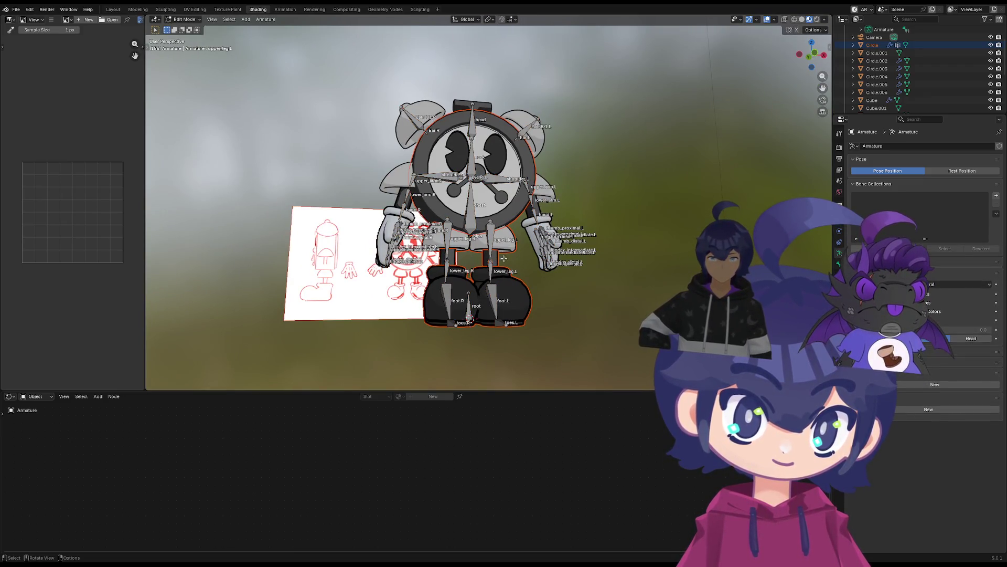
pyautogui.scroll(3, 499, 257)
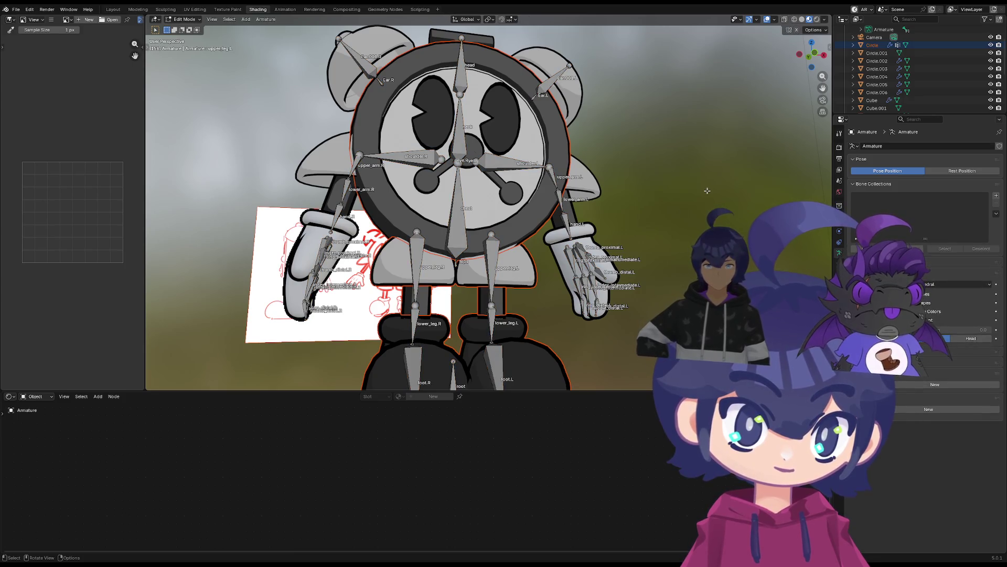
pyautogui.click(103, 10)
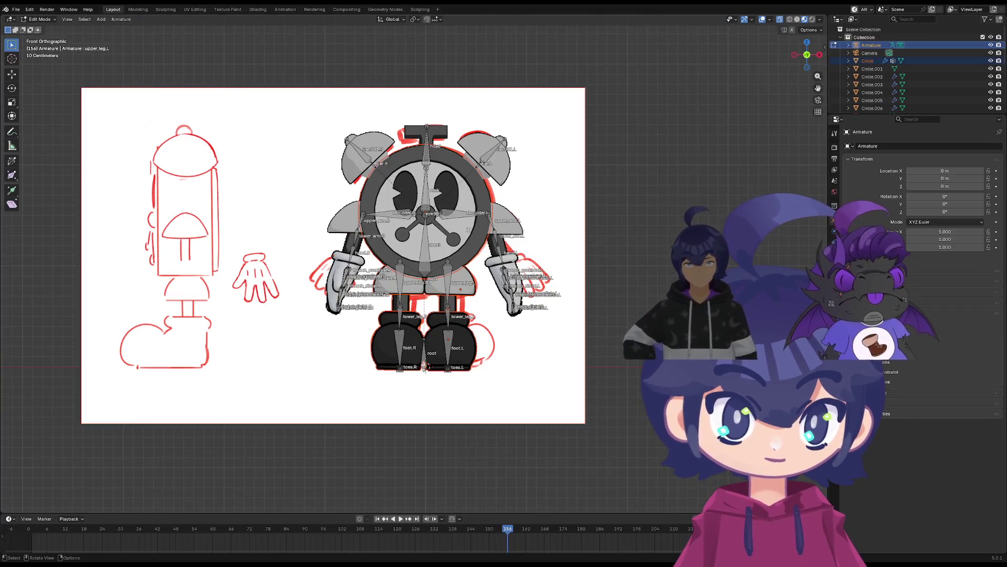
# In Object Mode, select the reference image empty behind the character and hide it
pyautogui.moveTo(468, 229); pyautogui.dragTo(411, 278, button='middle')
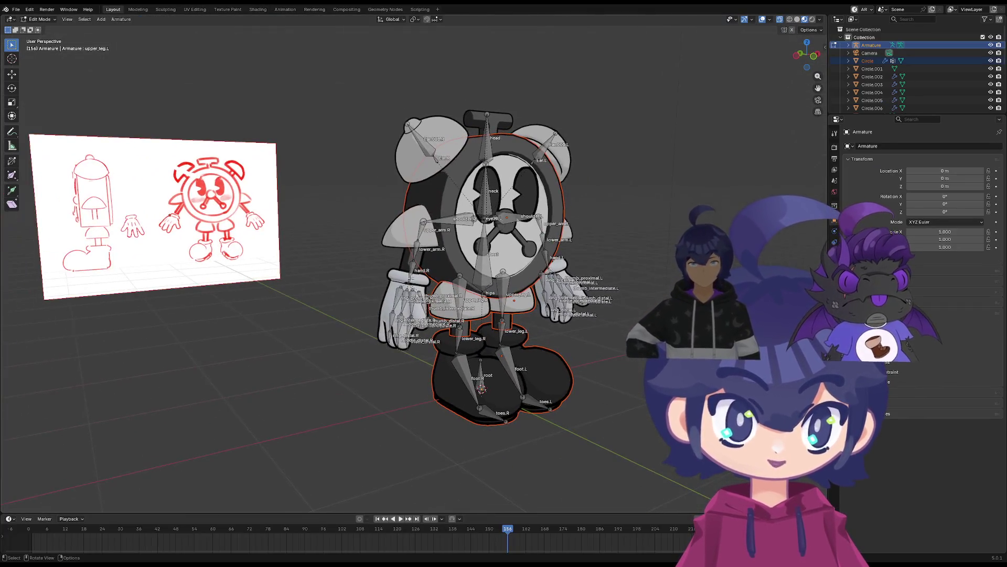
pyautogui.scroll(-4, 276, 225)
pyautogui.press('Tab')
pyautogui.click(271, 230)
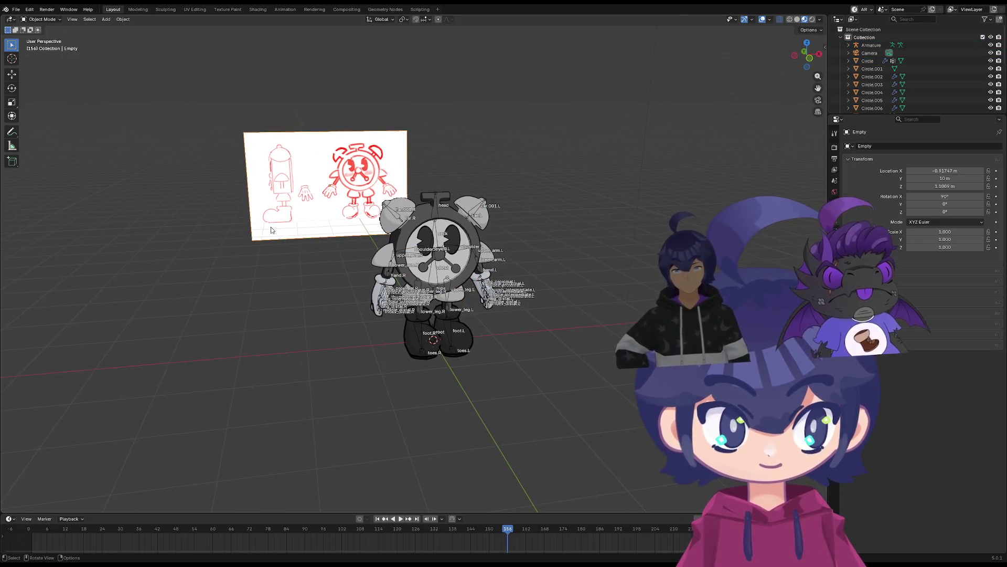
pyautogui.moveTo(257, 228)
pyautogui.mouseDown(button='middle')
pyautogui.moveTo(400, 222)
pyautogui.moveTo(362, 149)
pyautogui.mouseUp(button='middle')
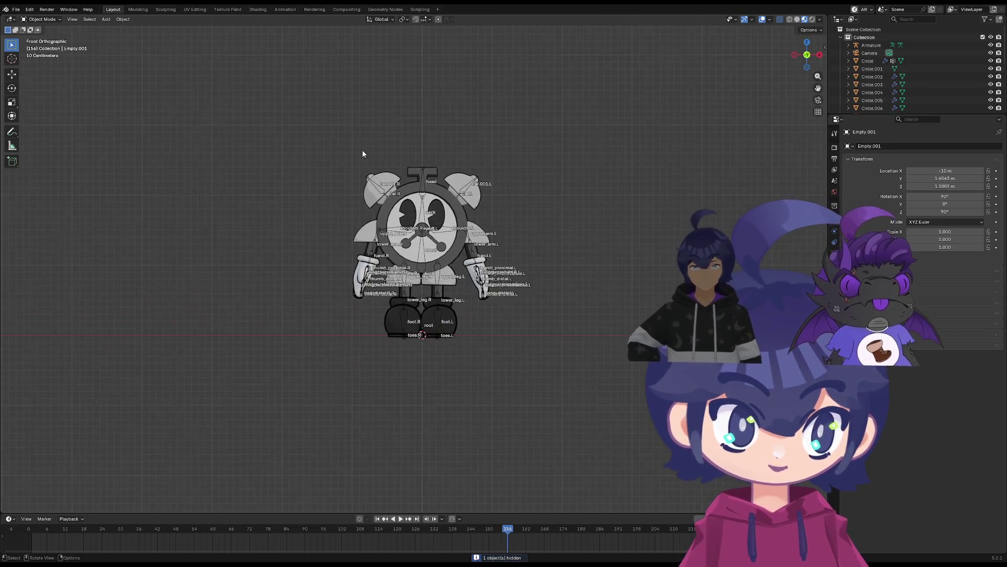
pyautogui.scroll(5, 424, 247)
# Alternate between selecting all objects and only the armature, picking the Circle ring and boot mesh
pyautogui.scroll(-2, 424, 247)
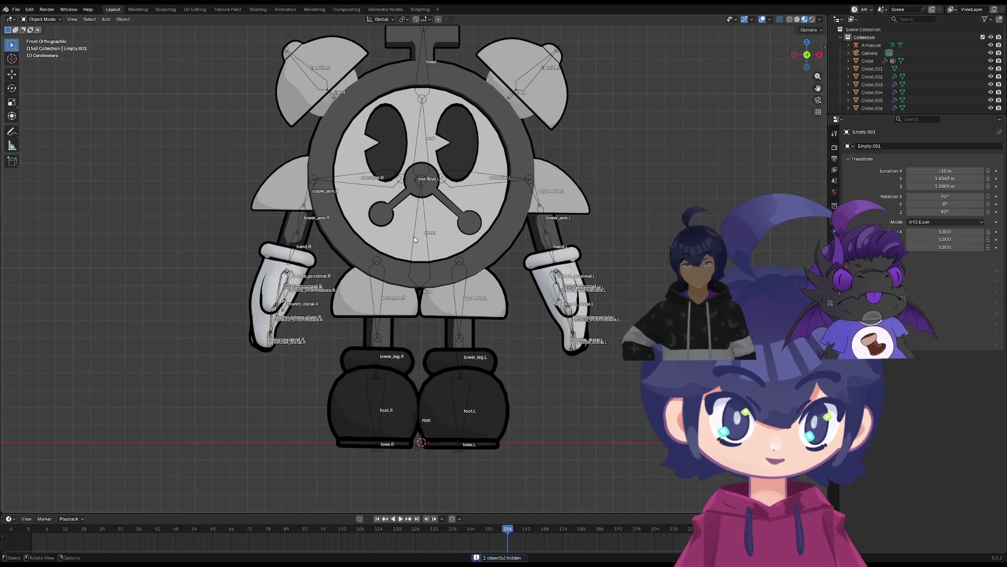
pyautogui.click(481, 249)
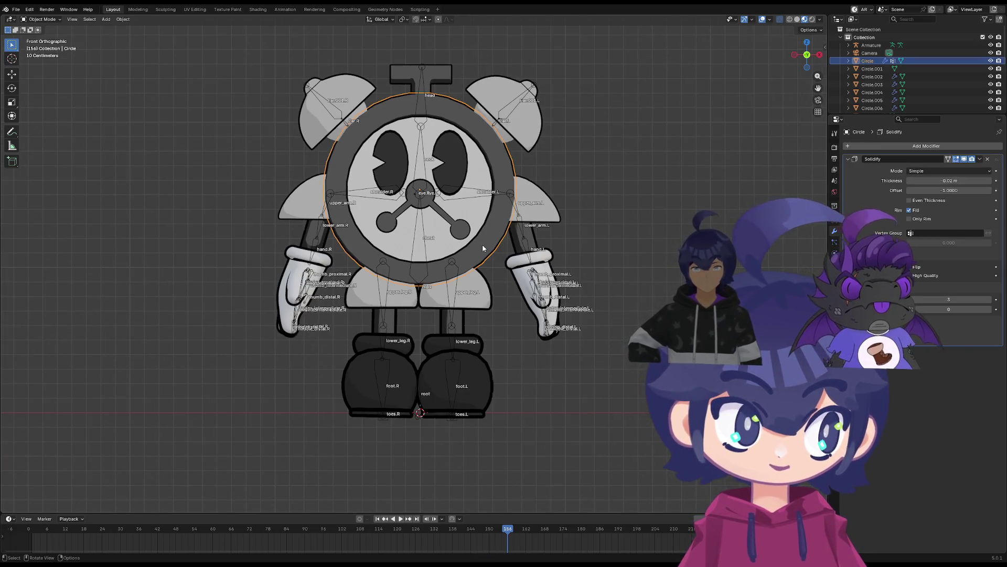
pyautogui.press('a')
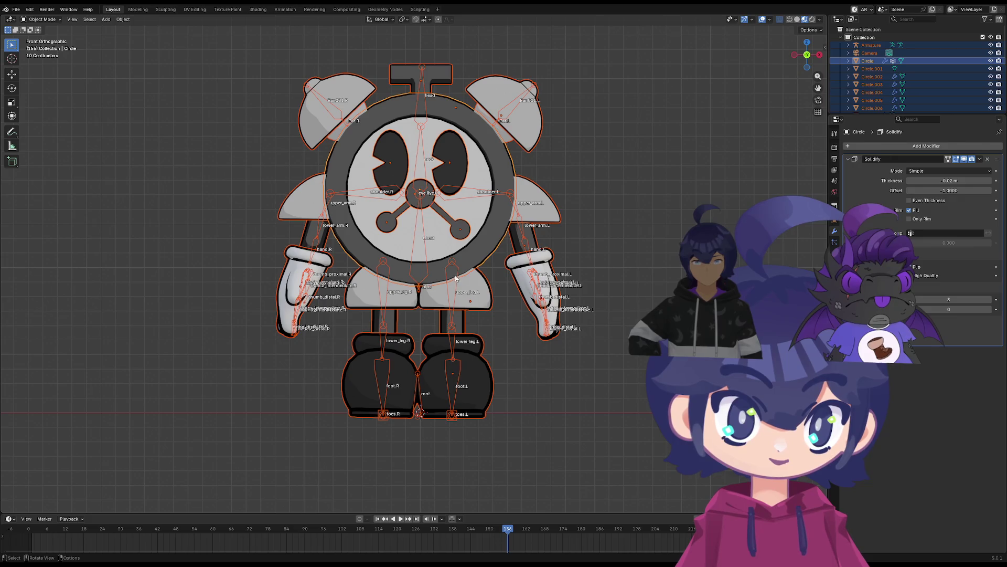
pyautogui.keyDown('alt'); pyautogui.click(446, 321); pyautogui.keyUp('alt')
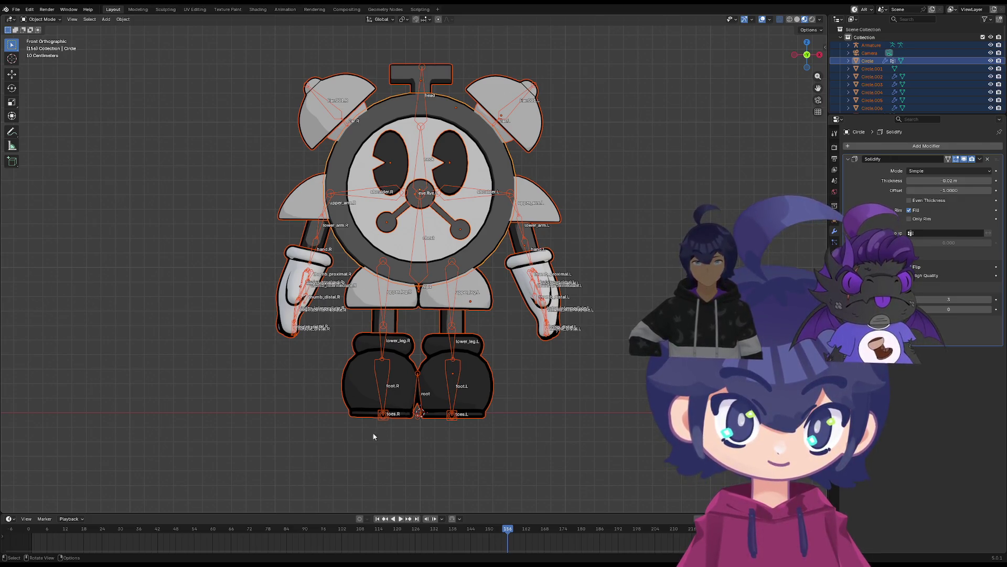
pyautogui.scroll(4, 419, 444)
pyautogui.keyDown('shift'); pyautogui.scroll(-5, 429, 467); pyautogui.keyUp('shift')
pyautogui.click(413, 391)
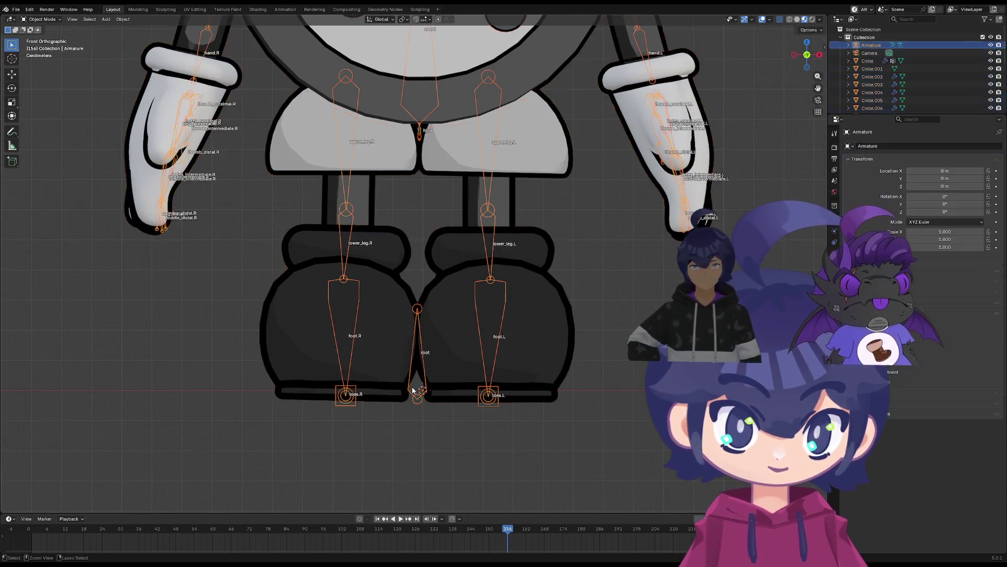
pyautogui.press('a')
pyautogui.keyDown('ctrl'); pyautogui.click(415, 404); pyautogui.keyUp('ctrl')
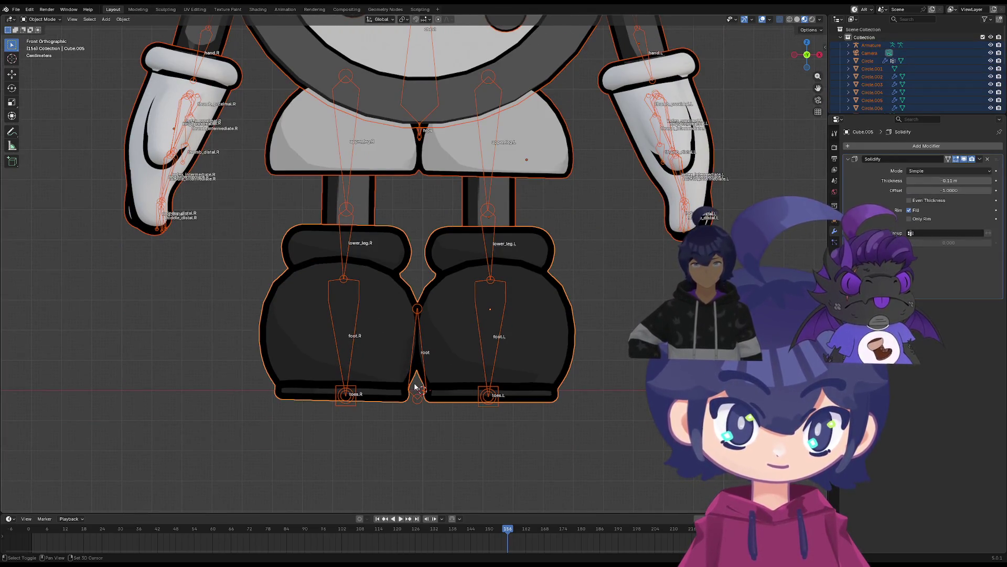
pyautogui.click(416, 403)
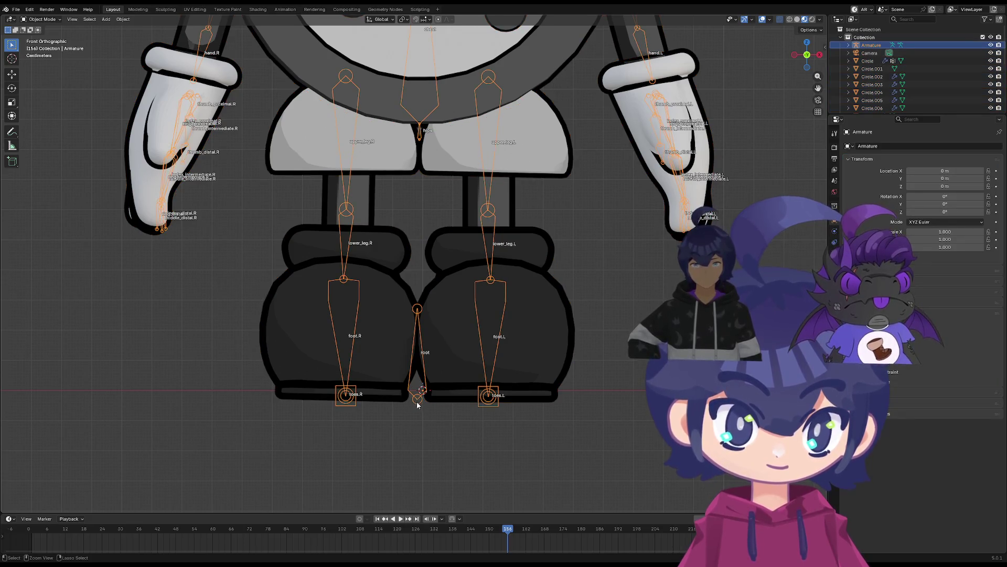
pyautogui.click(532, 353)
pyautogui.press('a')
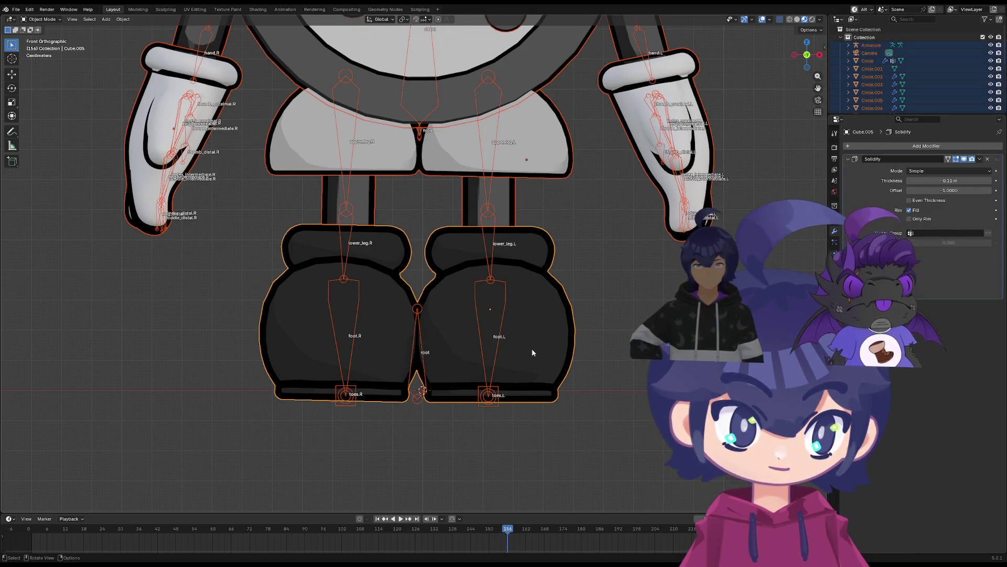
pyautogui.keyDown('ctrl'); pyautogui.click(416, 400); pyautogui.keyUp('ctrl')
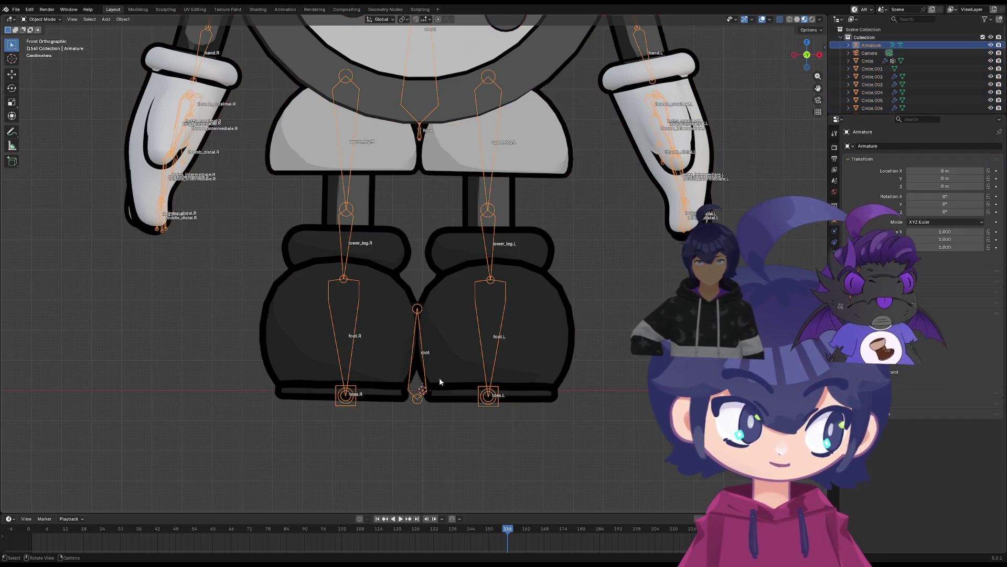
pyautogui.scroll(-5, 446, 375)
pyautogui.scroll(3, 420, 383)
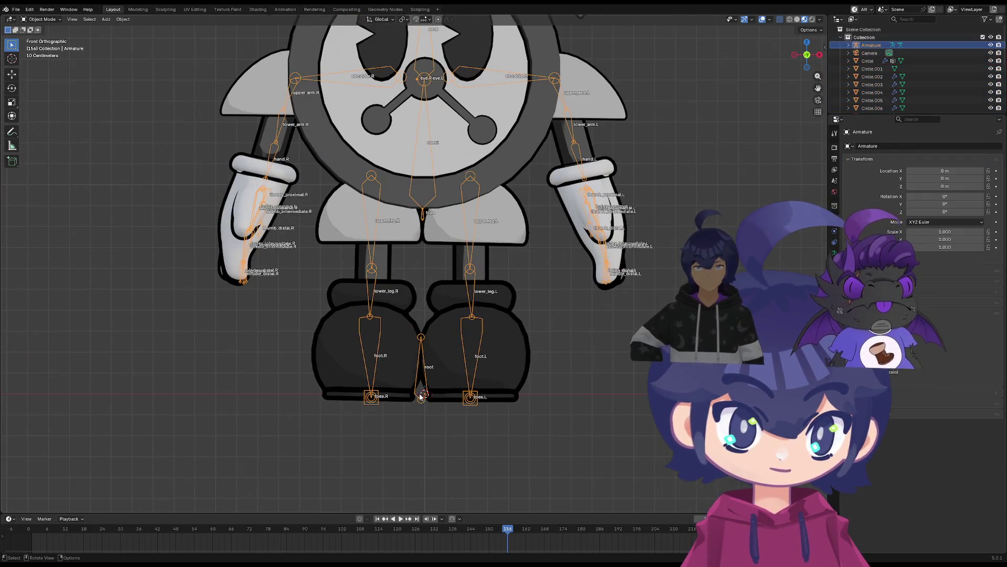
pyautogui.keyDown('shift'); pyautogui.click(421, 397); pyautogui.keyUp('shift')
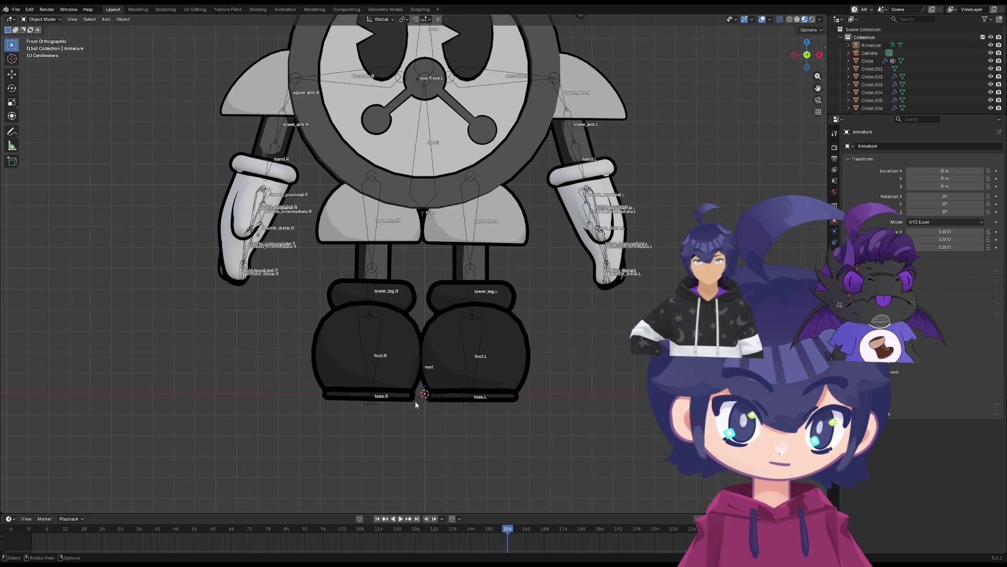
pyautogui.click(403, 400)
pyautogui.press('a')
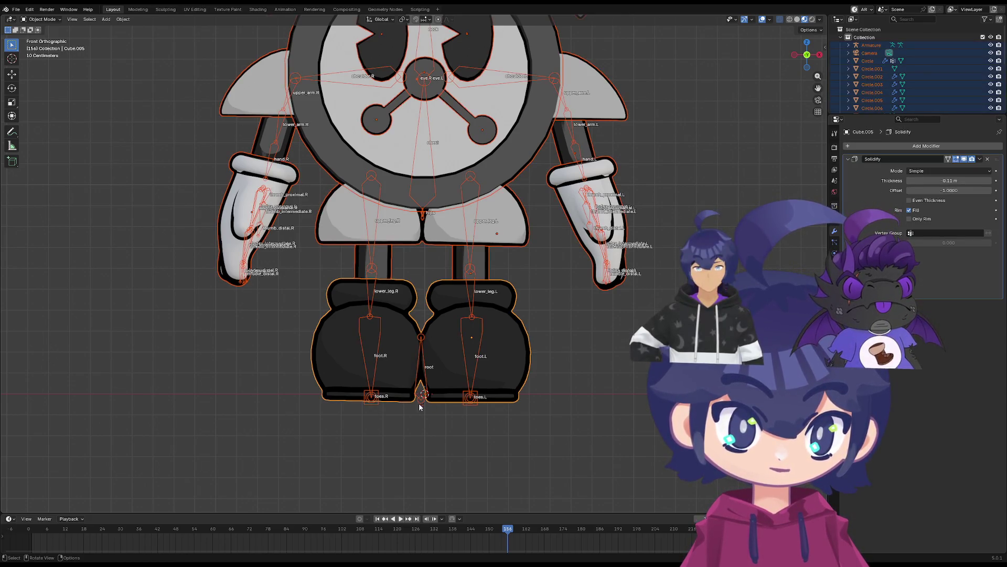
pyautogui.scroll(1, 420, 417)
# Select all the character's meshes, toggling the armature in and out of the selection
pyautogui.click(423, 426)
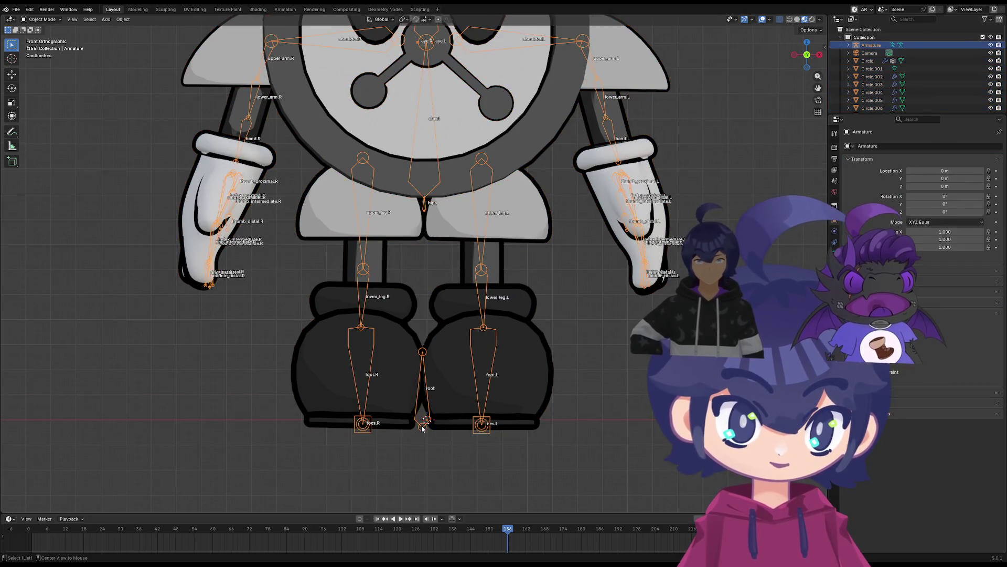
pyautogui.press('a')
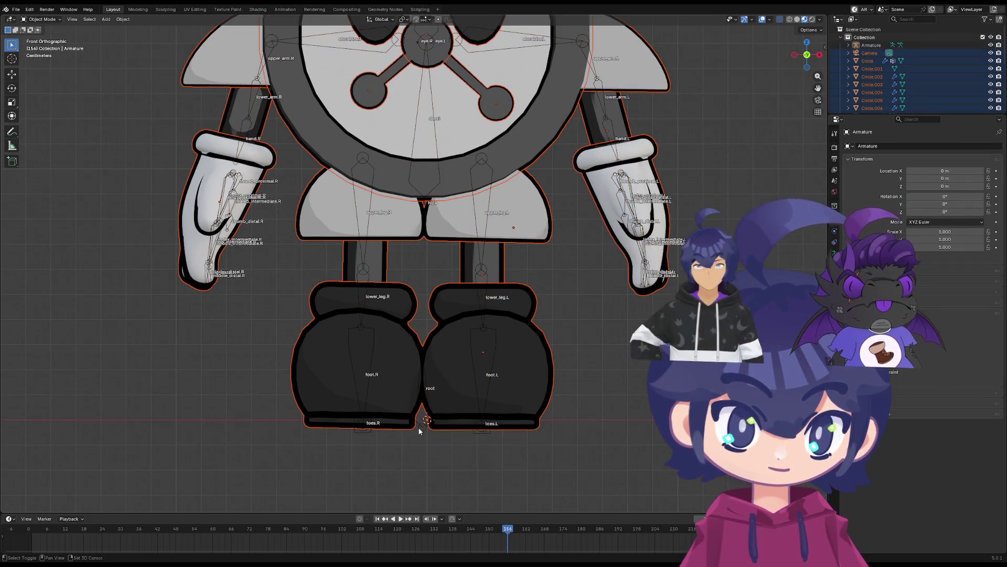
pyautogui.click(421, 424)
pyautogui.press('a')
pyautogui.keyDown('alt'); pyautogui.click(424, 429); pyautogui.keyUp('alt')
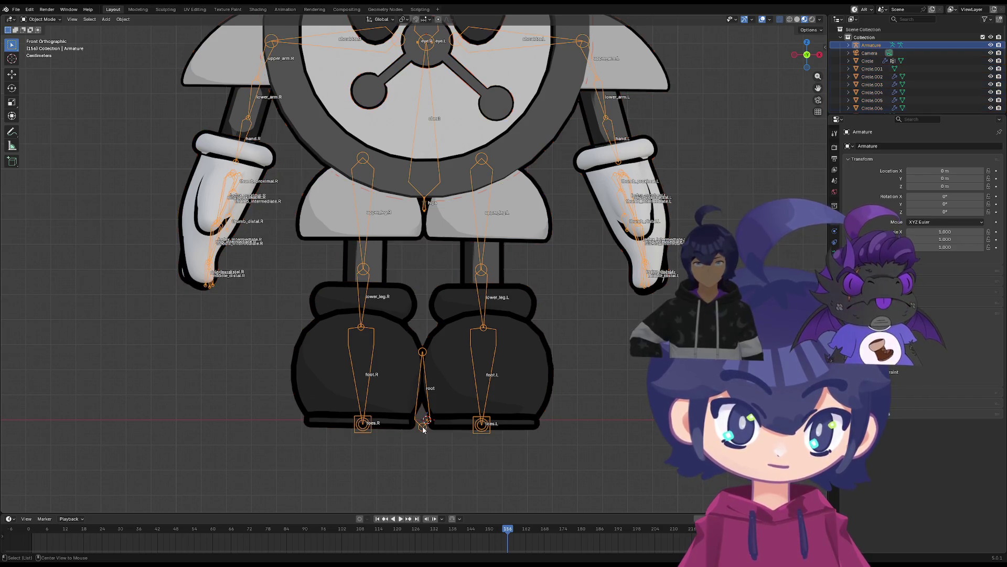
pyautogui.press('a')
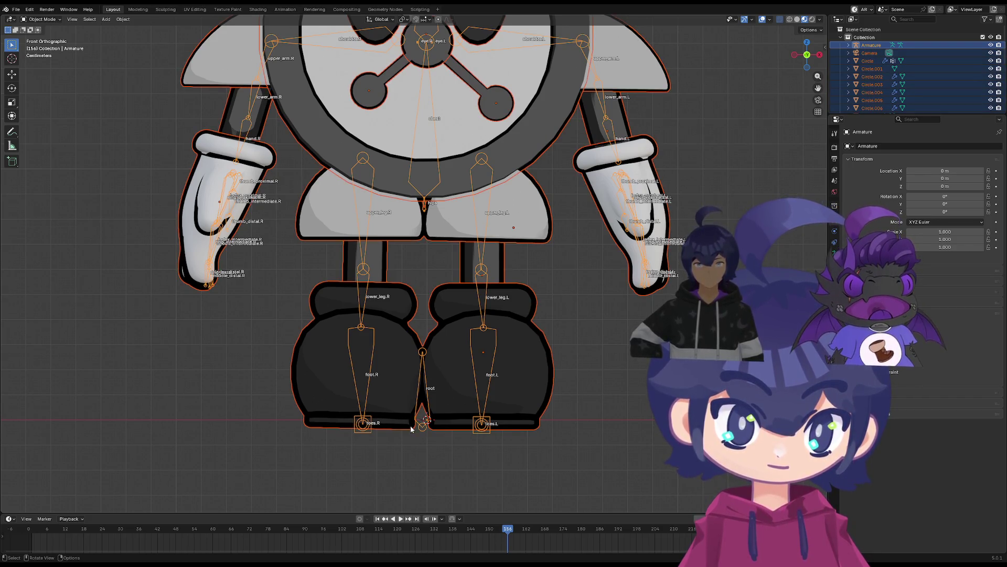
pyautogui.click(423, 427)
pyautogui.scroll(3, 405, 457)
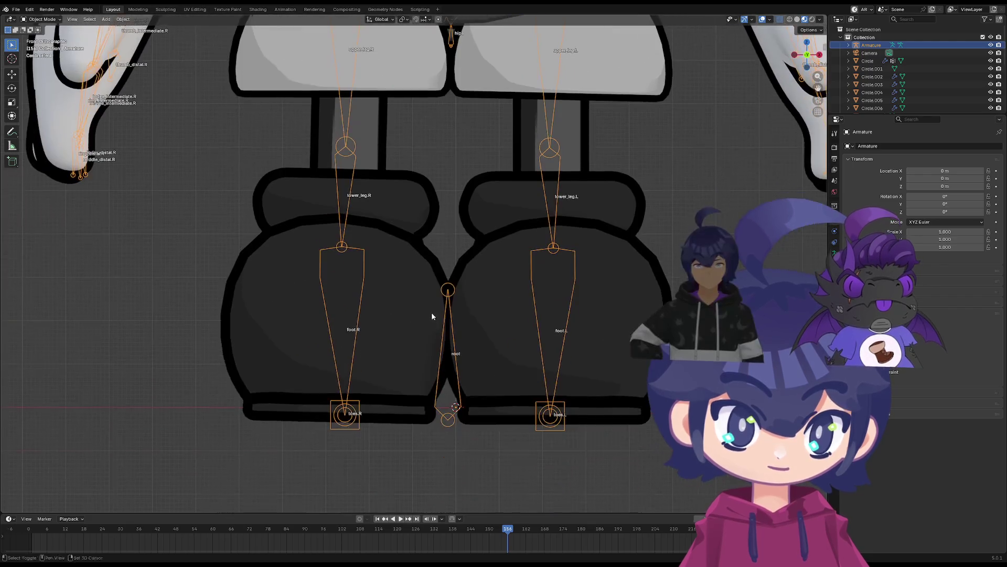
pyautogui.click(431, 423)
pyautogui.press('a')
pyautogui.click(447, 422)
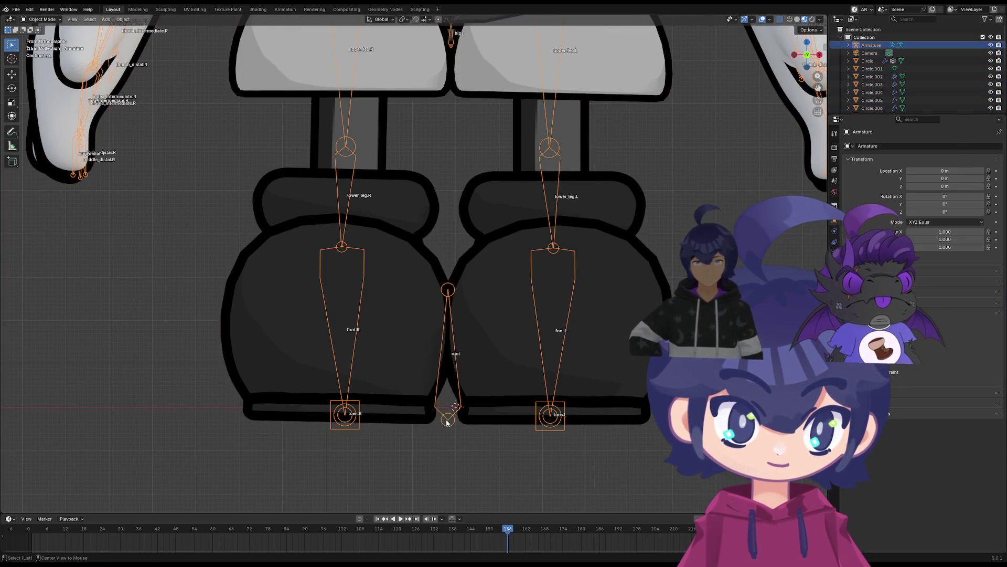
pyautogui.press('a')
pyautogui.keyDown('shift'); pyautogui.click(442, 422); pyautogui.keyUp('shift')
pyautogui.keyDown('shift'); pyautogui.click(443, 422); pyautogui.keyUp('shift')
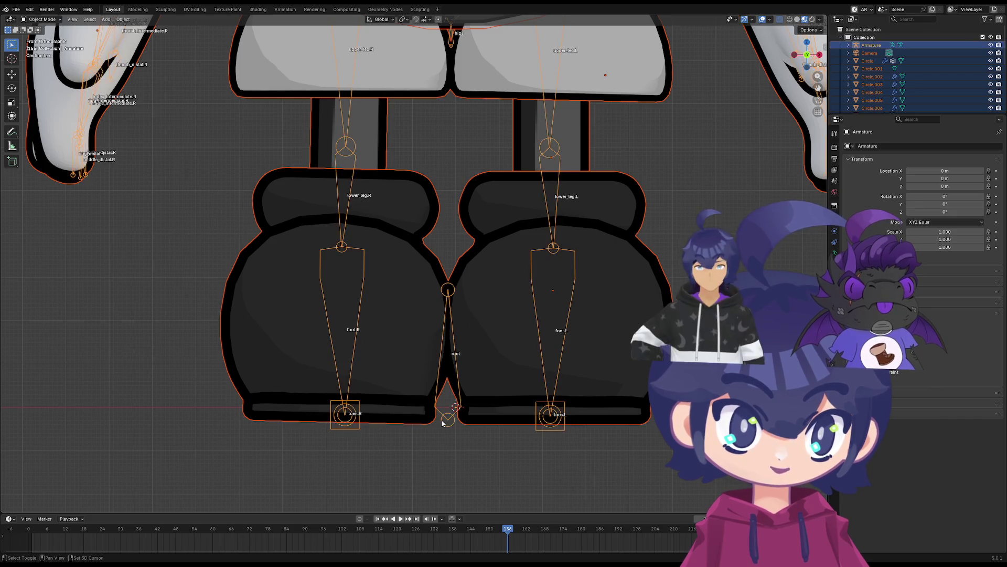
pyautogui.keyDown('shift'); pyautogui.click(442, 423); pyautogui.keyUp('shift')
pyautogui.scroll(-4, 443, 422)
# Attempt Join on the selection, then box-select one ear's bones in Edit Mode and start moving them
pyautogui.rightClick(400, 260)
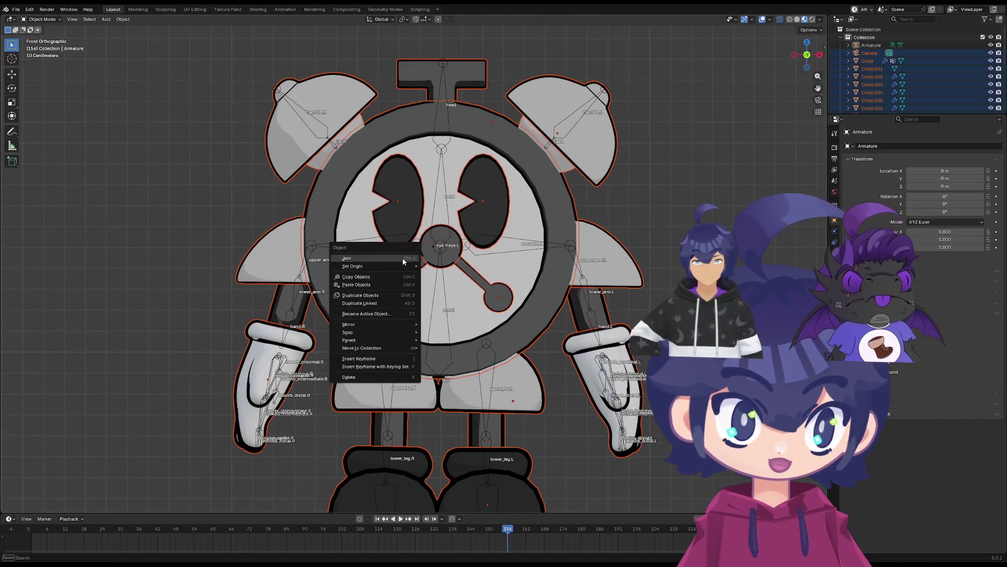
pyautogui.click(400, 260)
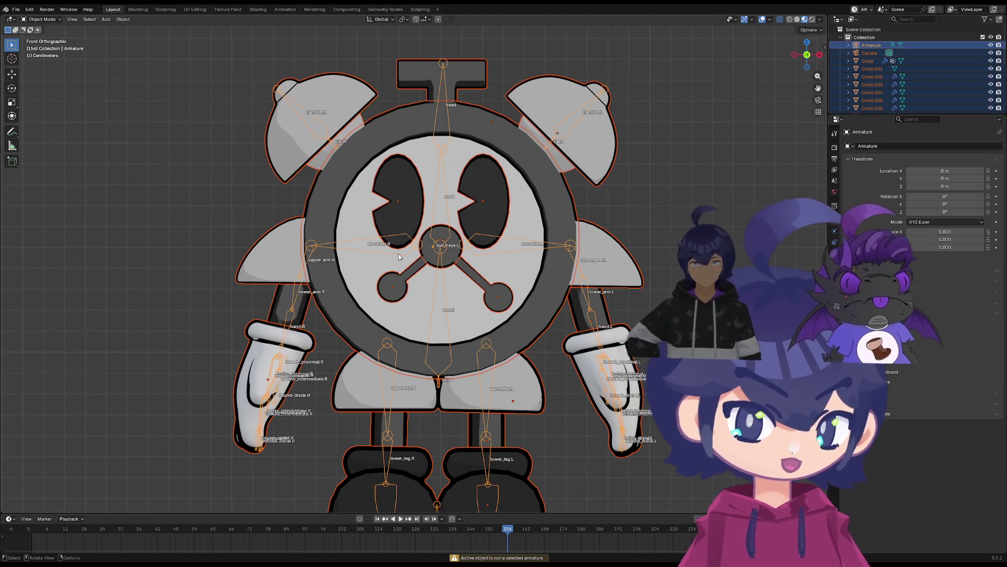
pyautogui.press('Tab')
pyautogui.moveTo(330, 36)
pyautogui.mouseDown()
pyautogui.moveTo(279, 187)
pyautogui.moveTo(240, 189)
pyautogui.mouseUp()
pyautogui.press('g')
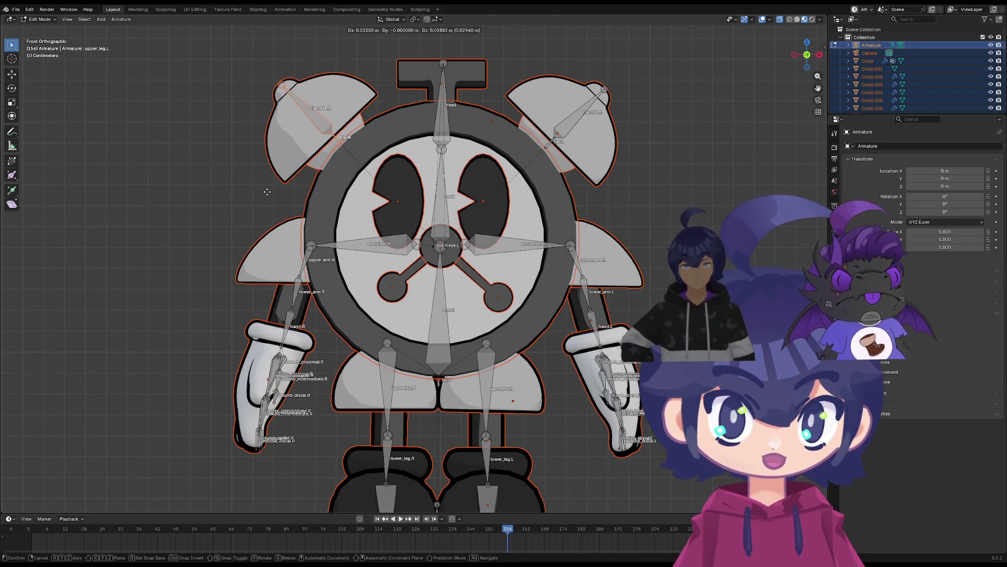
# Confirm the ear bones' new position, then inspect the rig and return to Front view
pyautogui.click(267, 194)
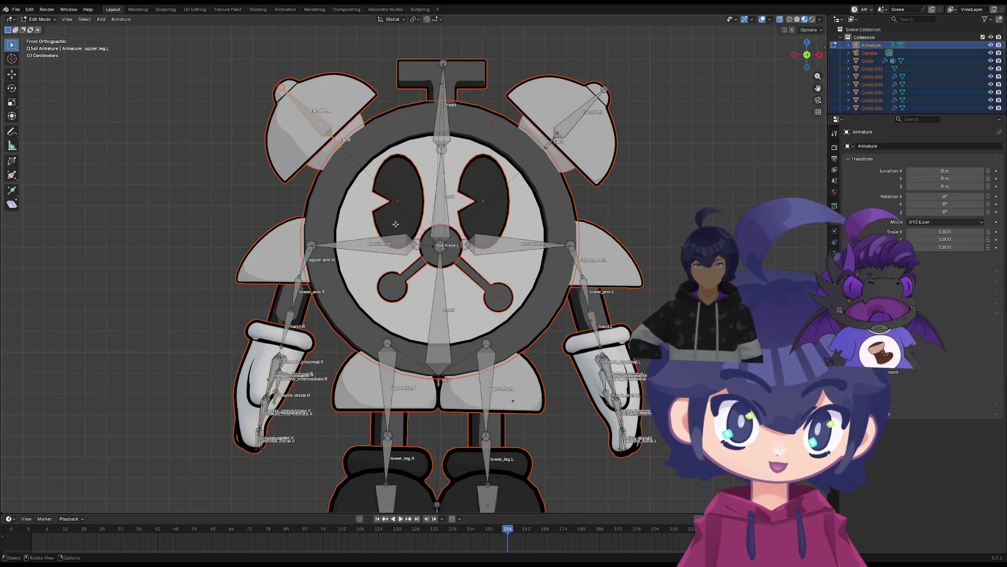
pyautogui.moveTo(380, 225)
pyautogui.mouseDown(button='middle')
pyautogui.moveTo(396, 180)
pyautogui.moveTo(505, 189)
pyautogui.moveTo(514, 285)
pyautogui.moveTo(349, 258)
pyautogui.mouseUp(button='middle')
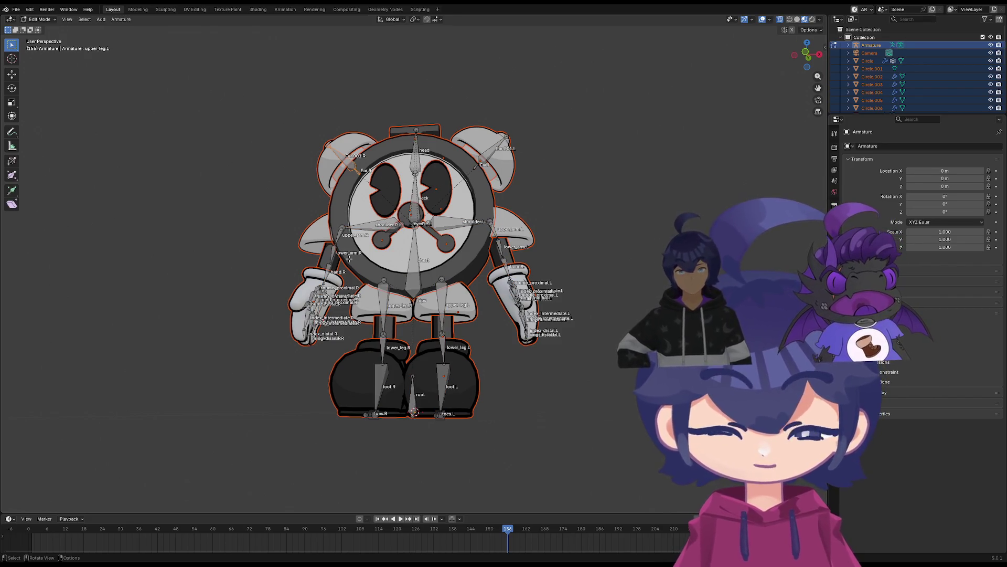
pyautogui.moveTo(348, 258); pyautogui.dragTo(391, 196, button='middle')
pyautogui.press('`')
pyautogui.click(339, 187)
pyautogui.scroll(6, 339, 262)
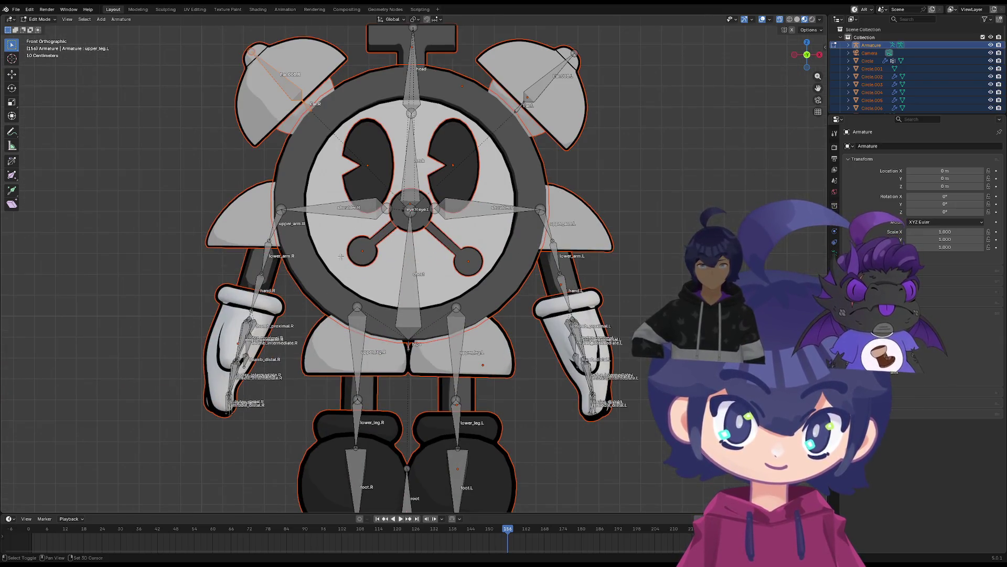
pyautogui.scroll(-7, 339, 261)
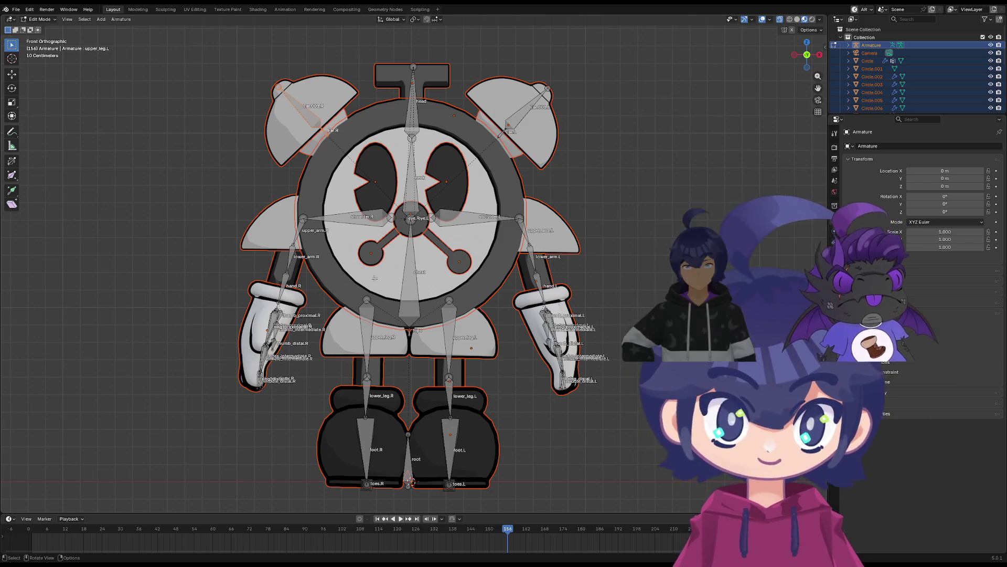
pyautogui.scroll(5, 375, 278)
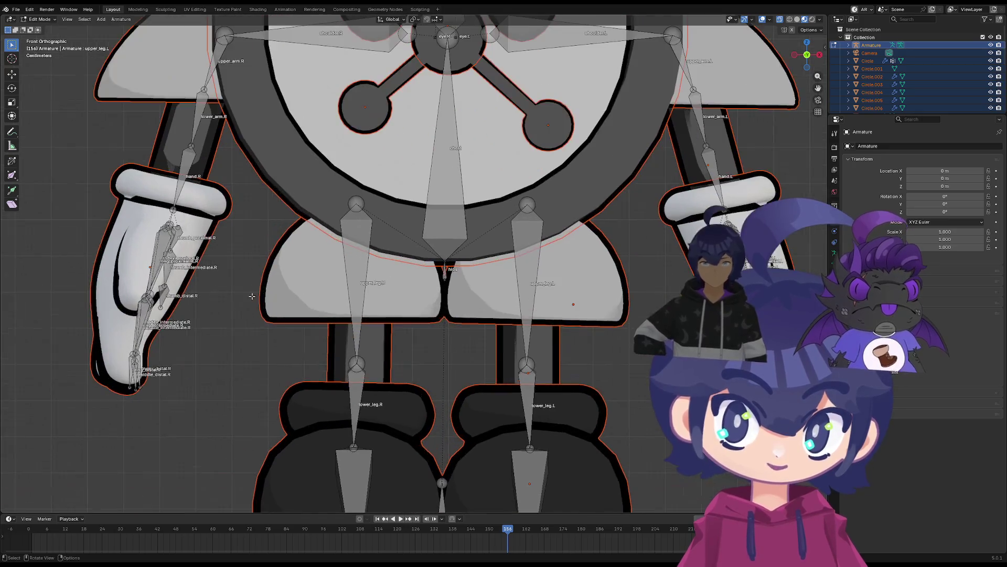
# Box-select the right arm's bones and move them to fit inside the arm
pyautogui.scroll(-2, 251, 297)
pyautogui.scroll(-1, 267, 268)
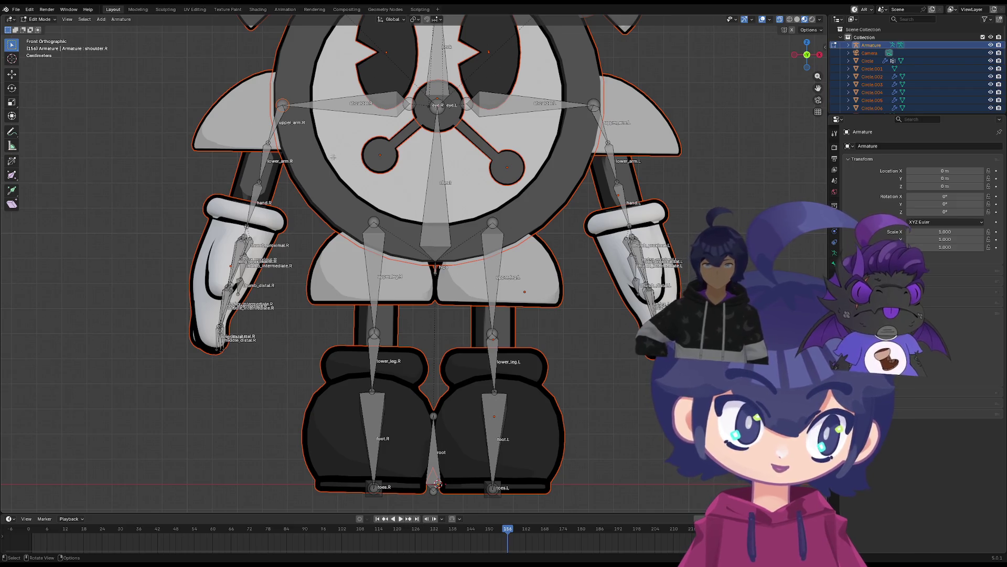
pyautogui.press('r')
pyautogui.press('Escape')
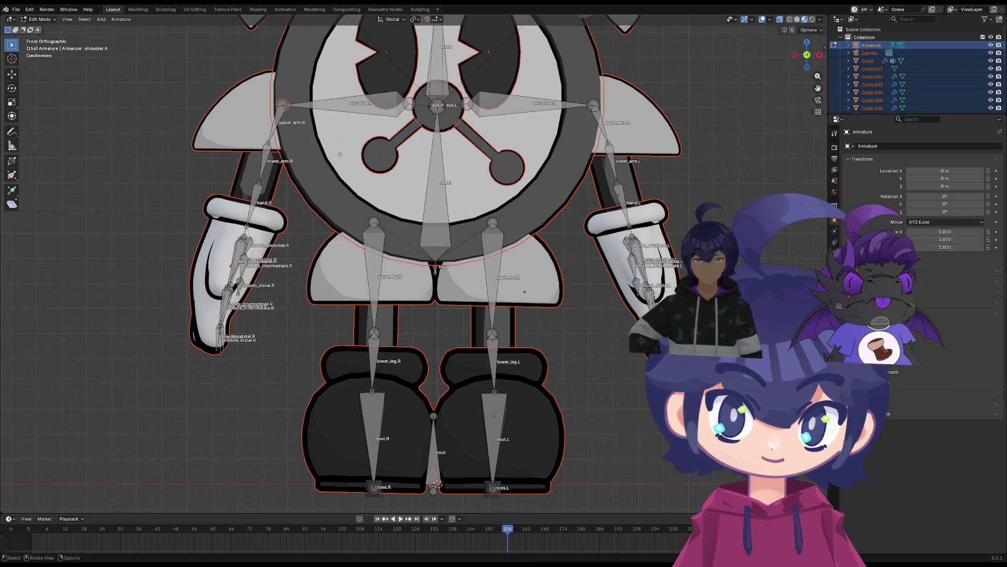
pyautogui.moveTo(327, 128); pyautogui.dragTo(163, 360)
pyautogui.press('g')
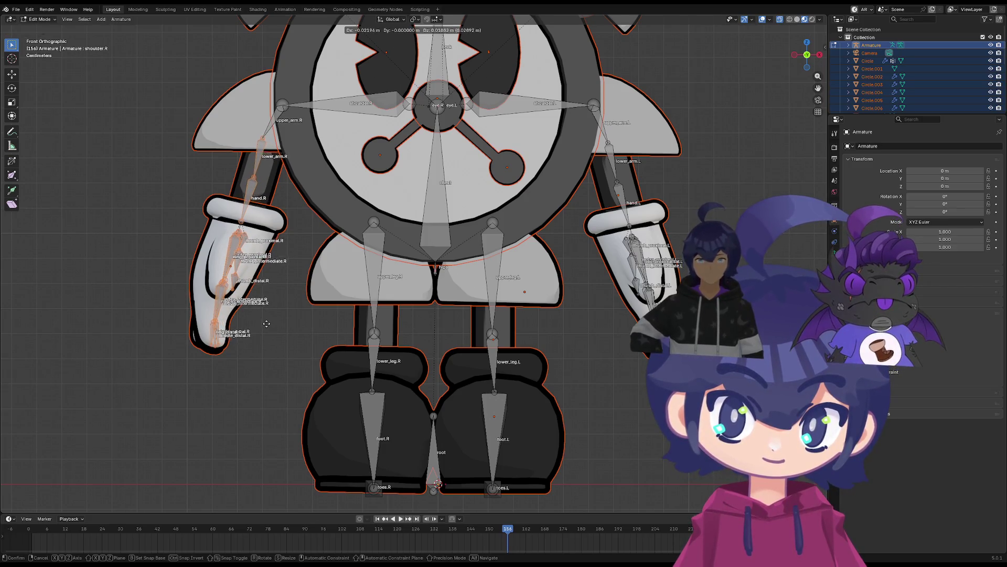
pyautogui.click(264, 319)
pyautogui.hotkey('alt', 'a')
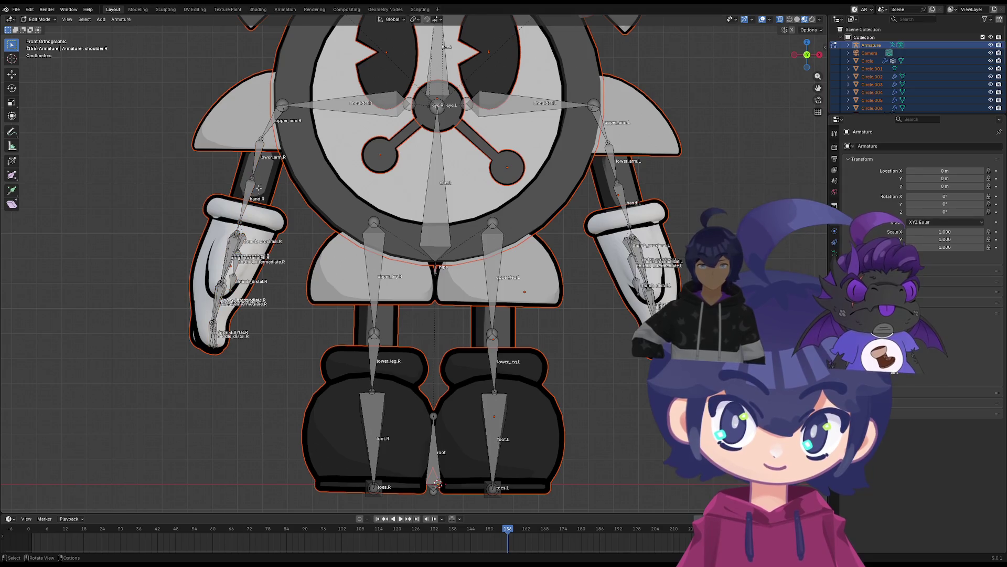
# Drag the right elbow and shoulder.R joints into alignment, then deselect all bones
pyautogui.moveTo(256, 179); pyautogui.dragTo(252, 182)
pyautogui.moveTo(260, 140); pyautogui.dragTo(275, 104)
pyautogui.click(281, 105)
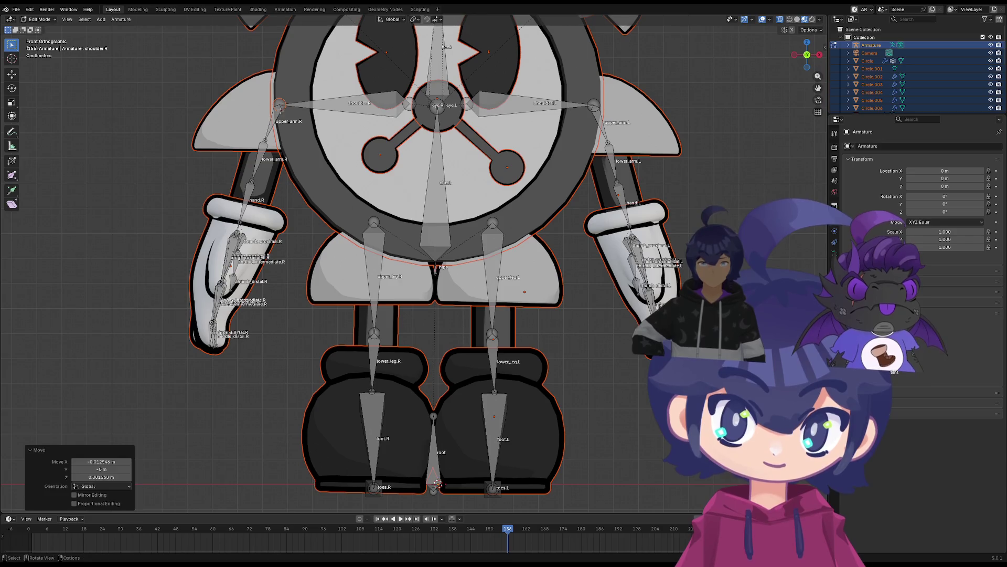
pyautogui.scroll(-1, 297, 233)
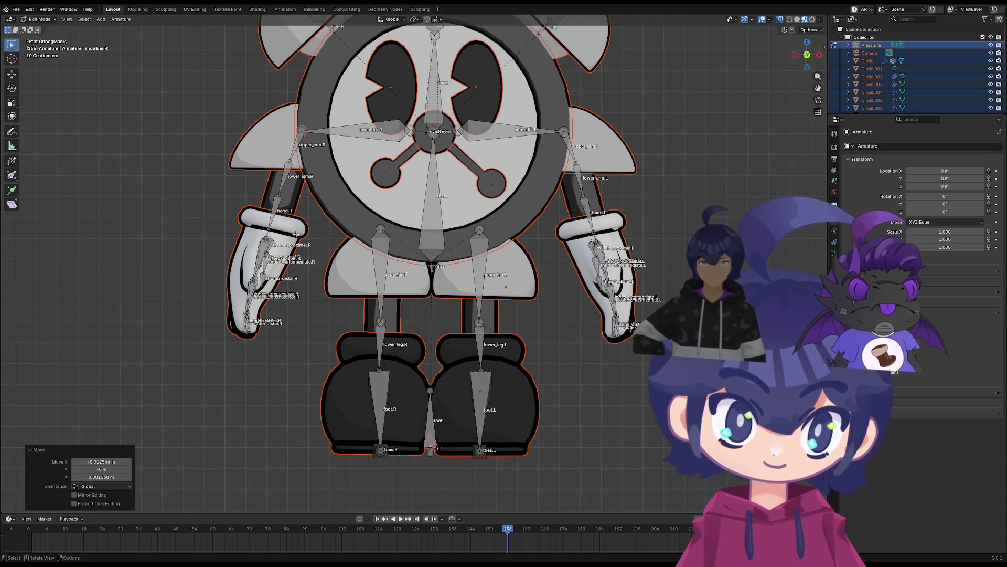
pyautogui.scroll(-3, 293, 239)
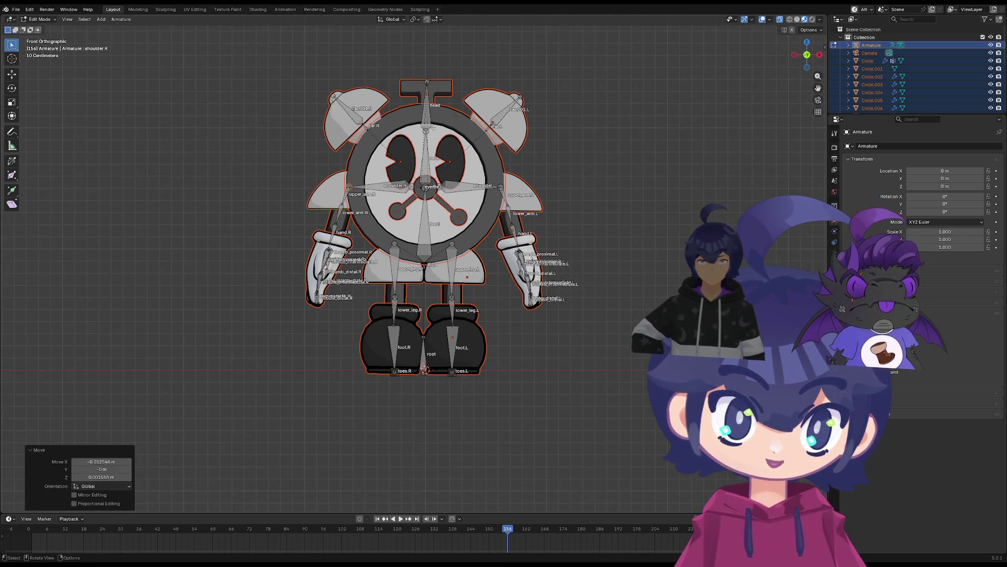
pyautogui.press('a')
pyautogui.hotkey('alt', 'a')
pyautogui.press('a')
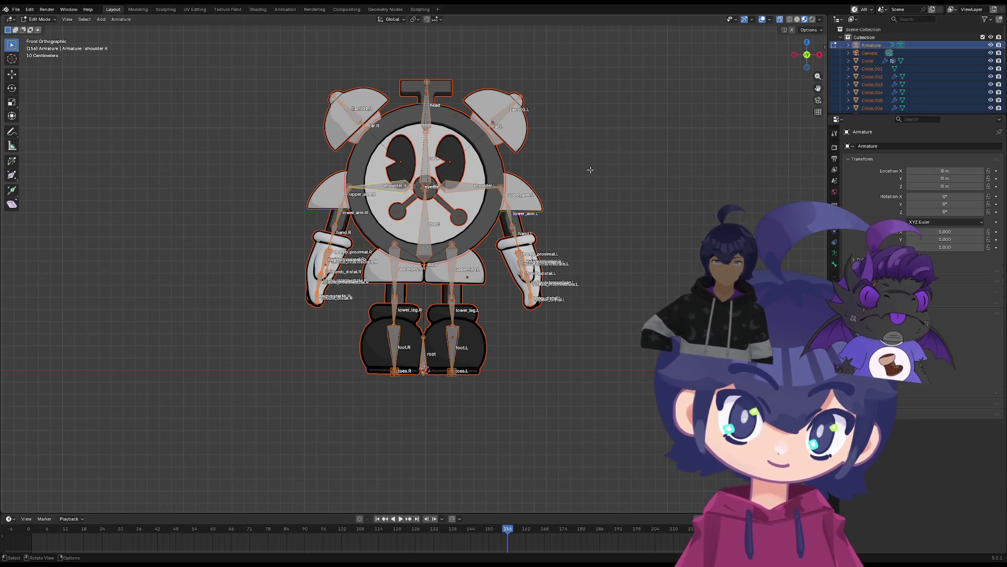
pyautogui.hotkey('alt', 'a')
pyautogui.scroll(2, 514, 266)
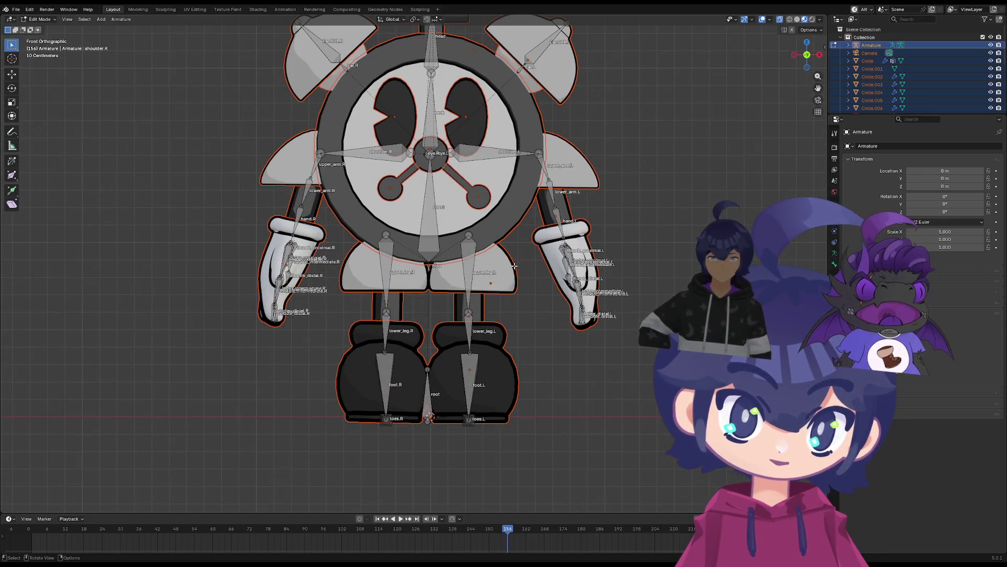
# Select all the armature's bones and add a new bone at the 3D cursor
pyautogui.press('b')
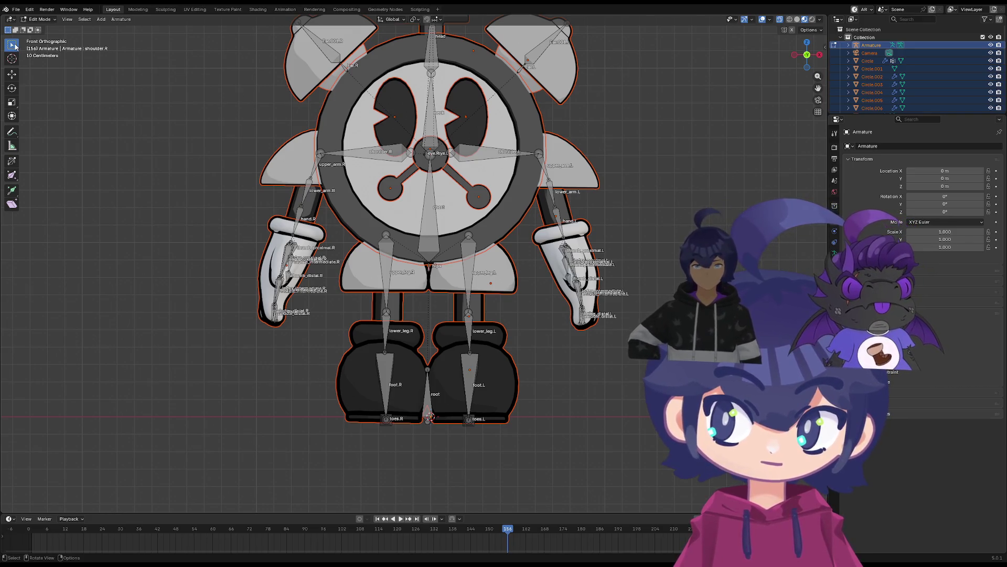
pyautogui.click(864, 84)
pyautogui.click(867, 45)
pyautogui.press('a')
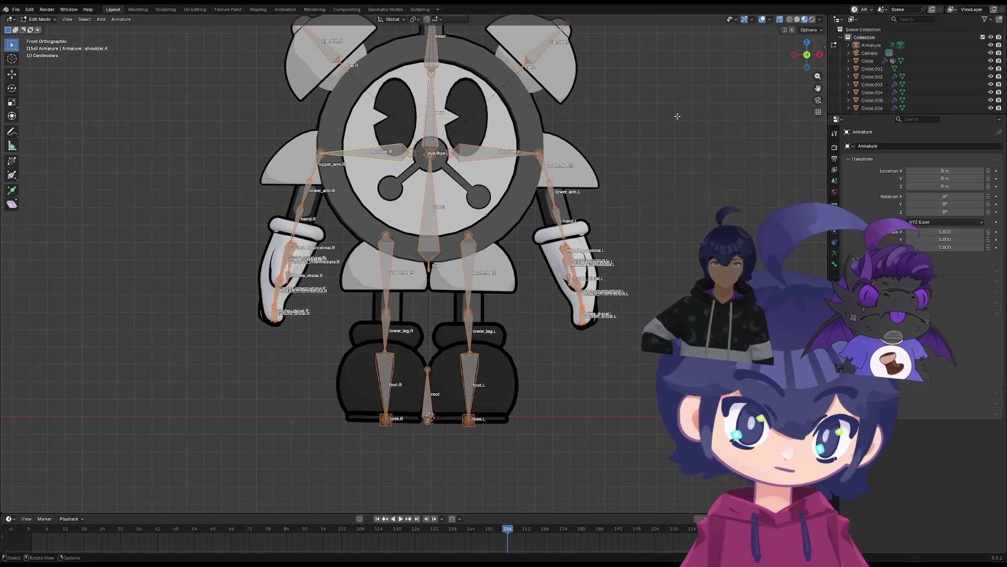
pyautogui.hotkey('shift', 'a')
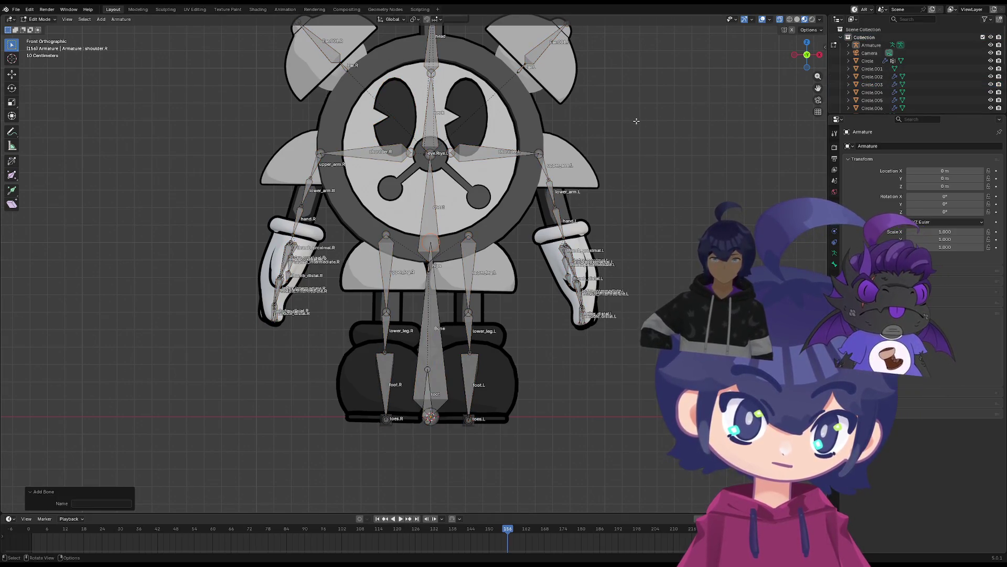
# Return to Object Mode, select everything, play the timeline and frame the robot from the front
pyautogui.click(39, 18)
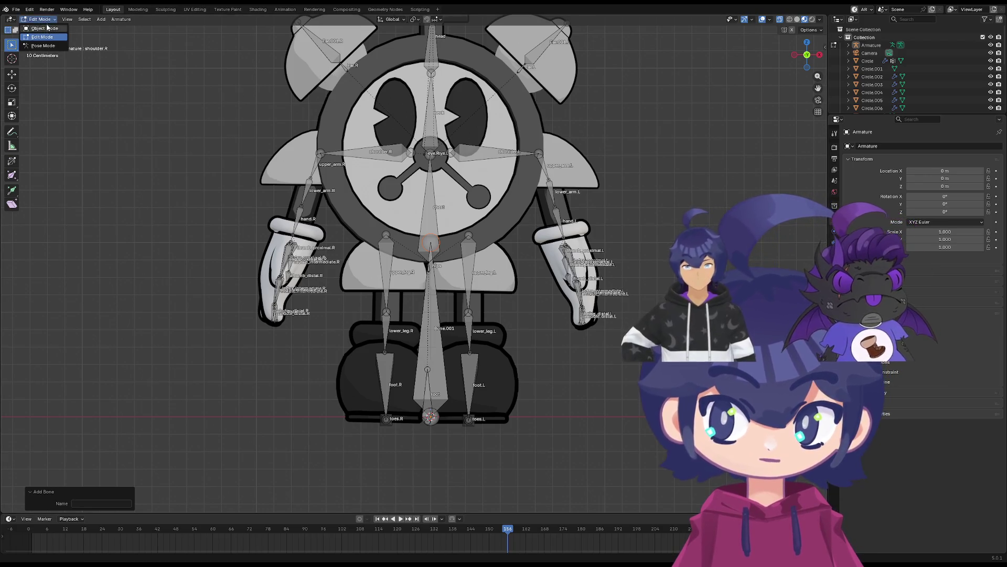
pyautogui.click(42, 27)
pyautogui.press('a')
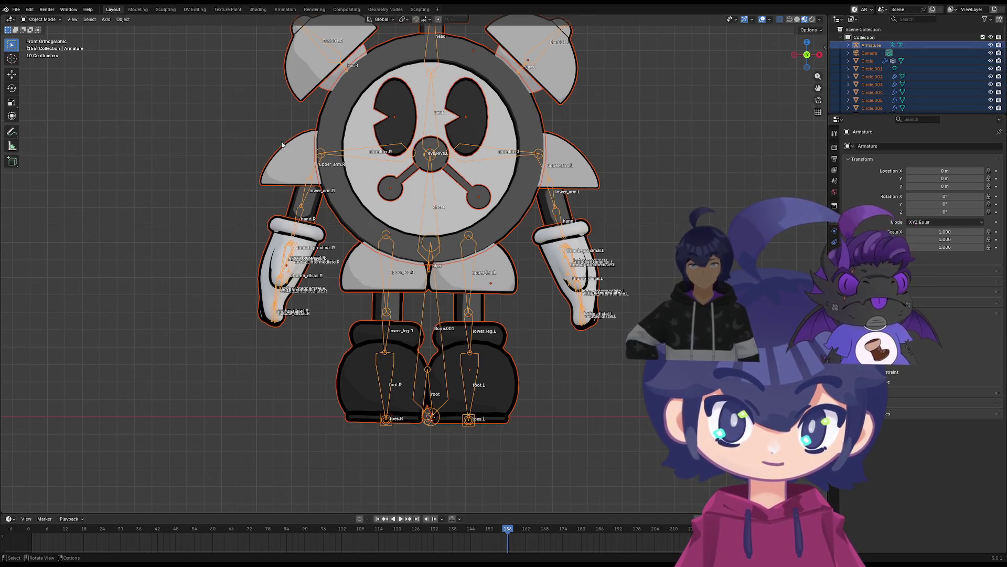
pyautogui.scroll(2, 403, 350)
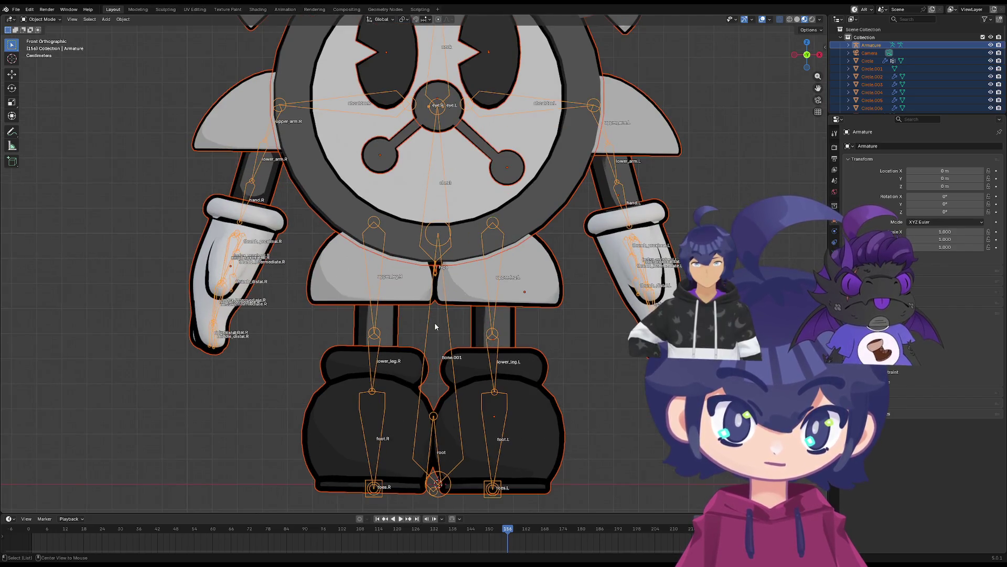
pyautogui.press('space')
pyautogui.moveTo(435, 326)
pyautogui.mouseDown(button='middle')
pyautogui.moveTo(423, 353)
pyautogui.moveTo(371, 203)
pyautogui.mouseUp(button='middle')
pyautogui.press('`')
pyautogui.click(308, 254)
pyautogui.moveTo(330, 274)
pyautogui.mouseDown(button='middle')
pyautogui.moveTo(421, 314)
pyautogui.moveTo(358, 236)
pyautogui.mouseUp(button='middle')
pyautogui.press('Home')
# Re-enter Edit Mode, add another bone, and go back to Object Mode
pyautogui.press('Tab')
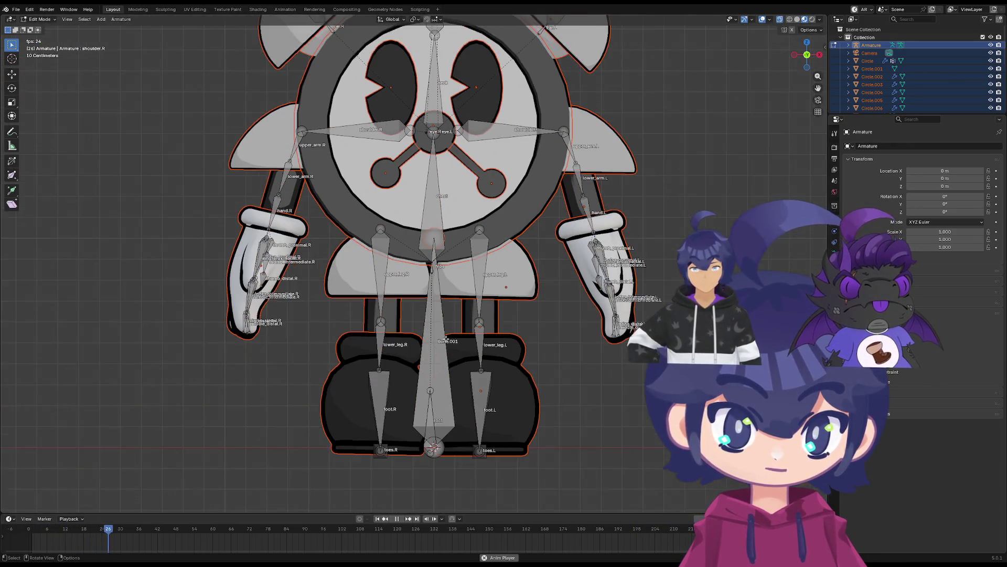
pyautogui.moveTo(446, 340)
pyautogui.mouseDown(button='middle')
pyautogui.moveTo(427, 320)
pyautogui.moveTo(407, 336)
pyautogui.mouseUp(button='middle')
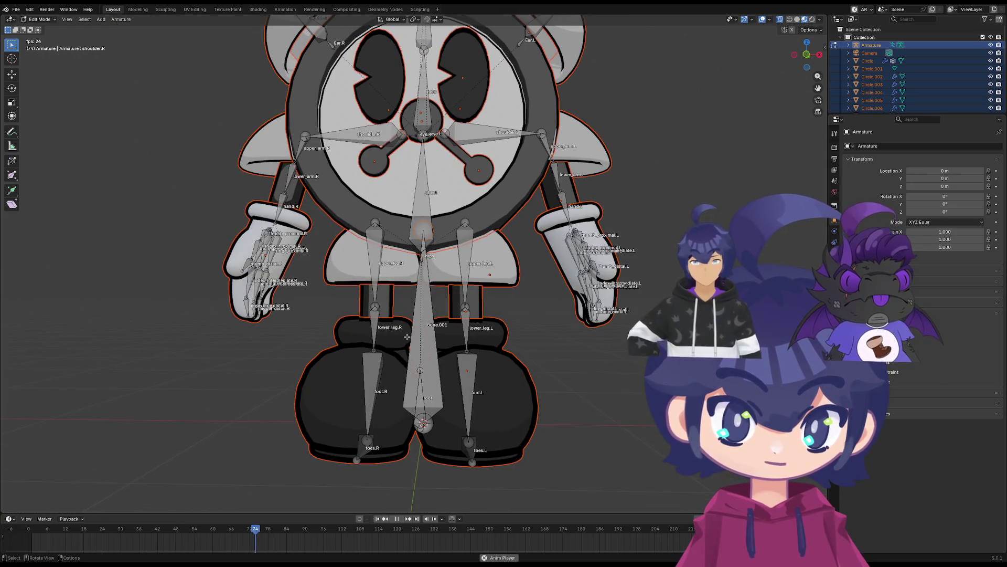
pyautogui.hotkey('shift', 'a')
pyautogui.press('Tab')
pyautogui.press('Tab')
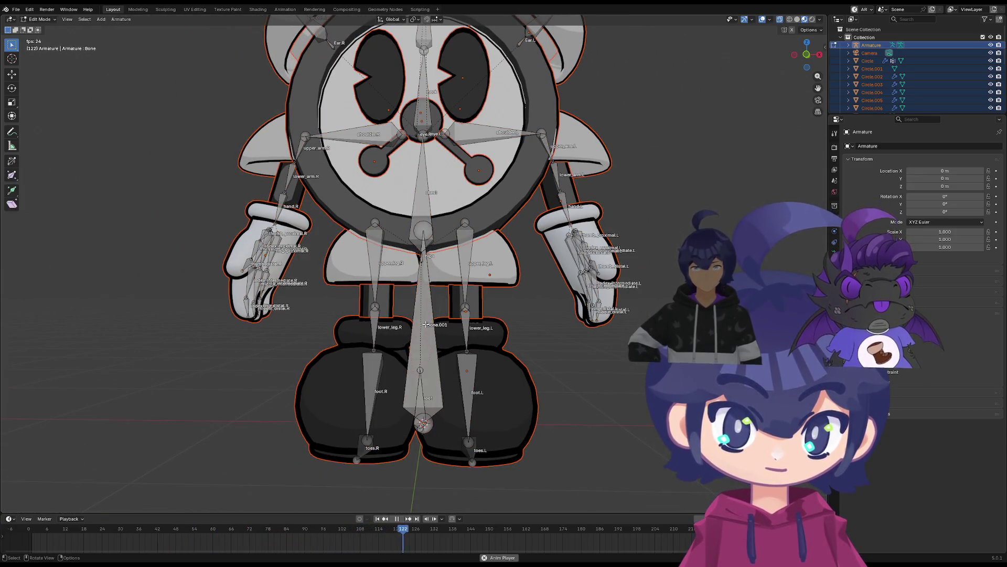
pyautogui.press('Tab')
pyautogui.press('space')
# Stop playback, select the armature, and delete the stray Bone.001 in Edit Mode
pyautogui.click(432, 330)
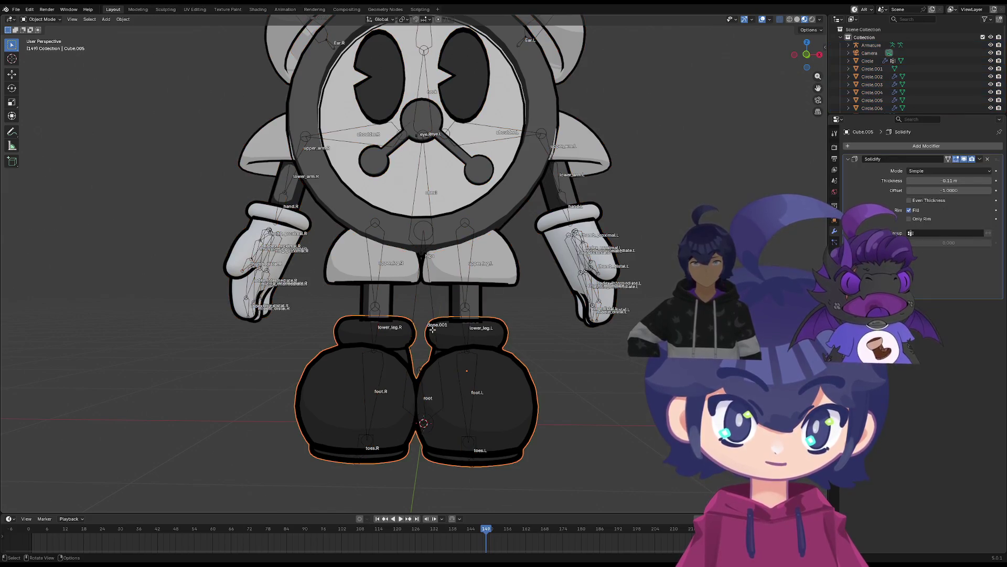
pyautogui.press('space')
pyautogui.press('space')
pyautogui.click(427, 301)
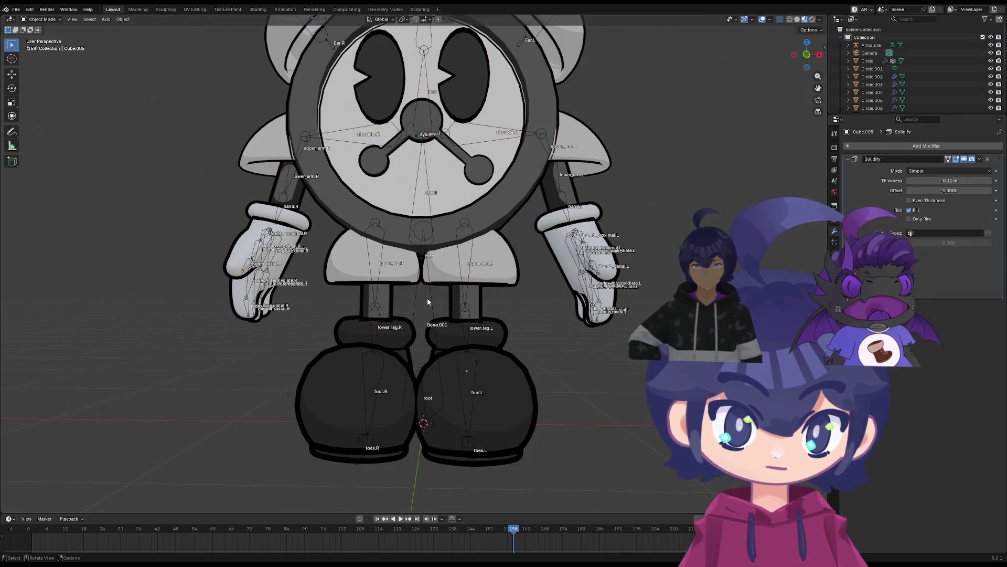
pyautogui.click(427, 301)
pyautogui.press('Tab')
pyautogui.click(432, 314)
pyautogui.press('g')
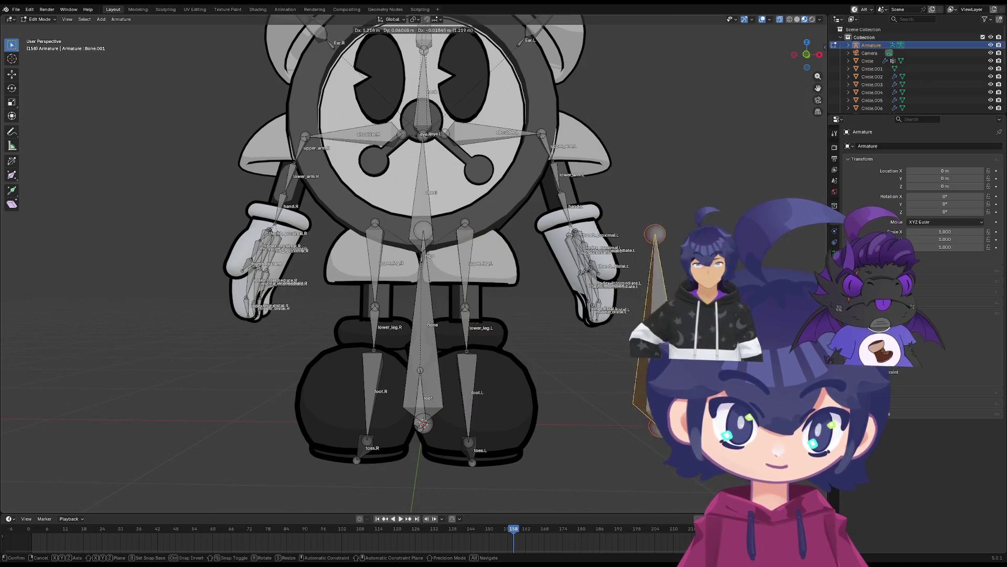
pyautogui.press('Return')
pyautogui.press('Delete')
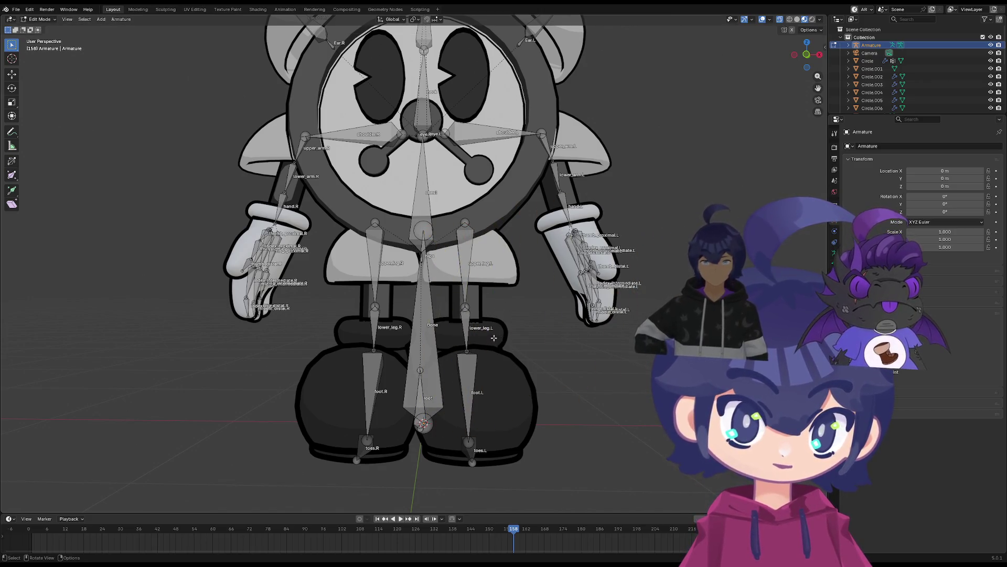
# Move the extra central Bone aside, delete it, and return to Object Mode
pyautogui.moveTo(494, 338); pyautogui.dragTo(457, 324, button='middle')
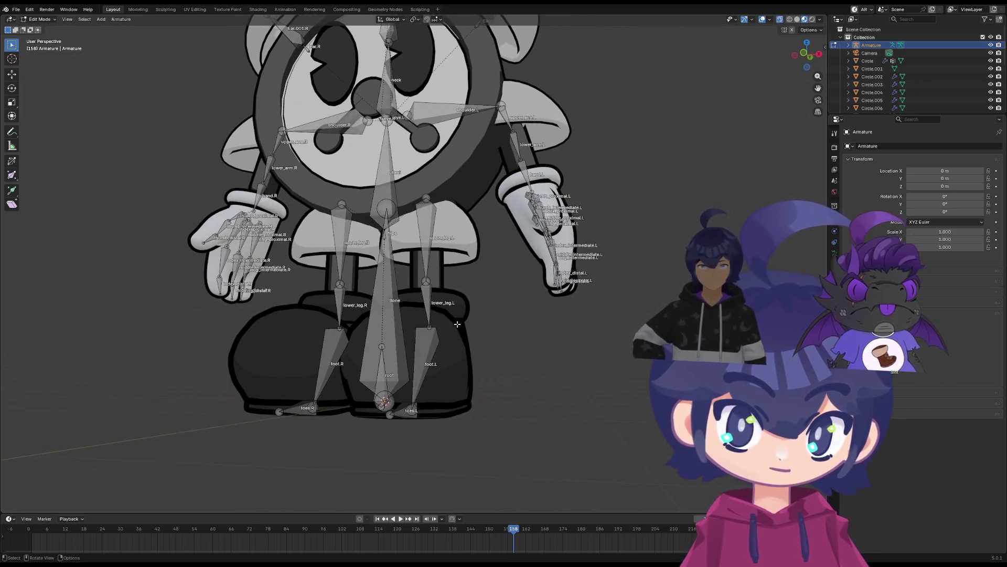
pyautogui.click(413, 317)
pyautogui.press('g')
pyautogui.click(520, 295)
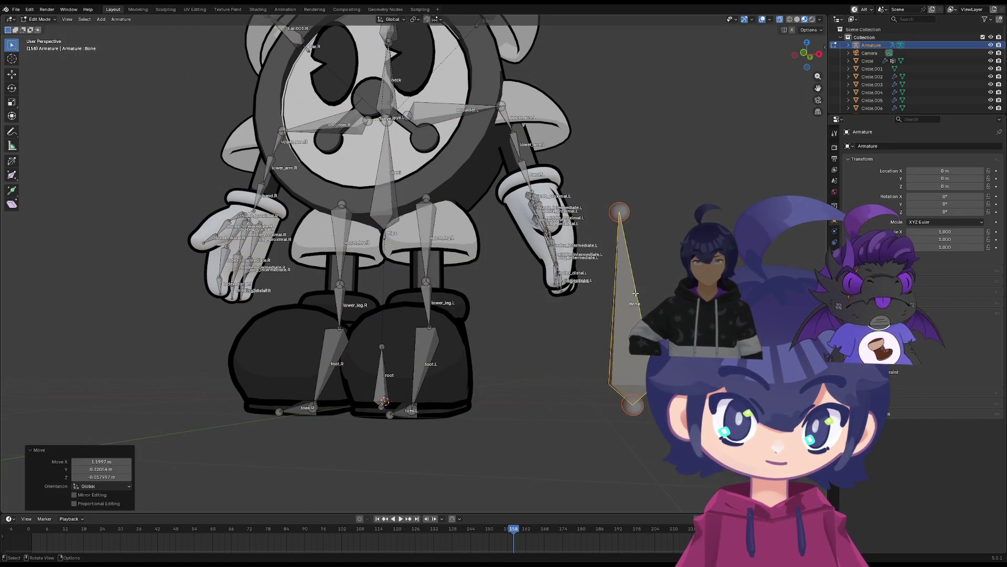
pyautogui.hotkey('ctrl', 'z')
pyautogui.moveTo(476, 288); pyautogui.dragTo(428, 288, button='middle')
pyautogui.press('g')
pyautogui.click(663, 285)
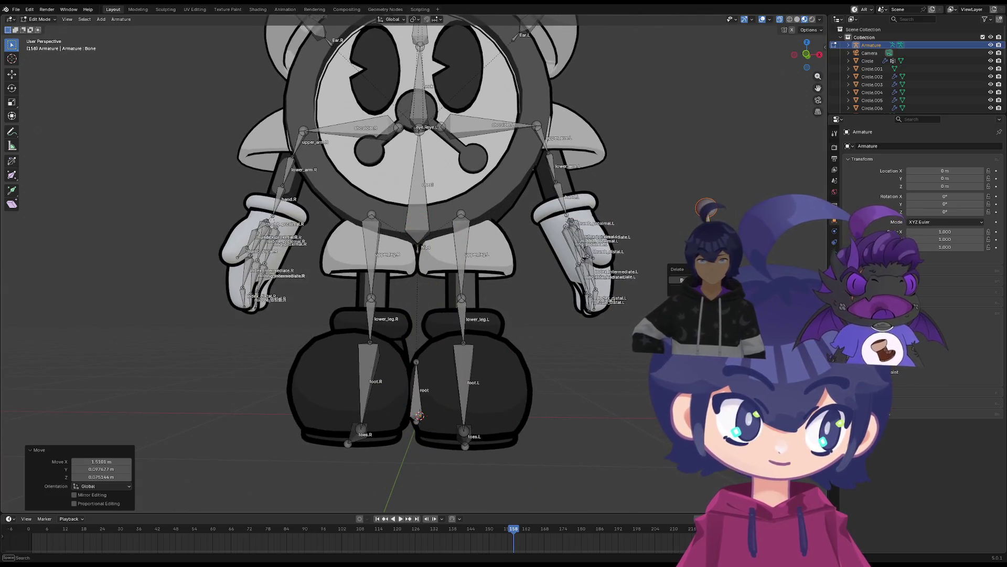
pyautogui.press('Delete')
pyautogui.moveTo(488, 341); pyautogui.dragTo(470, 342, button='middle')
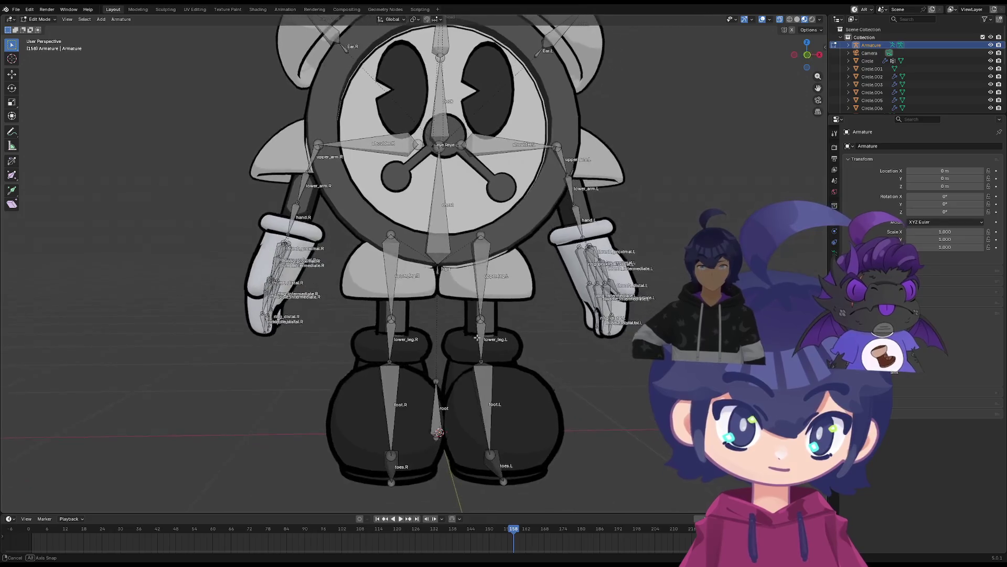
pyautogui.press('Tab')
# Select the boots object and look through its object and parenting menus without applying anything
pyautogui.click(413, 360)
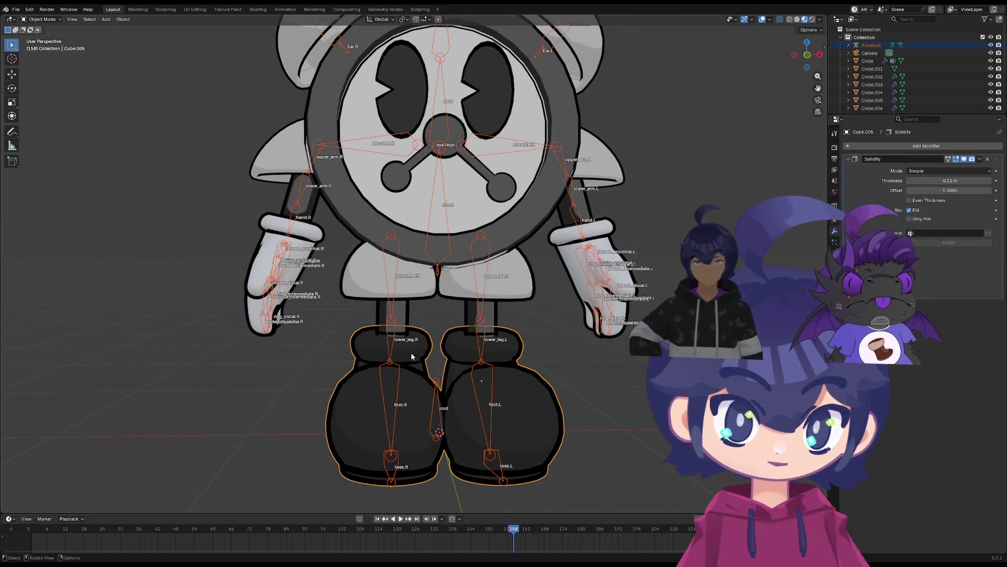
pyautogui.rightClick(409, 345)
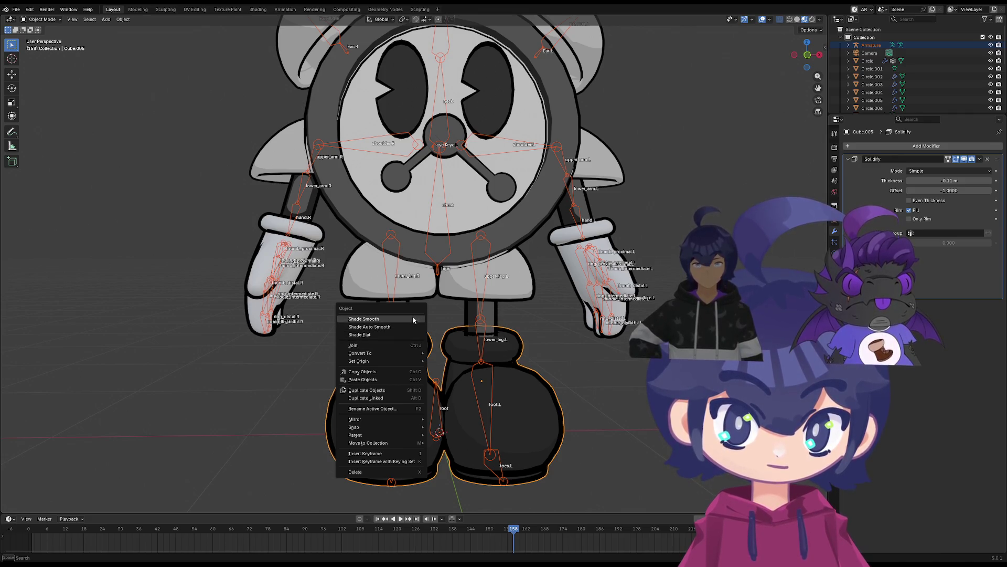
pyautogui.click(572, 337)
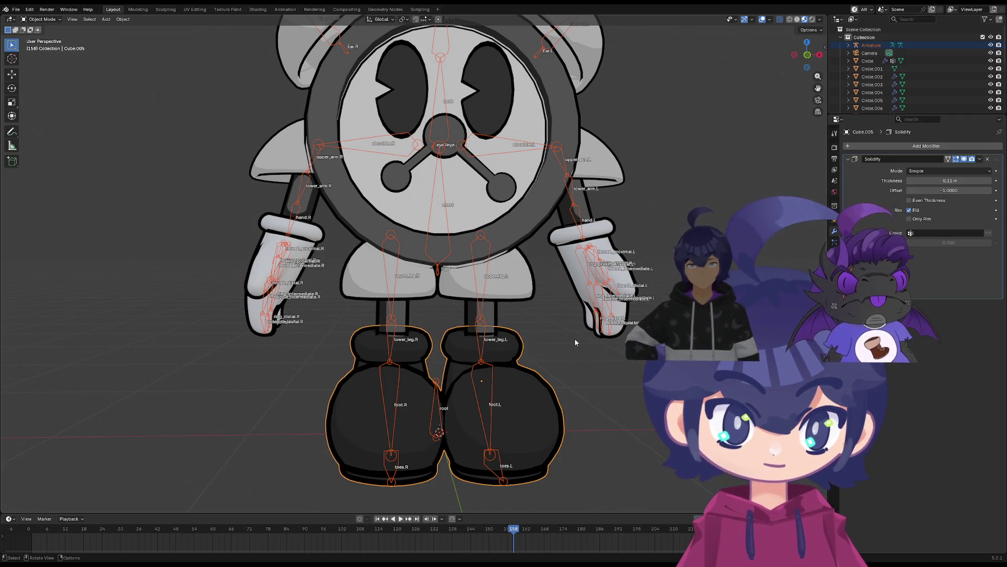
pyautogui.hotkey('ctrl', 'p')
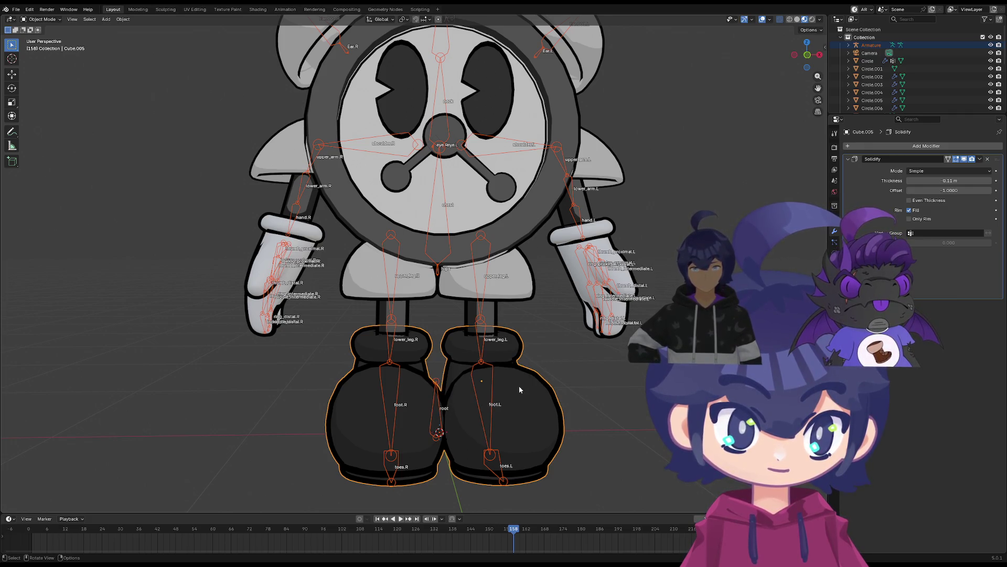
pyautogui.click(518, 385)
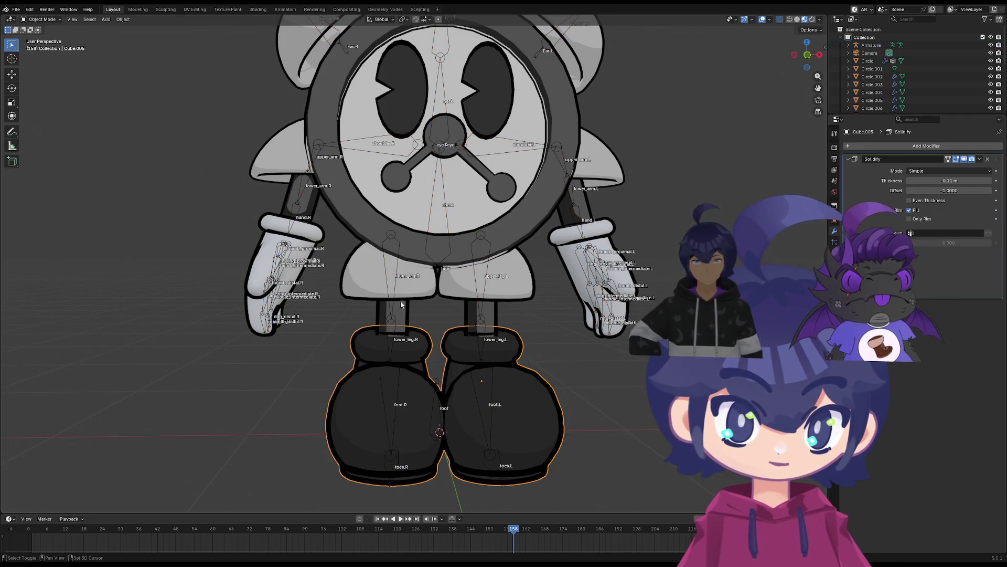
# Select all the character meshes with A, then Shift-click the armature to make it active
pyautogui.keyDown('shift'); pyautogui.click(302, 273); pyautogui.keyUp('shift')
pyautogui.rightClick(388, 303)
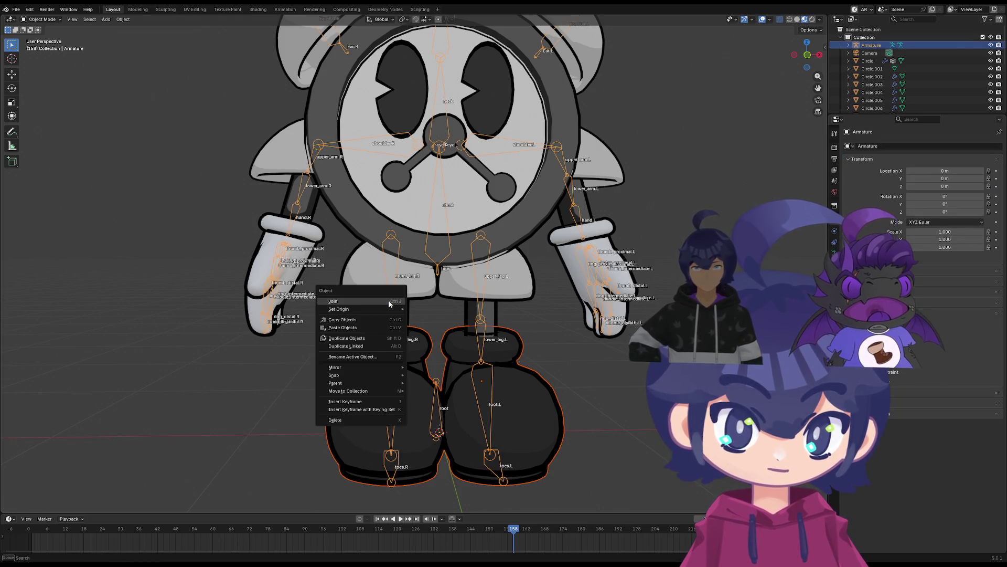
pyautogui.press('Escape')
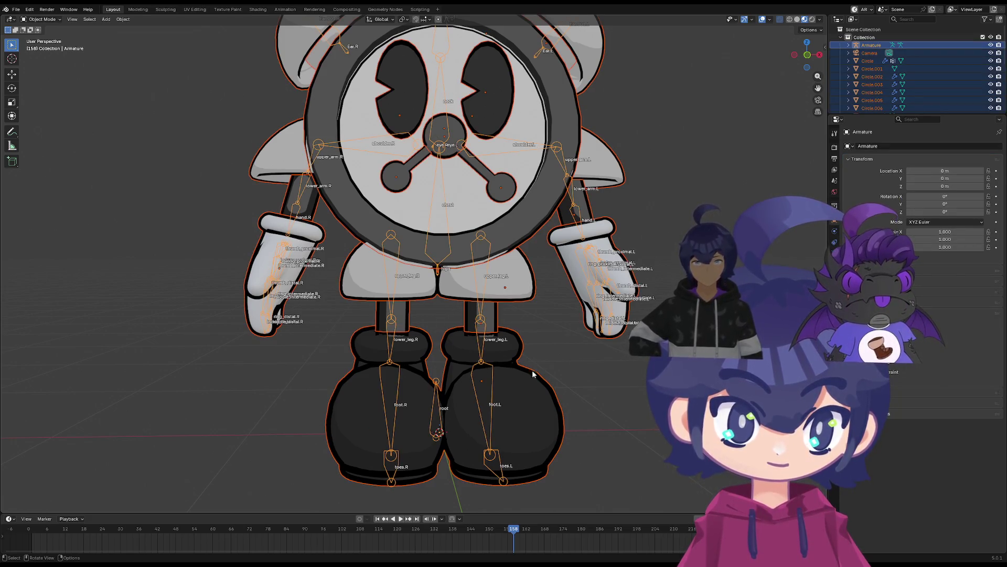
pyautogui.hotkey('alt', 'a')
pyautogui.press('a')
pyautogui.click(522, 378)
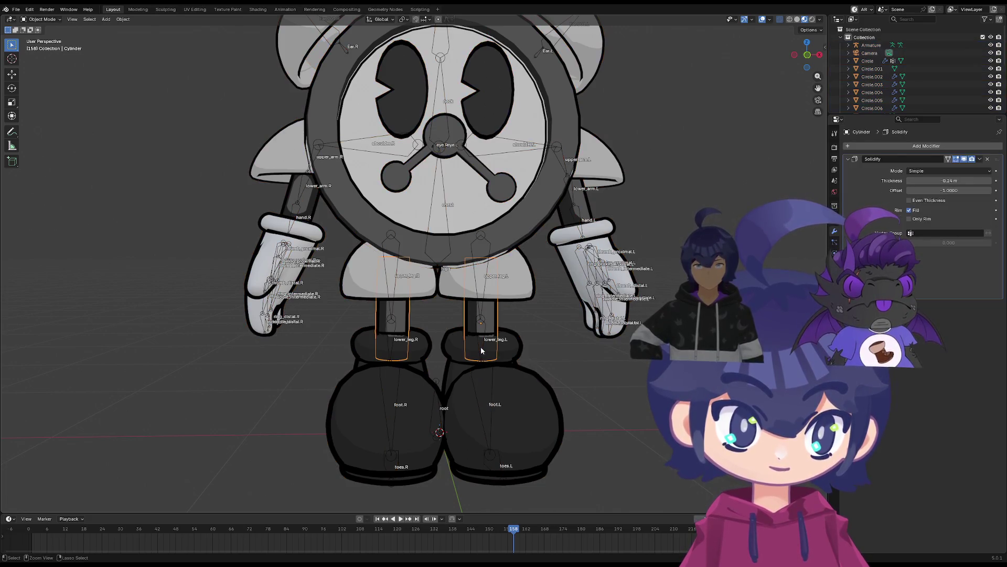
pyautogui.rightClick(522, 379)
pyautogui.press('Escape')
pyautogui.press('a')
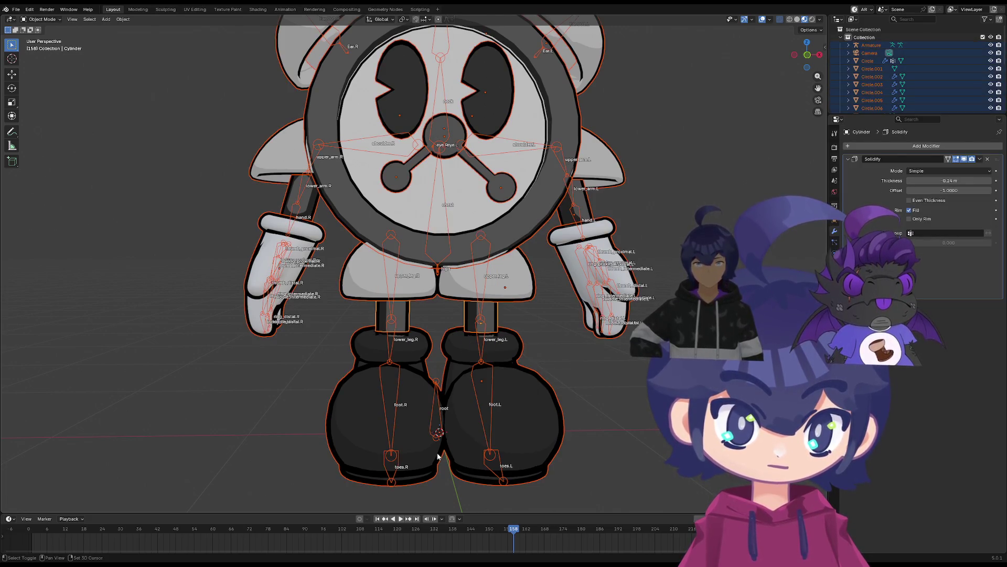
pyautogui.keyDown('shift'); pyautogui.click(438, 383); pyautogui.keyUp('shift')
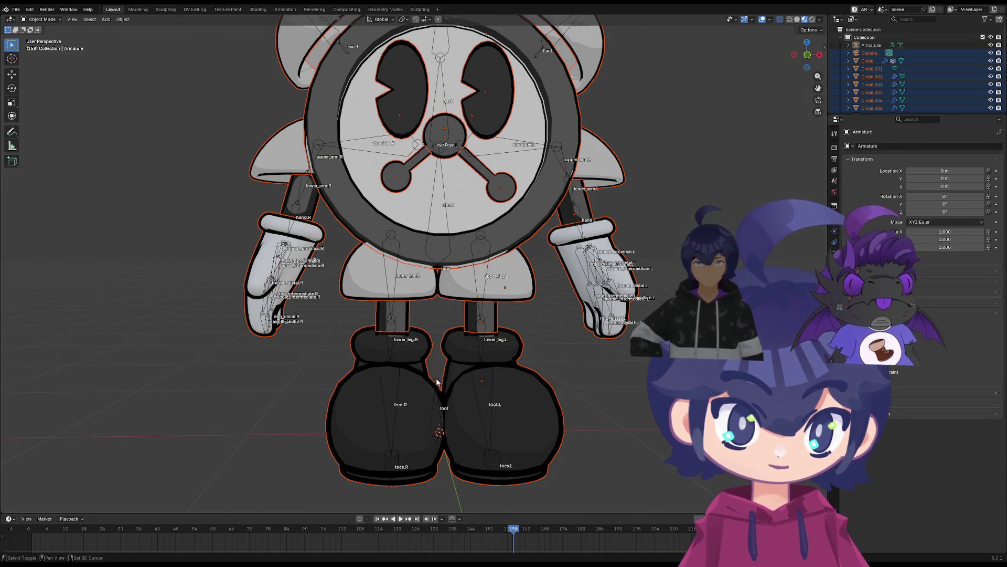
pyautogui.rightClick(402, 375)
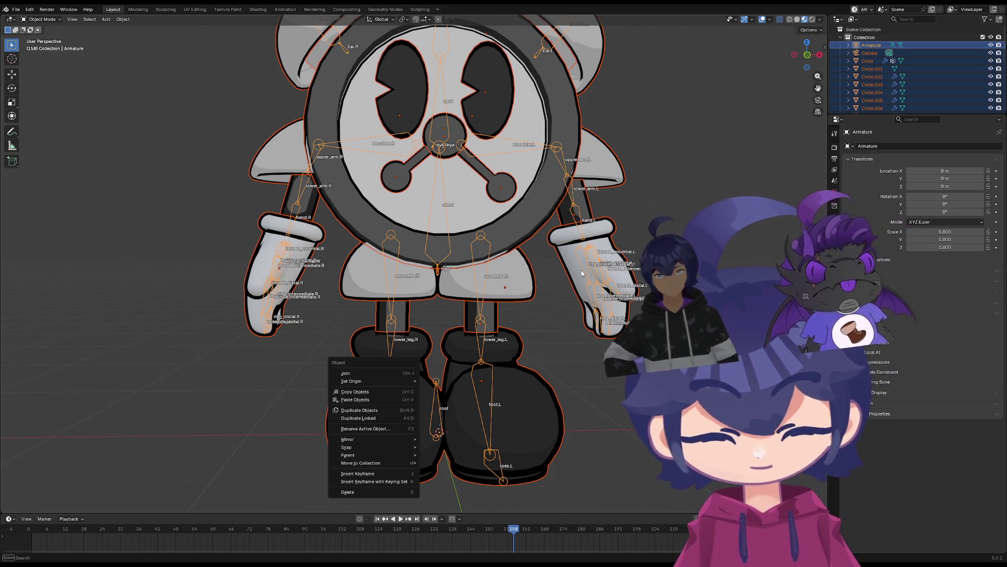
# Bind the selected meshes to the armature using Armature Deform With Automatic Weights
pyautogui.press('Escape')
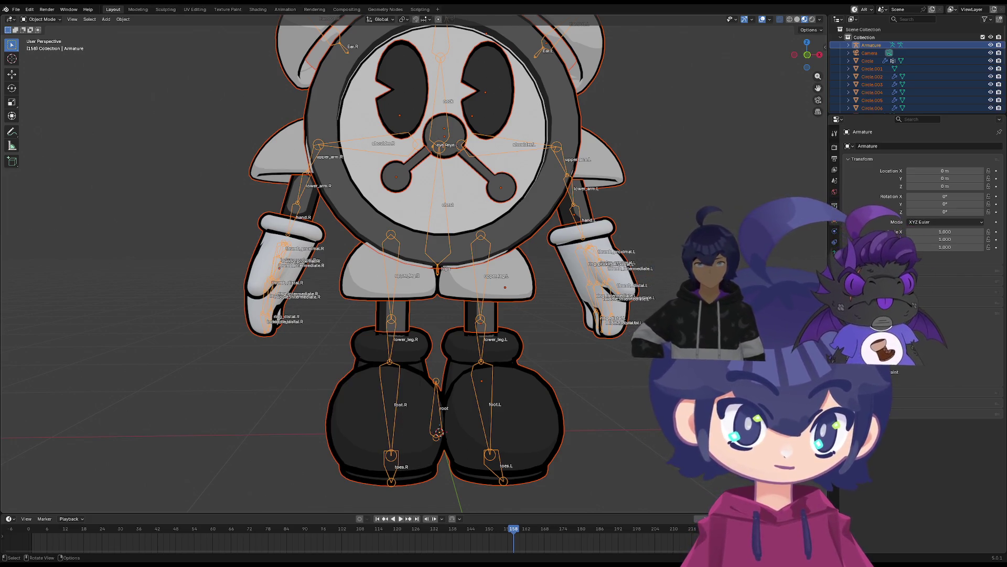
pyautogui.hotkey('ctrl', 'p')
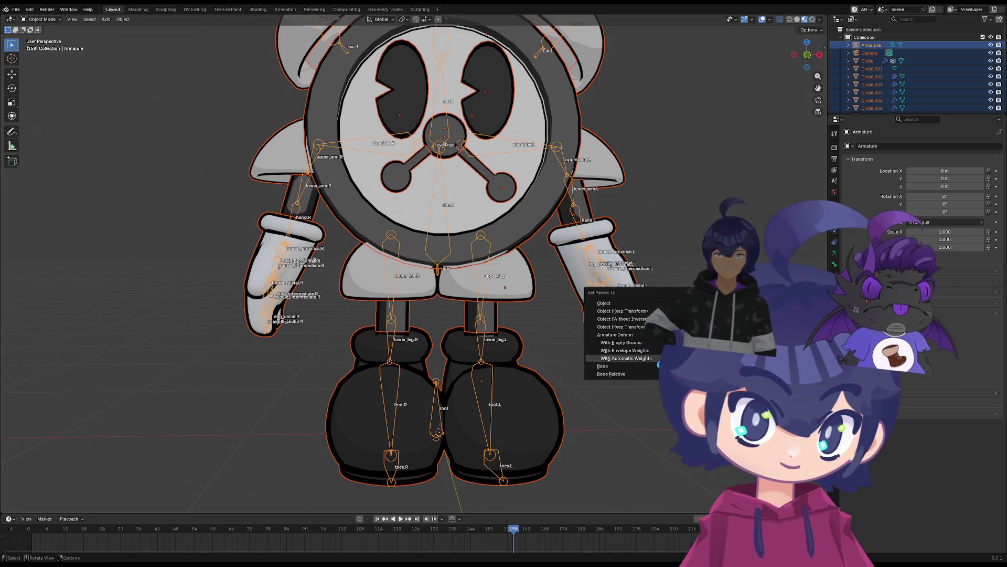
pyautogui.click(658, 359)
pyautogui.moveTo(657, 360); pyautogui.dragTo(527, 335, button='middle')
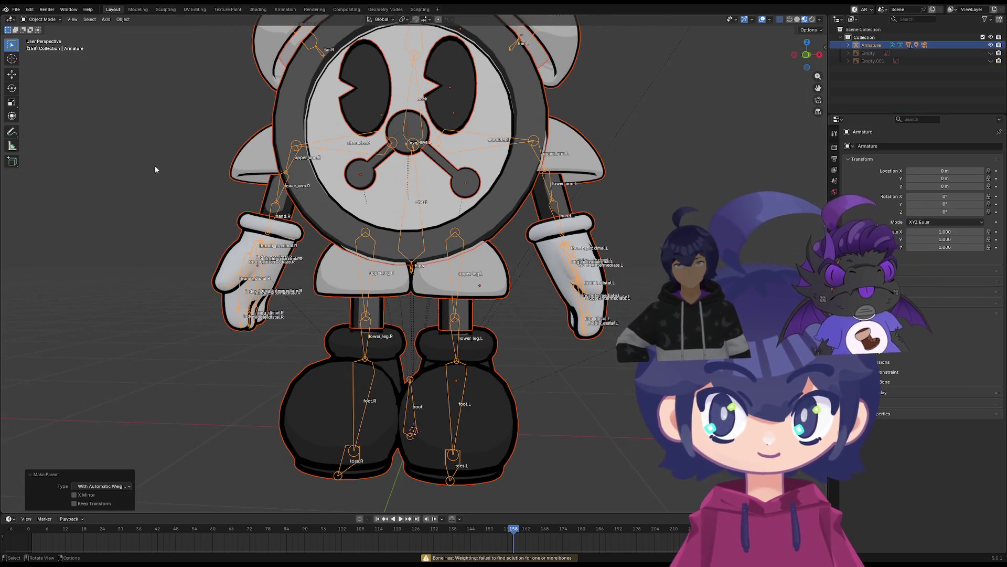
# Switch to Pose Mode and test-rotate both upper arm bones, cancelling each rotation
pyautogui.click(51, 21)
pyautogui.click(44, 45)
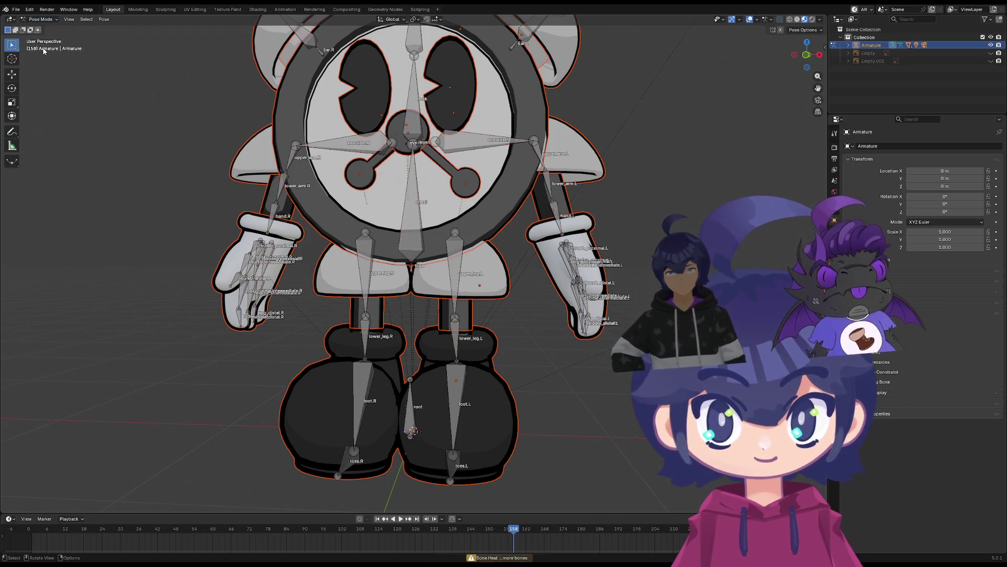
pyautogui.click(292, 157)
pyautogui.press('r')
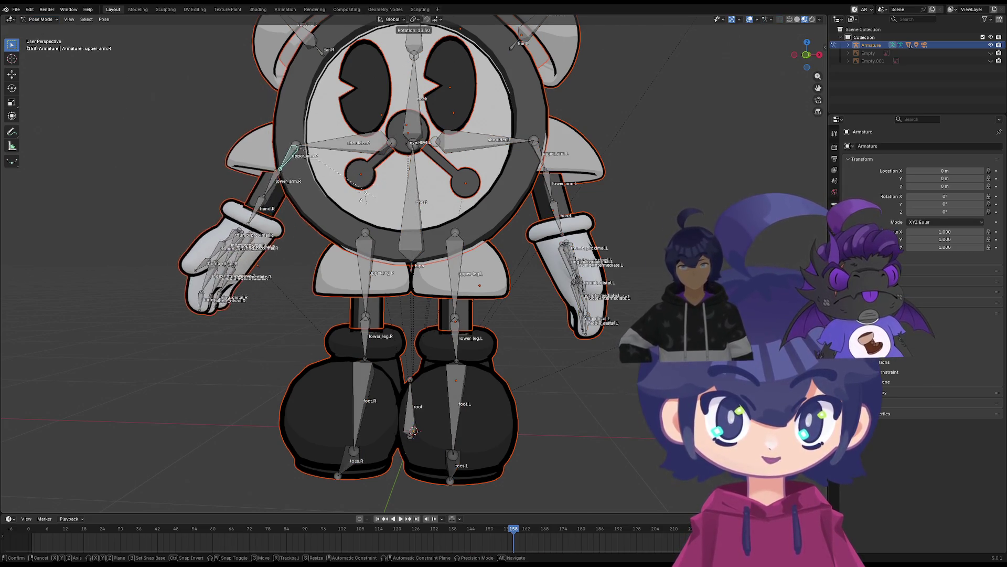
pyautogui.press('Escape')
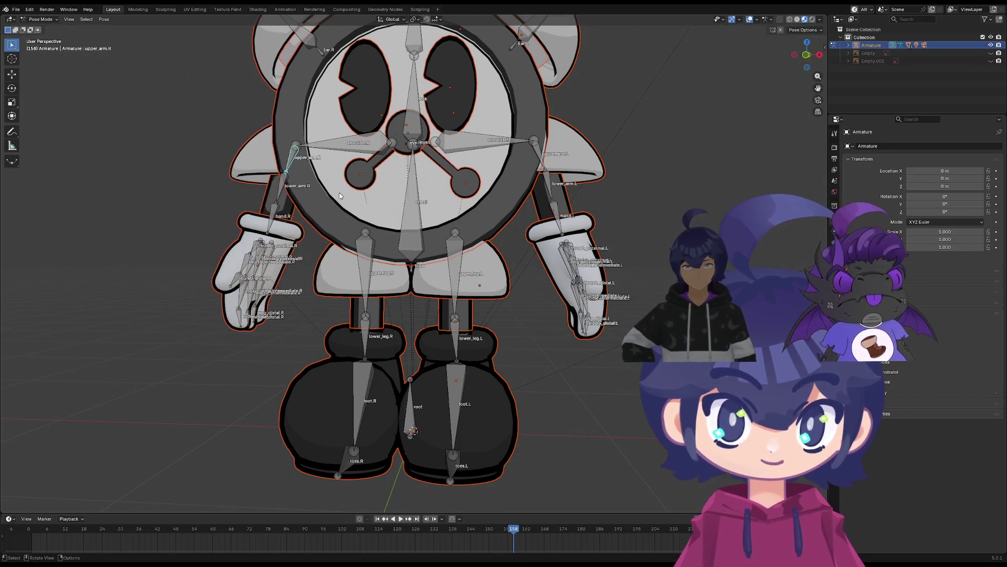
pyautogui.click(536, 163)
pyautogui.press('r')
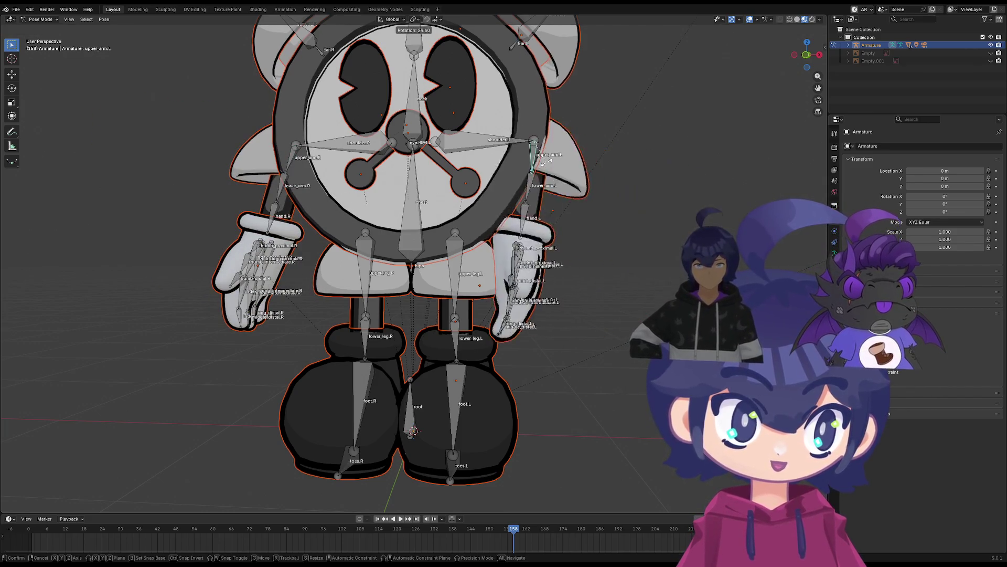
pyautogui.press('Escape')
pyautogui.press('r')
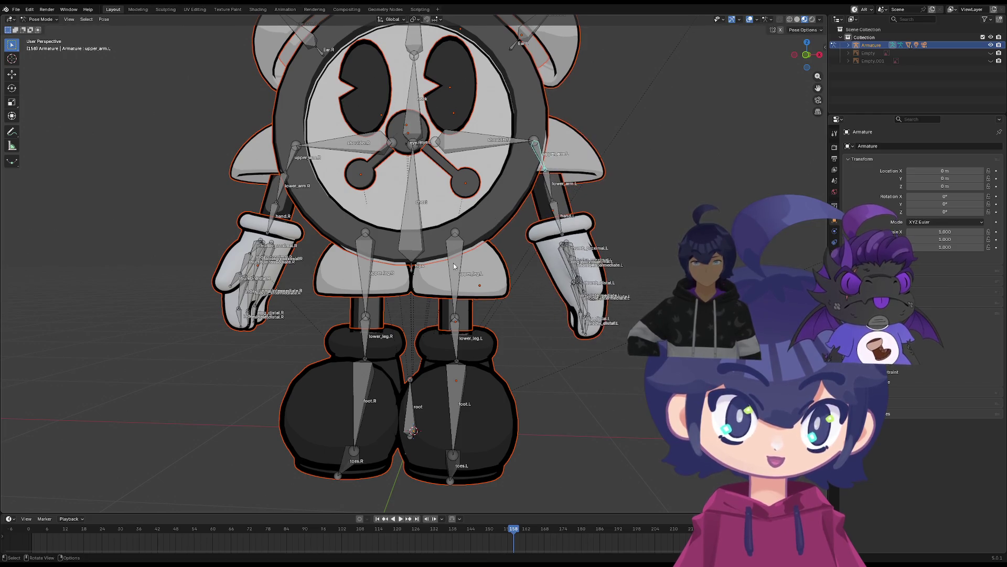
pyautogui.press('Escape')
# Test-rotate the left and right upper leg bones and the right shoulder, cancelling each
pyautogui.click(456, 252)
pyautogui.press('r')
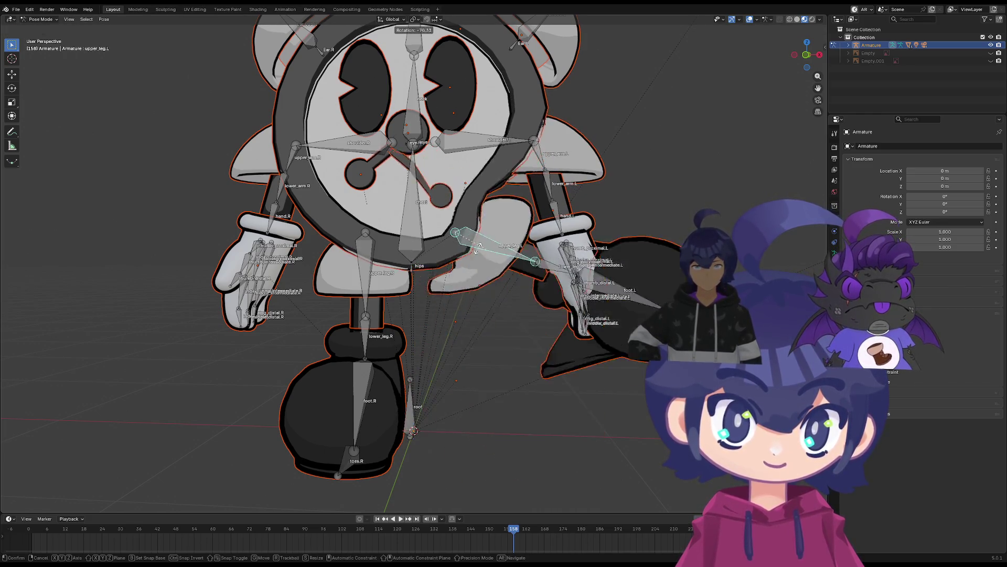
pyautogui.press('Escape')
pyautogui.click(368, 257)
pyautogui.press('r')
pyautogui.press('Escape')
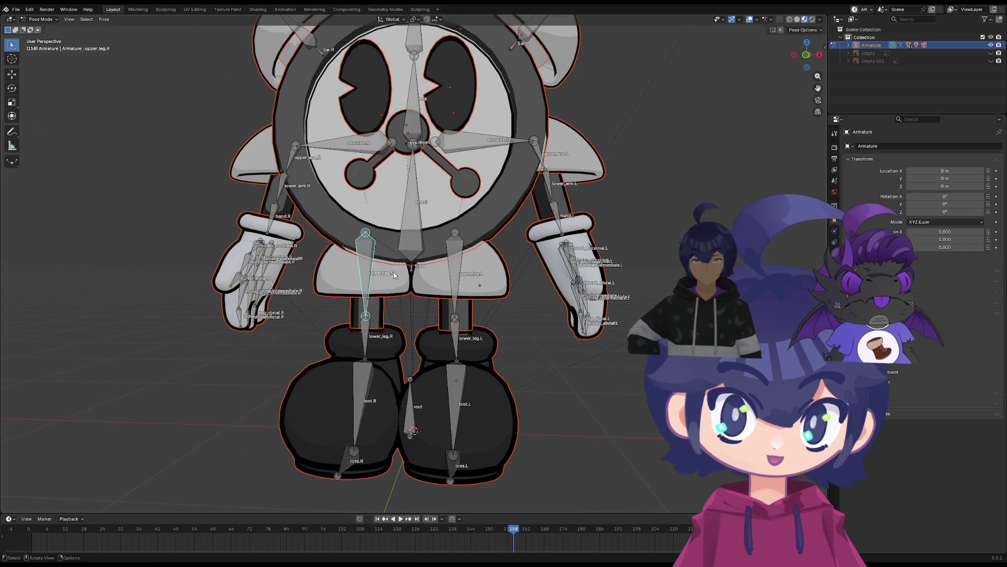
pyautogui.click(353, 155)
pyautogui.press('r')
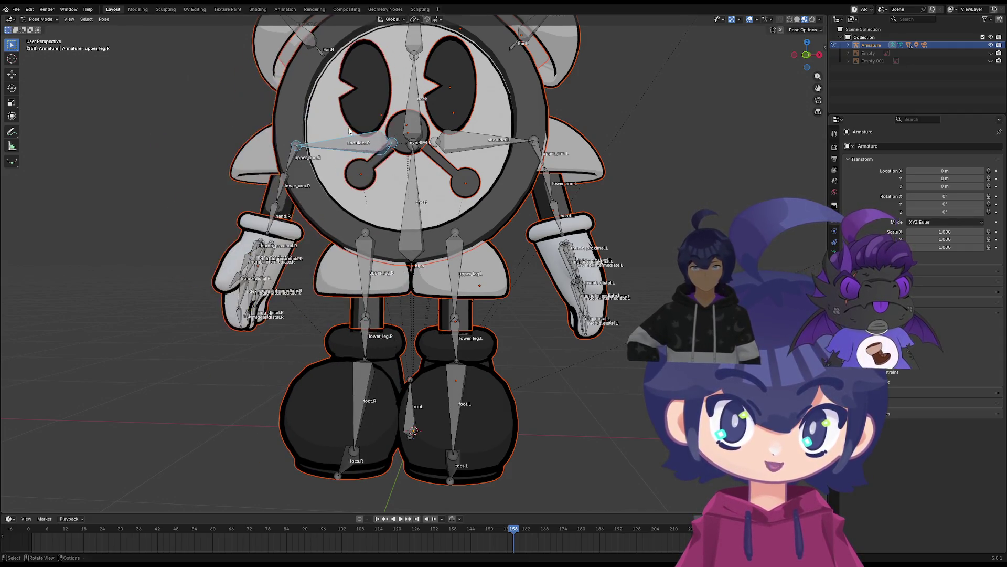
pyautogui.press('Escape')
pyautogui.moveTo(352, 157); pyautogui.dragTo(351, 291, button='middle')
# Tilt the right ear bone Ear.001.R and keep it, then test-rotate the head bone
pyautogui.click(328, 173)
pyautogui.press('r')
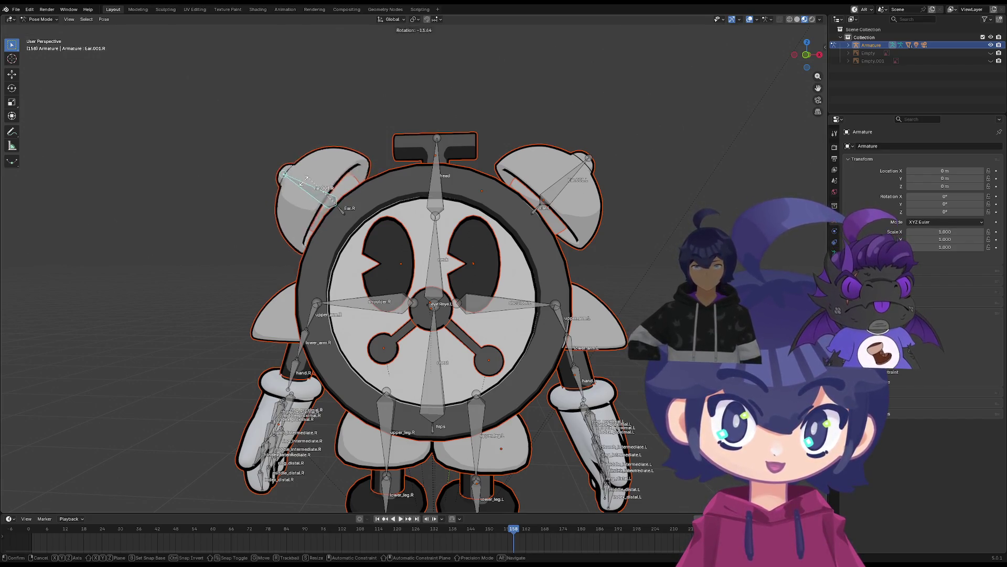
pyautogui.click(289, 179)
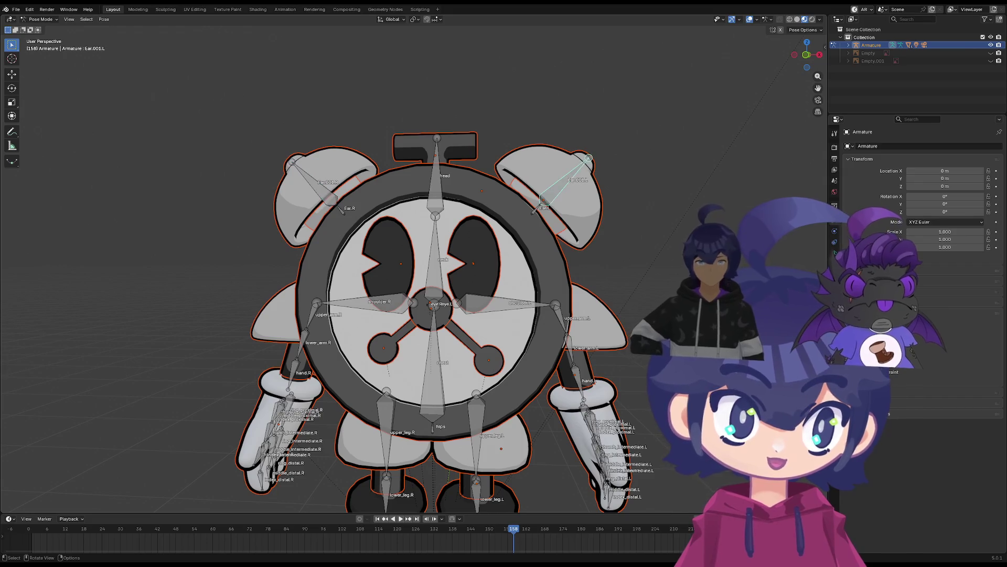
pyautogui.click(439, 188)
pyautogui.press('r')
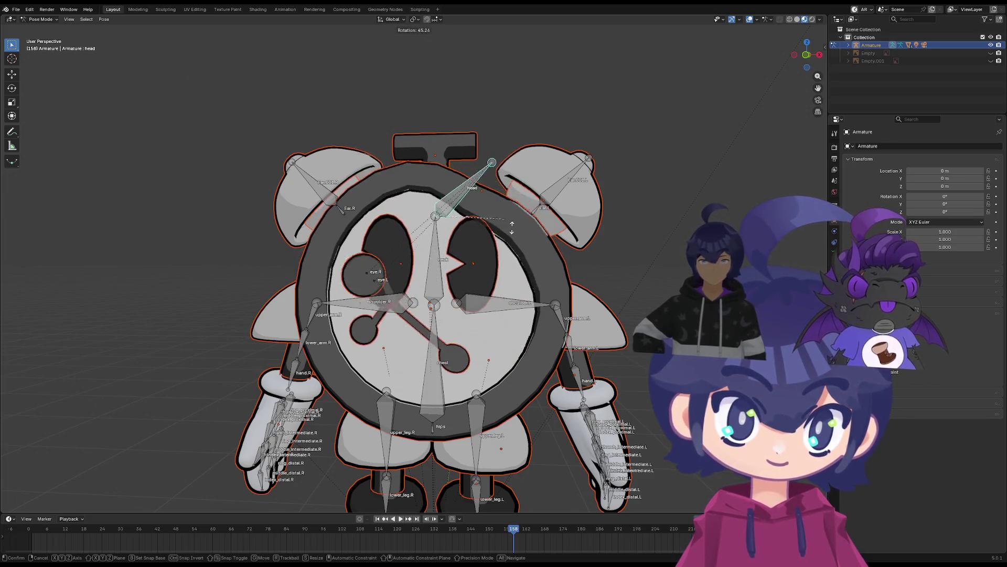
pyautogui.press('Escape')
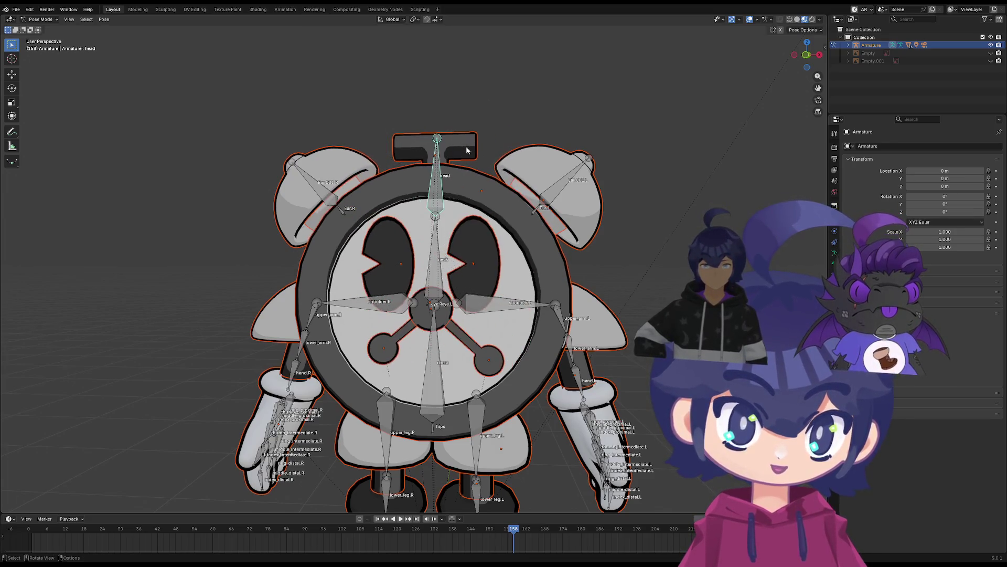
# Test-rotate the neck and head bones again, returning each to rest
pyautogui.click(442, 259)
pyautogui.press('r')
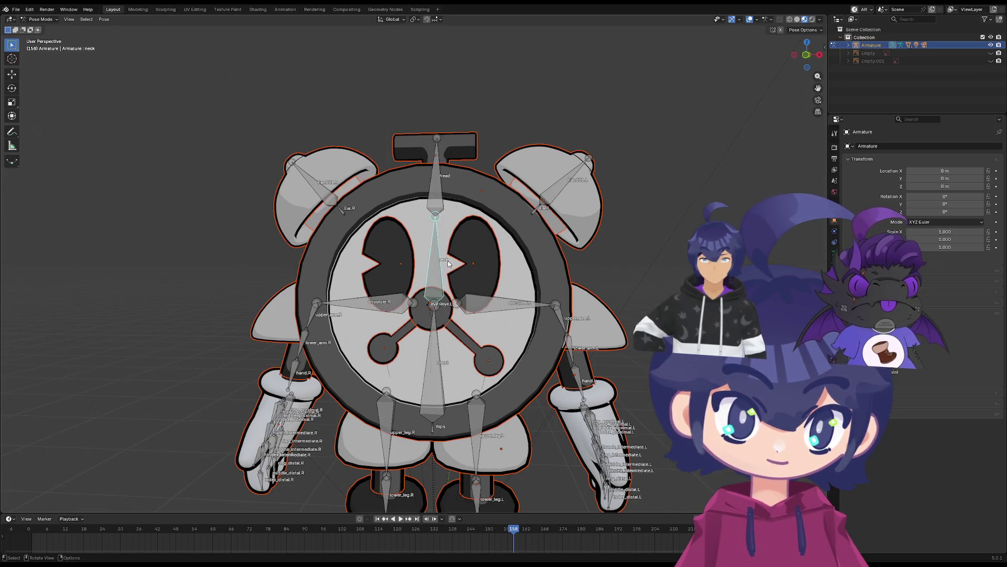
pyautogui.press('Escape')
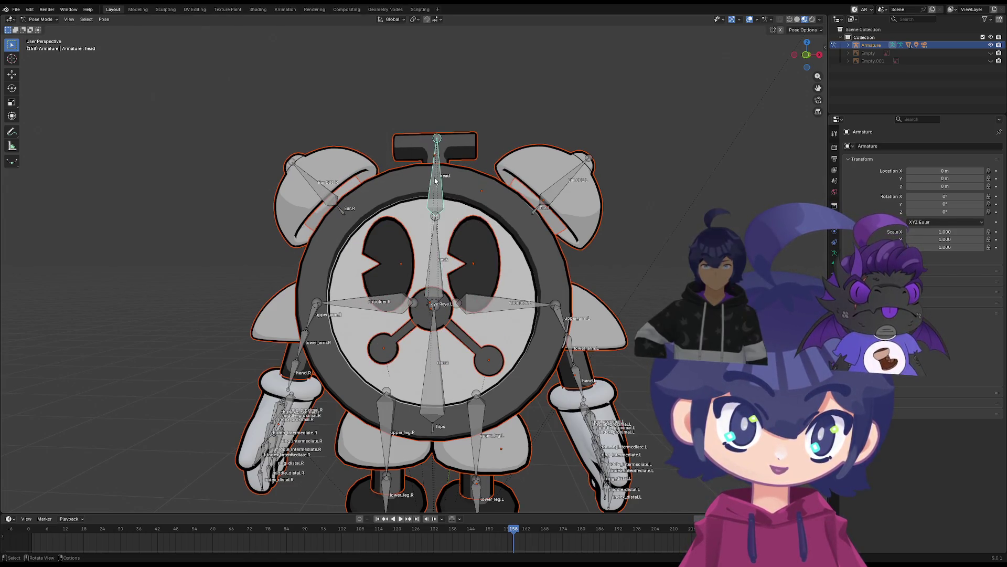
pyautogui.press('r')
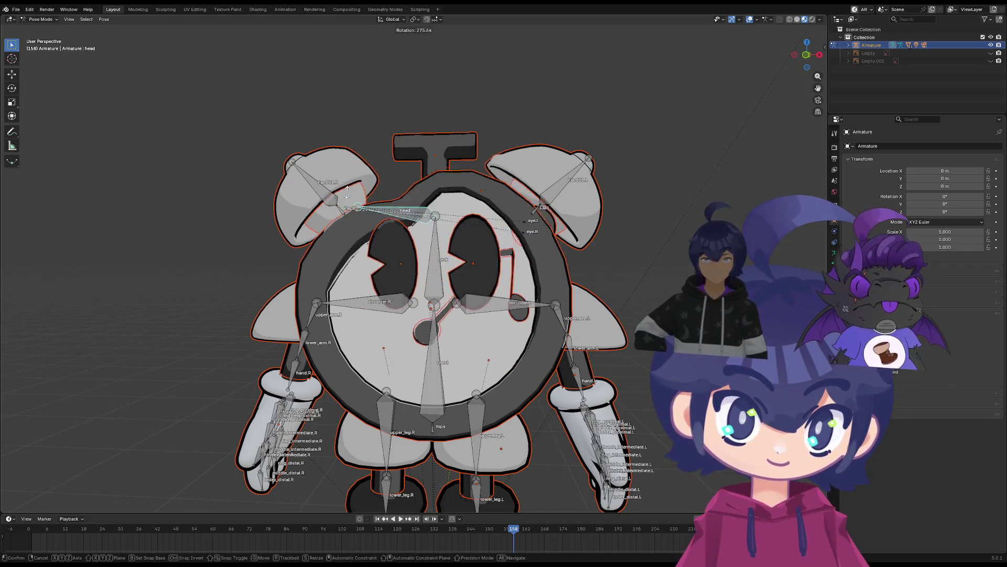
pyautogui.press('Escape')
pyautogui.click(435, 260)
pyautogui.press('r')
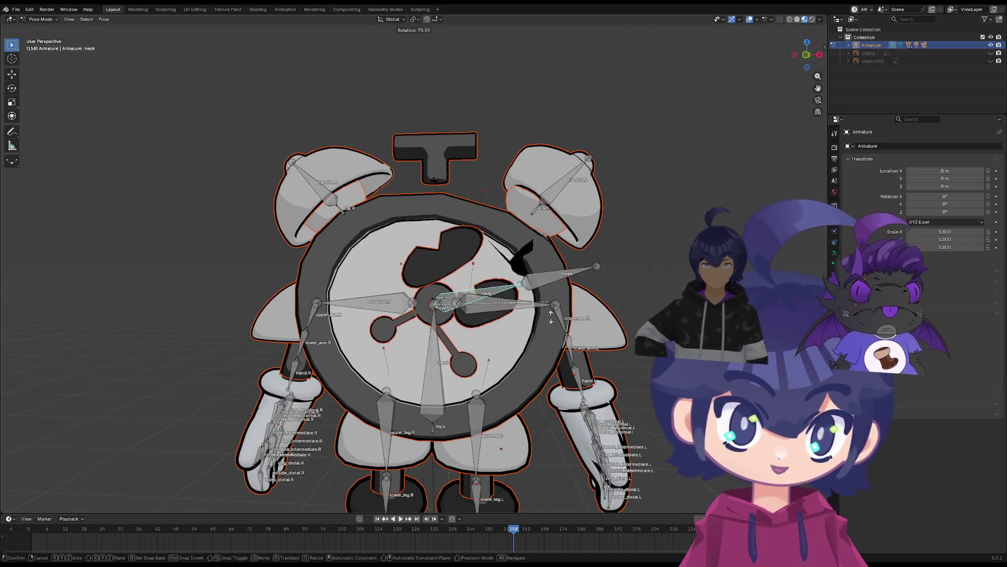
pyautogui.press('Escape')
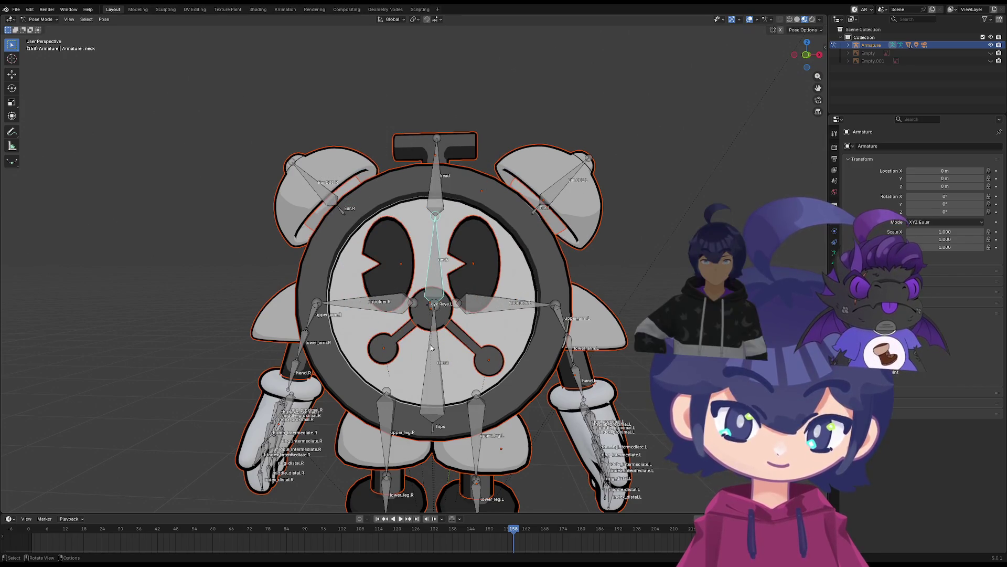
# Test-rotate the chest bone and both upper legs, cancelling every rotation
pyautogui.click(431, 348)
pyautogui.press('r')
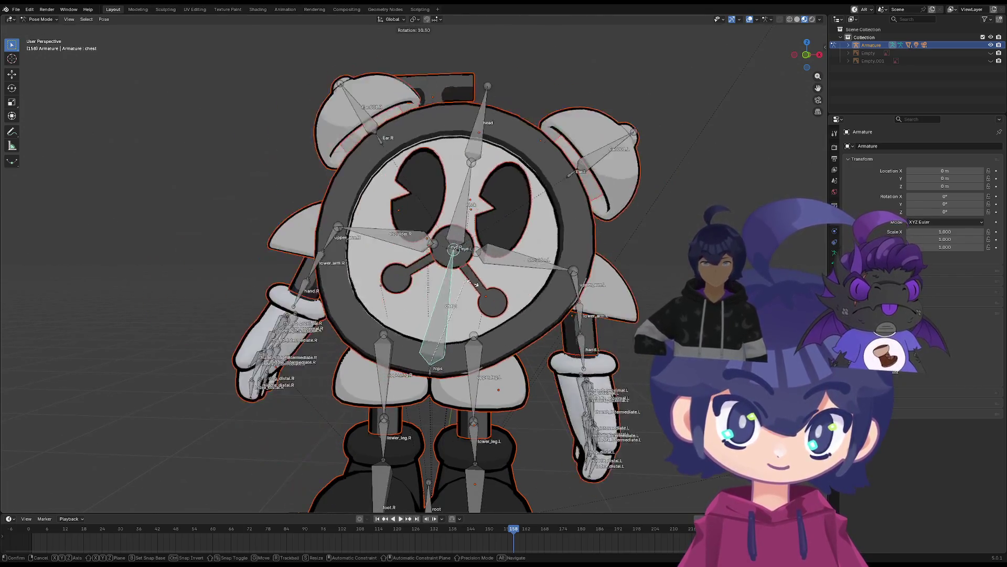
pyautogui.press('Escape')
pyautogui.scroll(3, 369, 245)
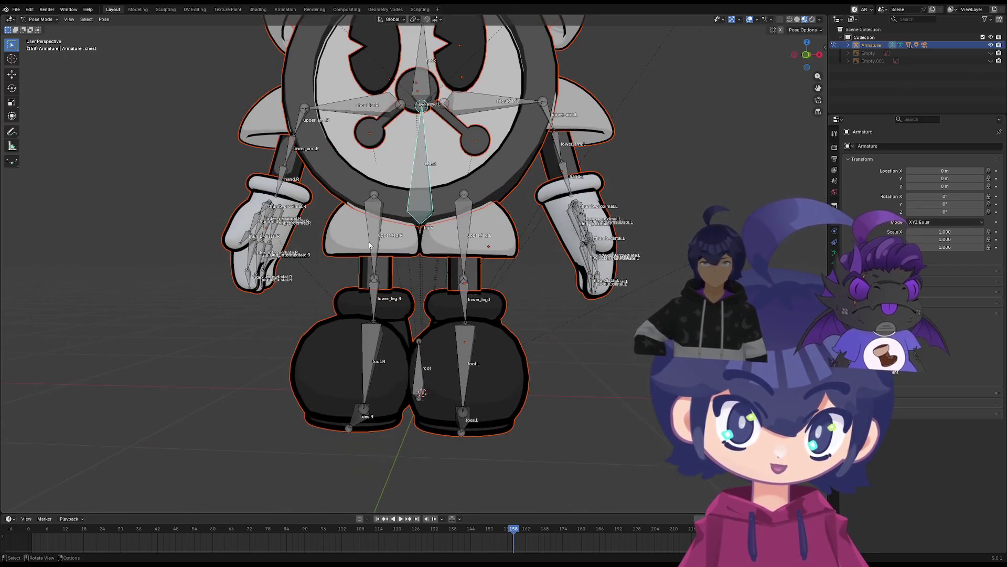
pyautogui.click(369, 245)
pyautogui.press('r')
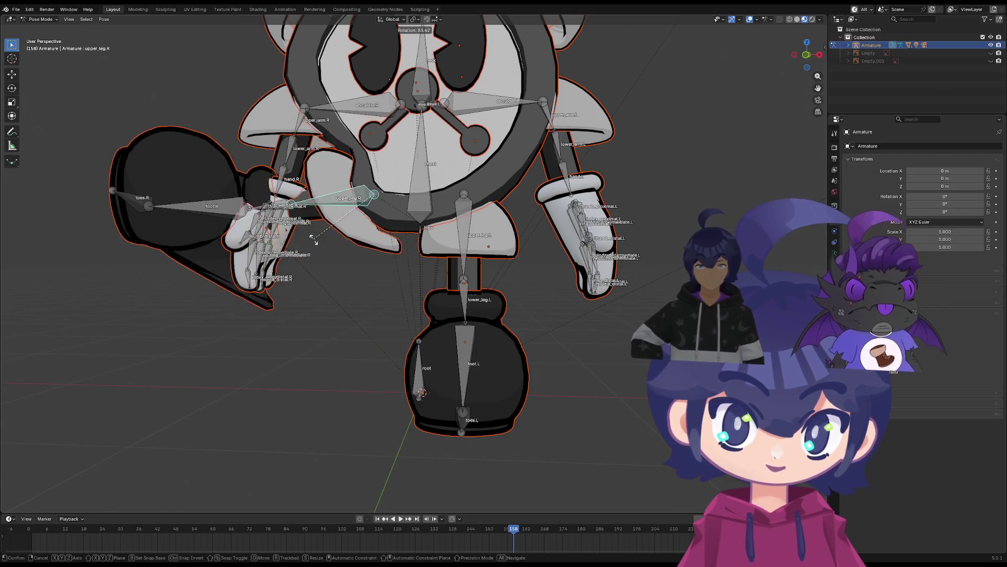
pyautogui.press('Escape')
pyautogui.press('r')
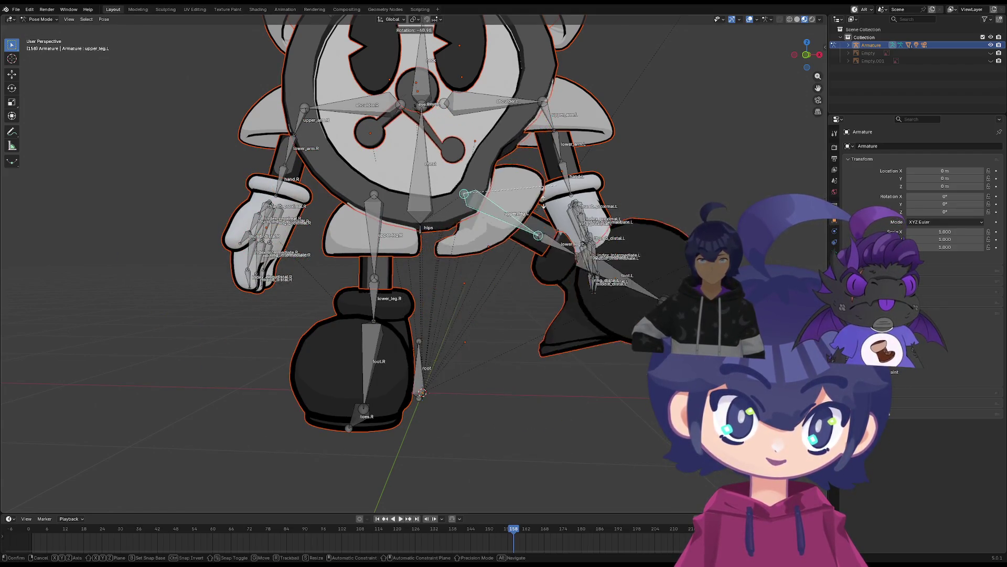
pyautogui.press('Escape')
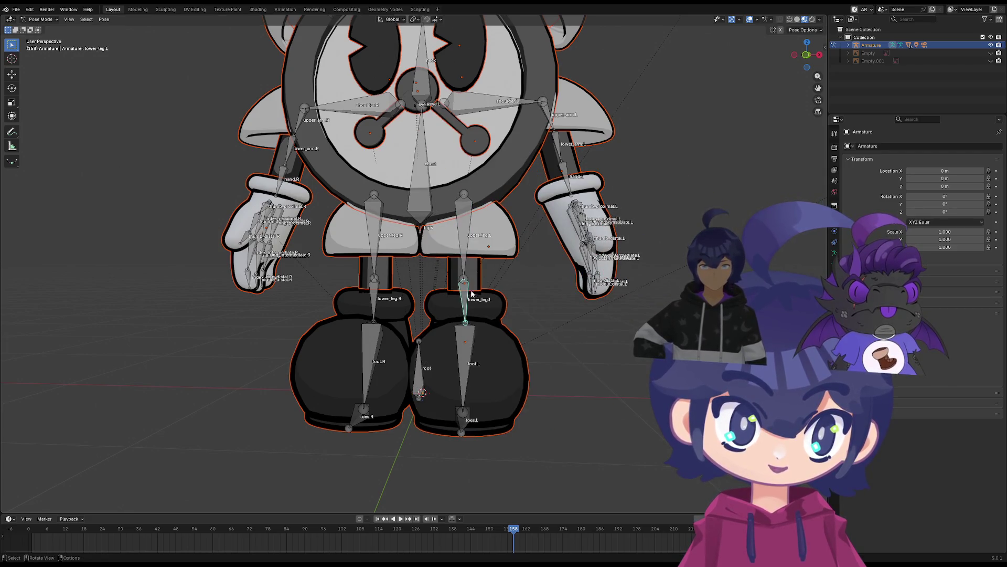
pyautogui.press('r')
pyautogui.press('Escape')
# Test-rotate the left forearm bone and cancel it back to rest
pyautogui.click(557, 152)
pyautogui.press('r')
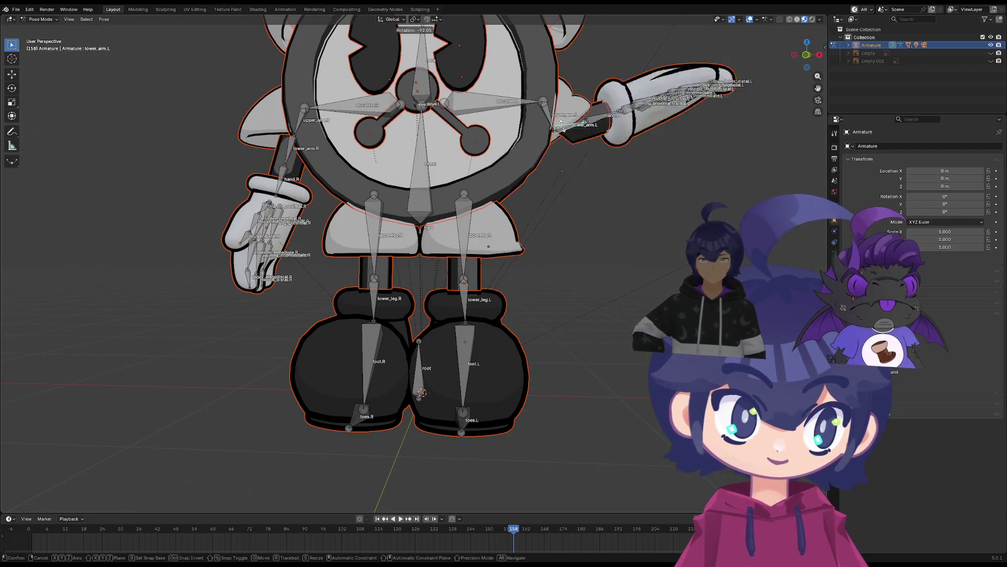
pyautogui.press('Escape')
pyautogui.press('r')
pyautogui.press('Escape')
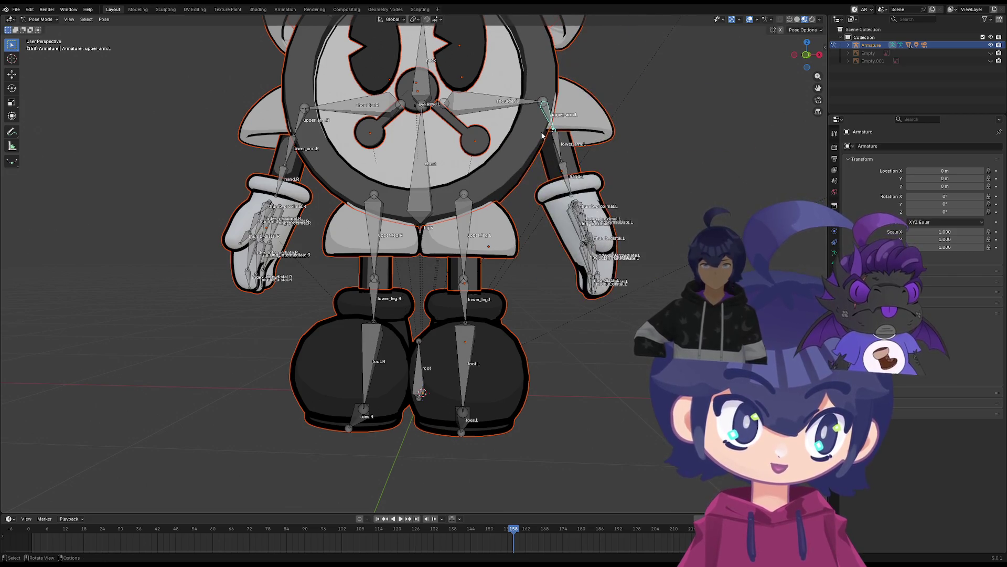
# Raise the left upper arm, undo it with Ctrl+Z, and select the chest bone
pyautogui.moveTo(548, 126); pyautogui.dragTo(315, 152, button='middle')
pyautogui.press('r')
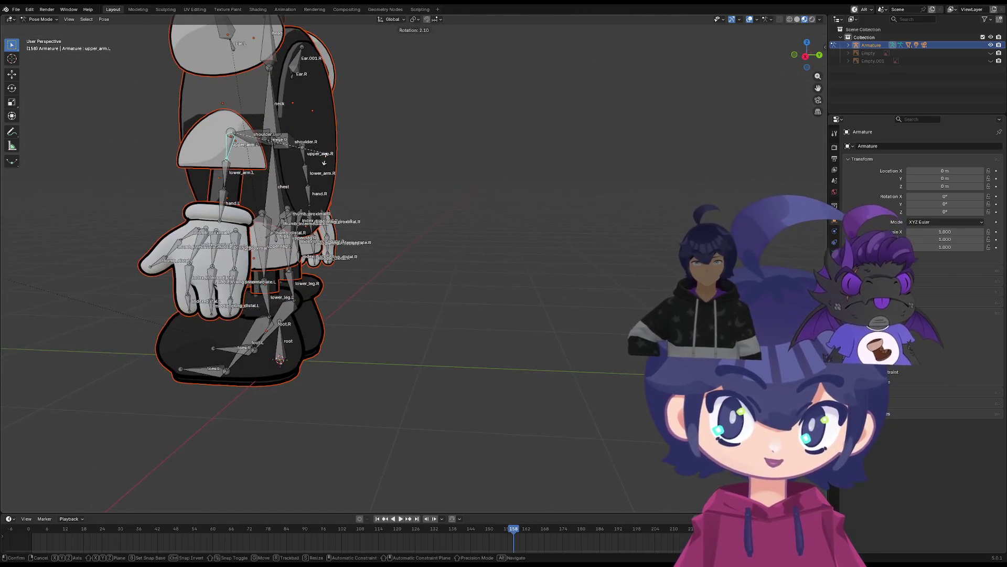
pyautogui.click(237, 165)
pyautogui.moveTo(237, 164); pyautogui.dragTo(275, 169, button='middle')
pyautogui.hotkey('ctrl', 'z')
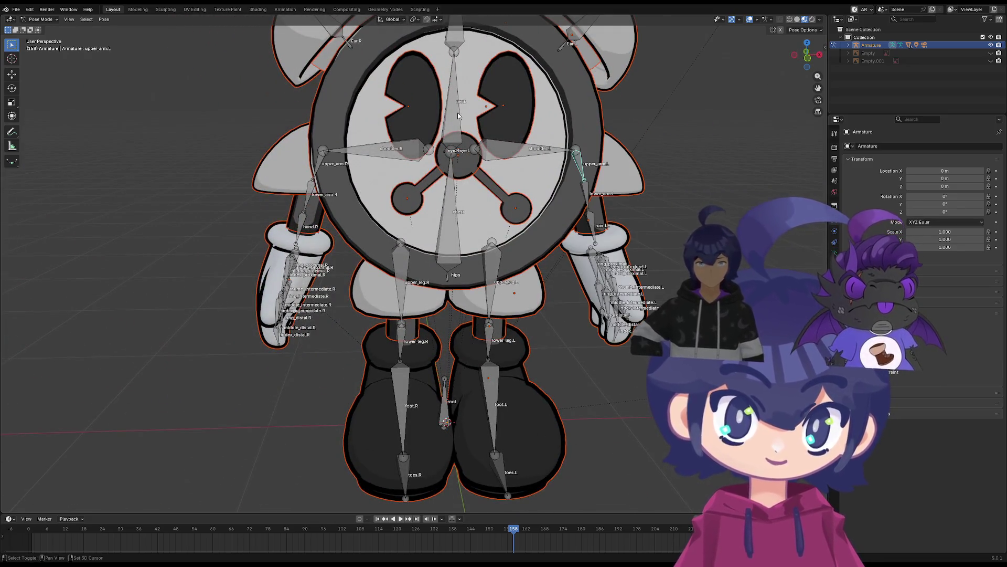
pyautogui.moveTo(391, 152); pyautogui.dragTo(356, 172, button='middle')
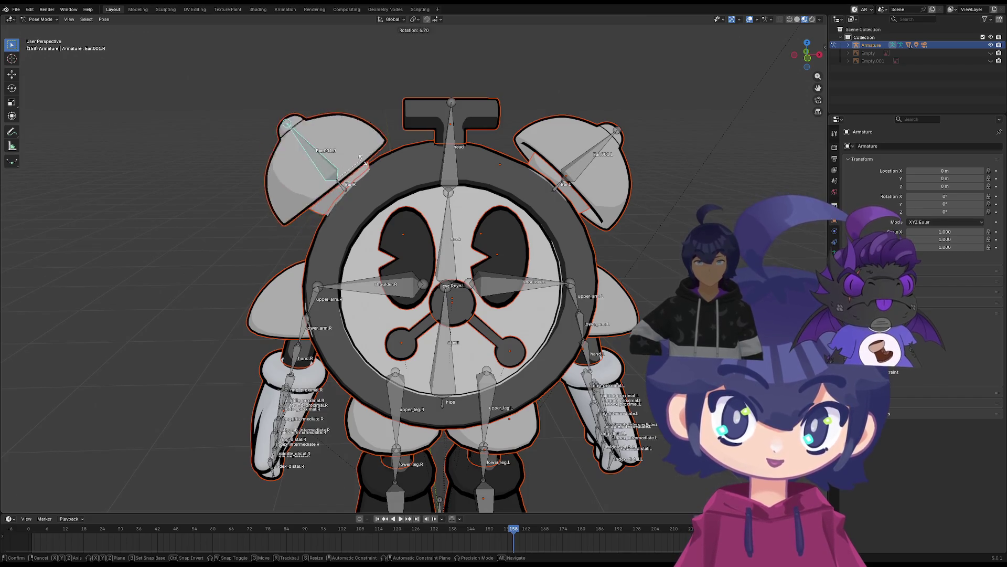
pyautogui.scroll(-3, 462, 204)
pyautogui.scroll(3, 461, 204)
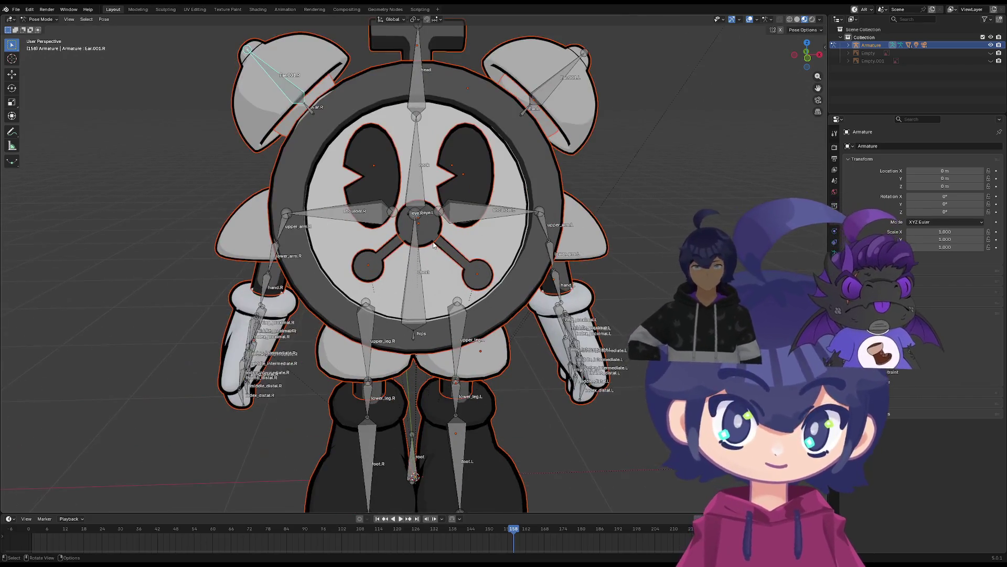
pyautogui.click(413, 267)
# Select all bones and browse the Bone, Object, Armature Data, Scene, Physics and World properties tabs
pyautogui.press('a')
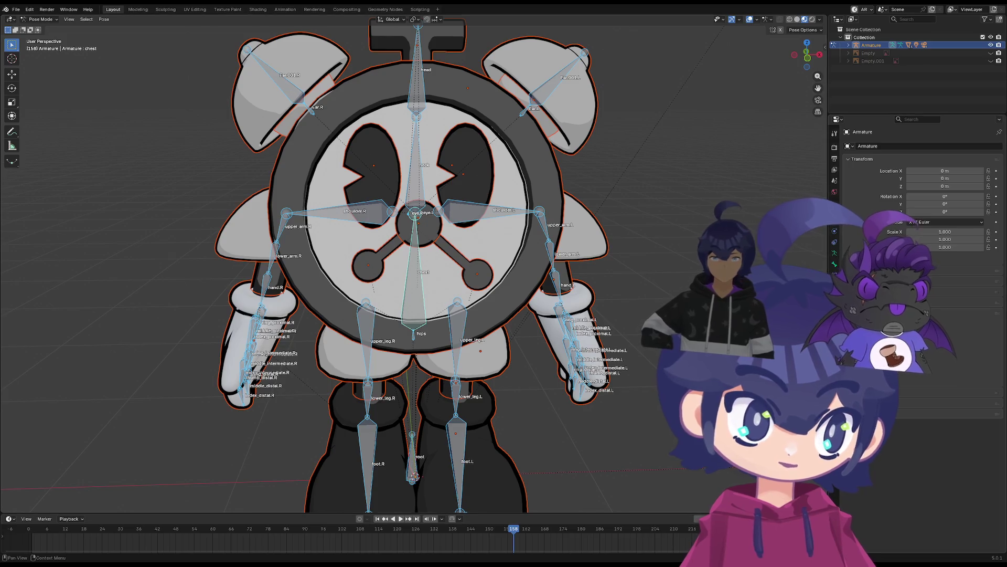
pyautogui.click(833, 264)
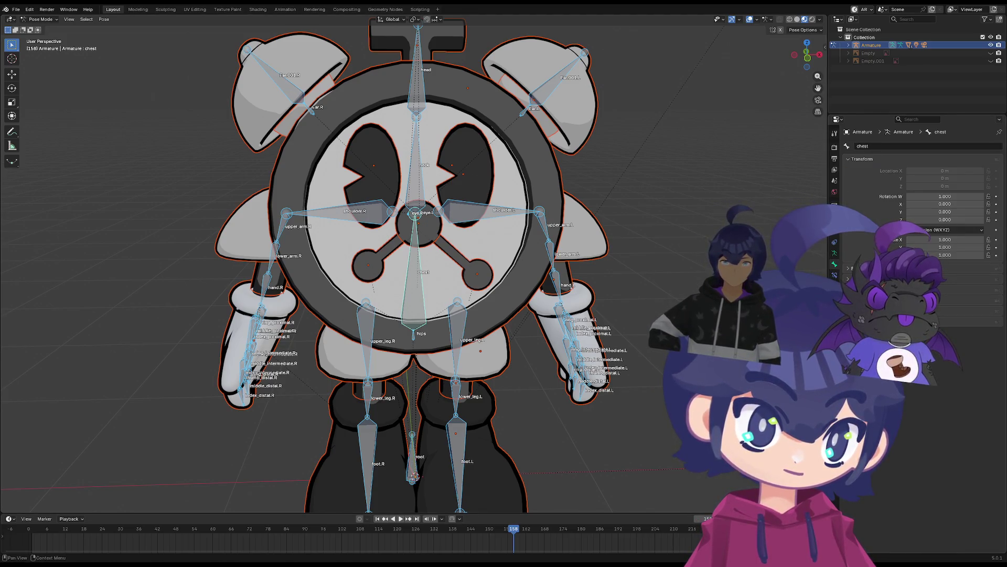
pyautogui.click(834, 231)
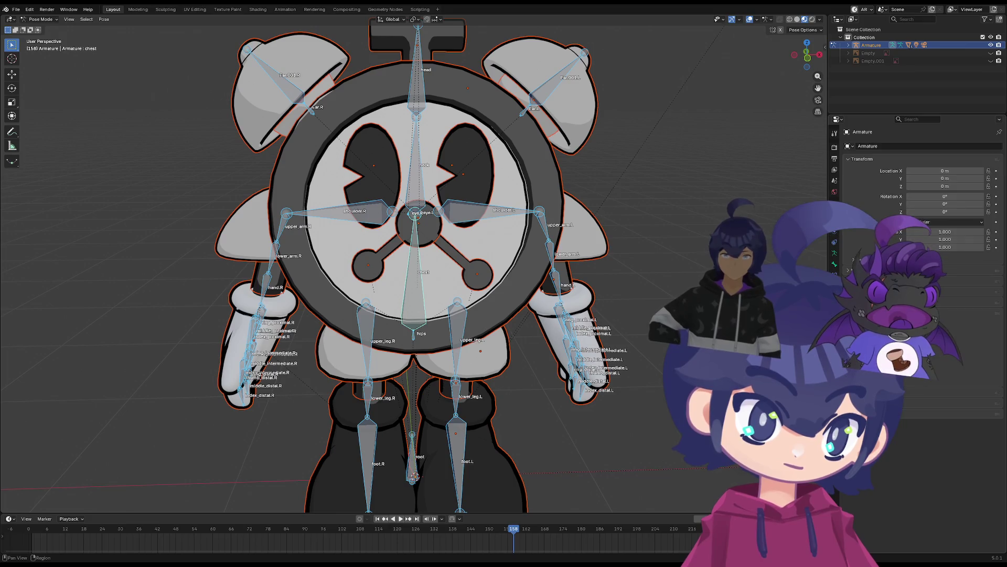
pyautogui.click(834, 254)
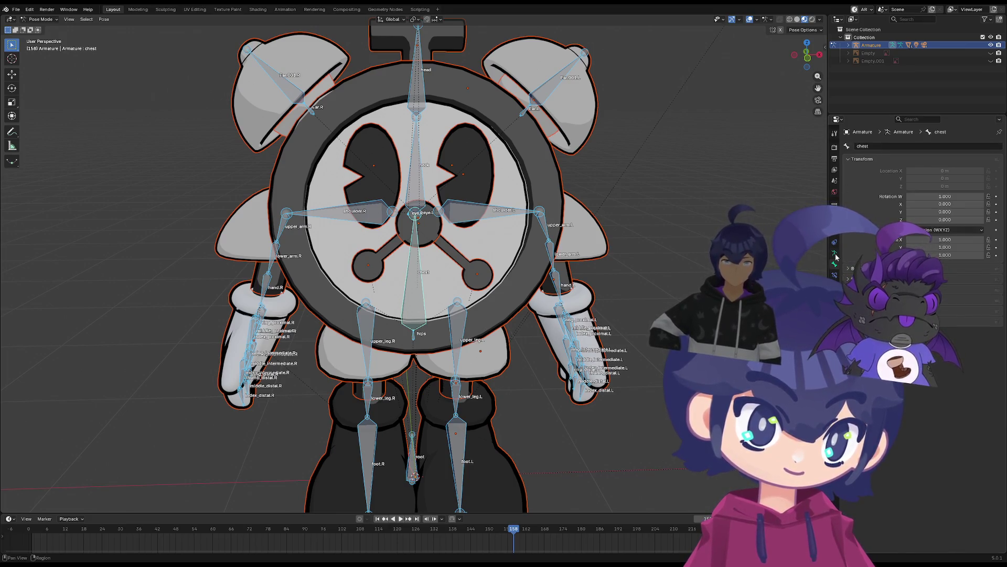
pyautogui.click(834, 231)
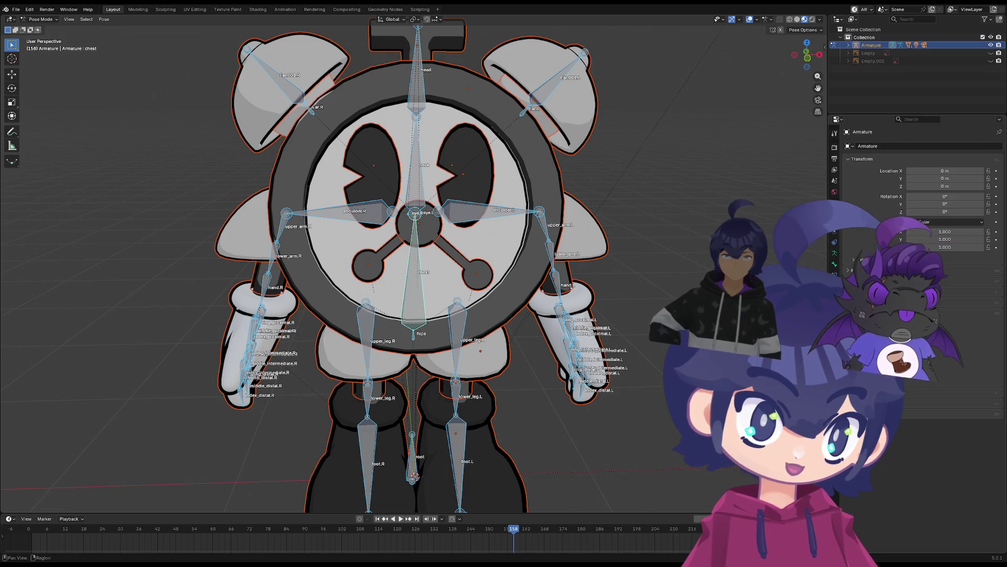
pyautogui.click(834, 181)
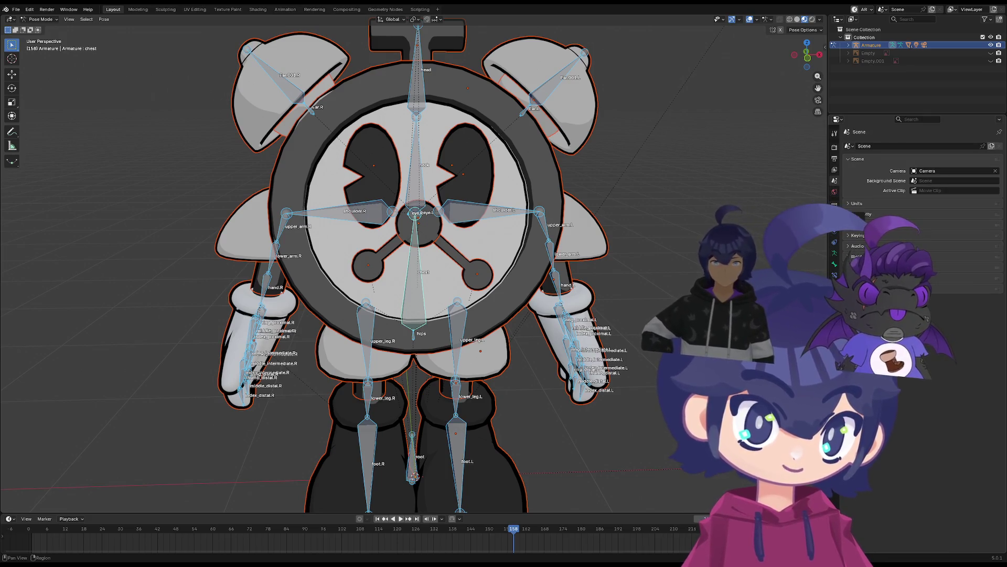
pyautogui.click(838, 254)
pyautogui.click(837, 265)
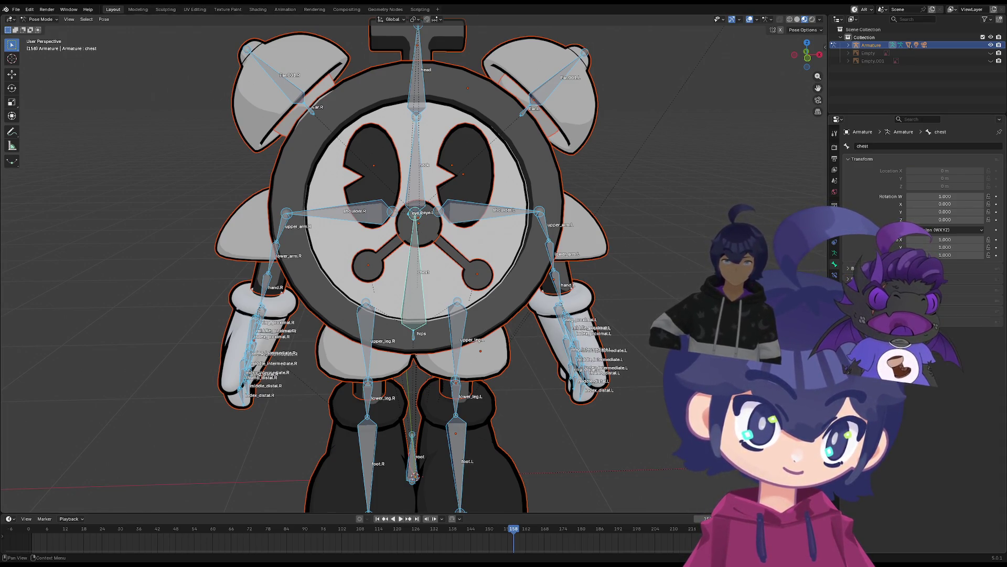
pyautogui.click(835, 274)
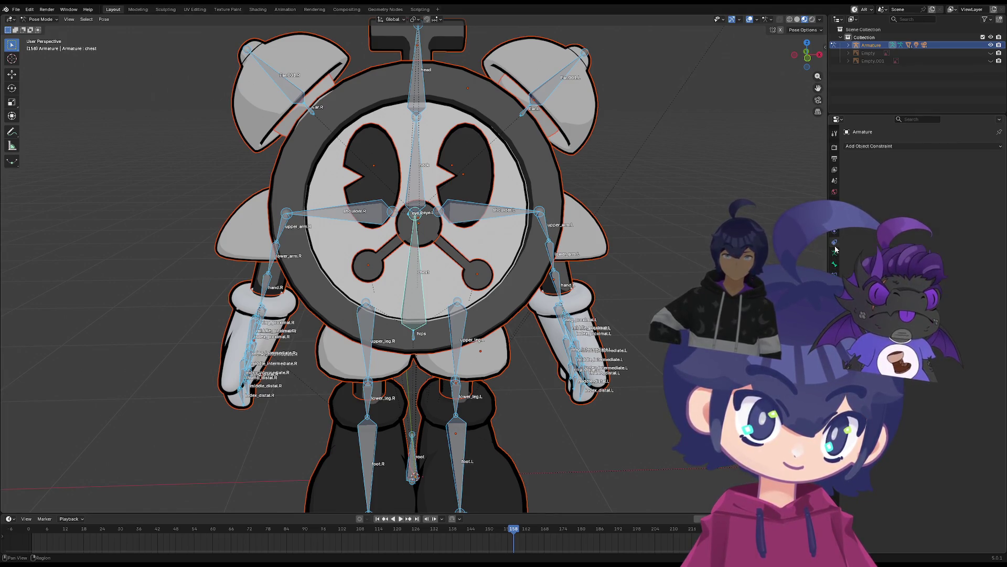
pyautogui.click(834, 192)
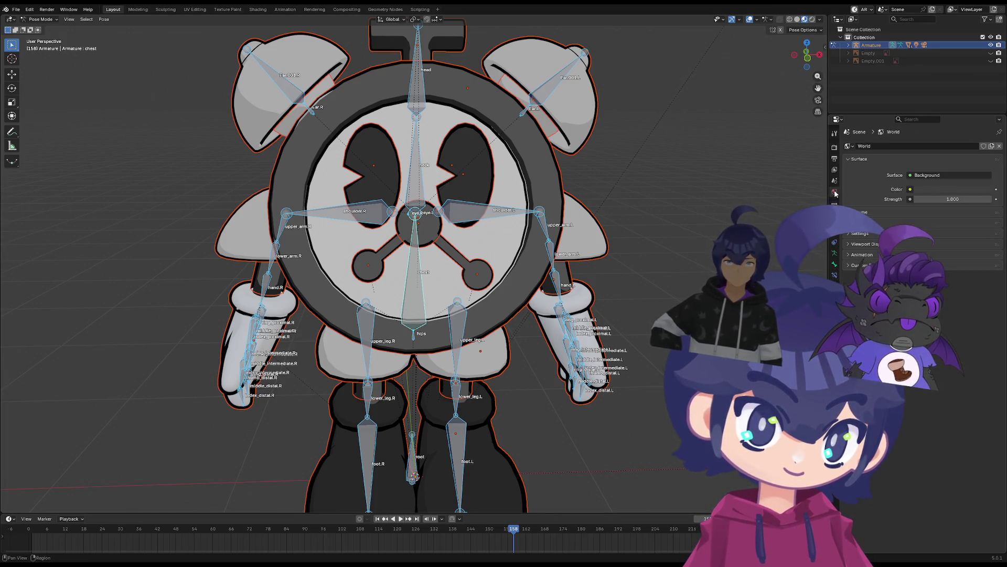
# In Edit Mode, turn off Names and In Front in the armature's Viewport Display settings
pyautogui.press('Tab')
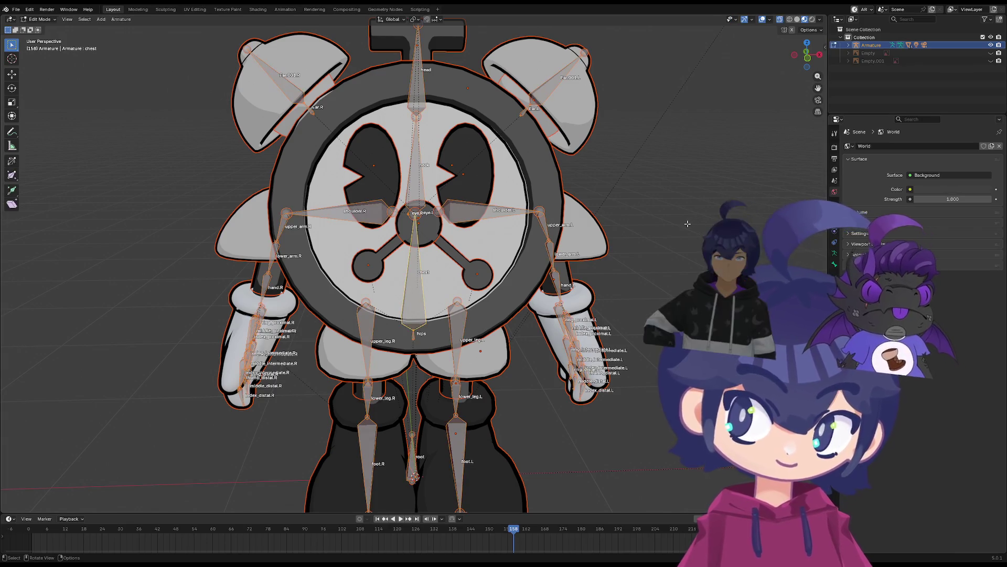
pyautogui.click(834, 252)
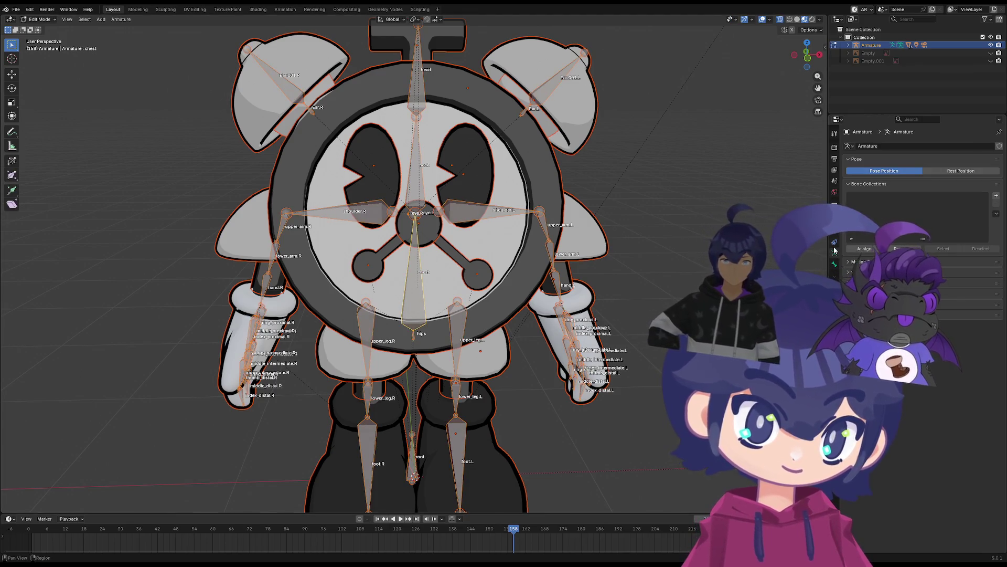
pyautogui.click(847, 273)
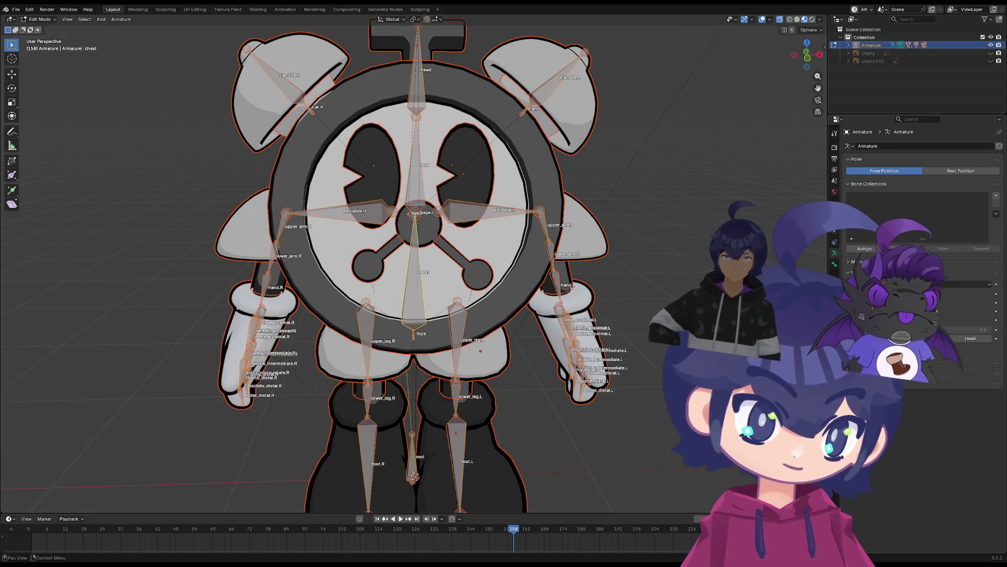
pyautogui.click(912, 294)
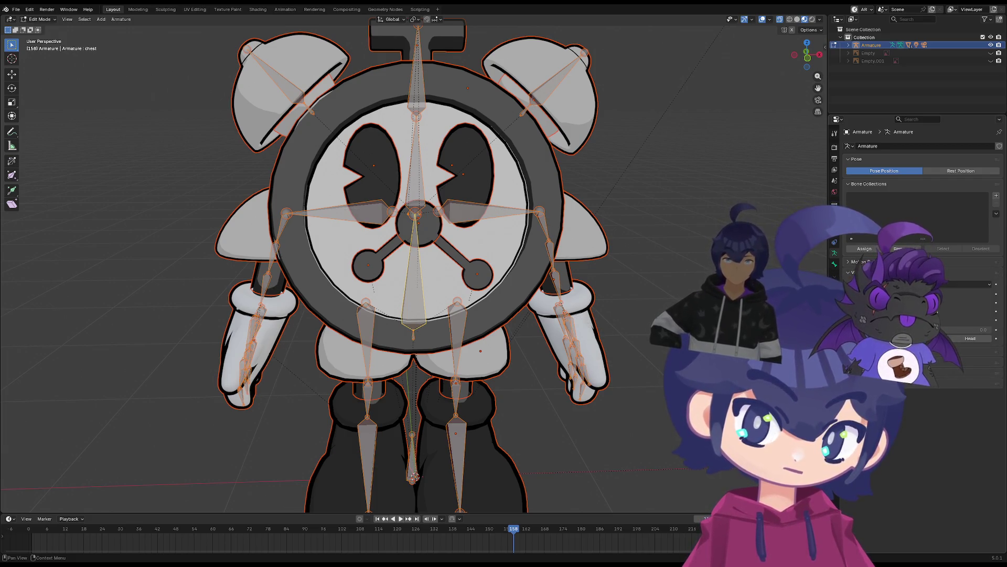
pyautogui.click(911, 319)
pyautogui.click(912, 319)
pyautogui.doubleClick(911, 319)
pyautogui.click(911, 319)
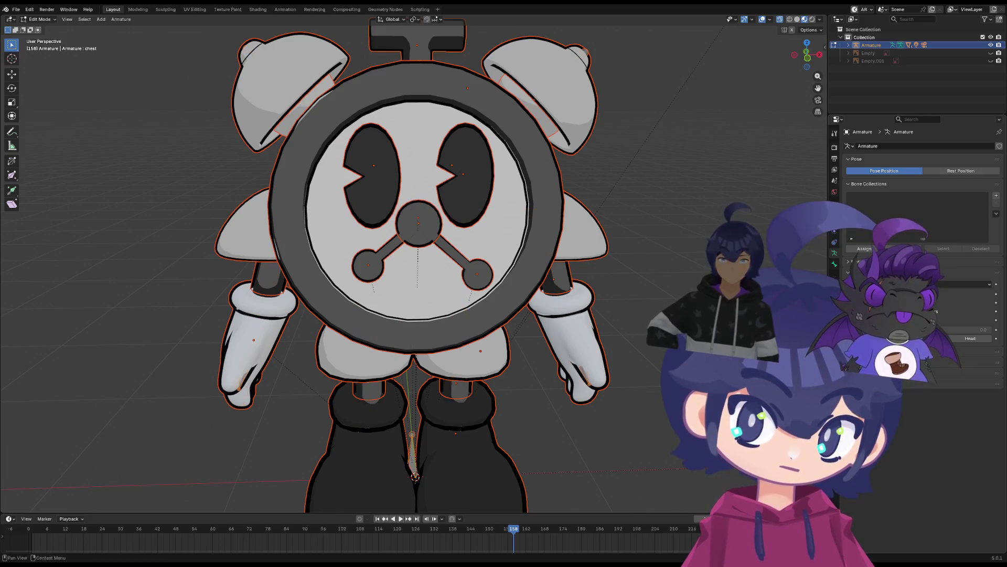
# Orbit around the character, return the armature to Pose Mode and zoom out
pyautogui.moveTo(578, 294)
pyautogui.mouseDown(button='middle')
pyautogui.moveTo(547, 319)
pyautogui.moveTo(572, 294)
pyautogui.moveTo(581, 328)
pyautogui.moveTo(561, 172)
pyautogui.mouseUp(button='middle')
pyautogui.hotkey('ctrl', 'Tab')
pyautogui.scroll(-3, 572, 293)
pyautogui.scroll(-4, 572, 294)
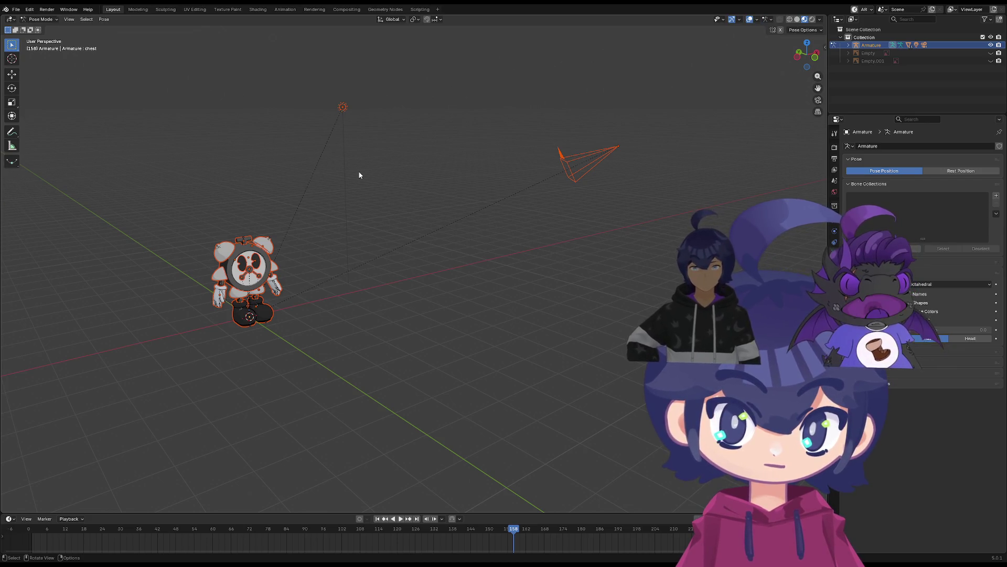
# Show the Render properties and scrub the timeline, then jump back to frame 0
pyautogui.click(834, 147)
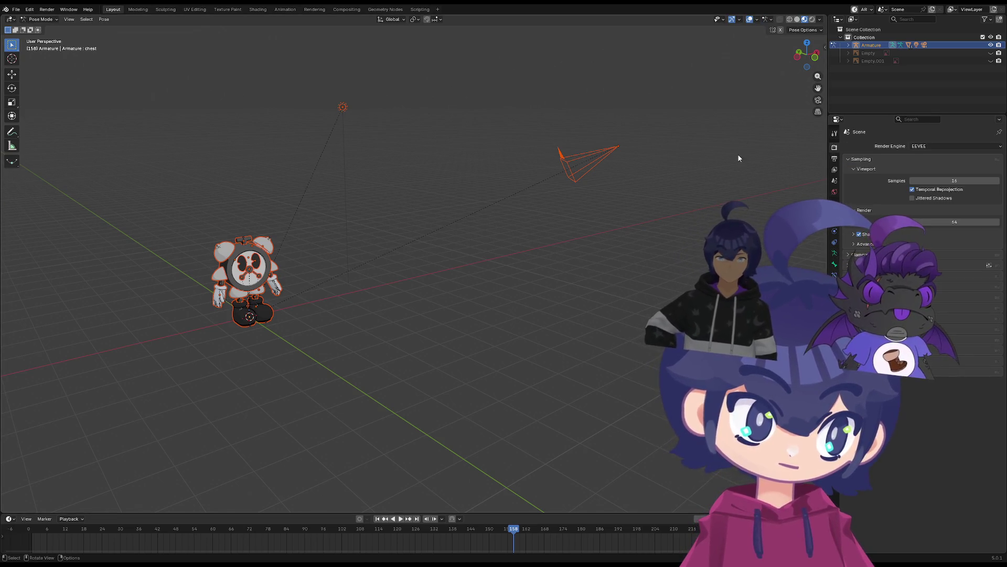
pyautogui.press('Tab')
pyautogui.keyDown('alt'); pyautogui.scroll(-10, 479, 547); pyautogui.keyUp('alt')
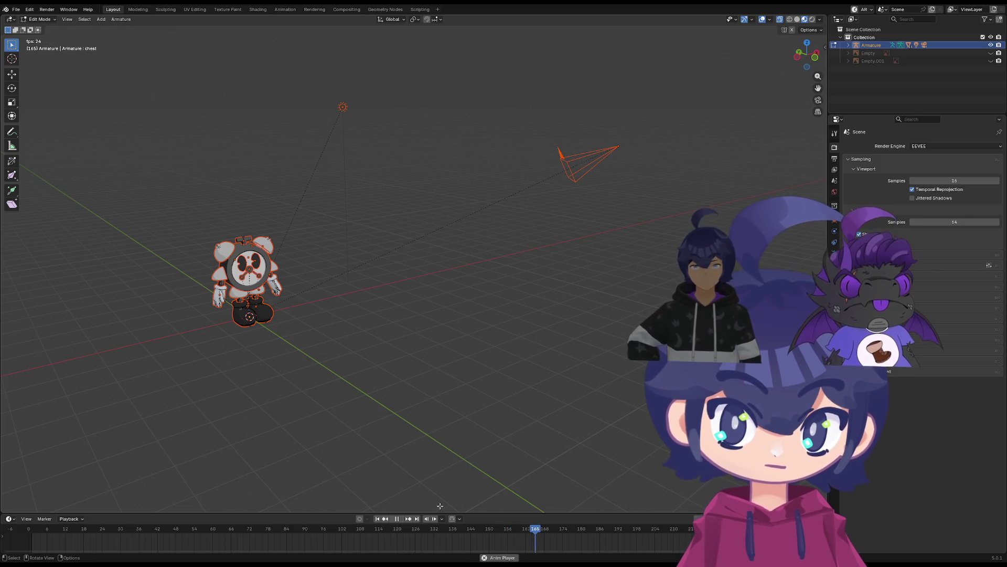
pyautogui.moveTo(359, 531); pyautogui.dragTo(246, 532)
pyautogui.hotkey('shift', 'Left')
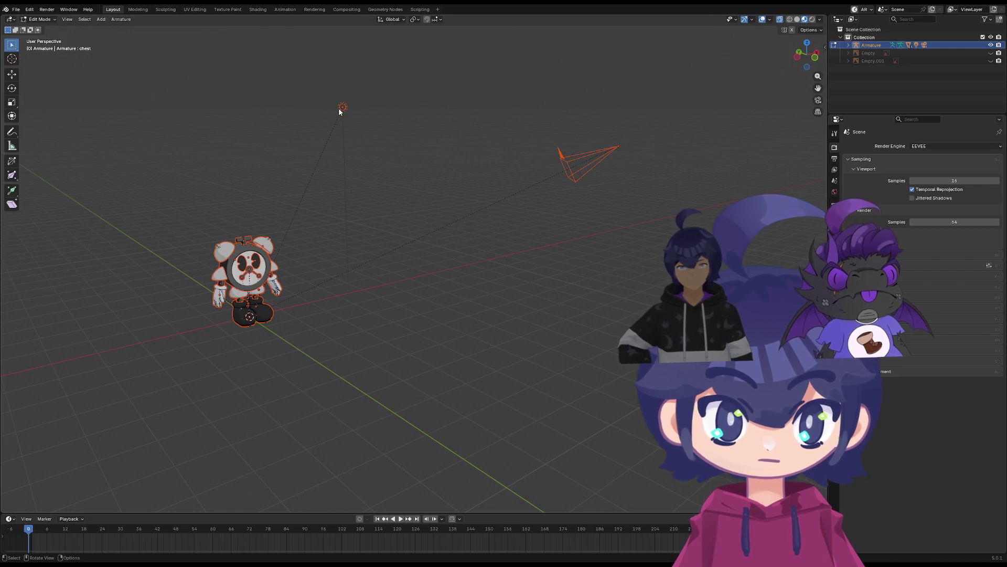
# Return the armature to Pose Mode and deselect the armature, camera and light
pyautogui.hotkey('ctrl', 'Tab')
pyautogui.click(258, 271)
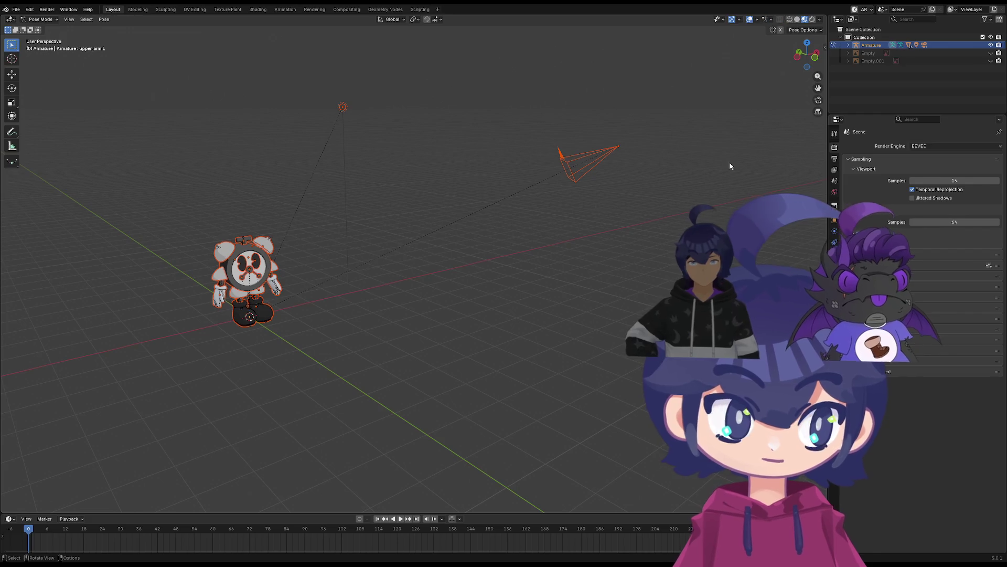
pyautogui.click(864, 37)
pyautogui.click(578, 163)
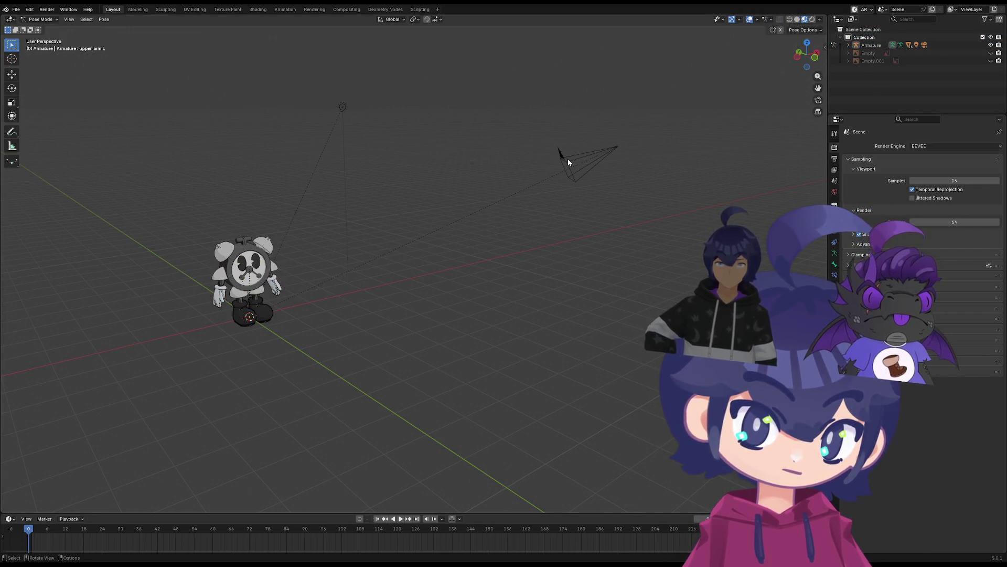
# Delete the Camera and the Light from the Outliner
pyautogui.click(840, 38)
pyautogui.click(848, 46)
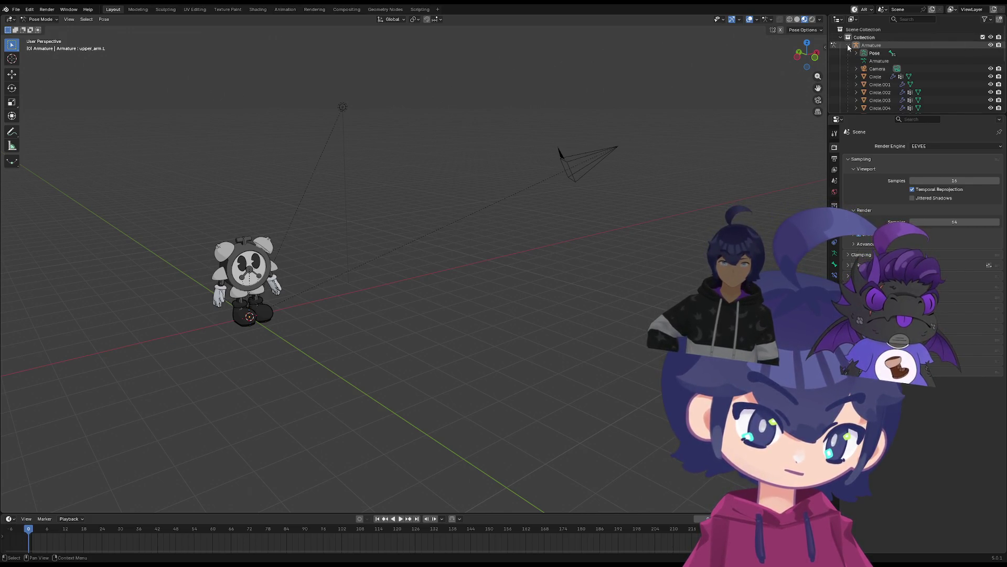
pyautogui.click(871, 70)
pyautogui.press('x')
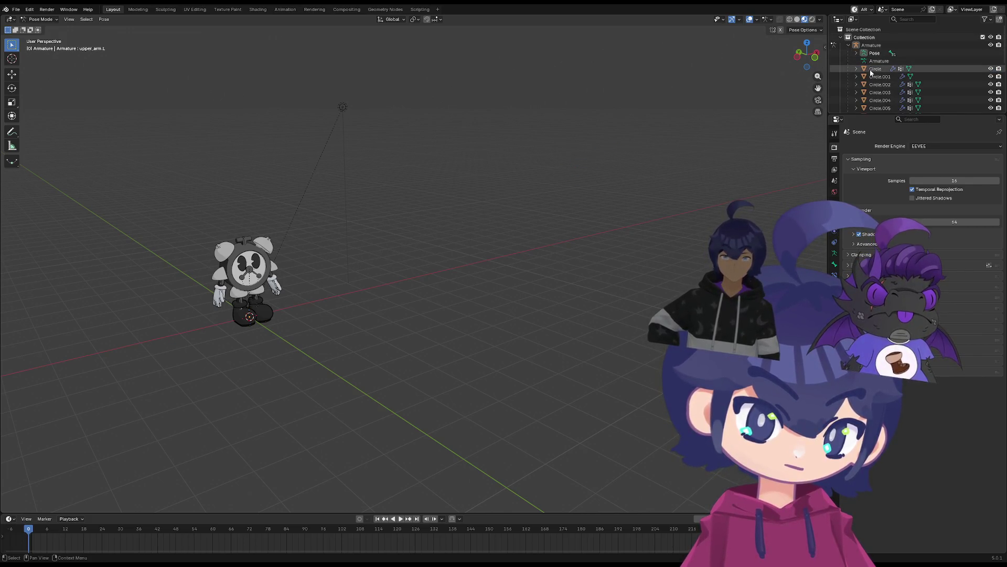
pyautogui.scroll(-5, 894, 77)
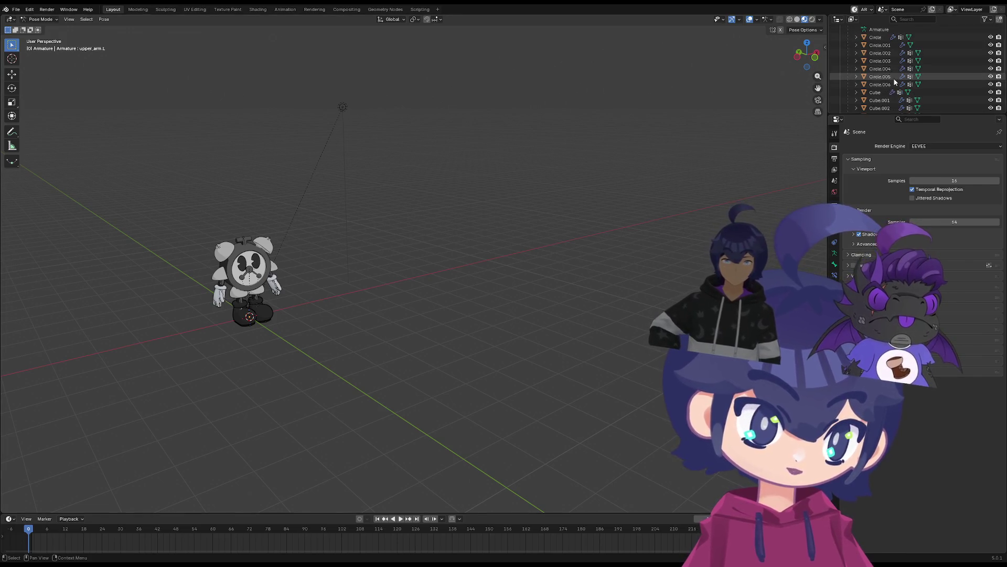
pyautogui.press('x')
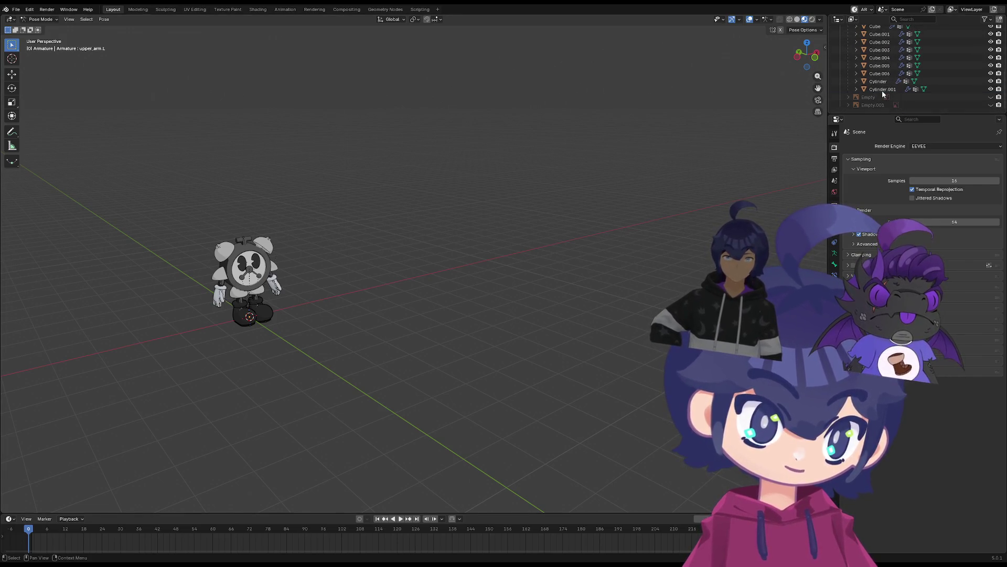
pyautogui.scroll(5, 913, 63)
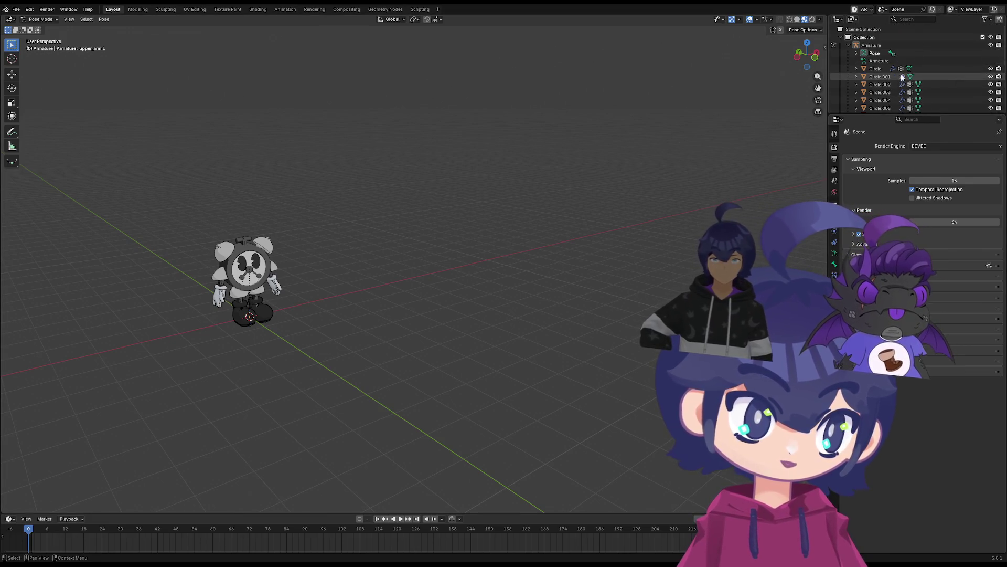
# Collapse the Armature and Collection entries in the Outliner and save as Tom_Wip.blend
pyautogui.click(848, 45)
pyautogui.click(841, 37)
pyautogui.scroll(2, 345, 195)
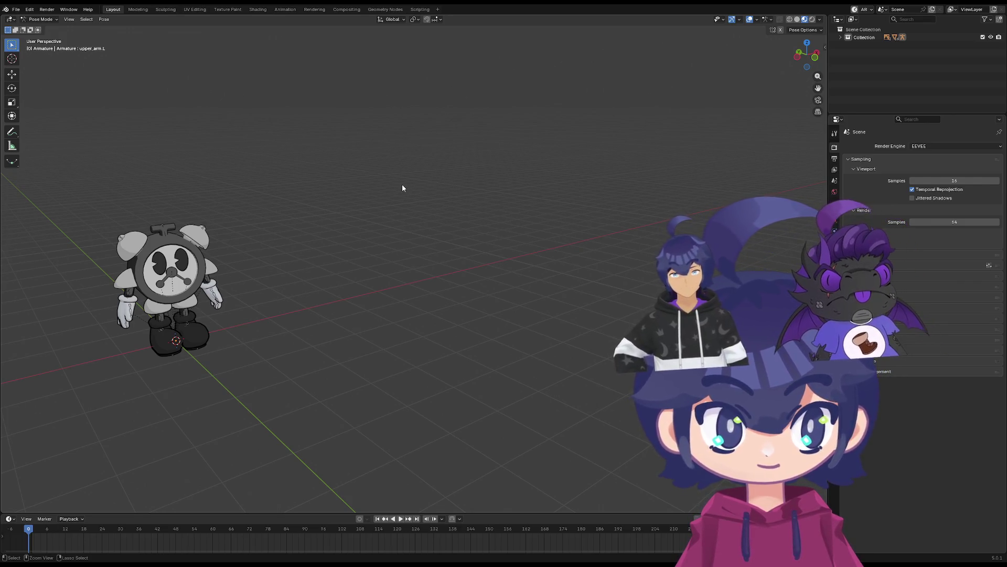
pyautogui.hotkey('ctrl', 's')
pyautogui.moveTo(401, 179); pyautogui.dragTo(368, 182, button='middle')
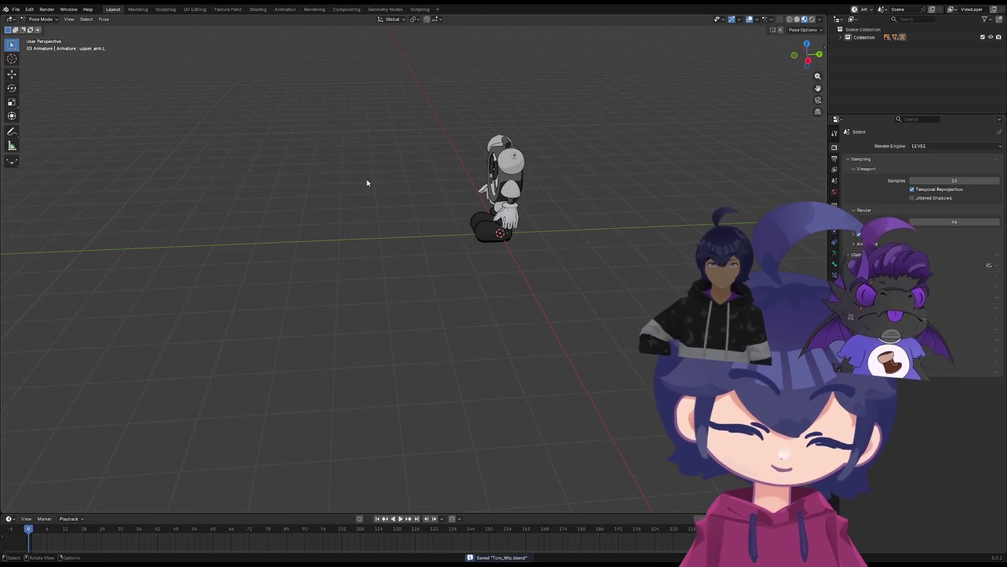
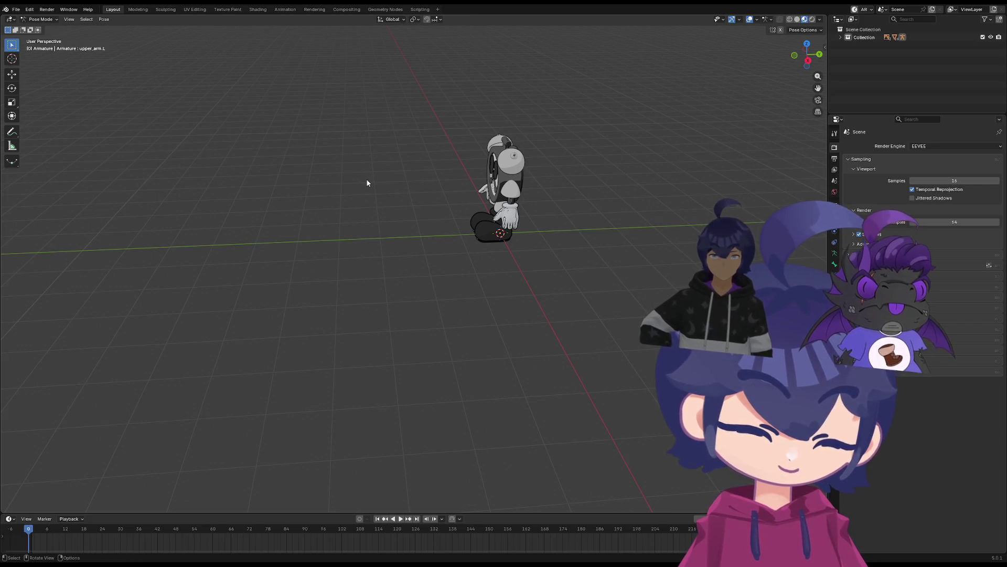
# Orbit and zoom around the clock character and select the shoulder.R bone
pyautogui.moveTo(382, 176); pyautogui.dragTo(496, 153, button='middle')
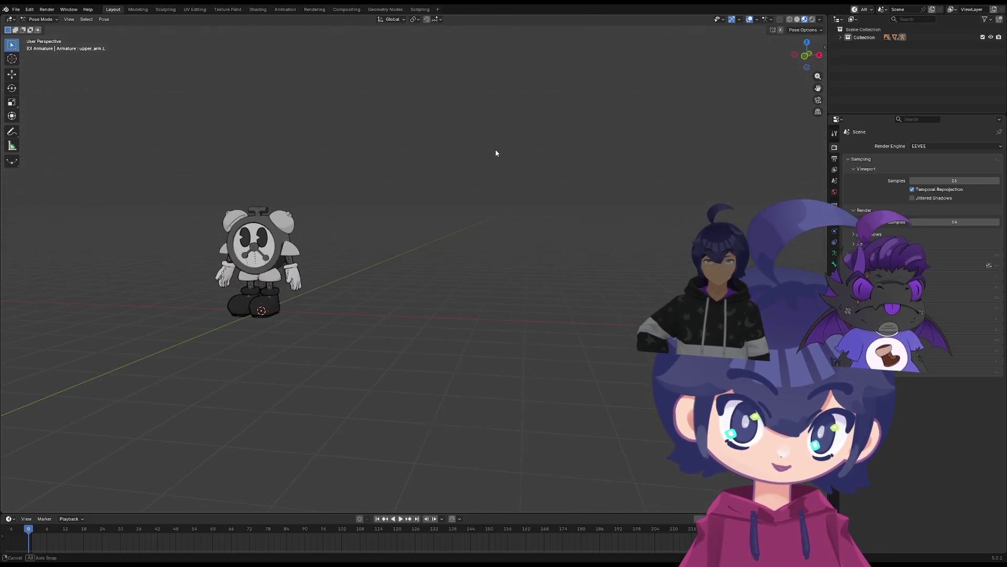
pyautogui.scroll(6, 245, 210)
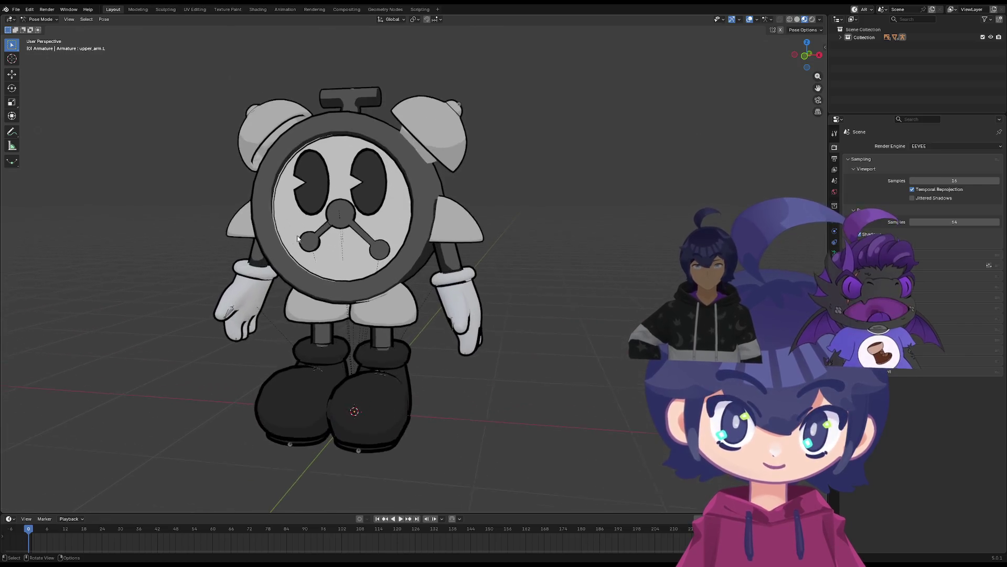
pyautogui.moveTo(289, 227)
pyautogui.mouseDown(button='middle')
pyautogui.moveTo(339, 247)
pyautogui.moveTo(450, 265)
pyautogui.mouseUp(button='middle')
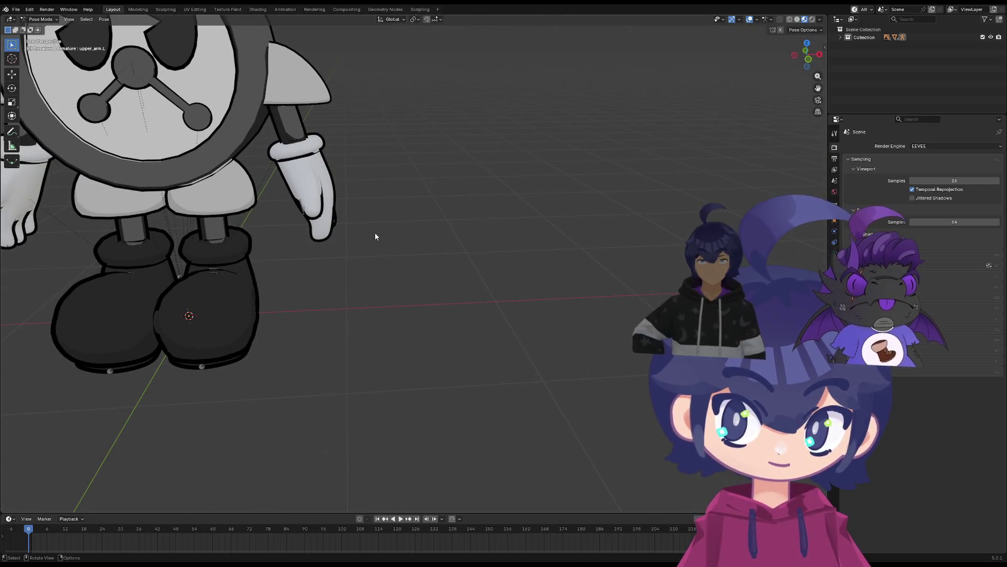
pyautogui.scroll(-4, 250, 155)
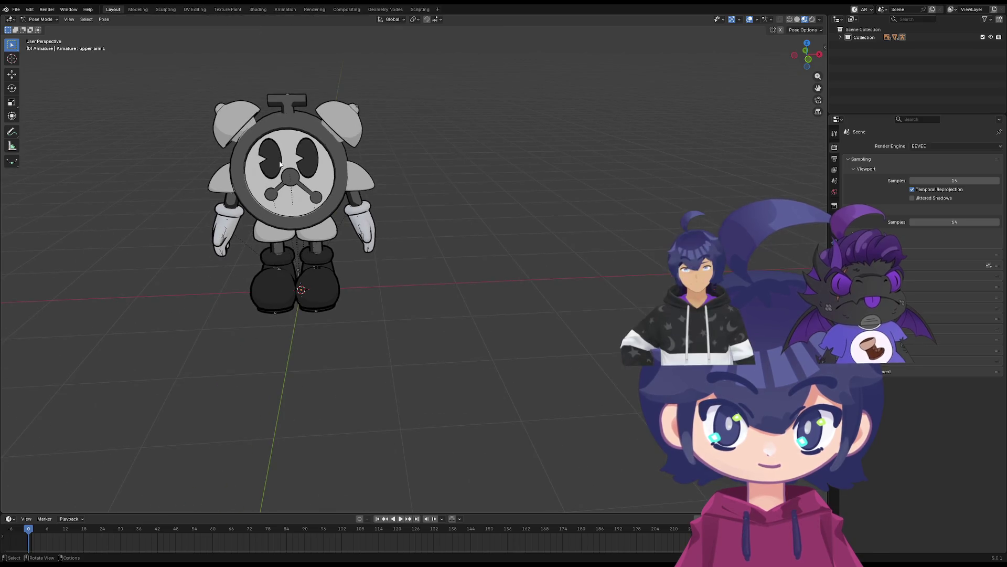
pyautogui.scroll(-3, 279, 164)
pyautogui.click(333, 205)
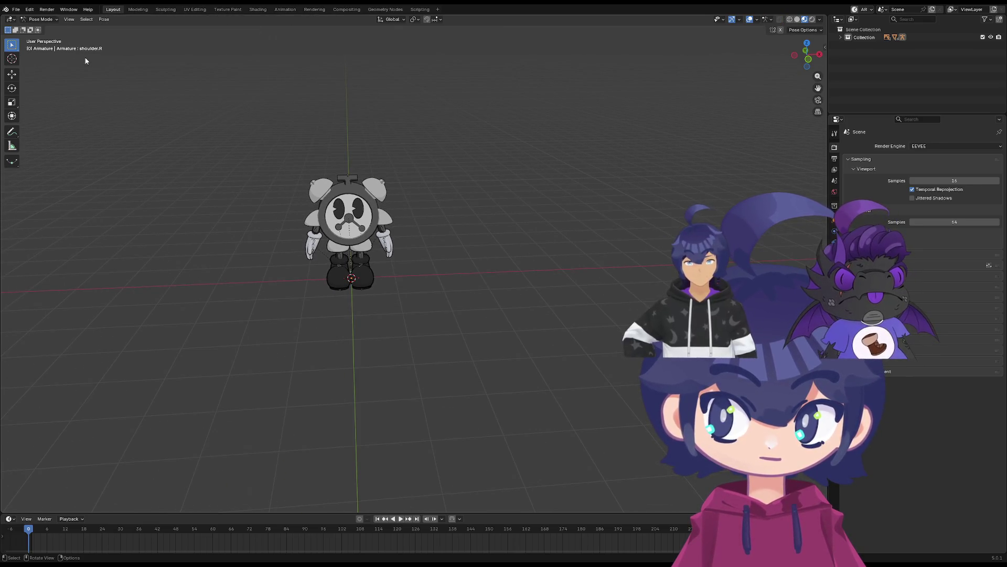
# Switch the scene to Object Mode and frame the clock character in view
pyautogui.click(40, 19)
pyautogui.click(42, 26)
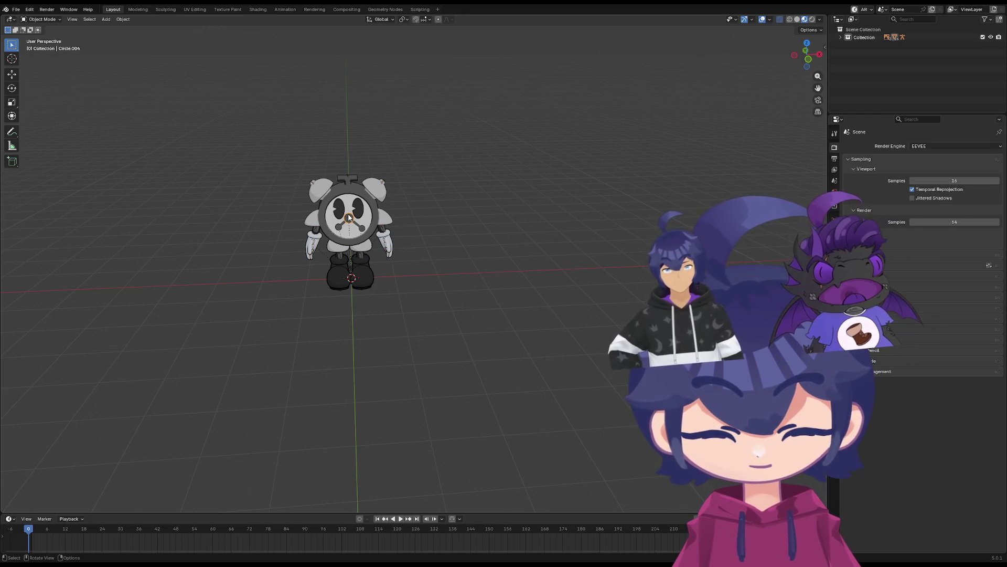
pyautogui.press('KP_Decimal')
pyautogui.scroll(-10, 350, 235)
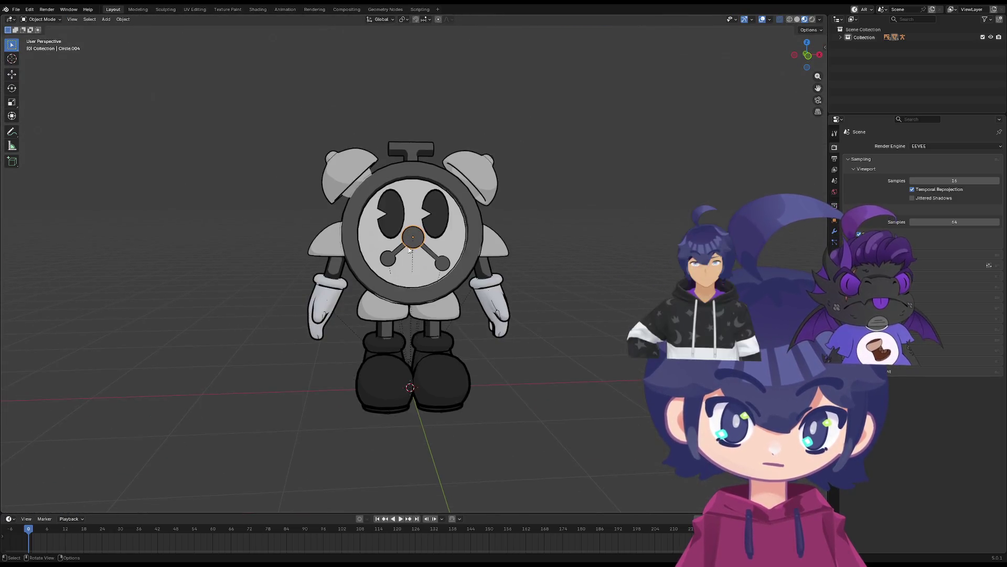
pyautogui.scroll(2, 394, 260)
pyautogui.click(33, 20)
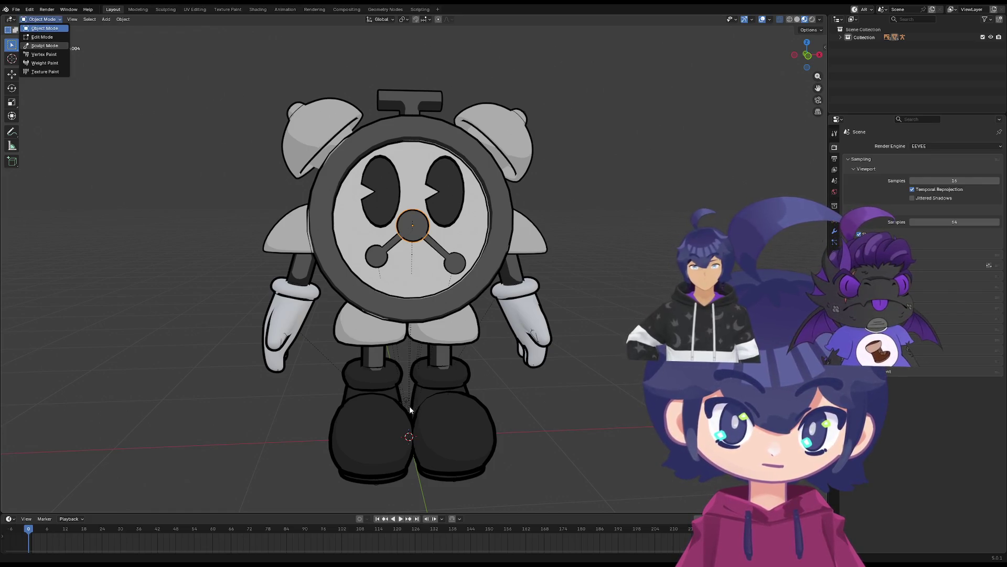
# Take the armature from Edit Mode into Pose Mode
pyautogui.press('Tab')
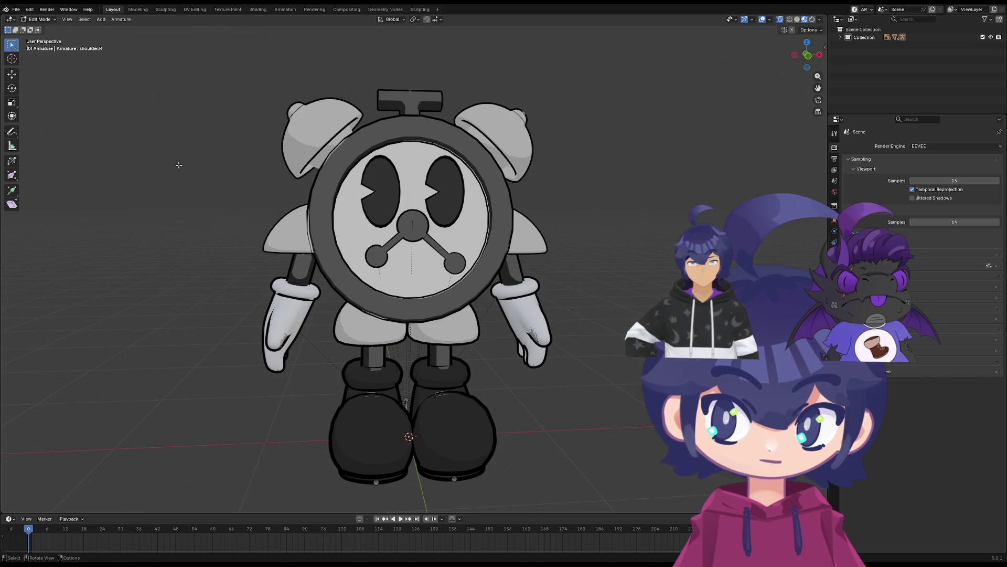
pyautogui.click(40, 20)
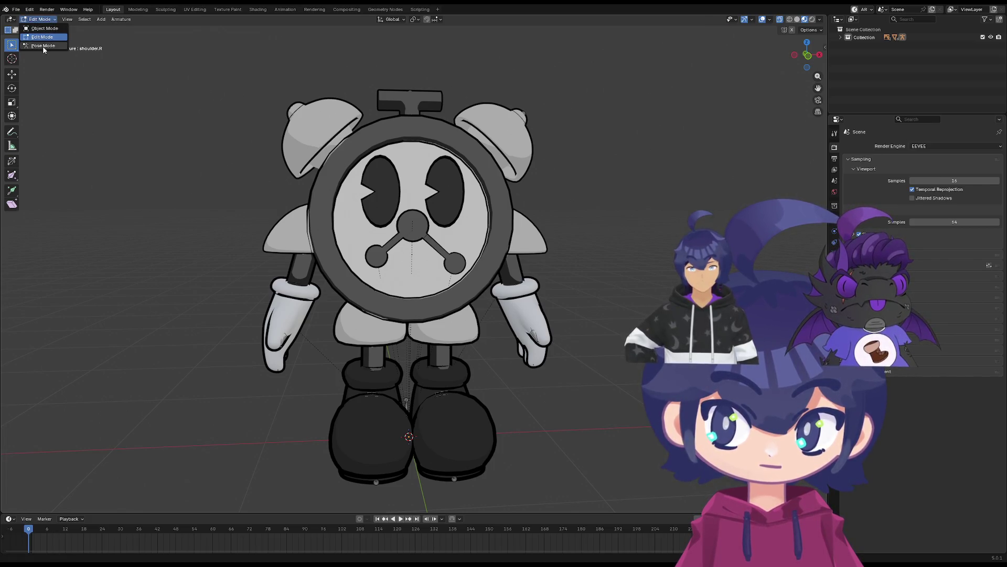
pyautogui.click(43, 46)
# Inspect the active bone's Relations settings, then bring up the armature's data properties
pyautogui.click(834, 266)
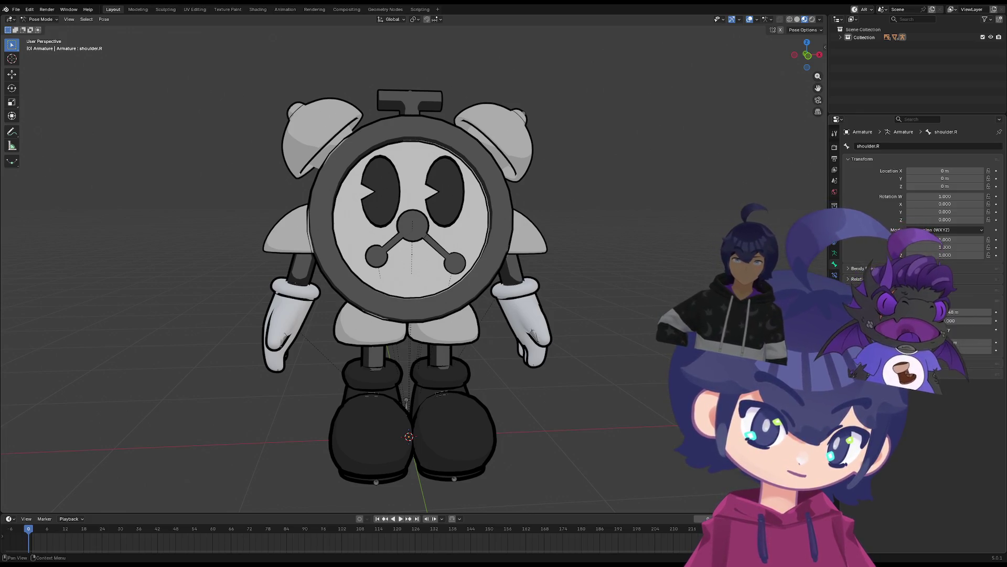
pyautogui.click(855, 279)
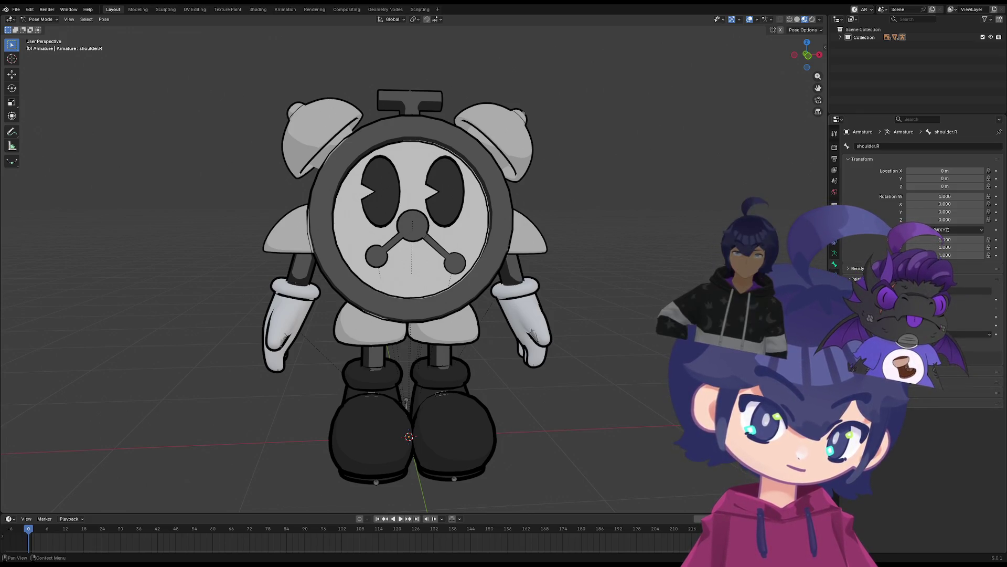
pyautogui.click(850, 279)
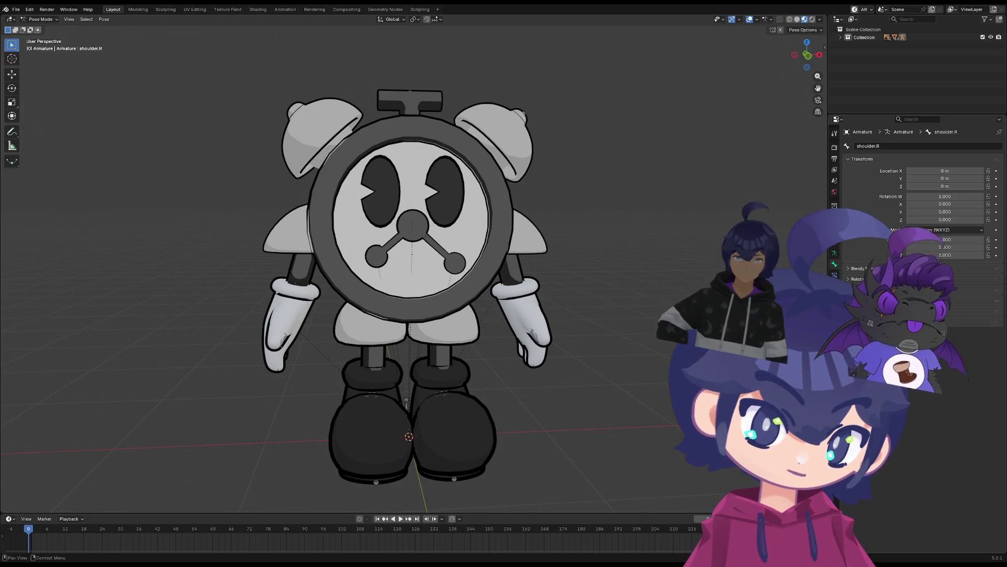
pyautogui.click(850, 280)
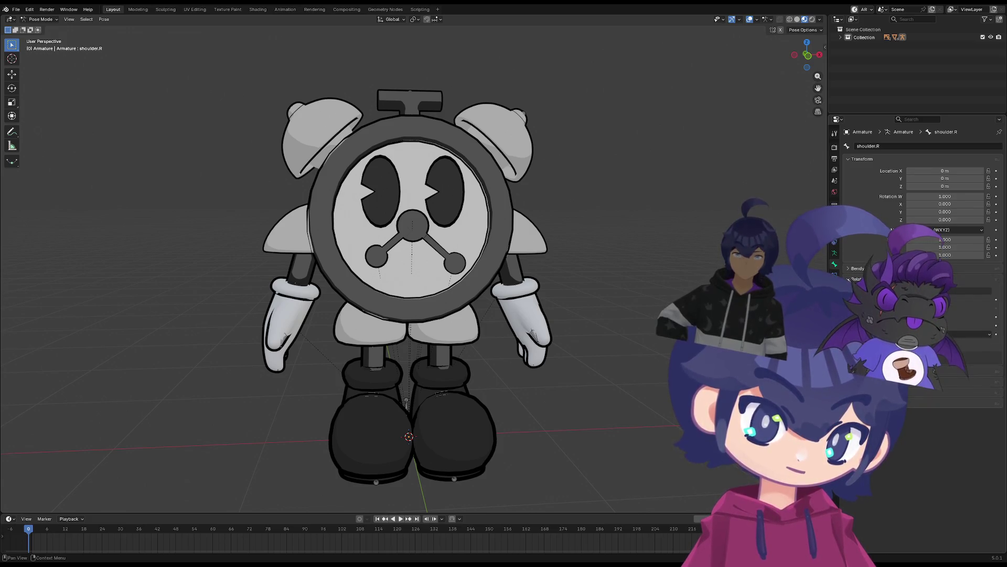
pyautogui.click(850, 277)
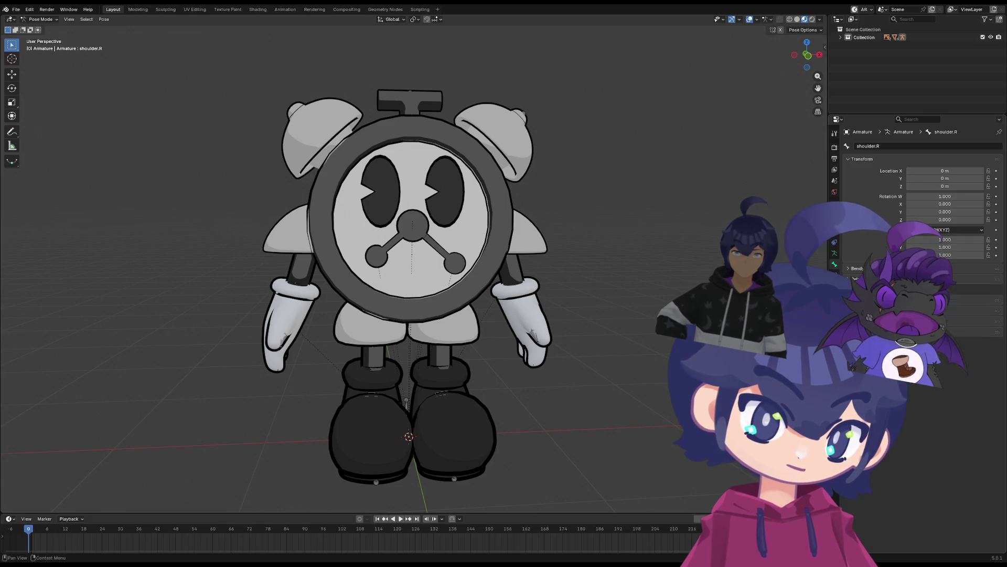
pyautogui.click(850, 279)
pyautogui.click(850, 279)
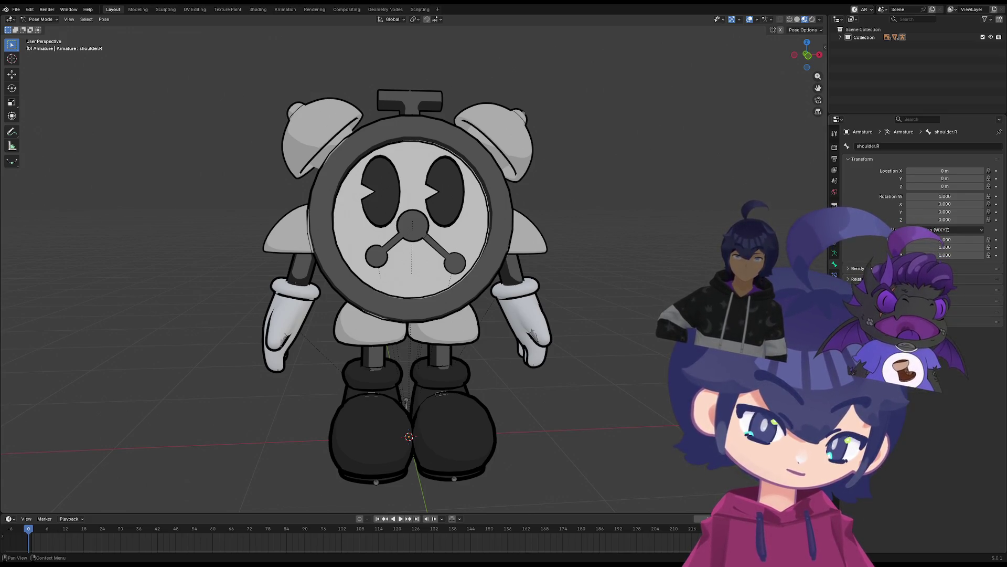
pyautogui.click(834, 253)
# Enable In Front so bones draw over the mesh, then toggle the Armature's Outliner visibility
pyautogui.click(947, 319)
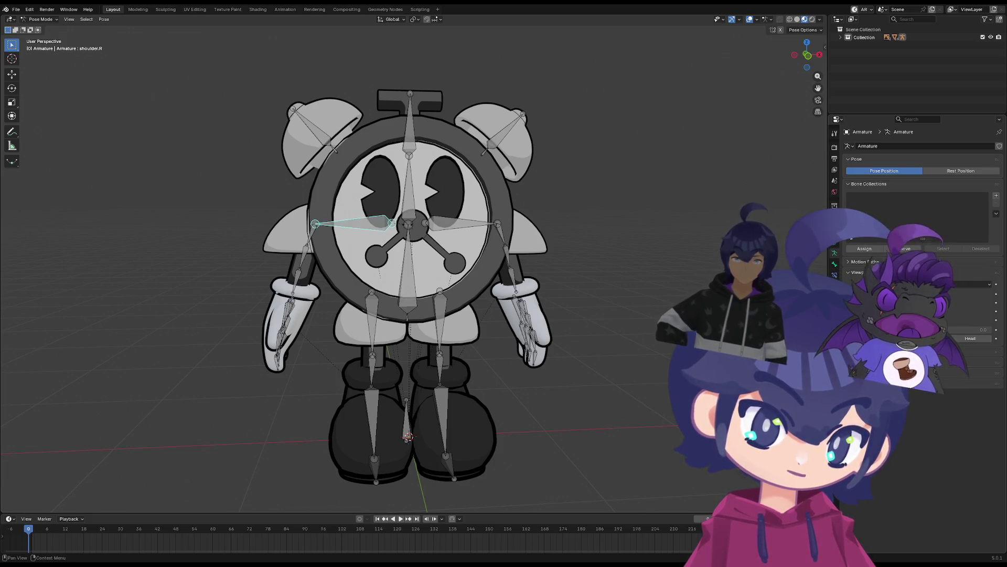
pyautogui.click(581, 222)
pyautogui.moveTo(581, 222); pyautogui.dragTo(544, 226, button='middle')
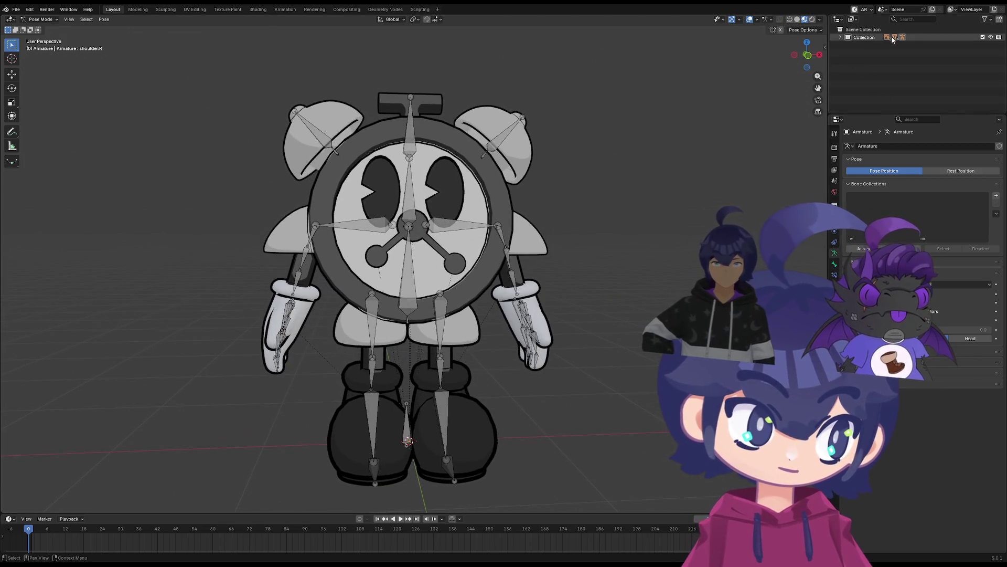
pyautogui.click(842, 37)
pyautogui.click(991, 45)
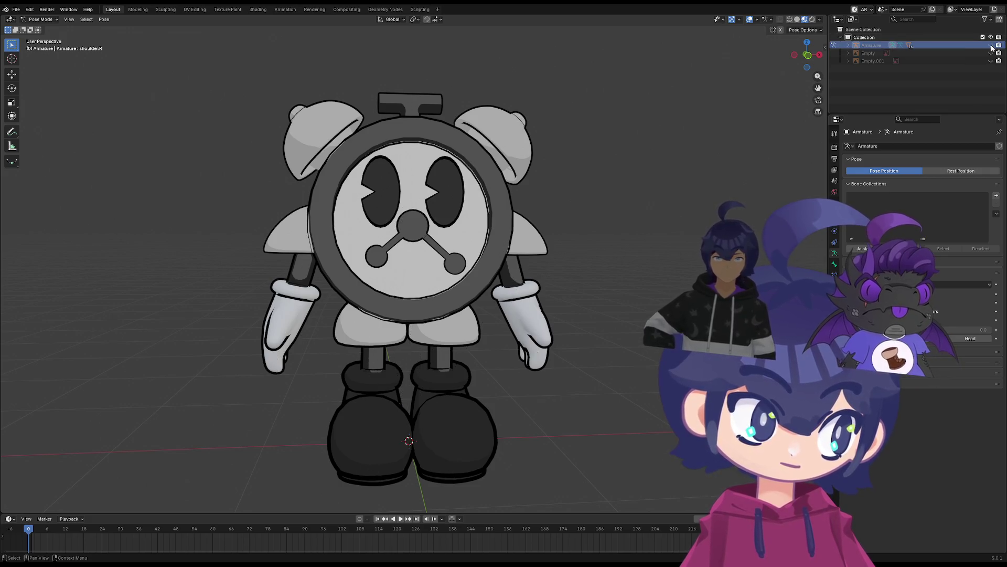
pyautogui.click(991, 45)
pyautogui.click(991, 45)
pyautogui.click(991, 45)
pyautogui.click(991, 45)
pyautogui.click(991, 45)
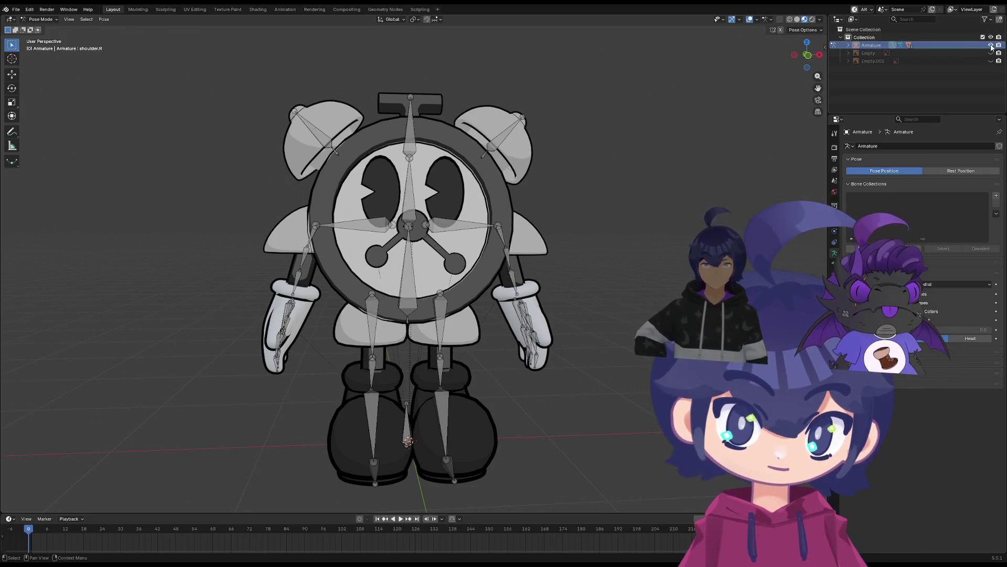
pyautogui.moveTo(465, 256)
pyautogui.mouseDown(button='middle')
pyautogui.moveTo(480, 247)
pyautogui.moveTo(460, 239)
pyautogui.mouseUp(button='middle')
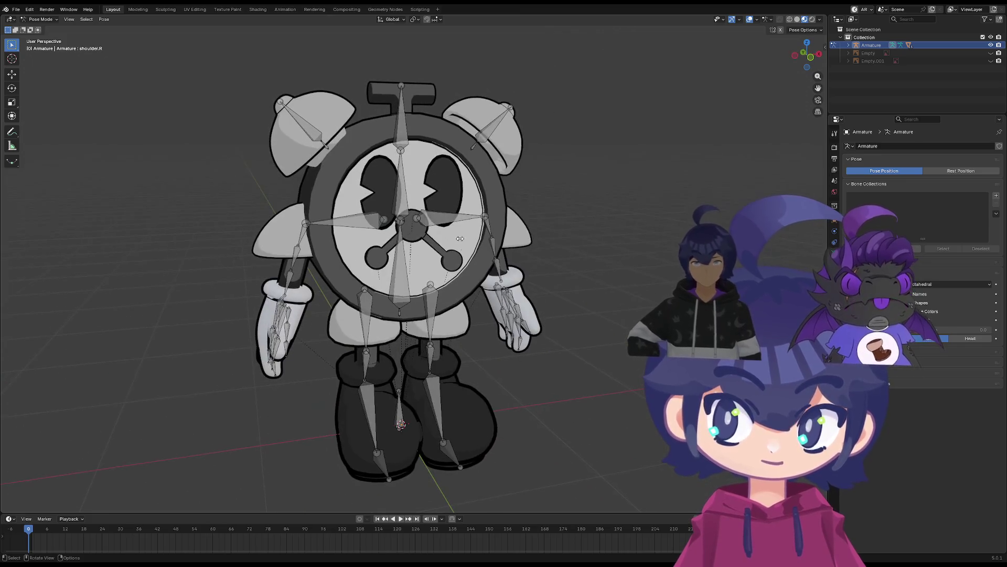
# Test-rotate the head bone, cancel the rotation, and reselect the head bone
pyautogui.click(402, 134)
pyautogui.press('r')
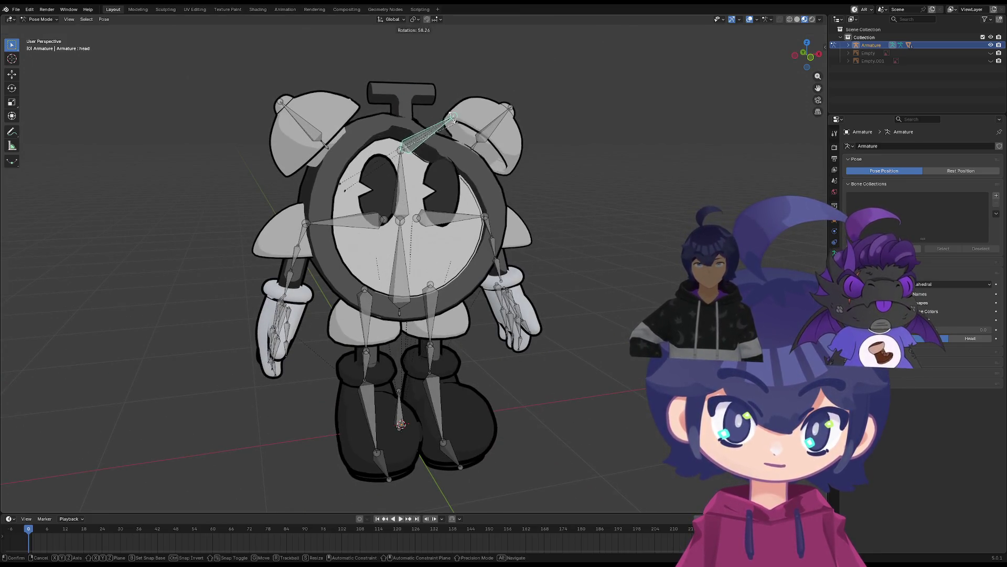
pyautogui.click(400, 85)
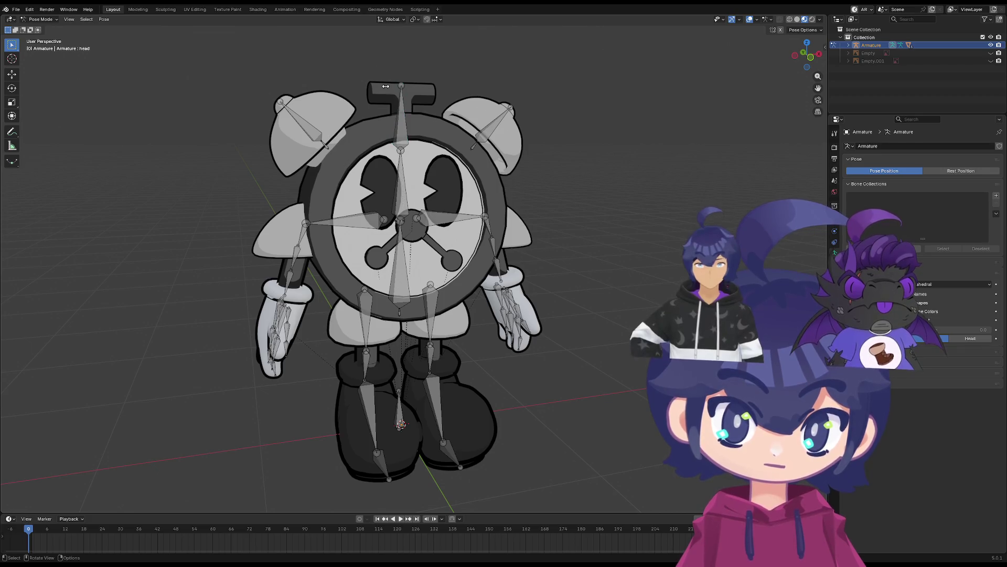
pyautogui.press('Tab')
pyautogui.press('Tab')
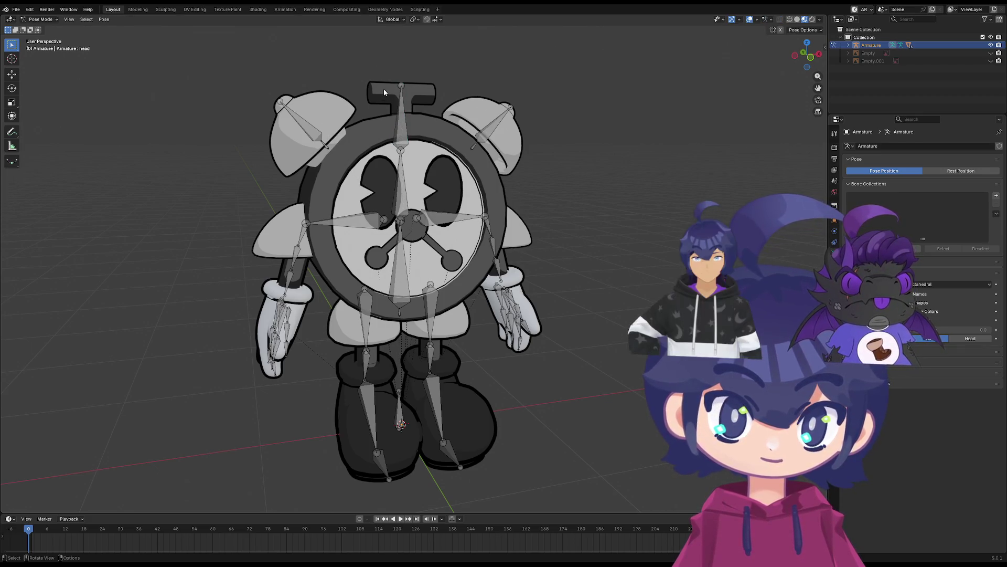
pyautogui.click(404, 111)
# Try Render Image, which fails without a camera, and switch to Object Mode
pyautogui.click(47, 9)
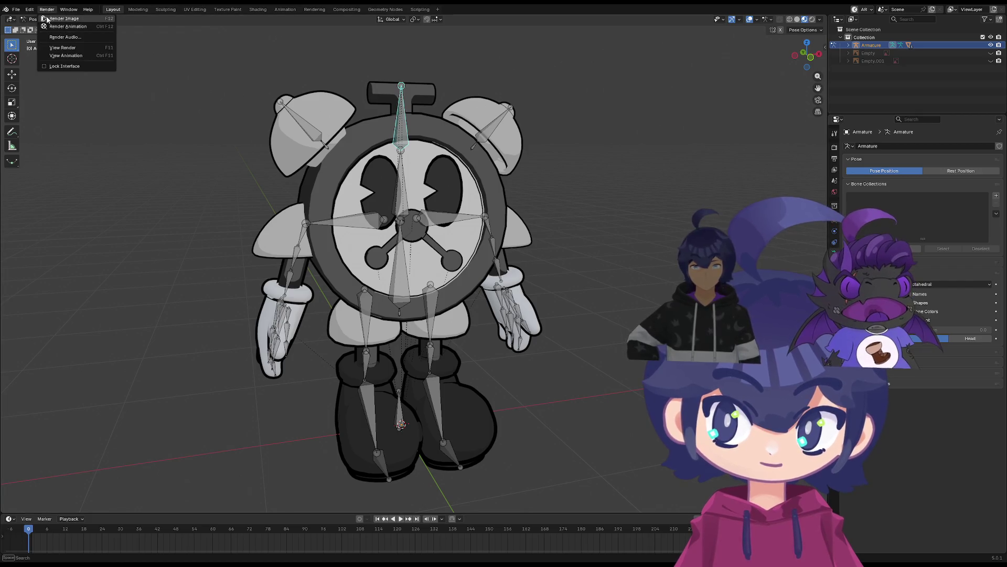
pyautogui.click(61, 19)
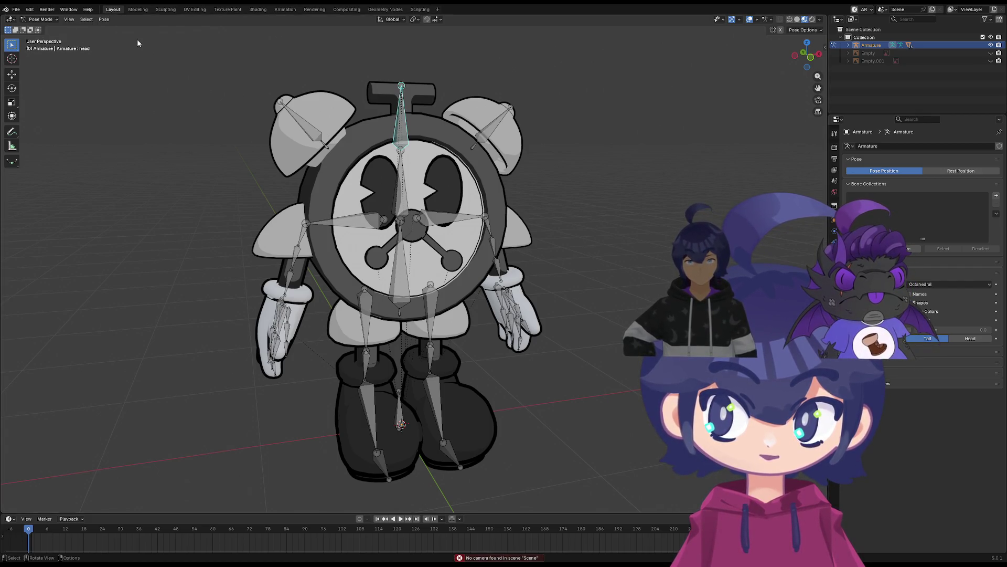
pyautogui.click(41, 19)
pyautogui.click(42, 28)
pyautogui.scroll(1, 409, 113)
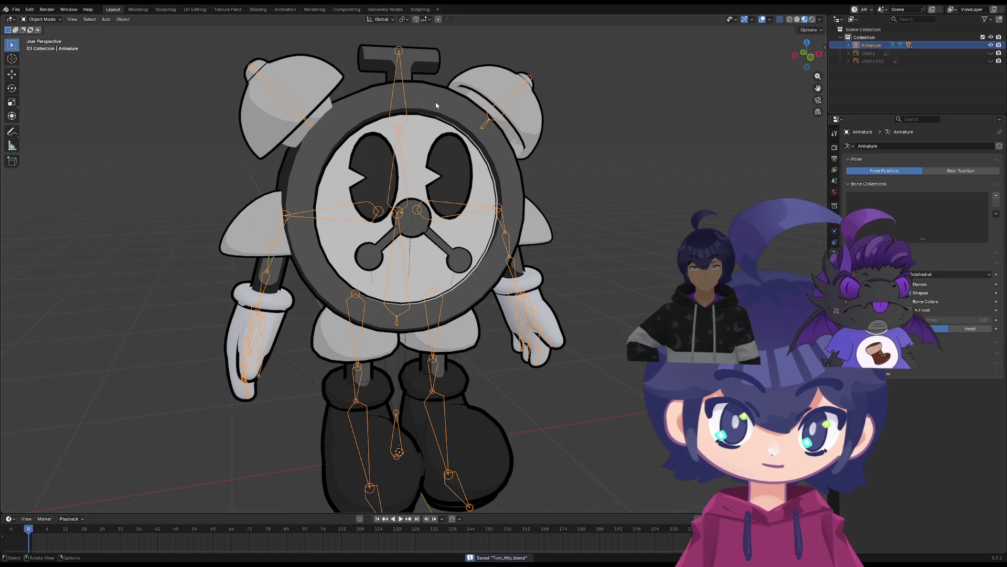
# Orbit and zoom around the rigged clock character, from the front round to its back
pyautogui.moveTo(435, 105)
pyautogui.mouseDown(button='middle')
pyautogui.moveTo(417, 114)
pyautogui.moveTo(461, 202)
pyautogui.mouseUp(button='middle')
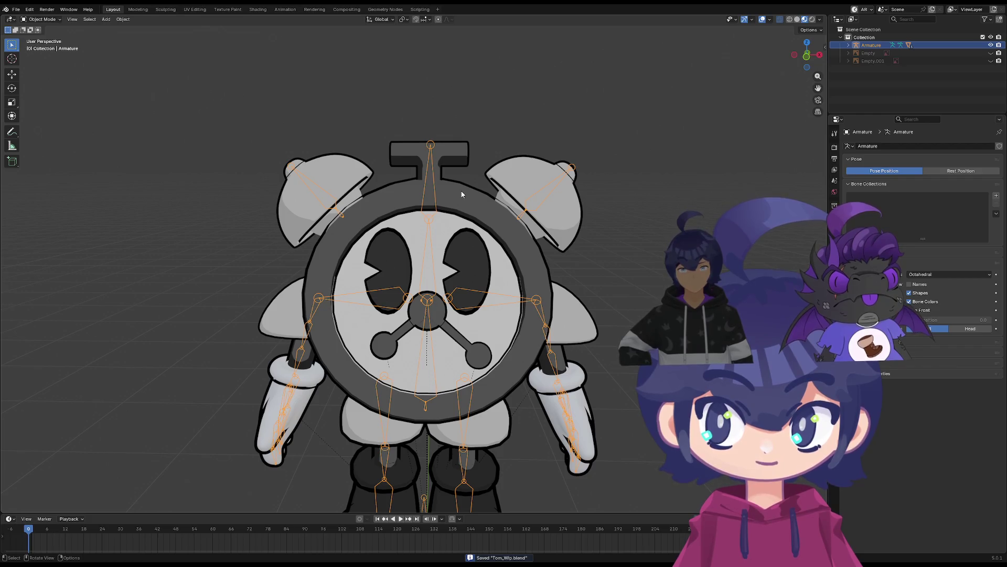
pyautogui.scroll(2, 458, 190)
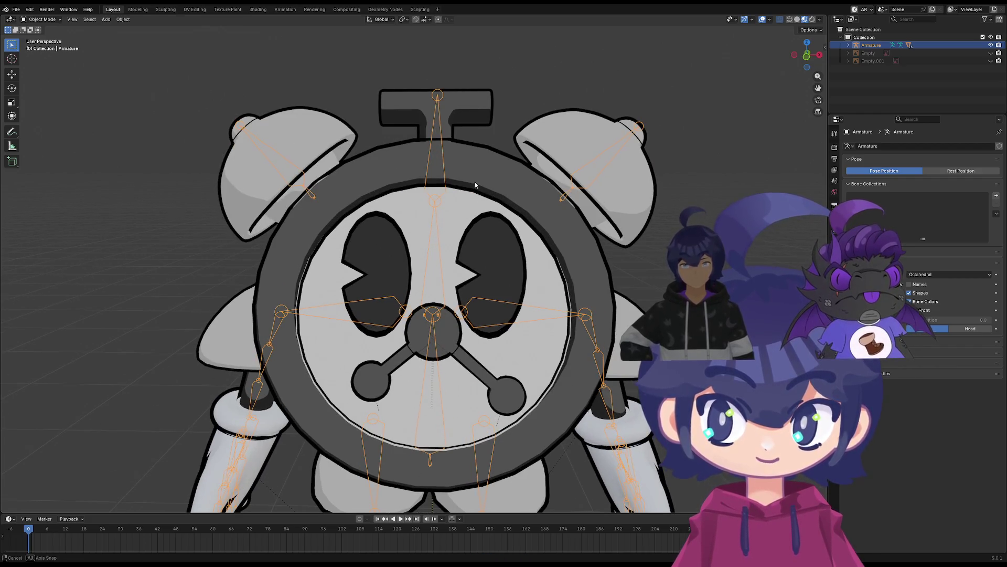
pyautogui.moveTo(475, 181)
pyautogui.mouseDown(button='middle')
pyautogui.moveTo(463, 127)
pyautogui.moveTo(367, 262)
pyautogui.mouseUp(button='middle')
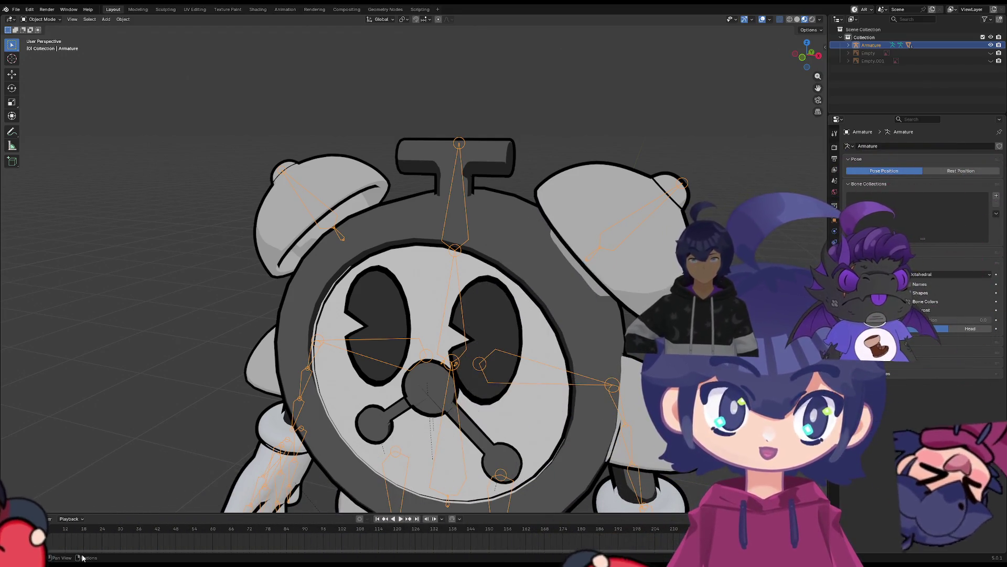
pyautogui.scroll(-6, 506, 389)
pyautogui.scroll(5, 506, 389)
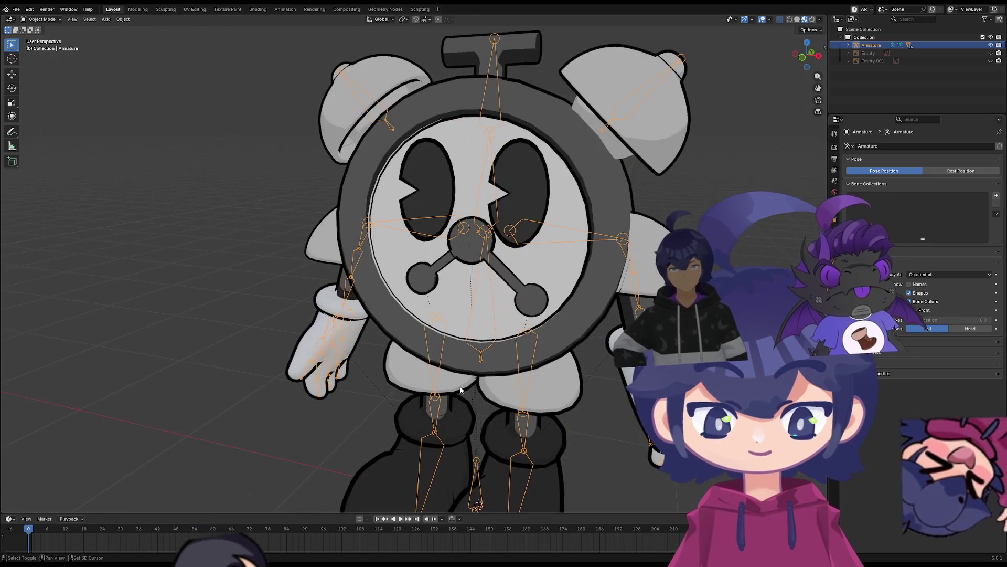
pyautogui.scroll(-5, 506, 389)
pyautogui.moveTo(506, 389)
pyautogui.mouseDown(button='middle')
pyautogui.moveTo(507, 279)
pyautogui.moveTo(472, 281)
pyautogui.moveTo(407, 219)
pyautogui.moveTo(420, 147)
pyautogui.moveTo(450, 209)
pyautogui.moveTo(503, 244)
pyautogui.moveTo(384, 215)
pyautogui.moveTo(388, 275)
pyautogui.mouseUp(button='middle')
# Select the armature, test-rotate the head bone and cancel, then return to Object Mode
pyautogui.scroll(-3, 388, 276)
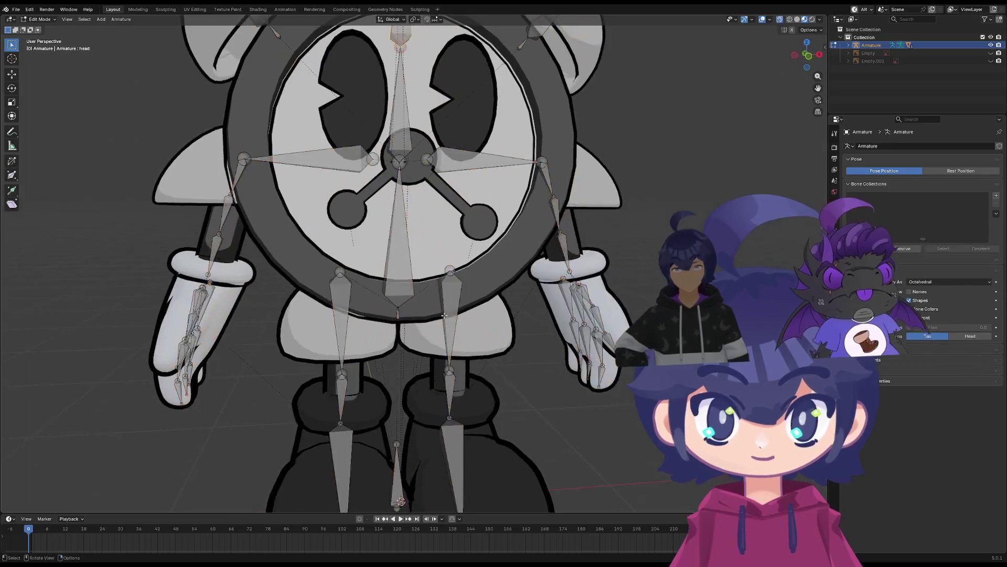
pyautogui.click(535, 264)
pyautogui.moveTo(535, 264)
pyautogui.mouseDown(button='middle')
pyautogui.moveTo(471, 269)
pyautogui.moveTo(383, 196)
pyautogui.mouseUp(button='middle')
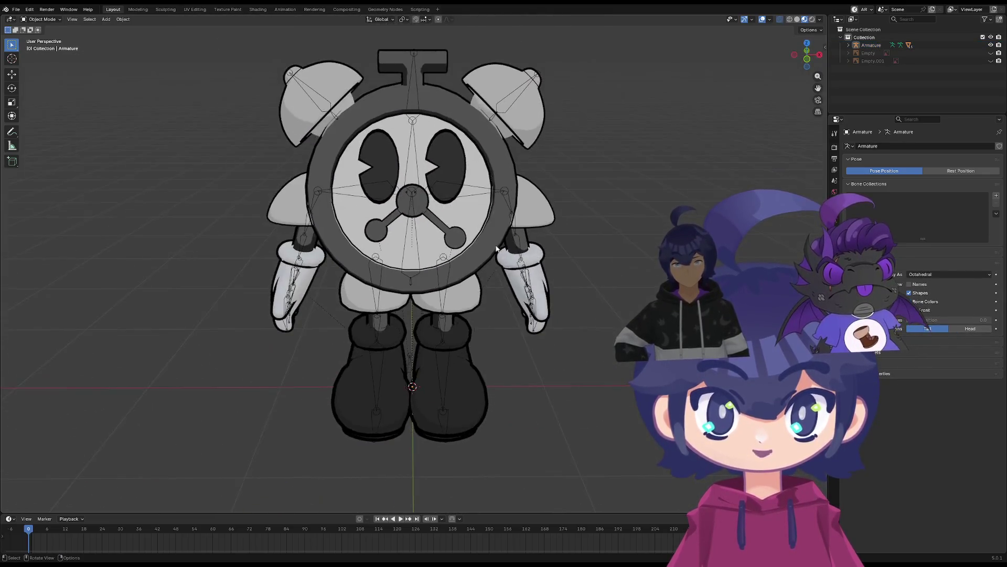
pyautogui.scroll(5, 383, 196)
pyautogui.click(425, 171)
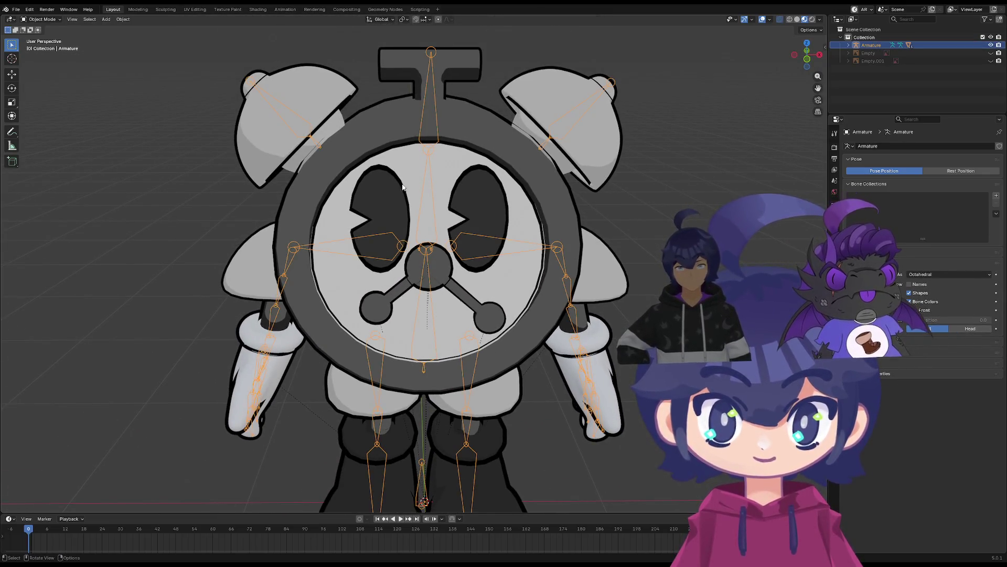
pyautogui.press('Tab')
pyautogui.press('Tab')
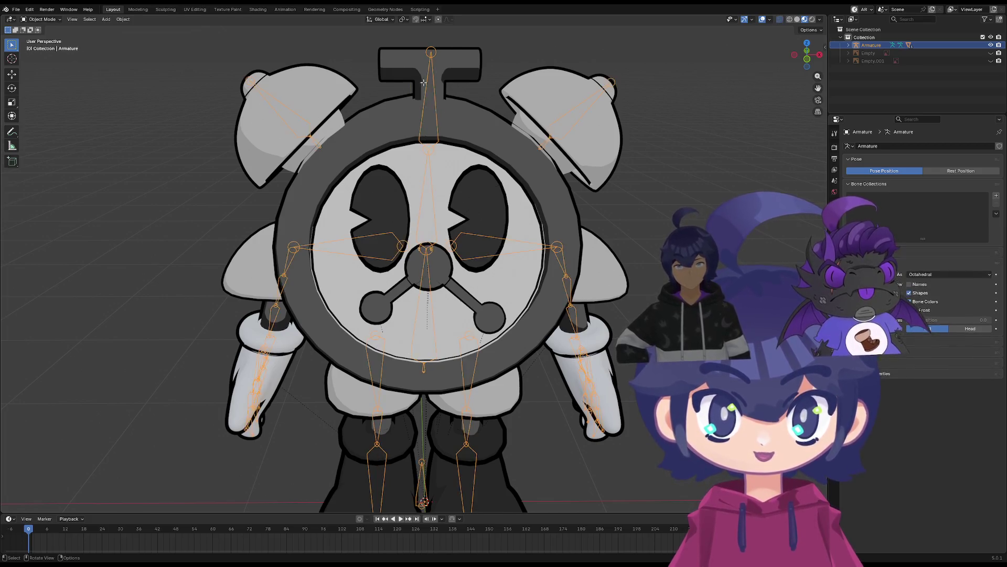
pyautogui.press('Tab')
pyautogui.scroll(2, 445, 126)
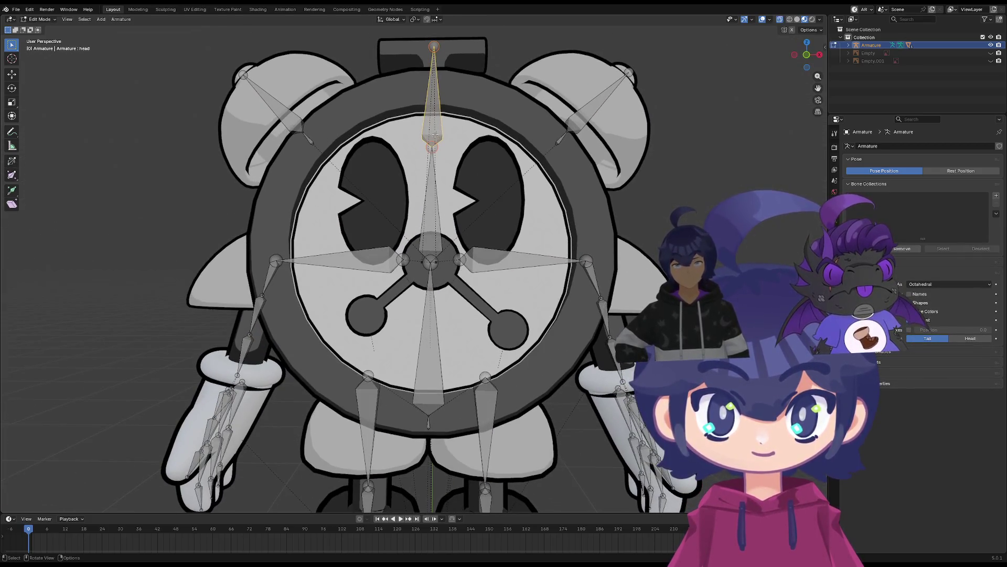
pyautogui.press('r')
pyautogui.rightClick(407, 131)
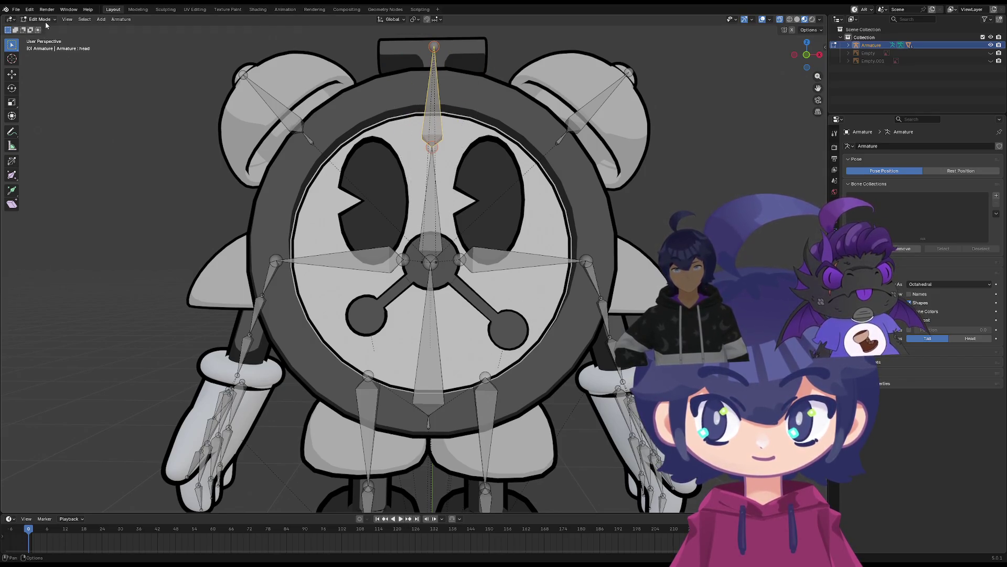
pyautogui.press('Tab')
# Select the armature, Shift-click the Circle mesh as active, and enter Weight Paint
pyautogui.click(417, 93)
pyautogui.scroll(-1, 421, 128)
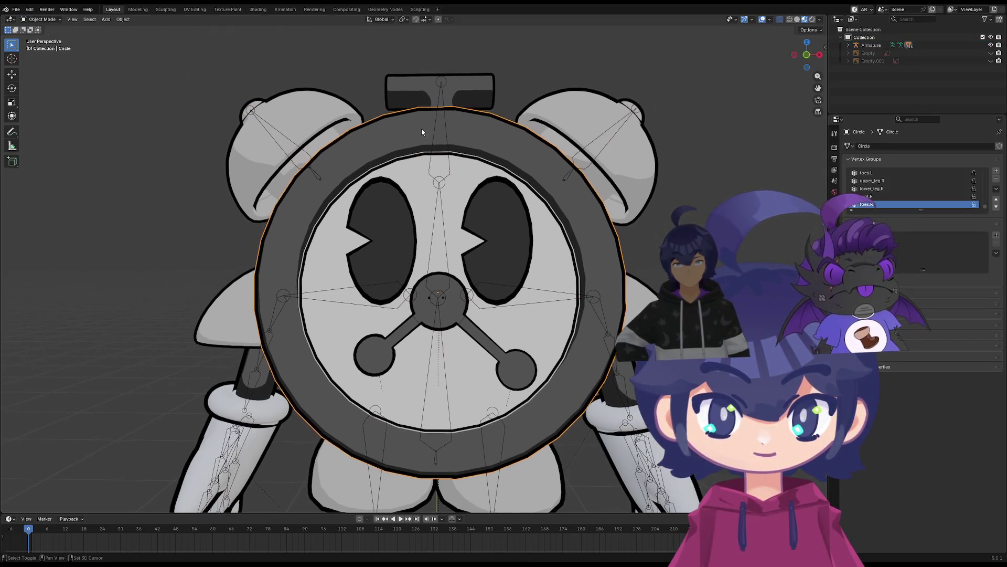
pyautogui.keyDown('shift'); pyautogui.click(437, 122); pyautogui.keyUp('shift')
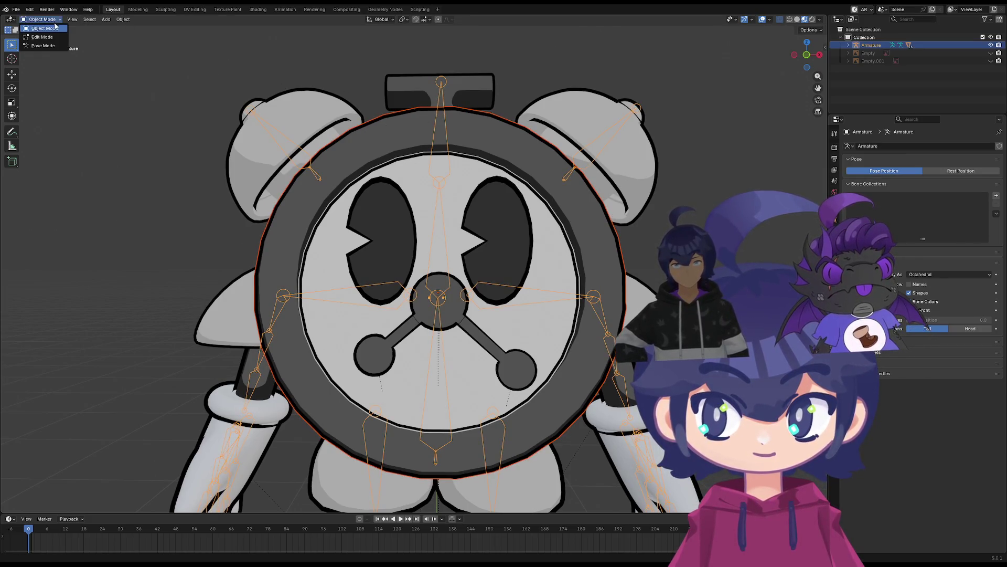
pyautogui.click(436, 134)
pyautogui.keyDown('shift'); pyautogui.click(406, 128); pyautogui.keyUp('shift')
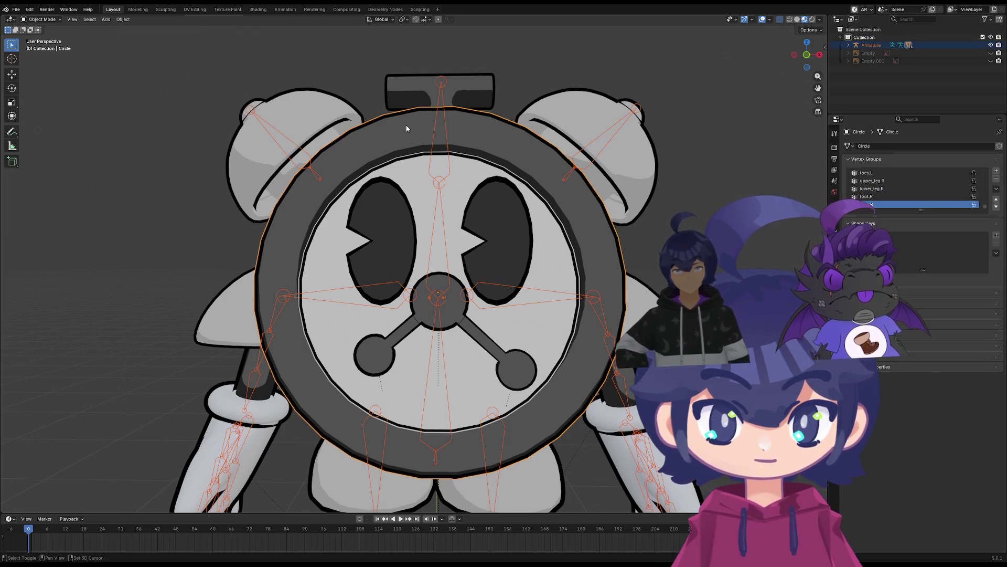
pyautogui.click(60, 19)
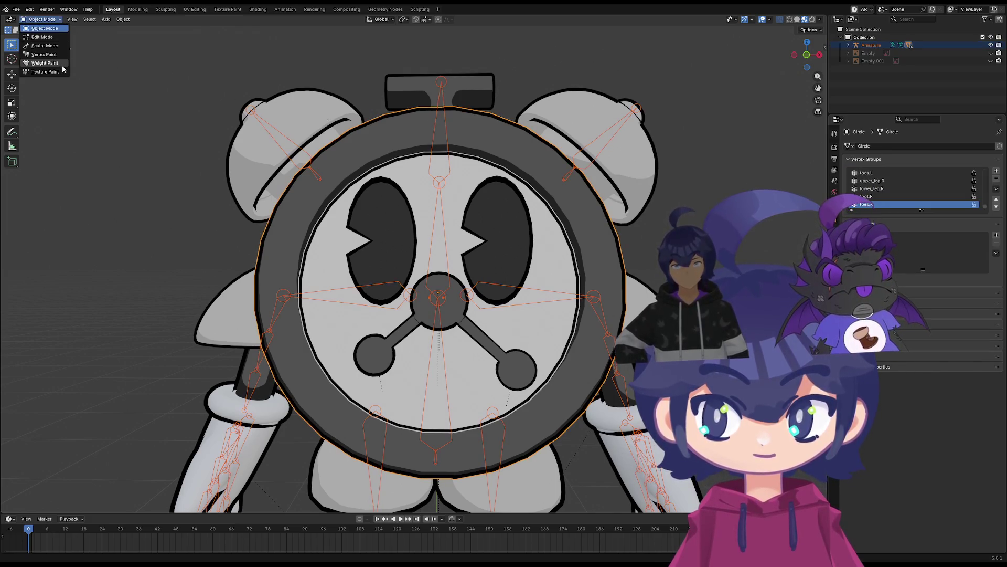
pyautogui.click(45, 63)
# Collapse Shape Keys and stretch the Vertex Groups list to show every bone group
pyautogui.moveTo(699, 200)
pyautogui.mouseDown(button='middle')
pyautogui.moveTo(661, 209)
pyautogui.moveTo(702, 213)
pyautogui.moveTo(690, 260)
pyautogui.mouseUp(button='middle')
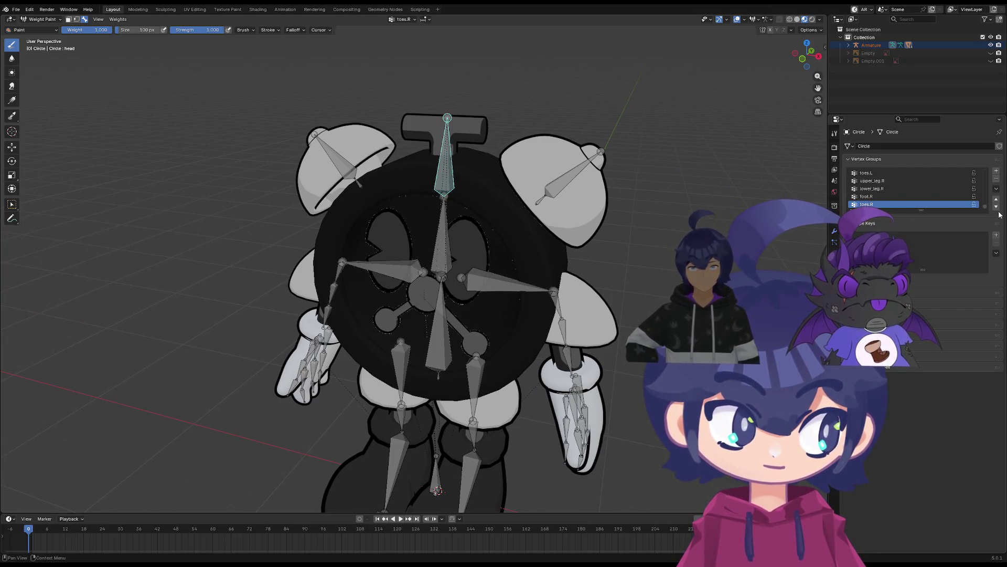
pyautogui.click(868, 223)
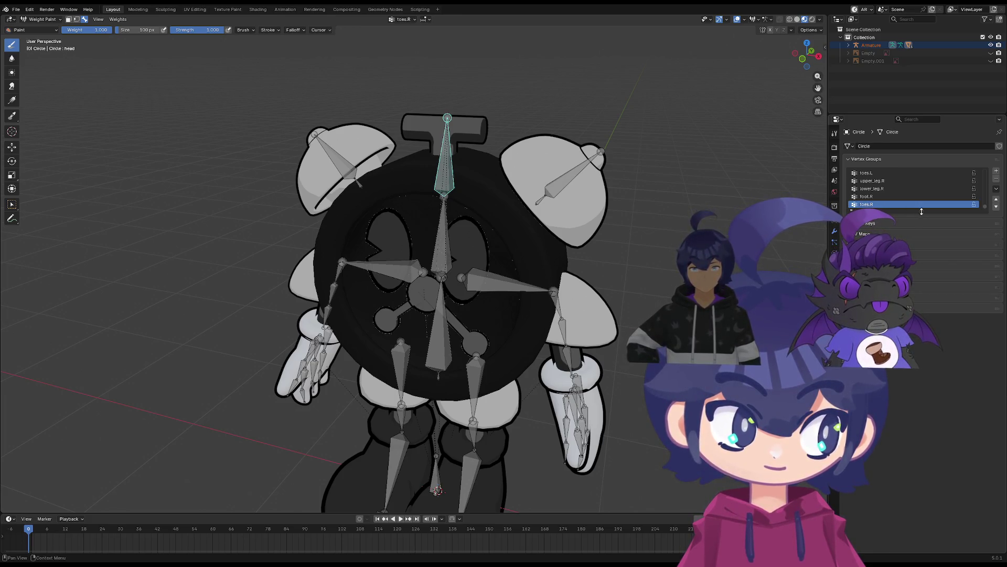
pyautogui.moveTo(922, 210); pyautogui.dragTo(921, 551)
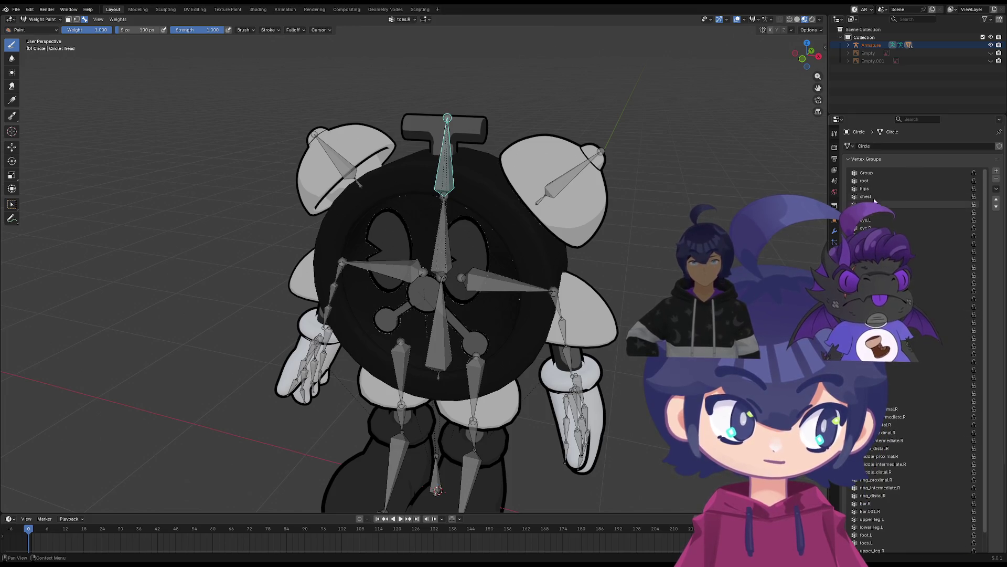
pyautogui.click(866, 173)
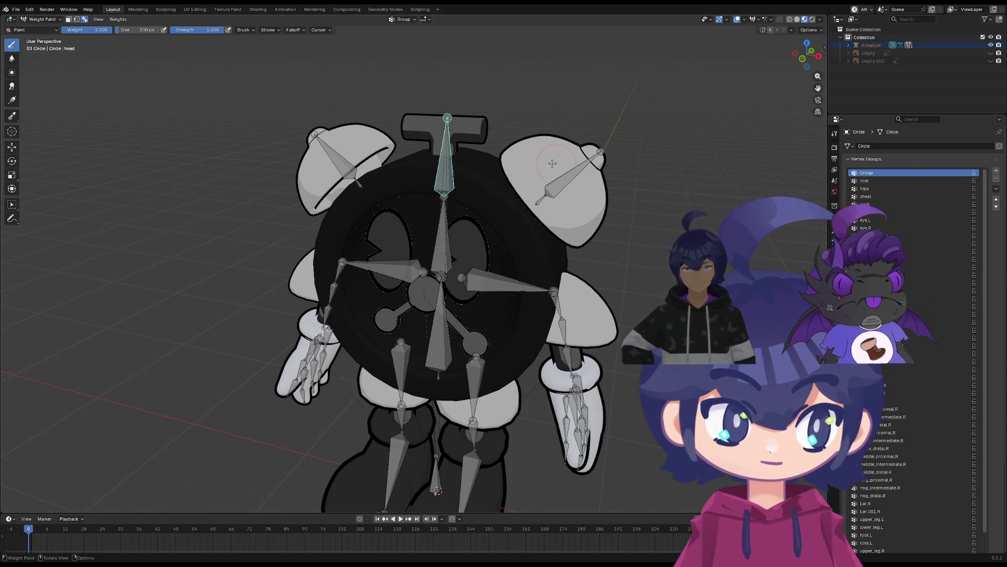
pyautogui.scroll(3, 552, 163)
pyautogui.moveTo(479, 139); pyautogui.dragTo(522, 131, button='middle')
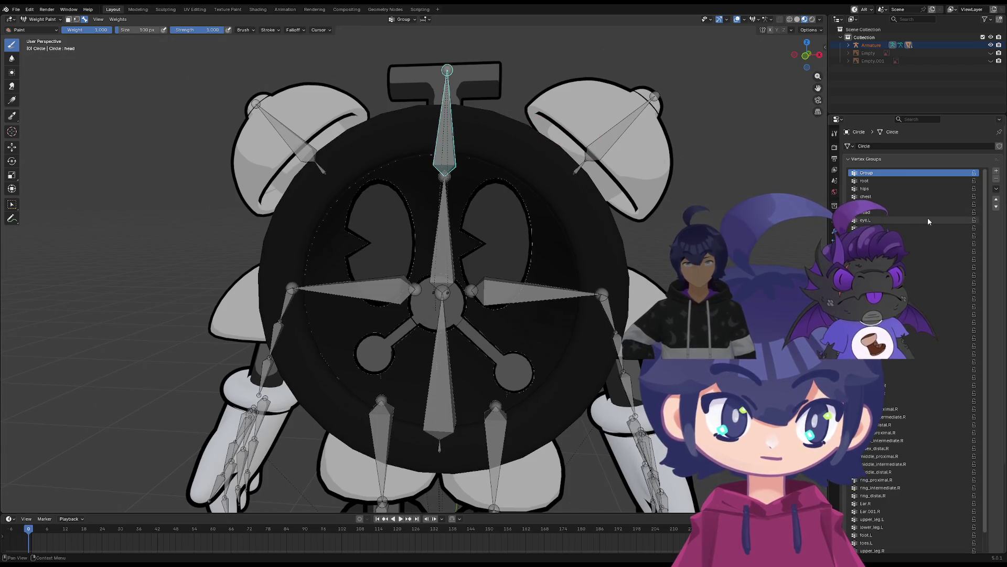
pyautogui.keyDown('ctrl'); pyautogui.scroll(-12, 928, 221); pyautogui.keyUp('ctrl')
pyautogui.keyDown('ctrl'); pyautogui.scroll(11, 937, 224); pyautogui.keyUp('ctrl')
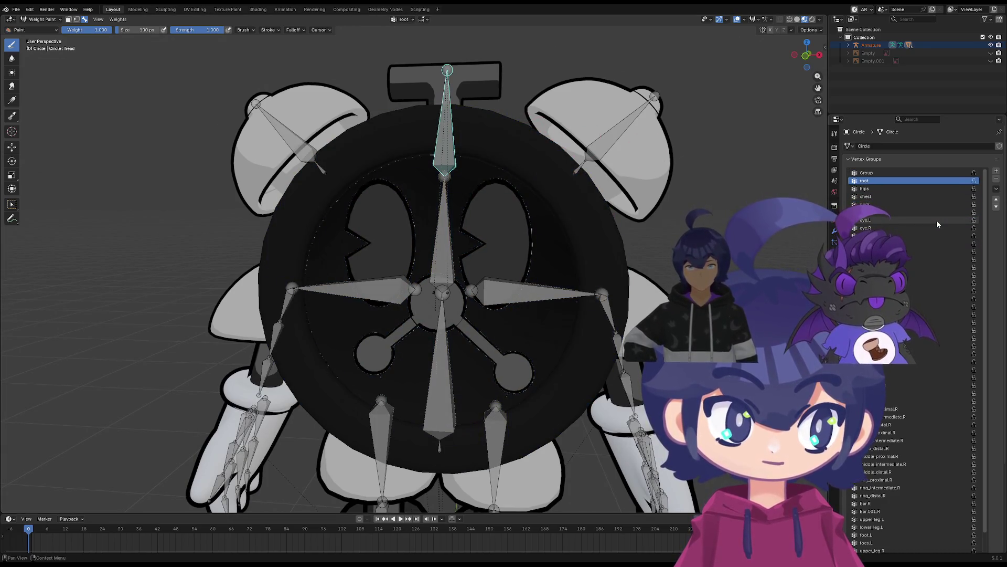
pyautogui.keyDown('ctrl'); pyautogui.scroll(-2, 937, 221); pyautogui.keyUp('ctrl')
pyautogui.keyDown('ctrl'); pyautogui.scroll(2, 937, 221); pyautogui.keyUp('ctrl')
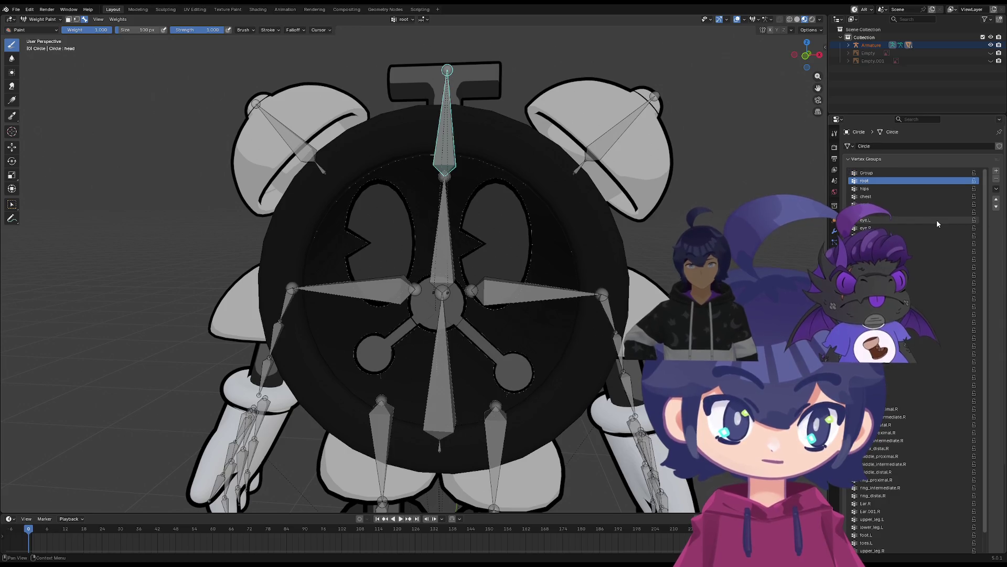
pyautogui.keyDown('ctrl'); pyautogui.scroll(-2, 936, 219); pyautogui.keyUp('ctrl')
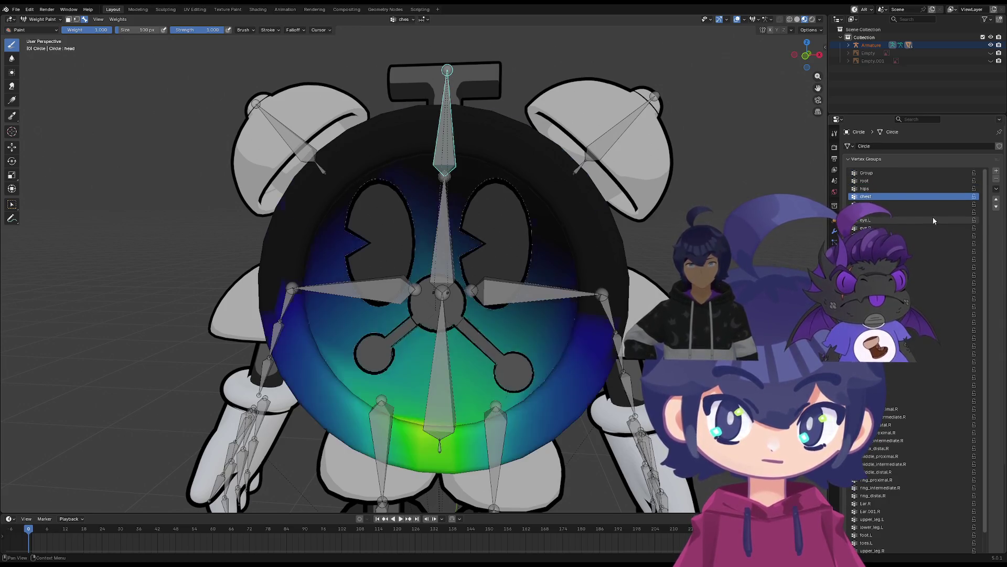
pyautogui.keyDown('ctrl'); pyautogui.scroll(-20, 932, 216); pyautogui.keyUp('ctrl')
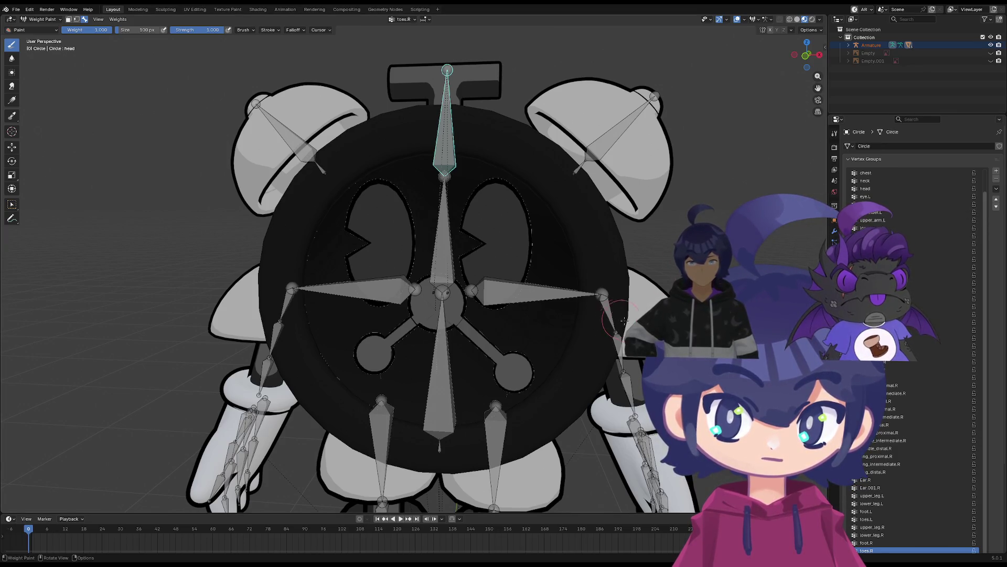
# Check the Circle's Modifiers tab, then return the mesh to Object Mode
pyautogui.click(835, 231)
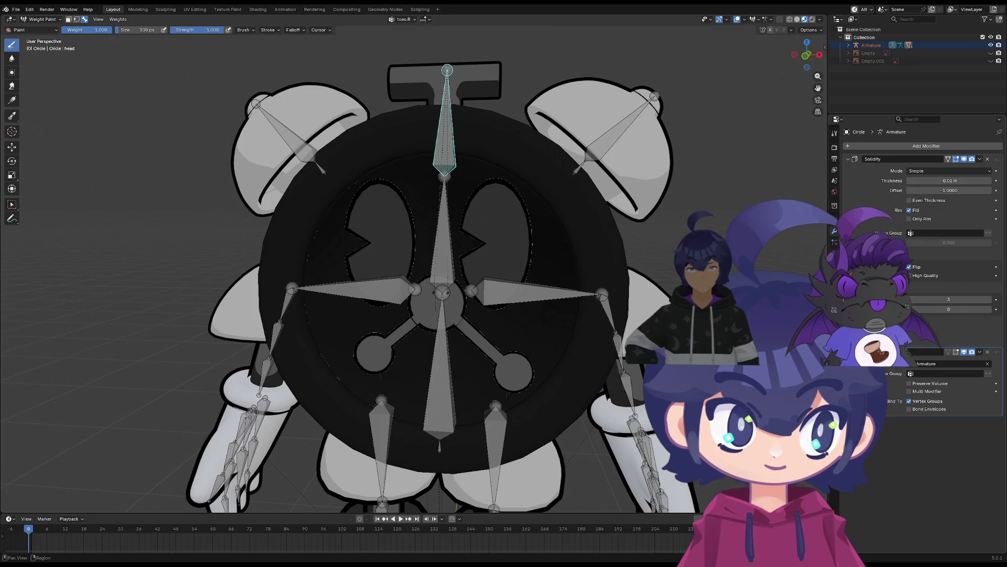
pyautogui.click(834, 242)
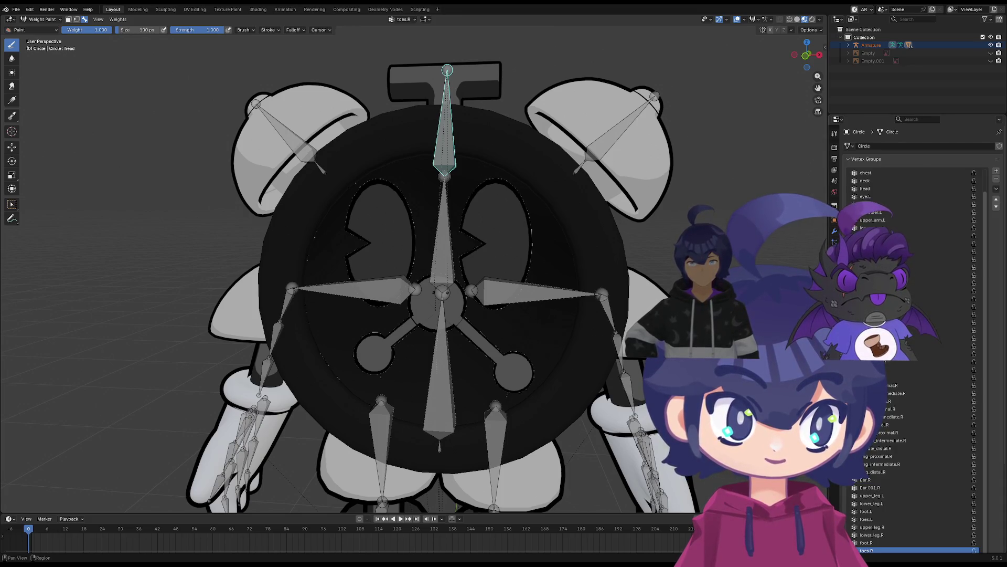
pyautogui.click(834, 231)
pyautogui.click(835, 242)
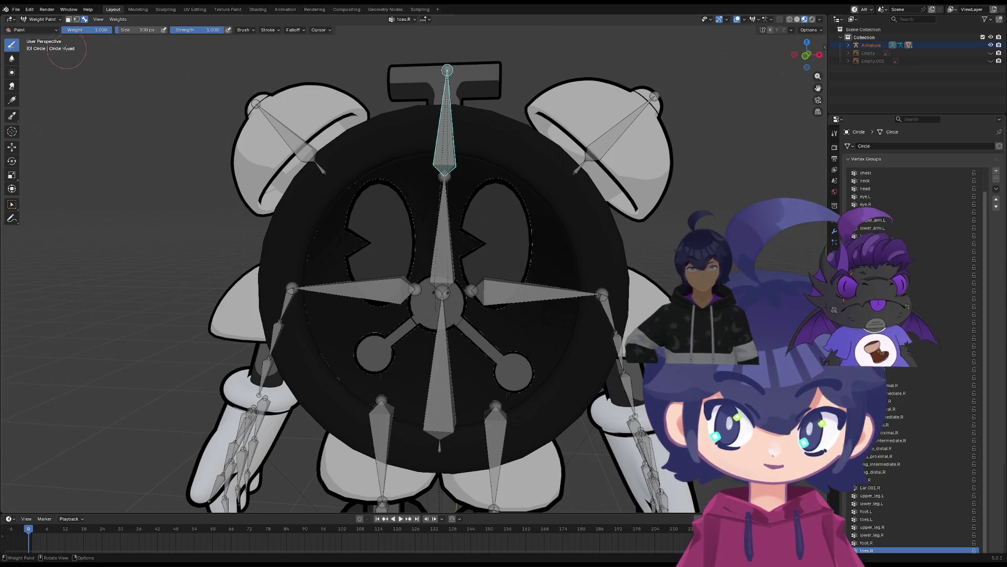
pyautogui.click(40, 19)
pyautogui.click(52, 30)
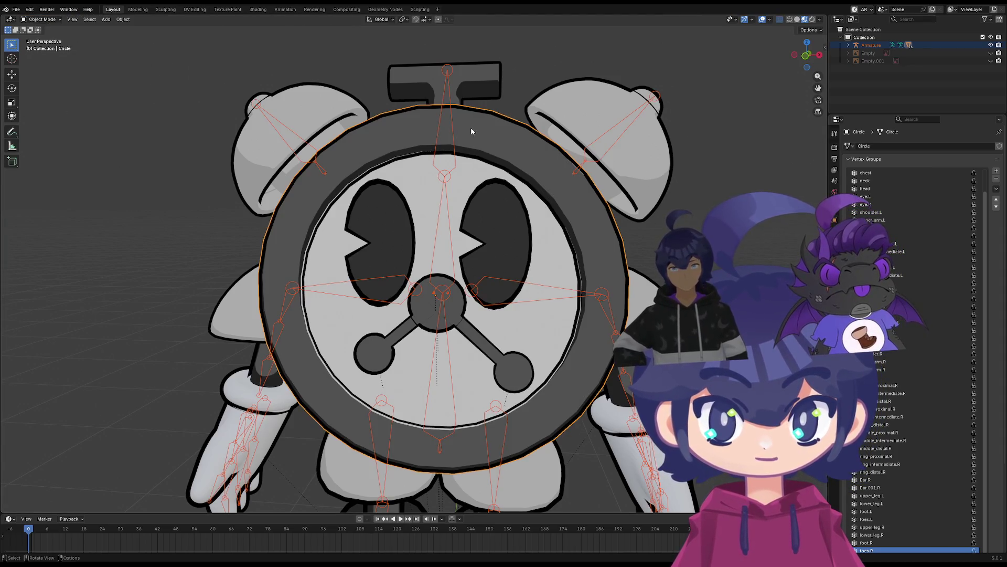
# Show bone names on the armature and put Cube.003 into Weight Paint with it
pyautogui.click(447, 87)
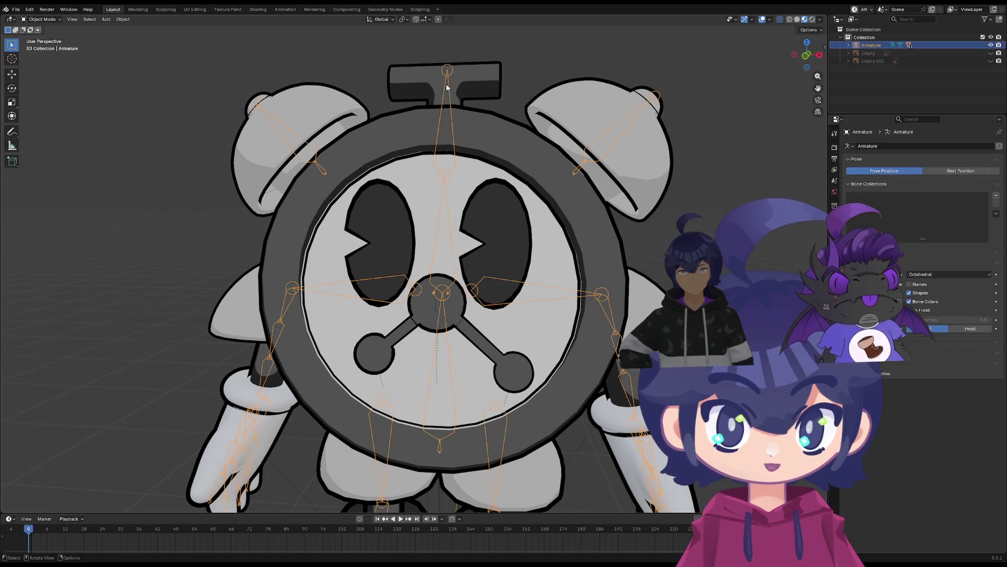
pyautogui.click(915, 285)
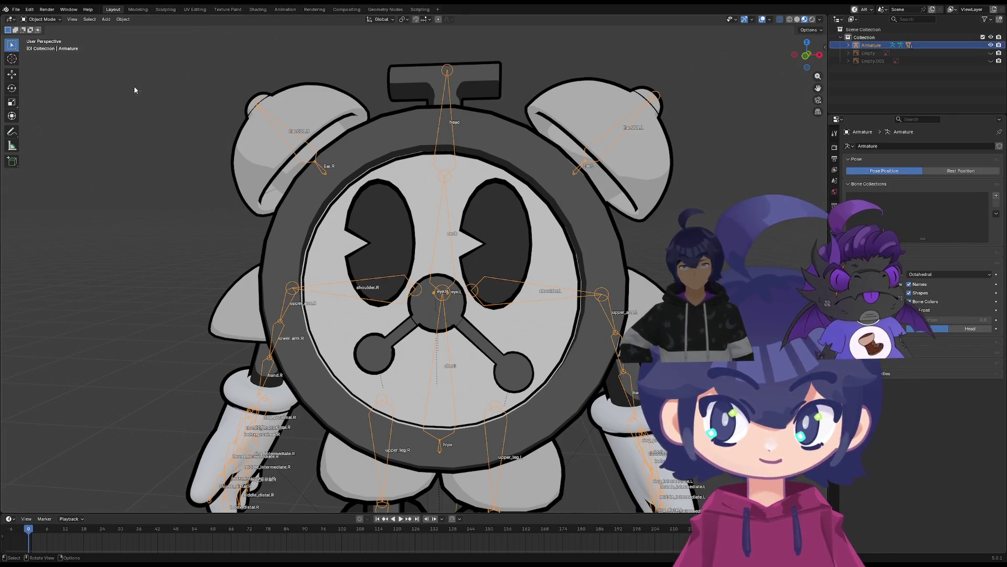
pyautogui.keyDown('shift'); pyautogui.click(272, 184); pyautogui.keyUp('shift')
pyautogui.hotkey('ctrl', 'Tab')
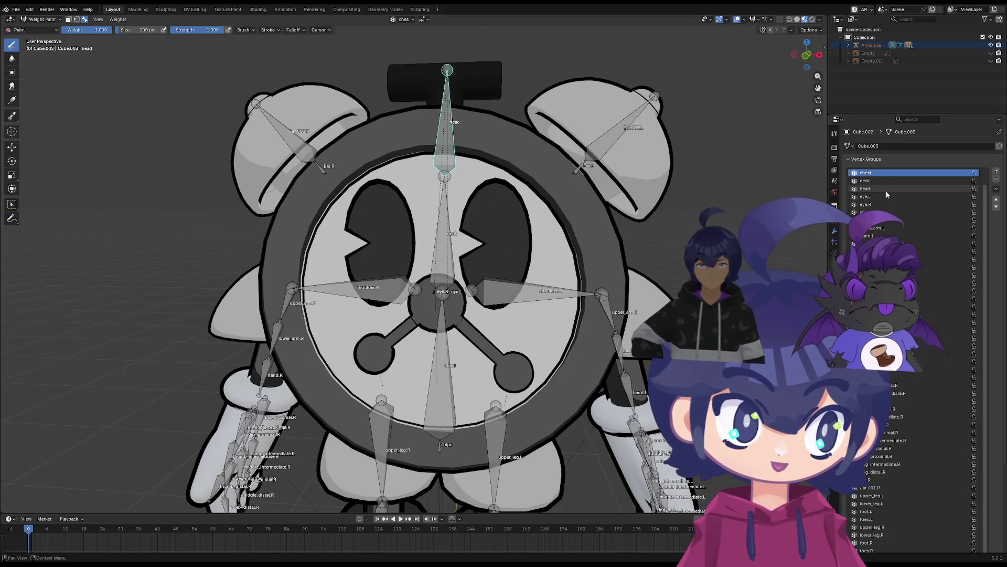
# Browse the vertex groups in front view until head is the active group
pyautogui.press('Down')
pyautogui.press('Down')
pyautogui.press('Down')
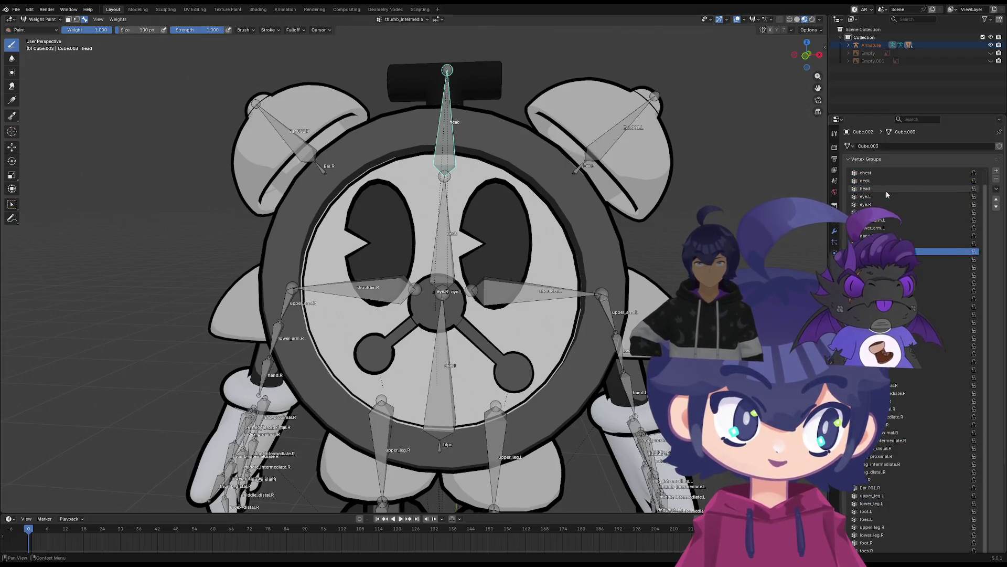
pyautogui.press('Down')
pyautogui.press('Down')
pyautogui.press('Down')
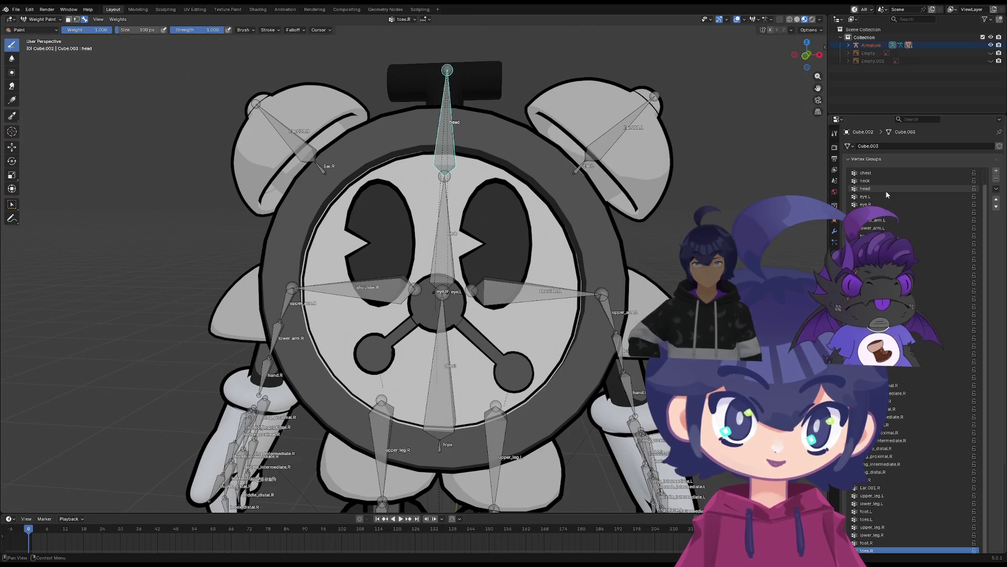
pyautogui.press('Up')
pyautogui.press('Up')
pyautogui.press('Up')
pyautogui.moveTo(461, 226); pyautogui.dragTo(521, 224, button='middle')
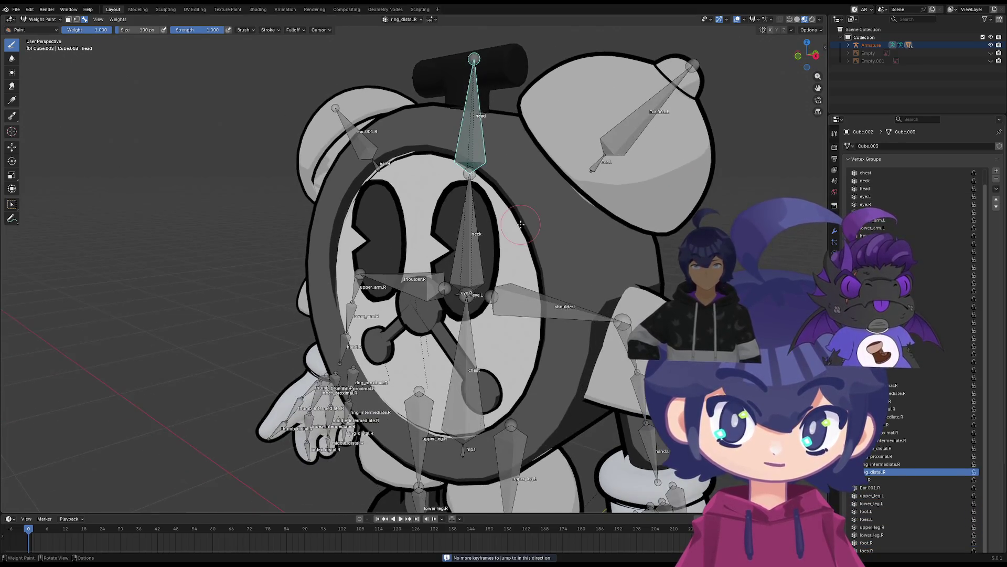
pyautogui.press('KP_1')
pyautogui.press('Up')
pyautogui.press('Up')
pyautogui.press('Up')
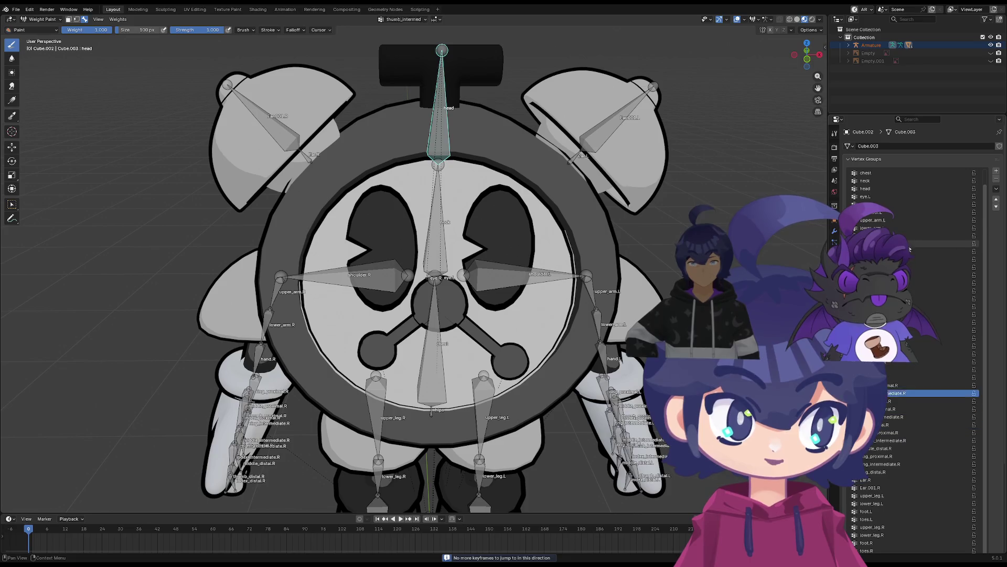
pyautogui.press('Up')
pyautogui.press('Up')
pyautogui.press('Up')
pyautogui.press('Down')
pyautogui.press('Down')
pyautogui.press('Down')
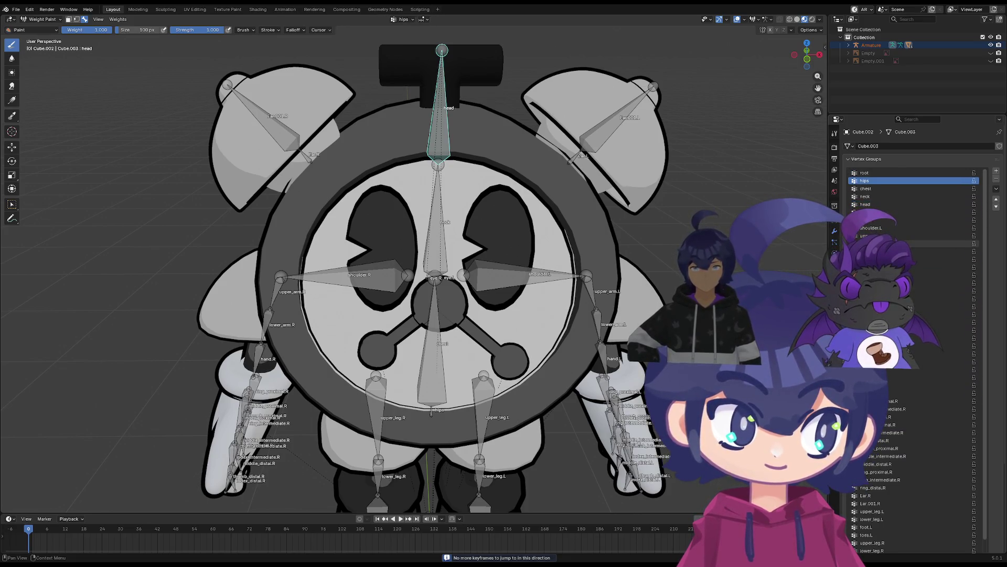
pyautogui.press('Down')
pyautogui.press('Down')
pyautogui.press('Down')
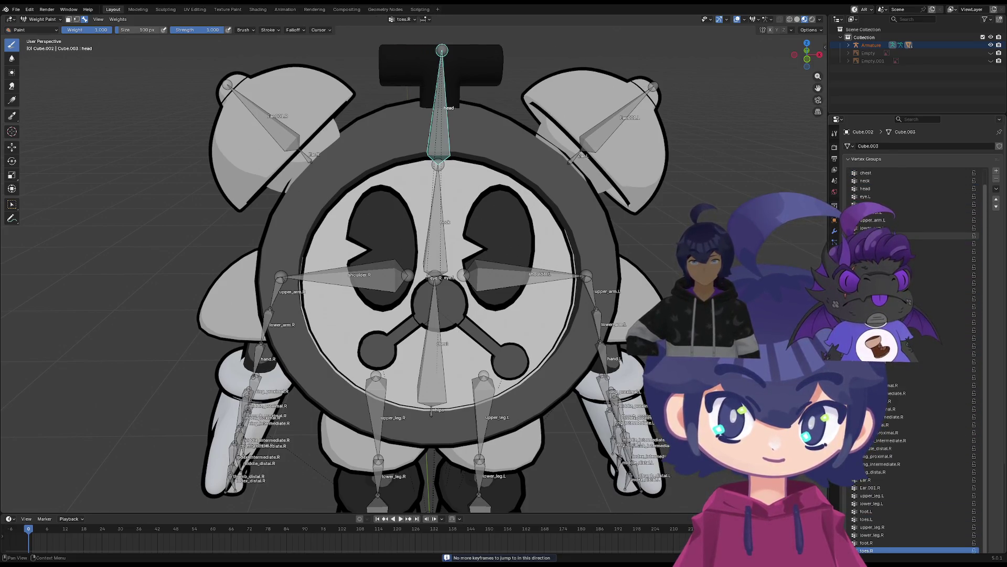
pyautogui.press('Up')
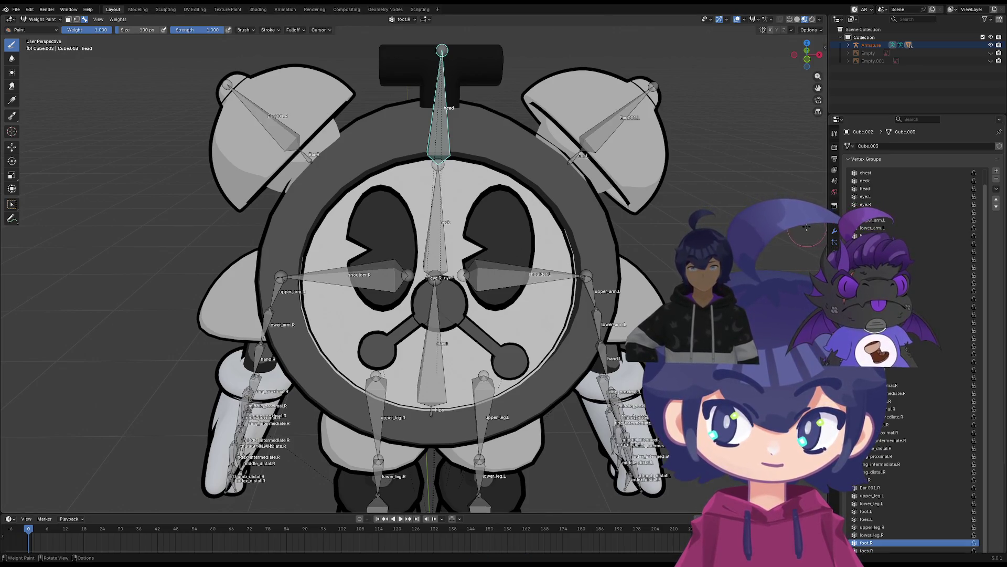
pyautogui.press('Up')
pyautogui.press('Up')
pyautogui.press('Up')
pyautogui.click(911, 227)
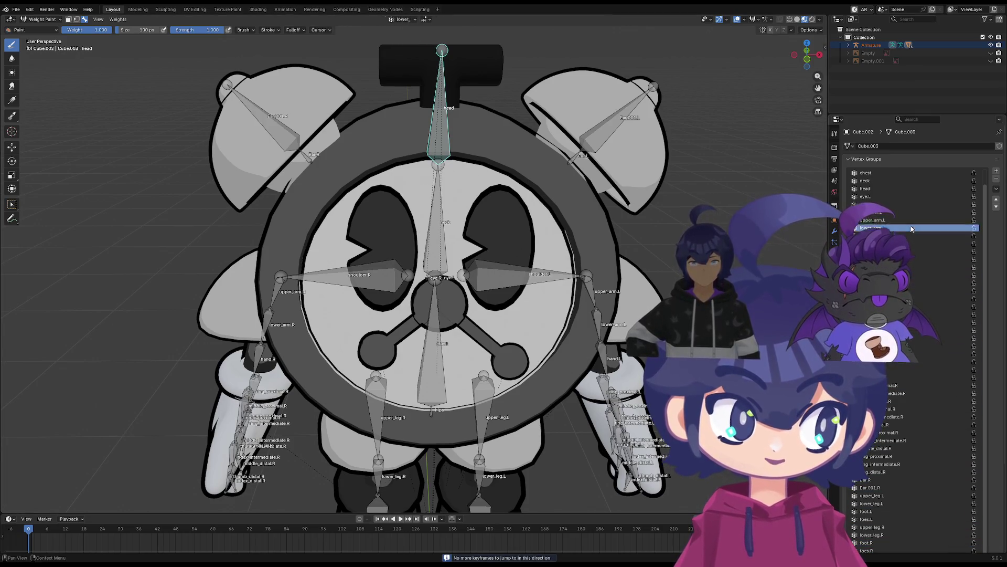
pyautogui.press('Up')
pyautogui.press('Up')
pyautogui.press('Up')
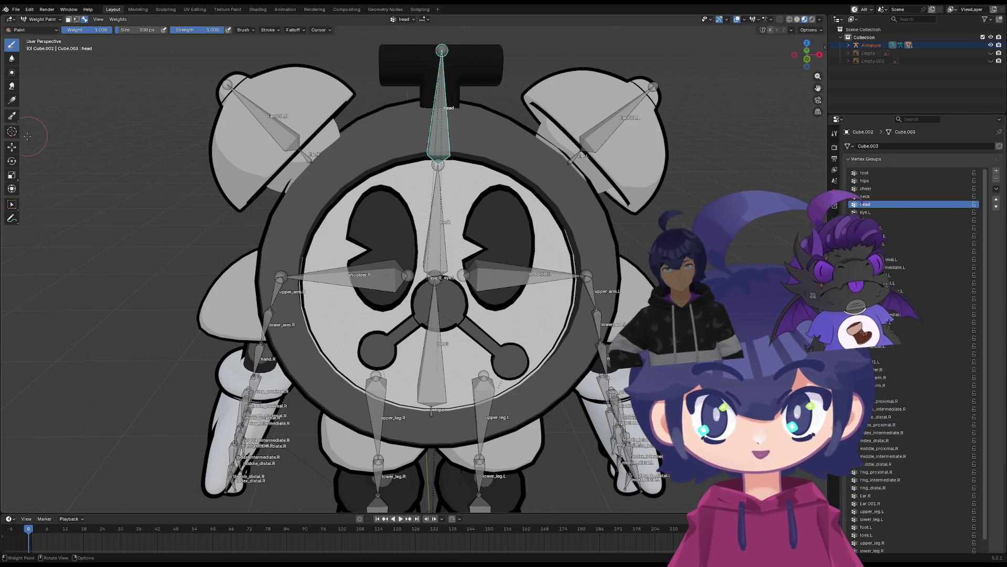
# Paint the T-shaped key with brush Size 1000 and Weight 1.0, then orbit to check it
pyautogui.moveTo(125, 31); pyautogui.dragTo(125, 30)
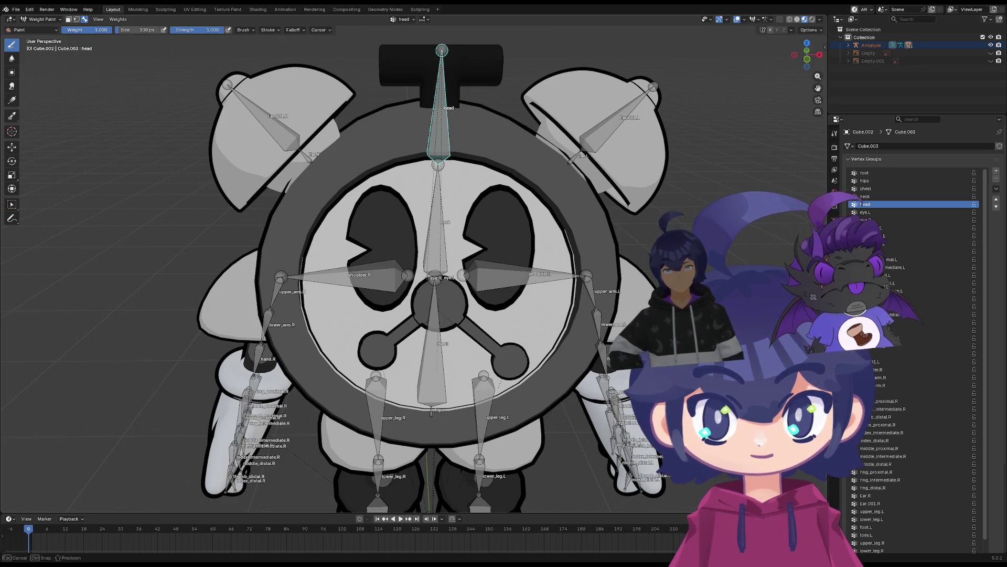
pyautogui.press('Return')
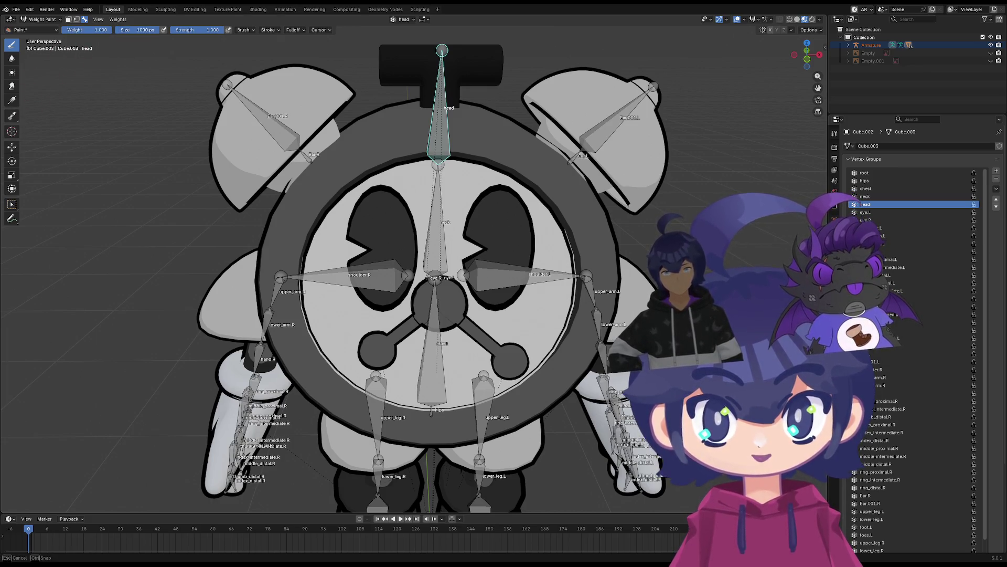
pyautogui.moveTo(342, 81); pyautogui.dragTo(342, 82)
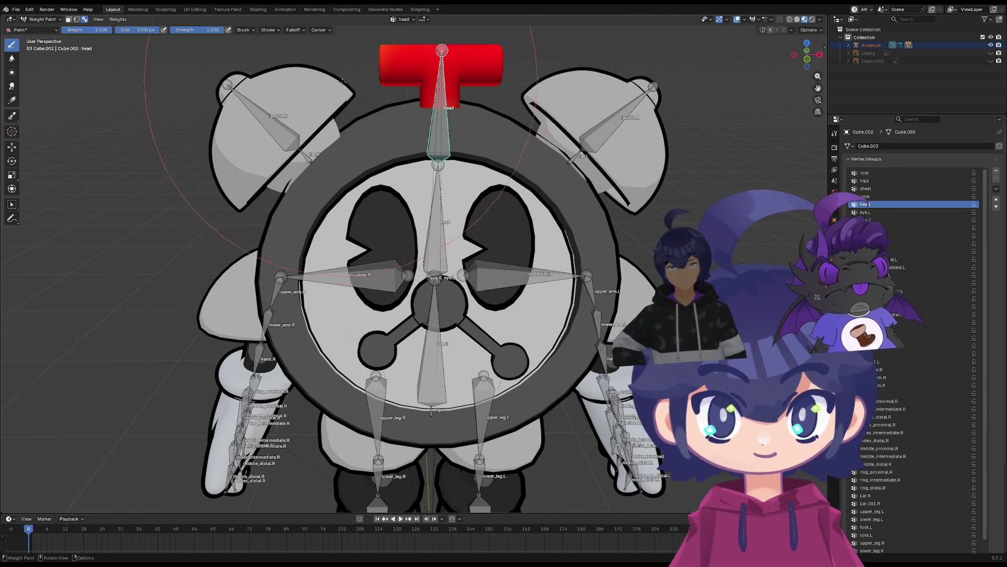
pyautogui.moveTo(342, 81); pyautogui.dragTo(437, 57, button='middle')
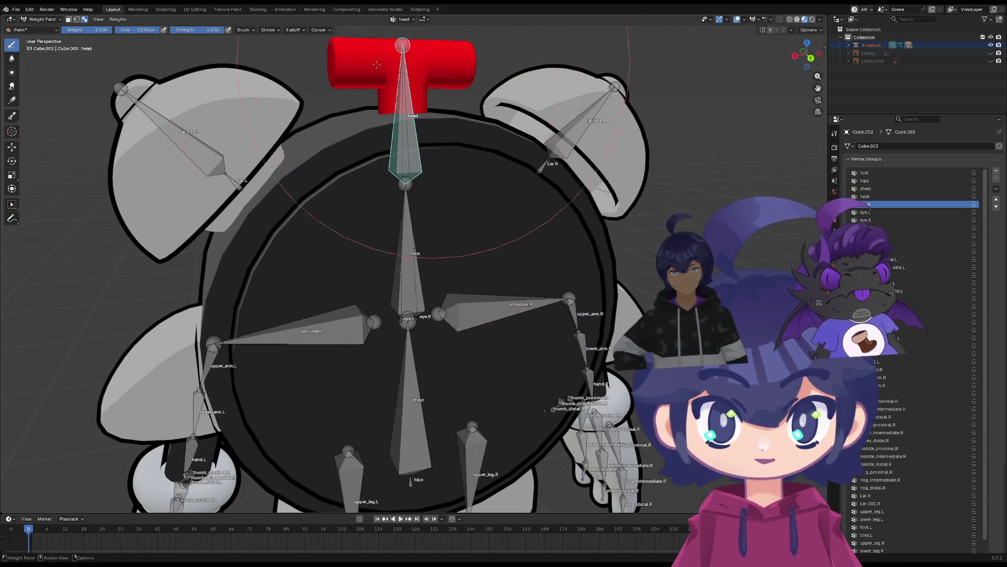
pyautogui.moveTo(376, 64); pyautogui.dragTo(429, 78, button='middle')
pyautogui.moveTo(296, 125); pyautogui.dragTo(421, 91, button='middle')
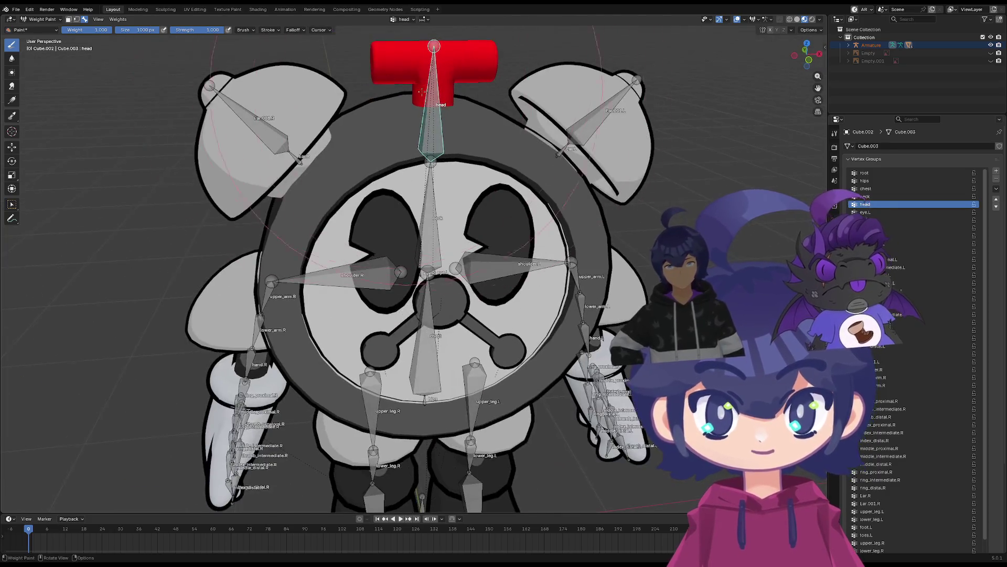
# Put the armature in Pose Mode and test-rotate the head bone, cancelling afterwards
pyautogui.click(39, 19)
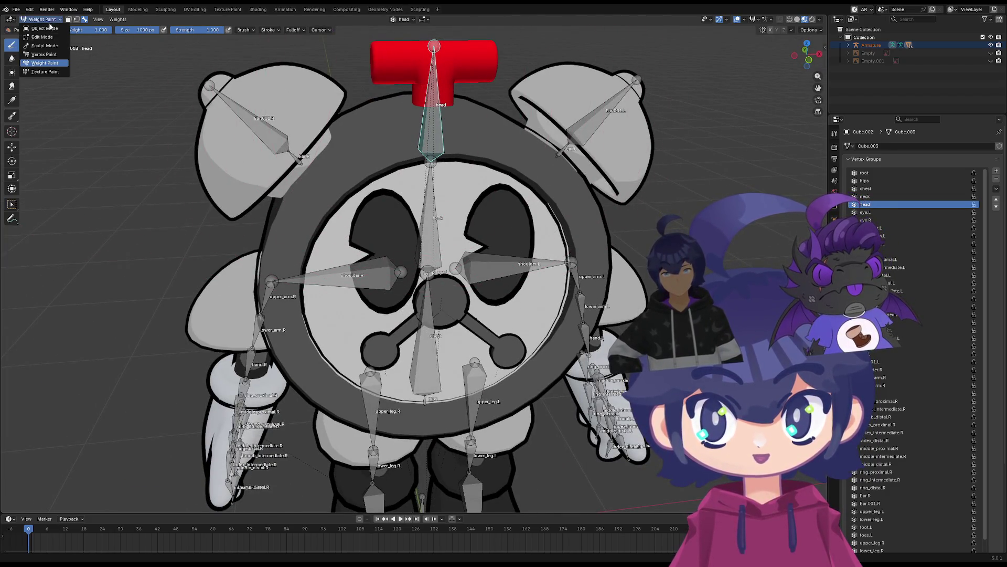
pyautogui.click(37, 30)
pyautogui.click(56, 18)
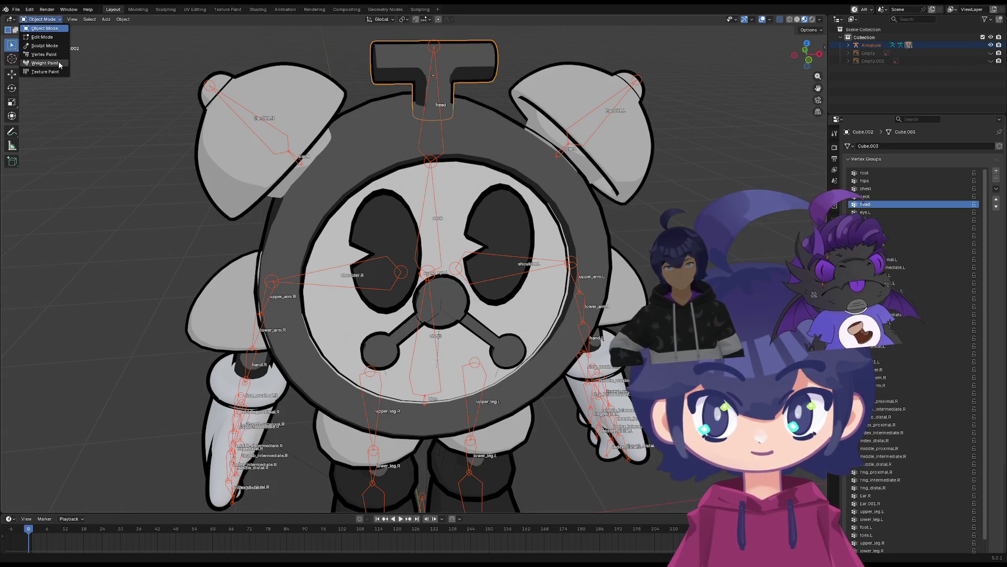
pyautogui.click(437, 64)
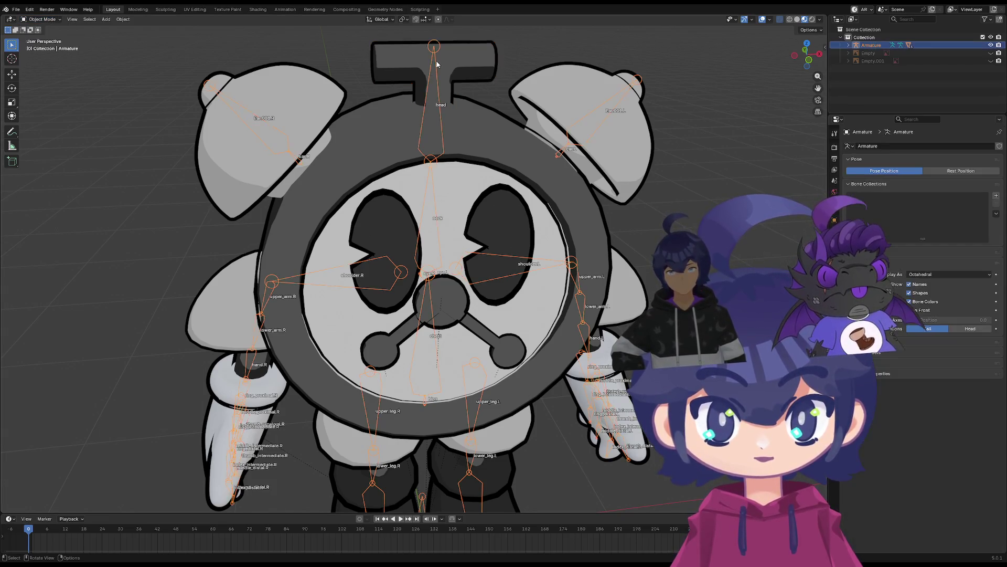
pyautogui.click(33, 20)
pyautogui.click(42, 48)
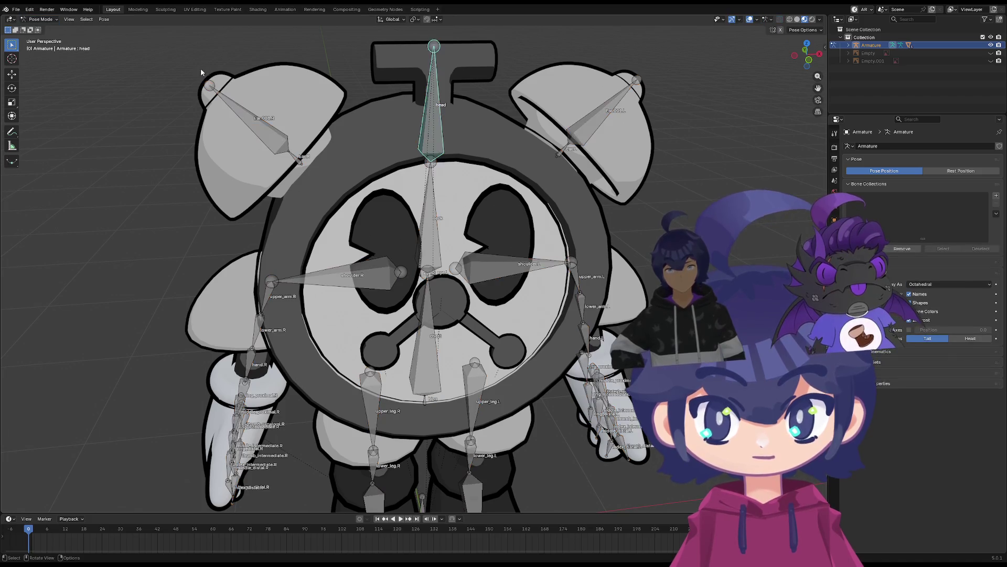
pyautogui.press('r')
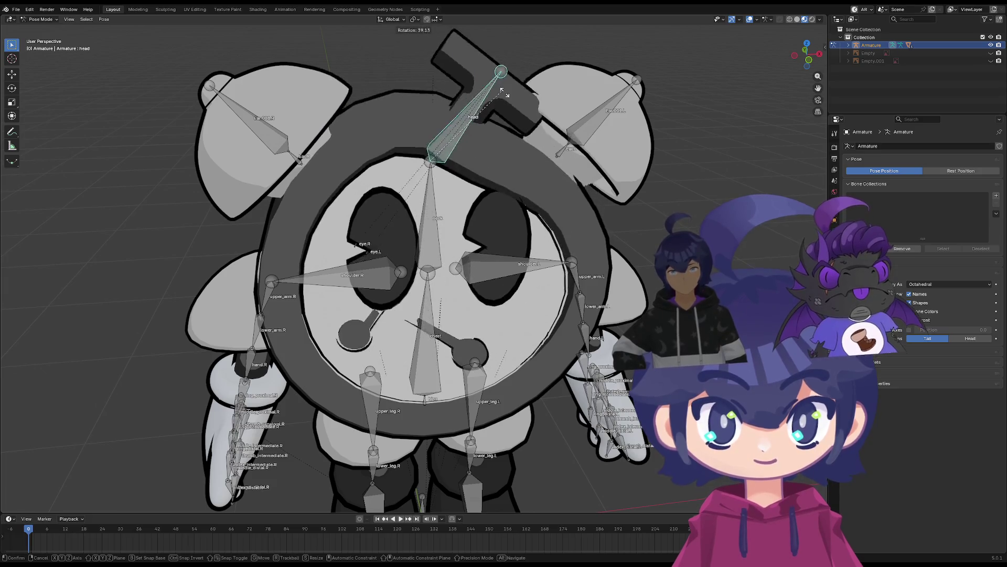
pyautogui.press('Escape')
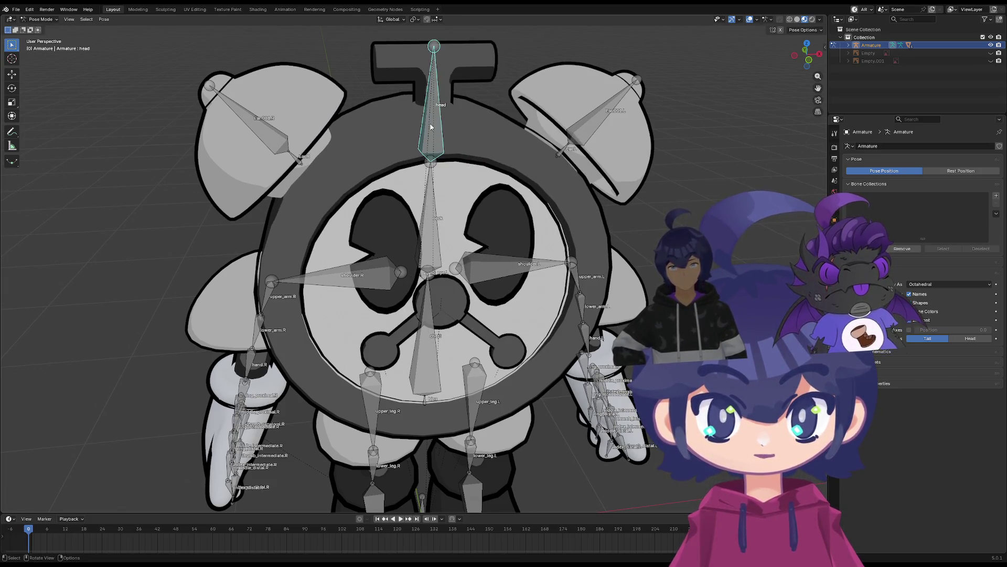
# Return the armature to Object Mode and select every object in the scene
pyautogui.press('Tab')
pyautogui.click(42, 19)
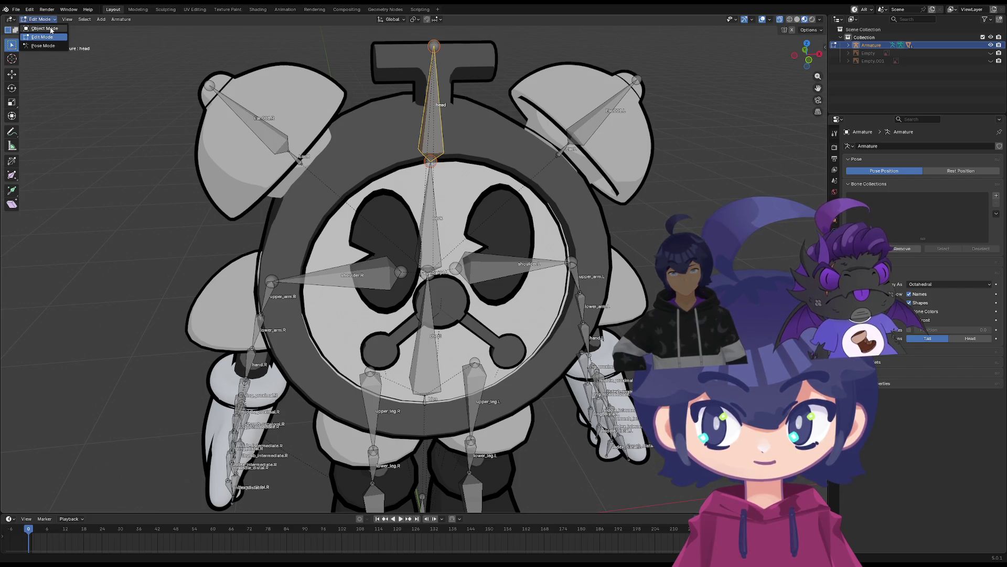
pyautogui.click(46, 26)
pyautogui.hotkey('shift', 'a')
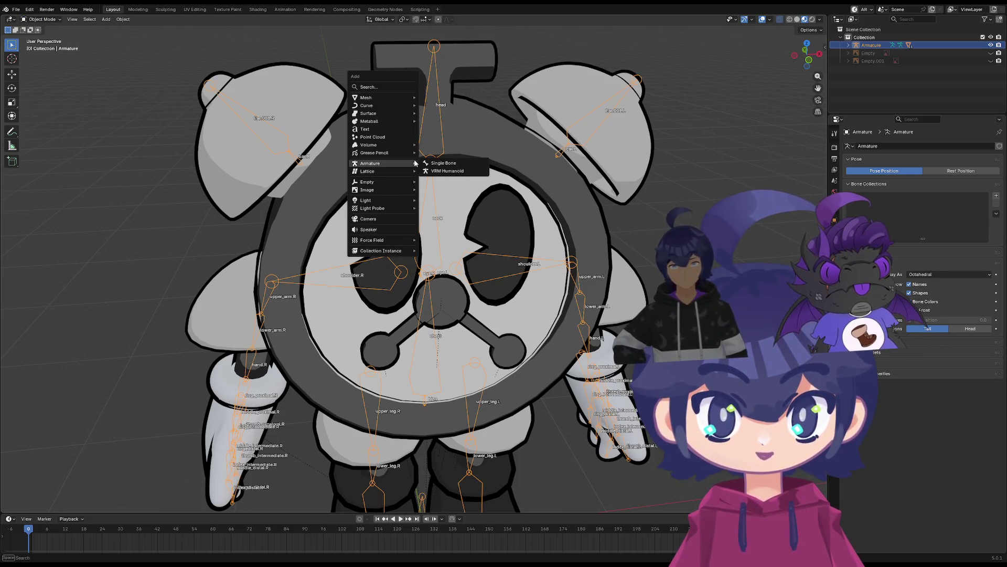
pyautogui.rightClick(498, 96)
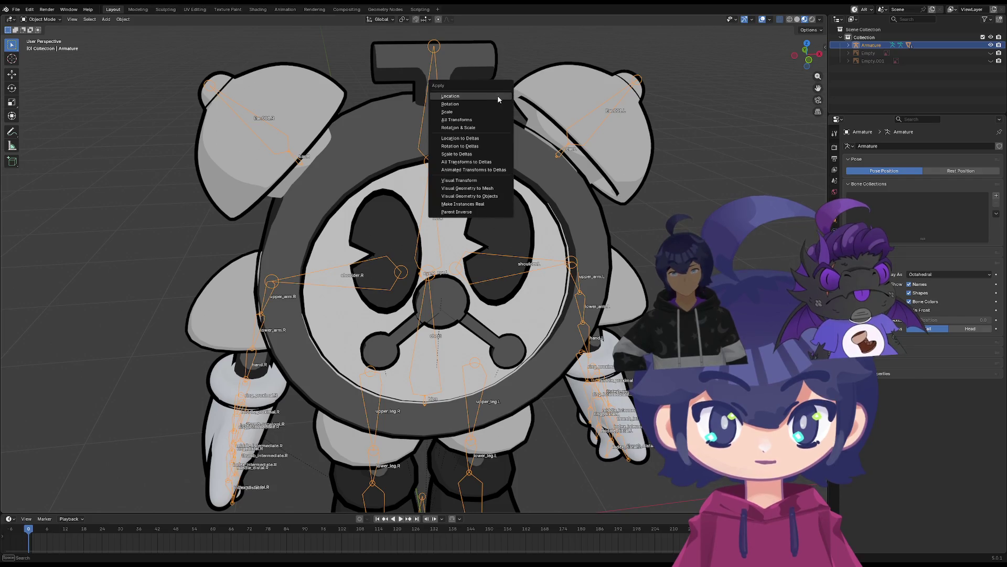
pyautogui.press('a')
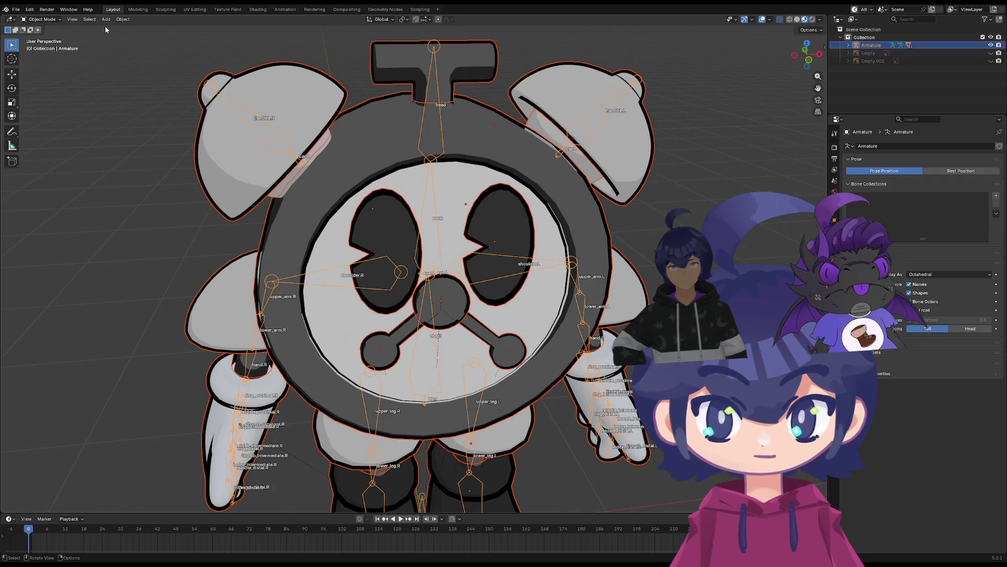
pyautogui.click(43, 19)
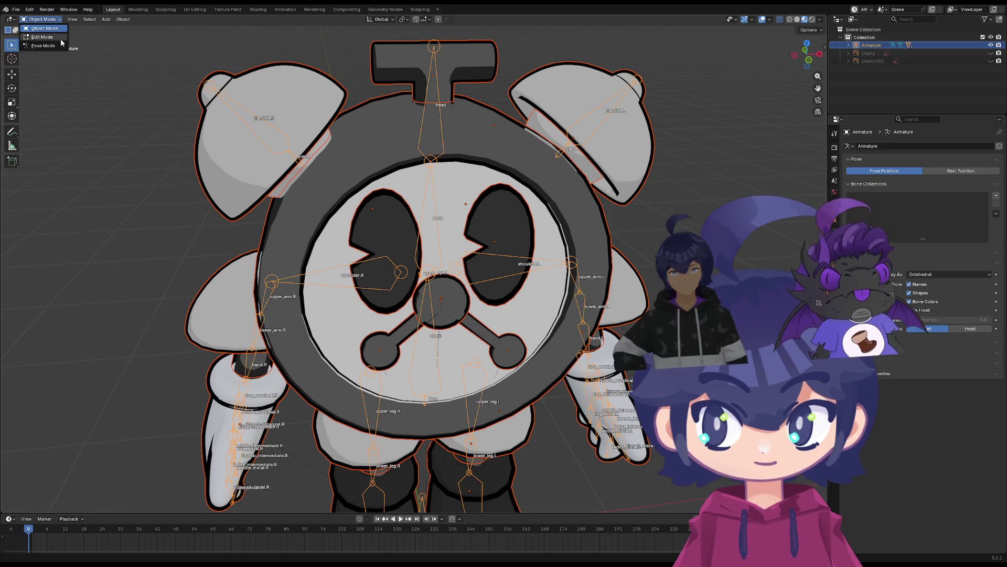
# Select the clock body, T-shaped key and armature together
pyautogui.click(438, 129)
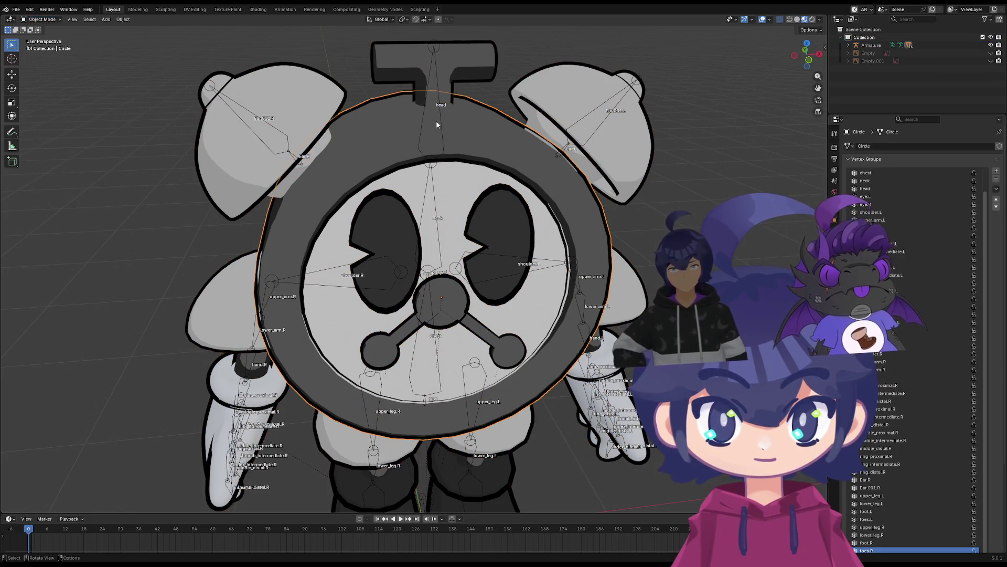
pyautogui.click(431, 70)
pyautogui.click(434, 50)
pyautogui.keyDown('shift'); pyautogui.click(355, 136); pyautogui.keyUp('shift')
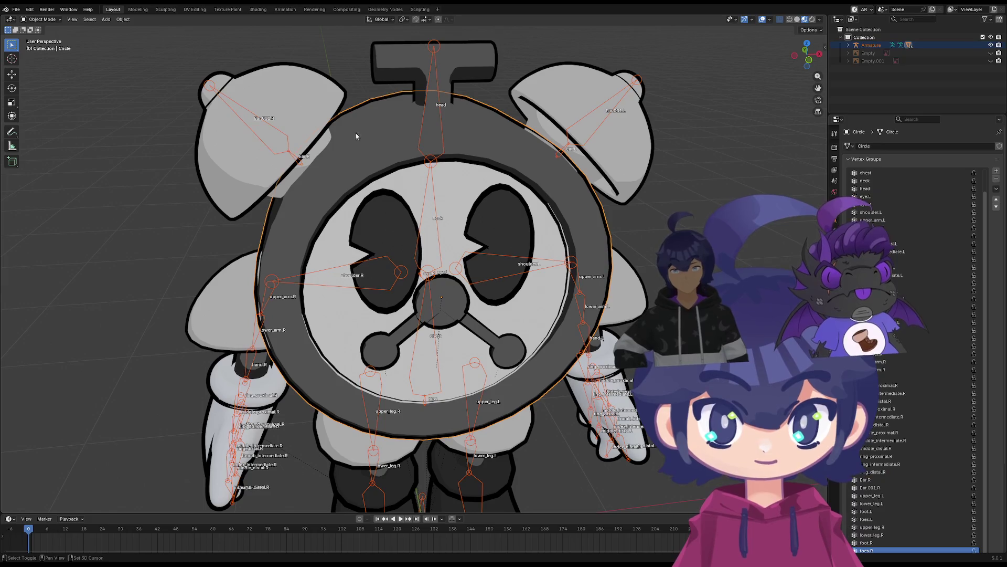
pyautogui.click(41, 19)
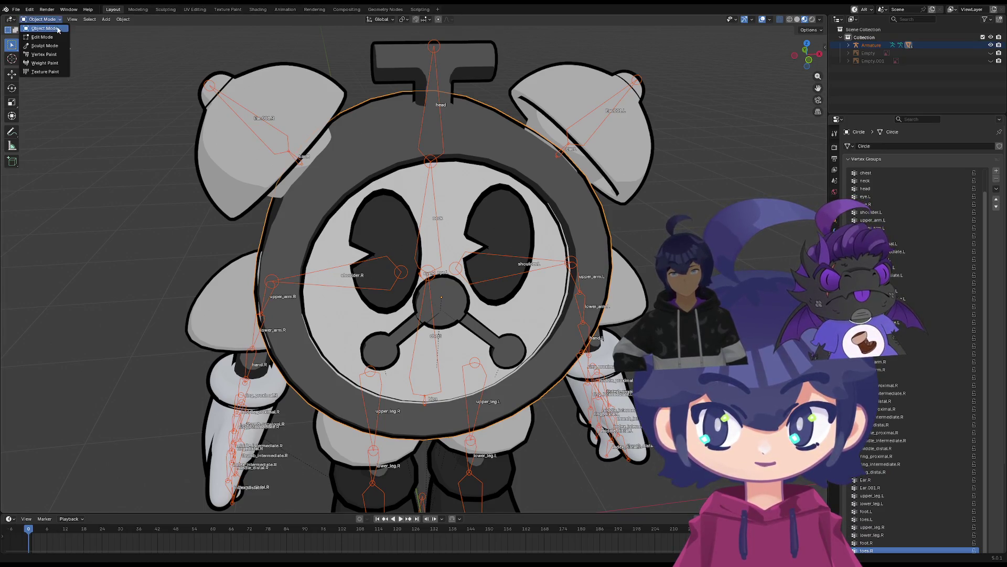
pyautogui.keyDown('shift'); pyautogui.click(397, 63); pyautogui.keyUp('shift')
pyautogui.click(55, 21)
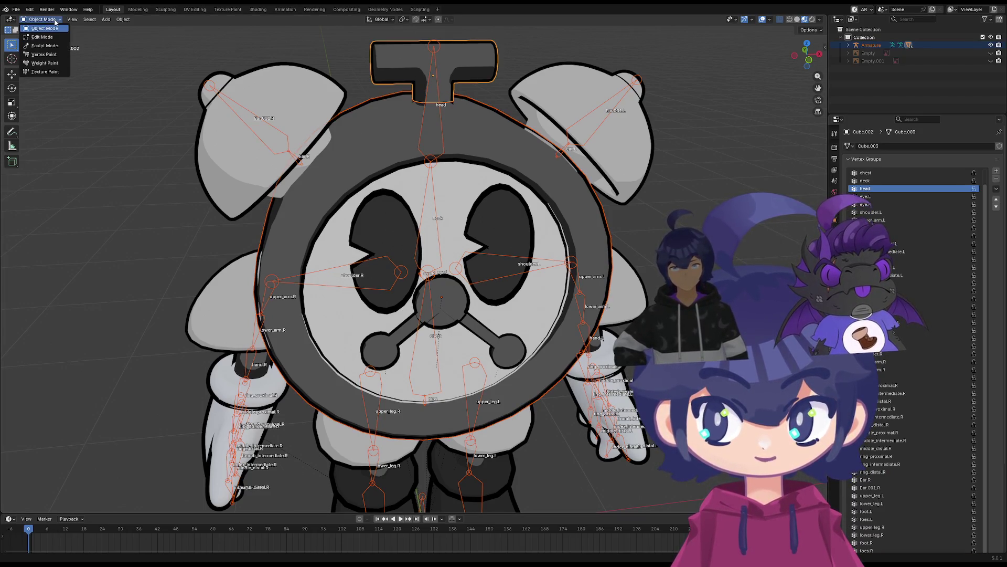
# Reselect the clock body and then the armature from a more frontal view
pyautogui.moveTo(375, 135); pyautogui.dragTo(401, 140, button='middle')
pyautogui.click(434, 100)
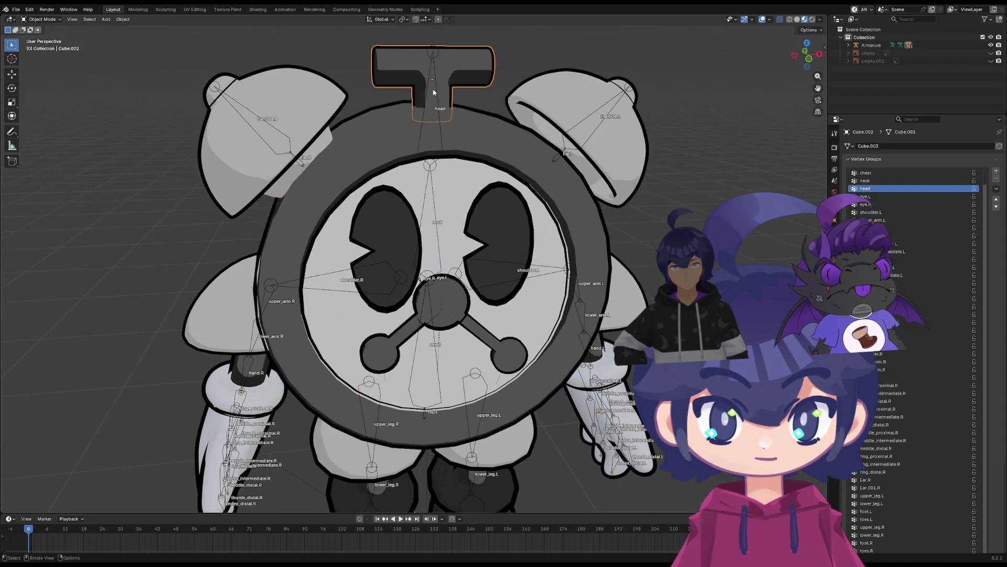
pyautogui.click(433, 135)
pyautogui.click(430, 84)
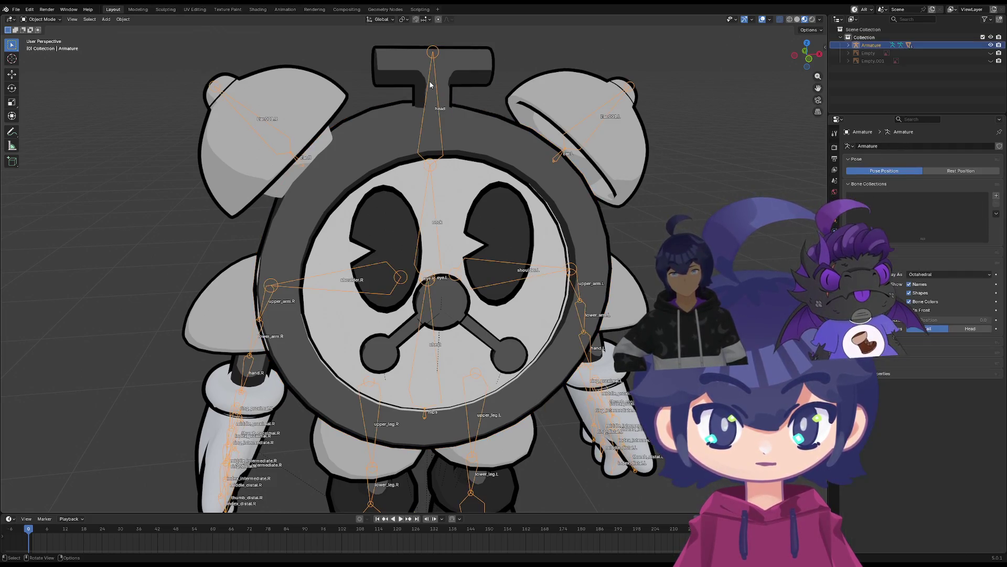
pyautogui.scroll(-2, 433, 95)
pyautogui.moveTo(429, 142)
pyautogui.mouseDown(button='middle')
pyautogui.moveTo(422, 134)
pyautogui.moveTo(429, 142)
pyautogui.mouseUp(button='middle')
pyautogui.click(42, 19)
# In Pose Mode, rotate the head bone into a slight tilt and keep it
pyautogui.click(41, 47)
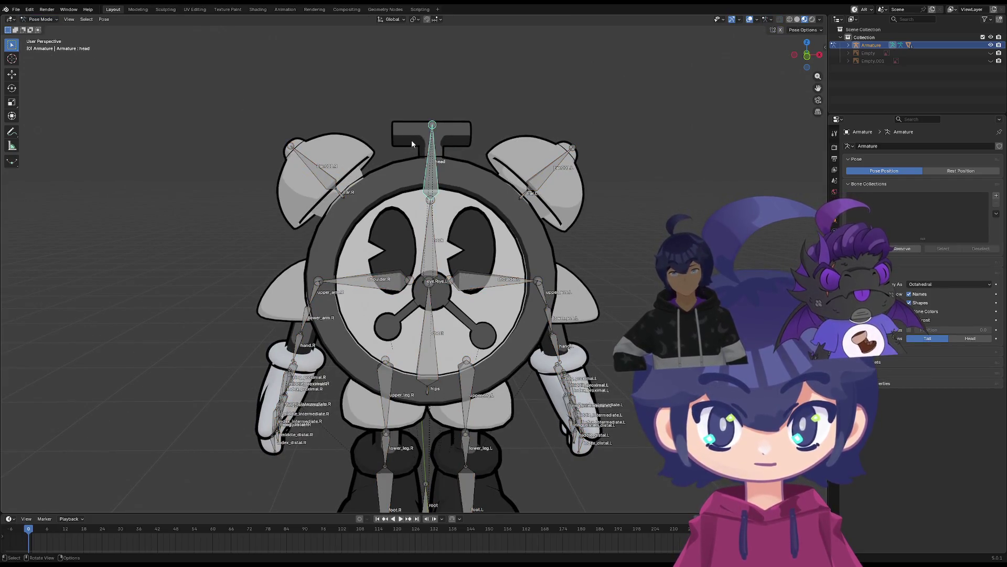
pyautogui.click(429, 152)
pyautogui.press('r')
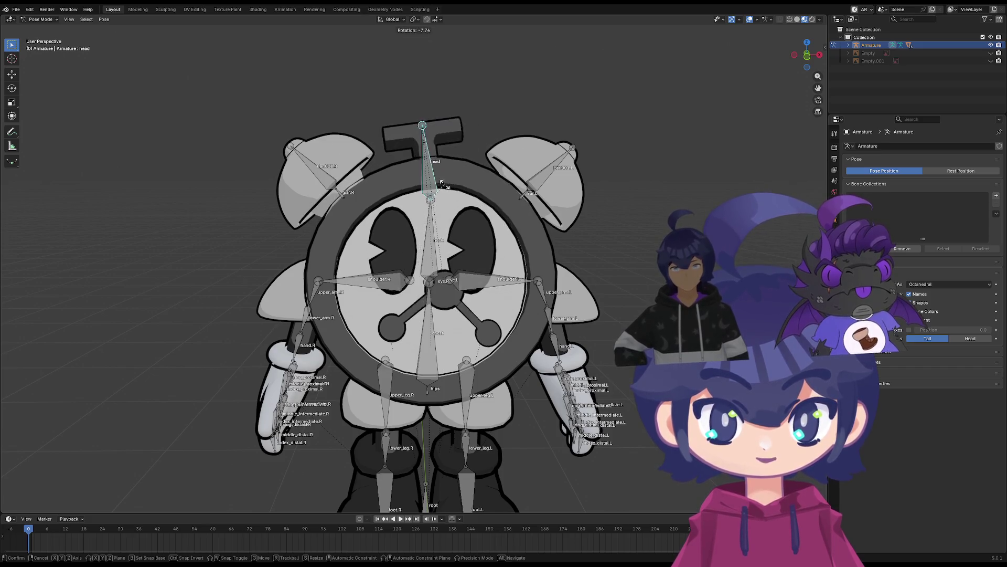
pyautogui.click(446, 192)
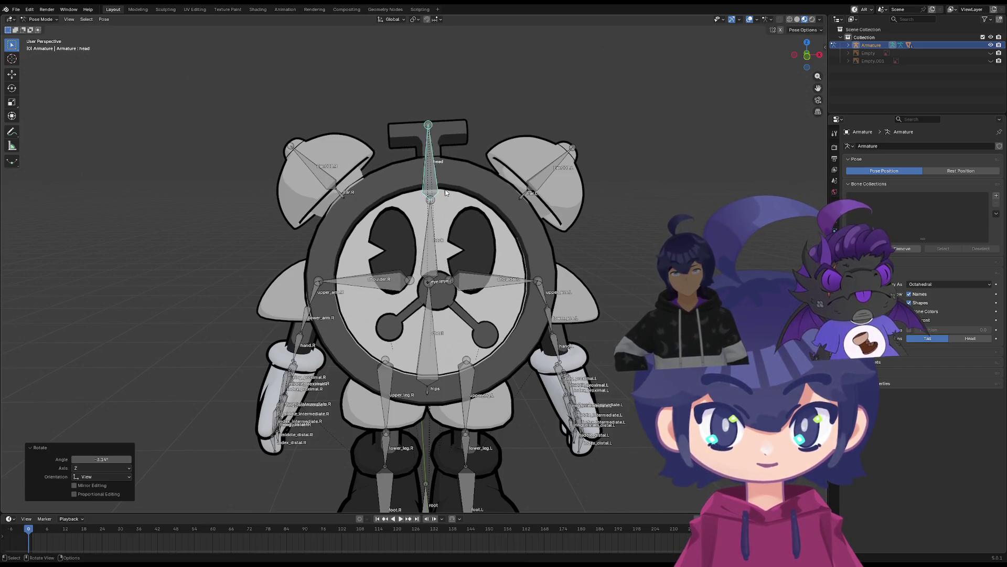
# Test-rotate the neck bone twice, cancelling each time so it stays upright
pyautogui.click(436, 232)
pyautogui.press('r')
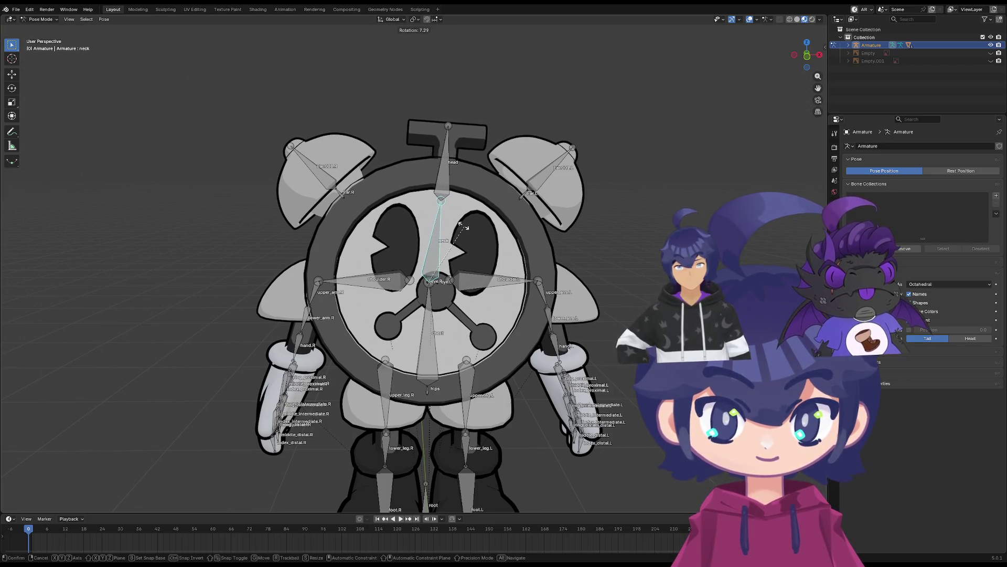
pyautogui.rightClick(453, 223)
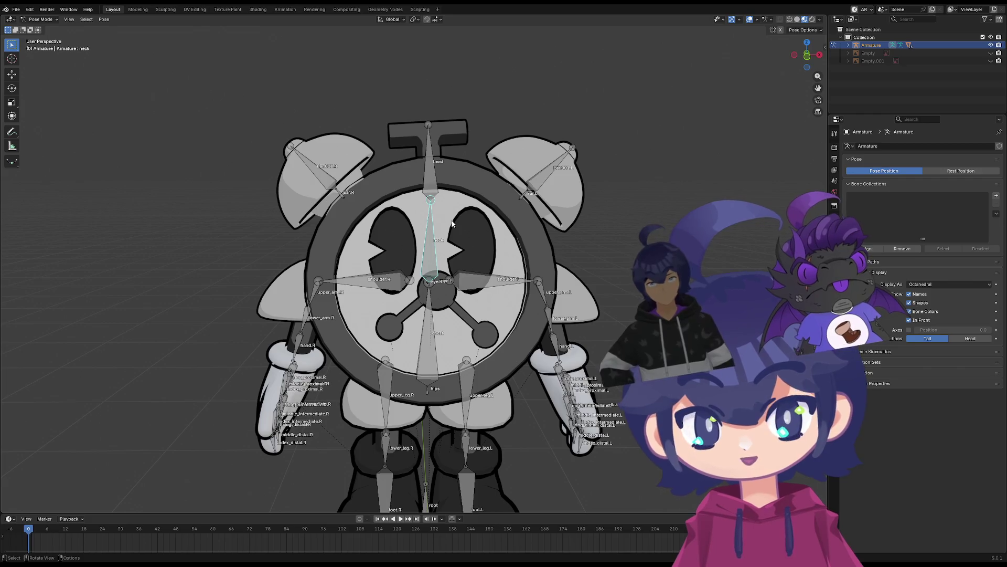
pyautogui.press('r')
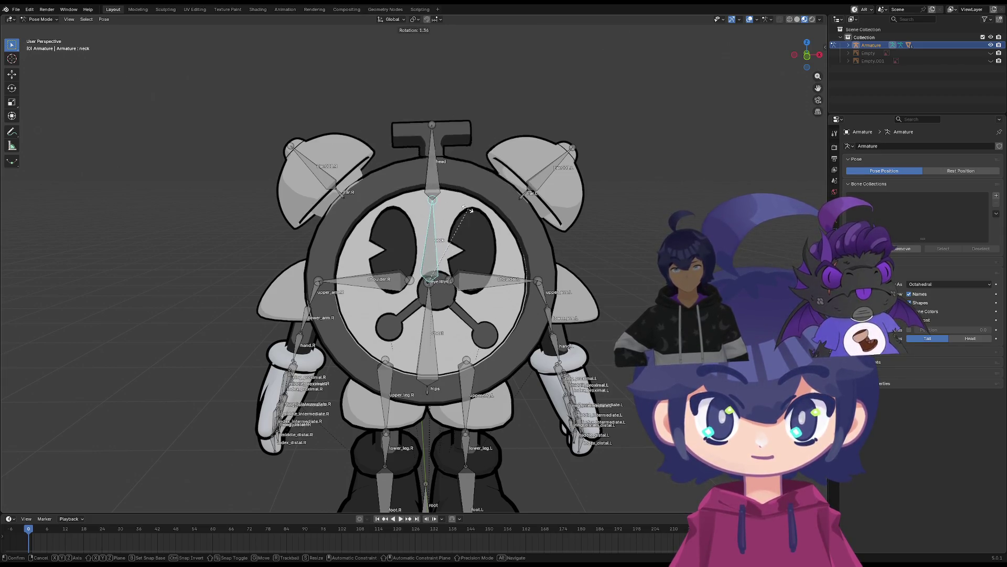
pyautogui.rightClick(441, 215)
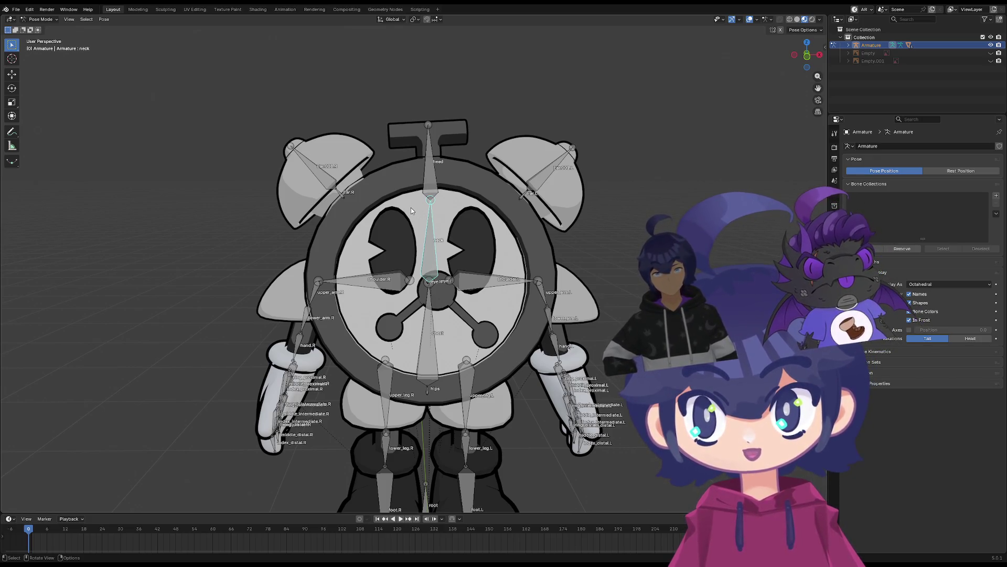
# Test-rotate the ear bone Ear.001.L and cancel the rotation
pyautogui.scroll(2, 417, 226)
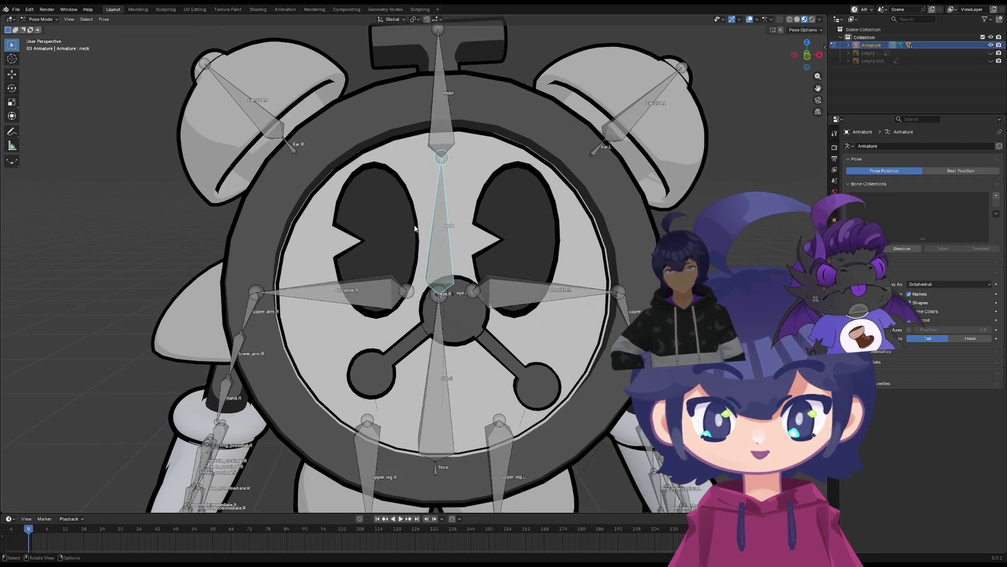
pyautogui.scroll(-2, 414, 228)
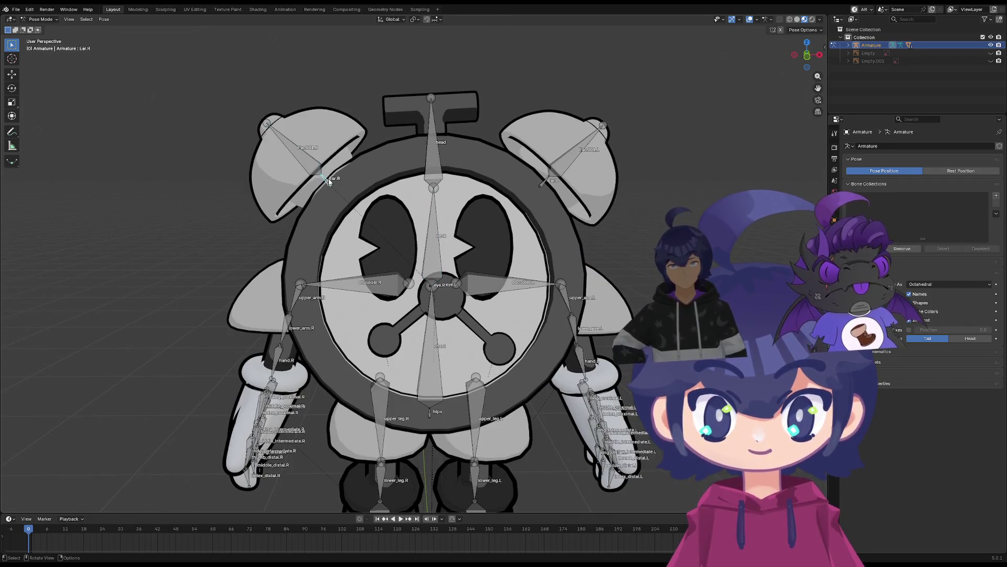
pyautogui.click(561, 175)
pyautogui.press('r')
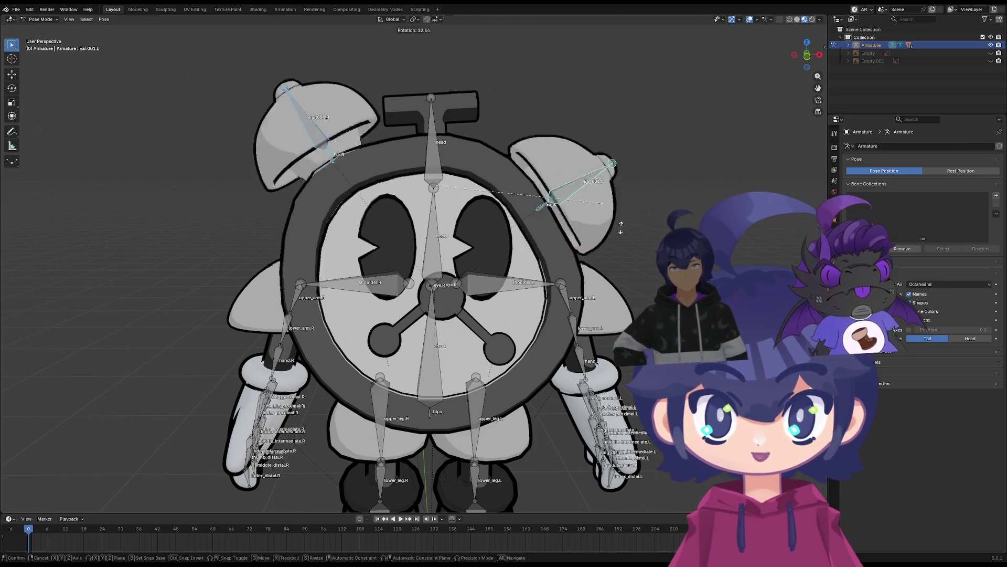
pyautogui.rightClick(514, 192)
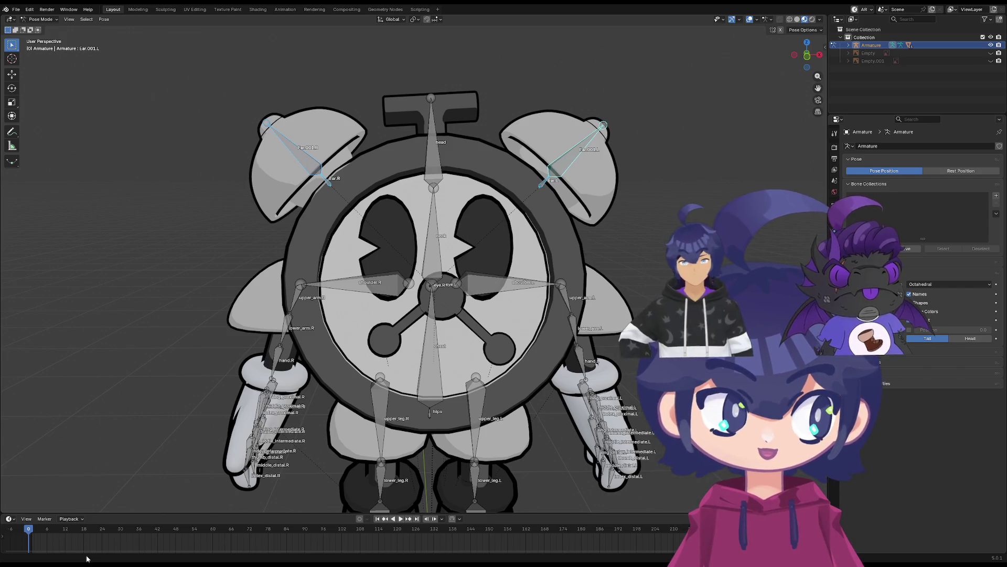
# Reselect the head bone and pan the view down to the torso
pyautogui.scroll(5, 436, 137)
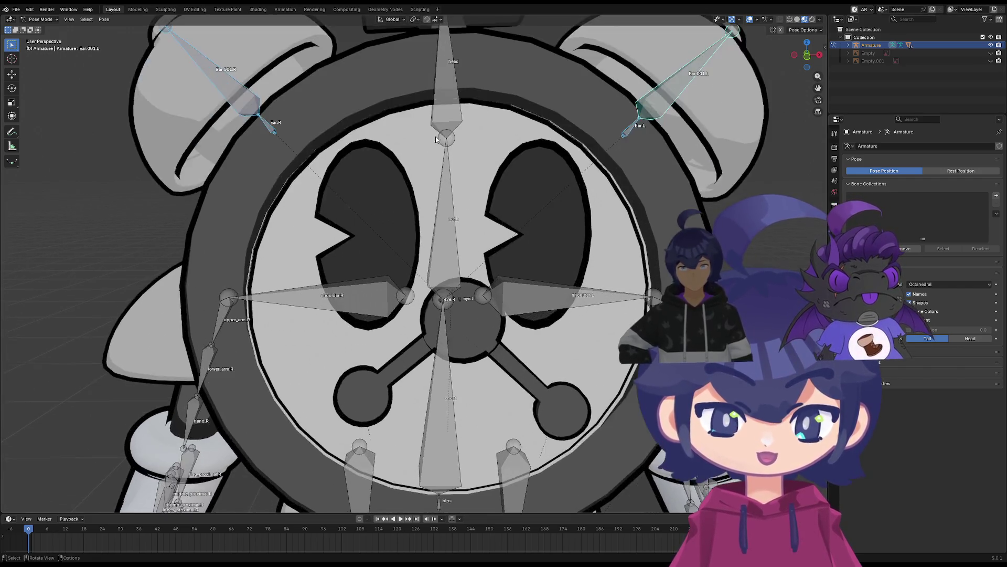
pyautogui.scroll(-2, 451, 157)
pyautogui.click(466, 172)
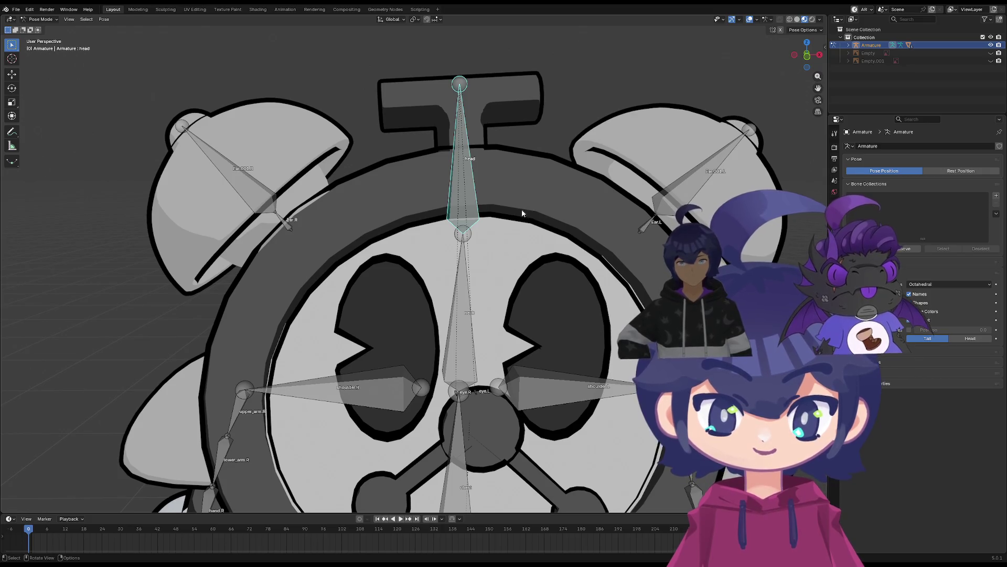
pyautogui.scroll(-3, 522, 208)
pyautogui.moveTo(462, 220)
pyautogui.keyDown('shift'); pyautogui.mouseDown(button='middle')
pyautogui.moveTo(459, 121)
pyautogui.moveTo(430, 282)
pyautogui.mouseUp(button='middle'); pyautogui.keyUp('shift')
pyautogui.scroll(3, 459, 121)
pyautogui.scroll(1, 445, 146)
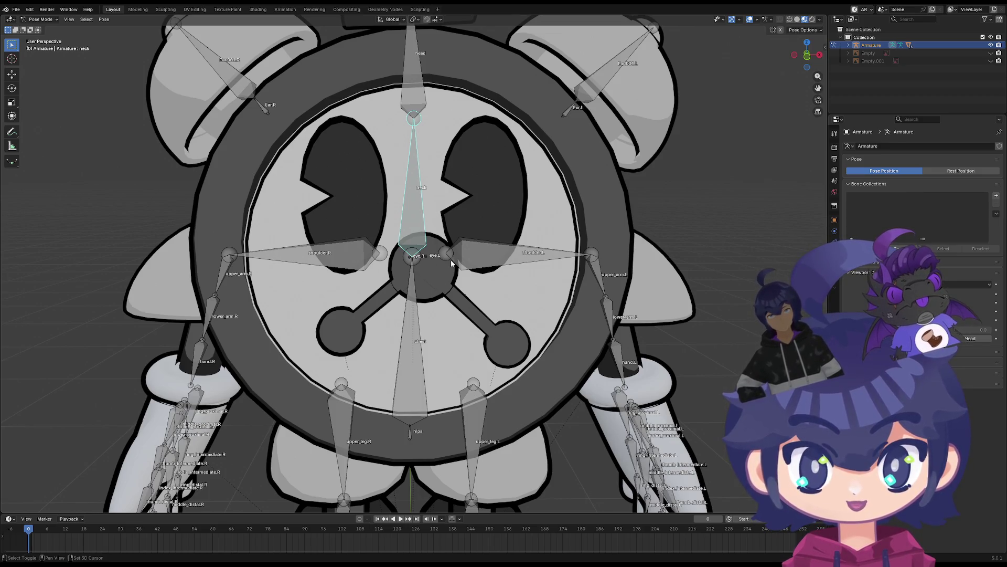
# Cancel the box selection and save the work-in-progress file with Ctrl+S
pyautogui.scroll(-4, 451, 263)
pyautogui.scroll(-5, 518, 274)
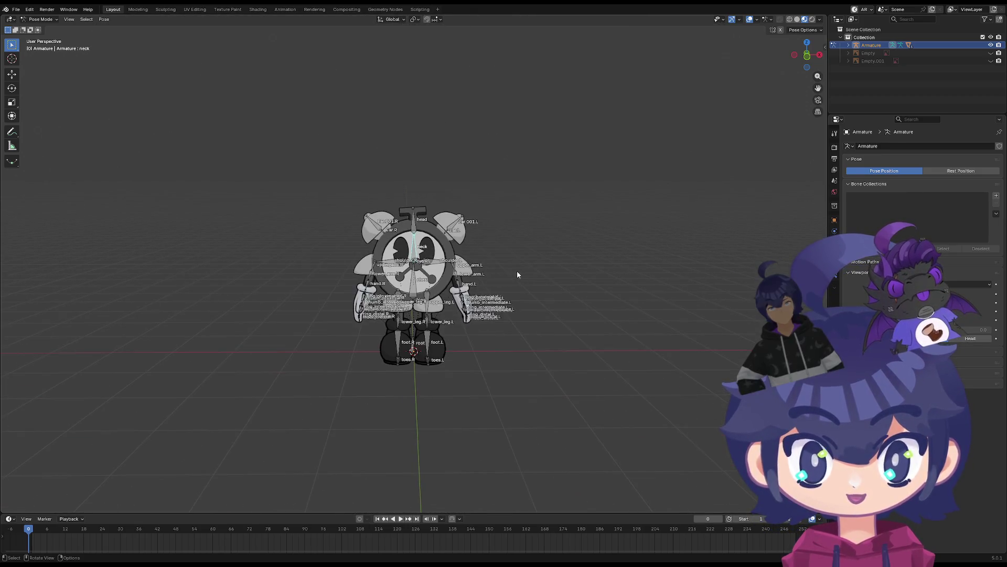
pyautogui.scroll(-2, 483, 263)
pyautogui.press('Escape')
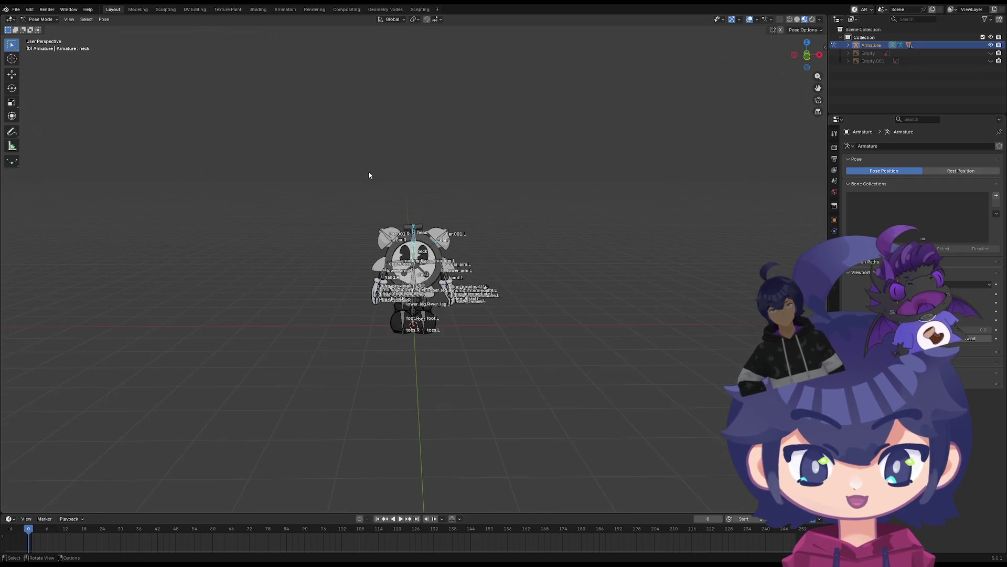
pyautogui.moveTo(368, 171)
pyautogui.mouseDown(button='middle')
pyautogui.moveTo(455, 204)
pyautogui.moveTo(363, 168)
pyautogui.moveTo(394, 207)
pyautogui.moveTo(383, 227)
pyautogui.moveTo(407, 265)
pyautogui.moveTo(486, 200)
pyautogui.mouseUp(button='middle')
pyautogui.hotkey('ctrl', 's')
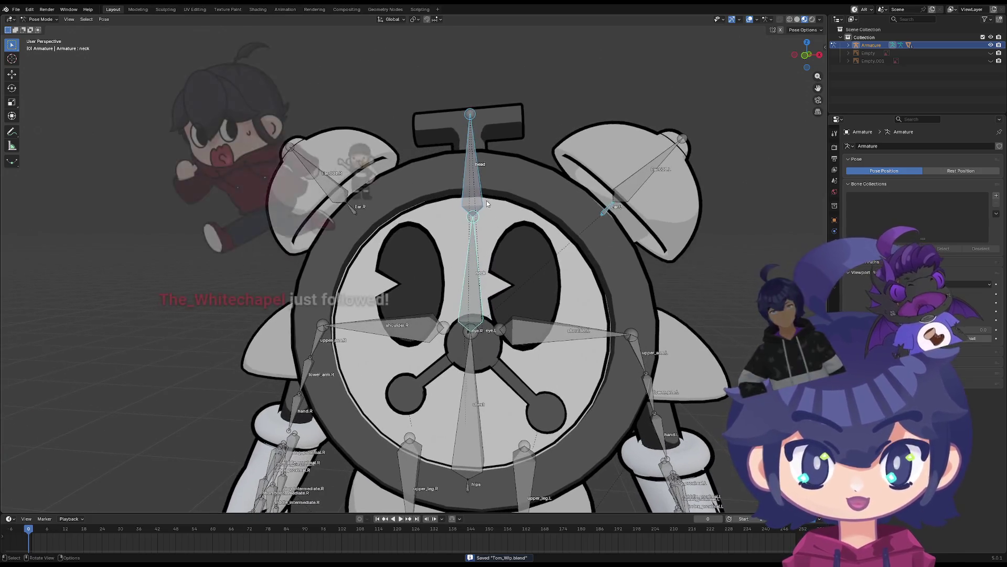
# Select all bones and clear their transforms back to the rest pose
pyautogui.press('a')
pyautogui.rightClick(473, 198)
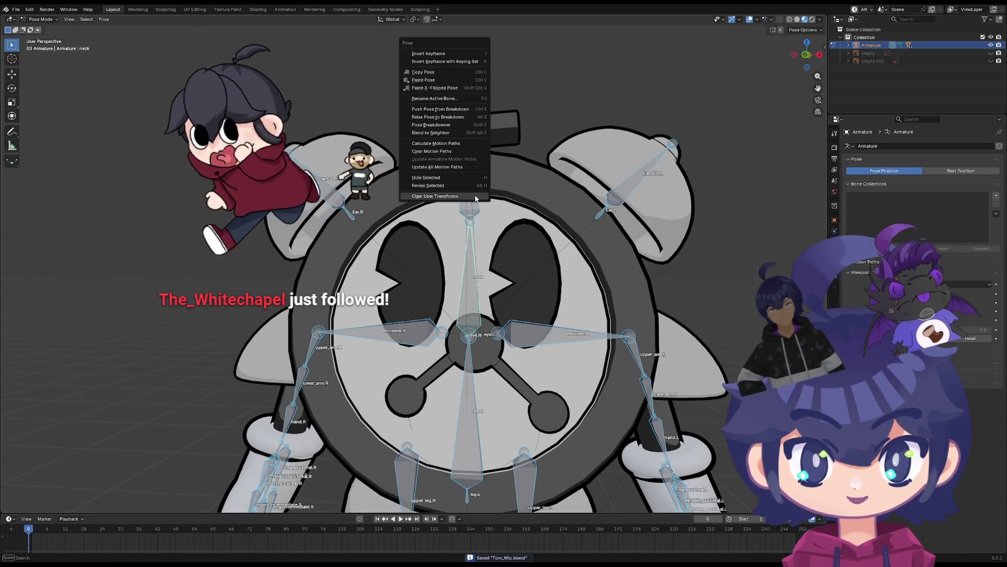
pyautogui.click(472, 196)
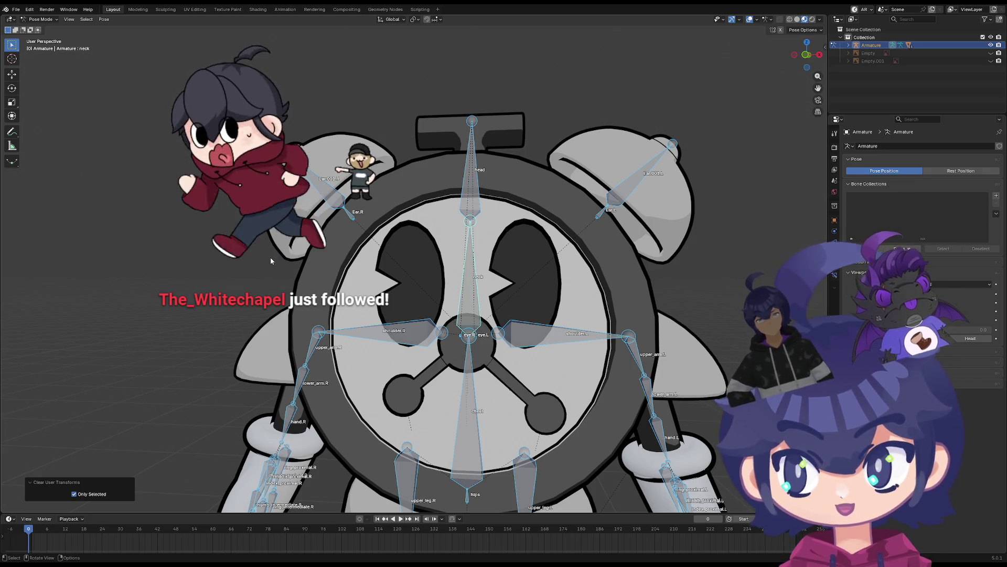
pyautogui.moveTo(269, 260); pyautogui.dragTo(298, 285, button='middle')
pyautogui.scroll(-3, 250, 277)
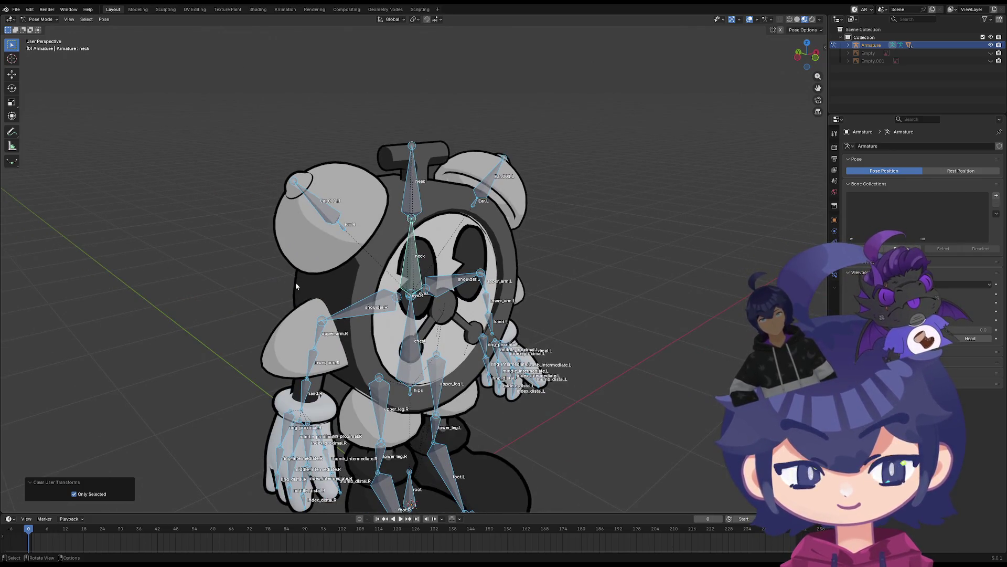
pyautogui.moveTo(296, 286); pyautogui.dragTo(362, 255, button='middle')
pyautogui.scroll(6, 367, 252)
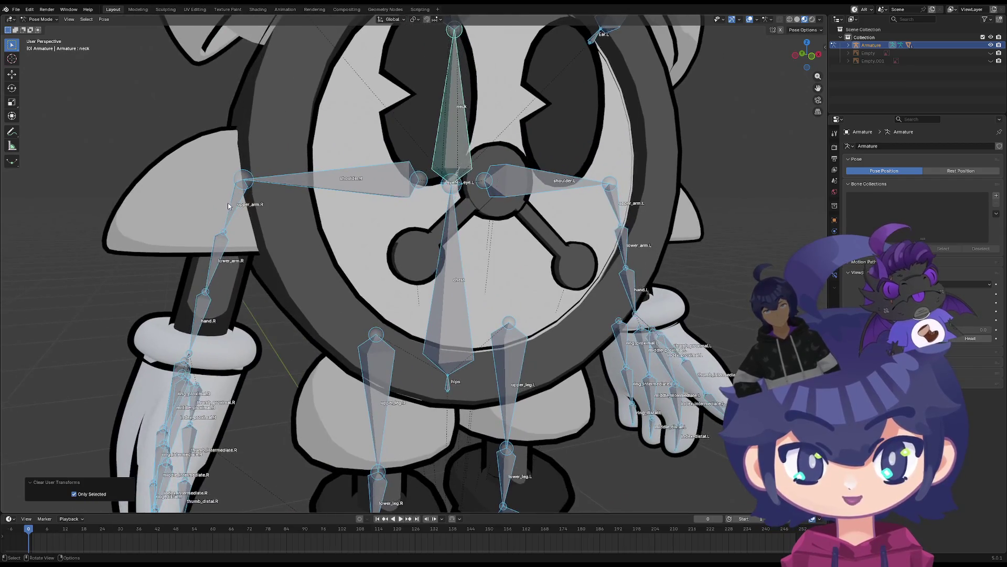
# Select the right upper arm, neck, head, chest and right eye bones in turn
pyautogui.click(228, 205)
pyautogui.moveTo(228, 206); pyautogui.dragTo(395, 136, button='middle')
pyautogui.click(399, 229)
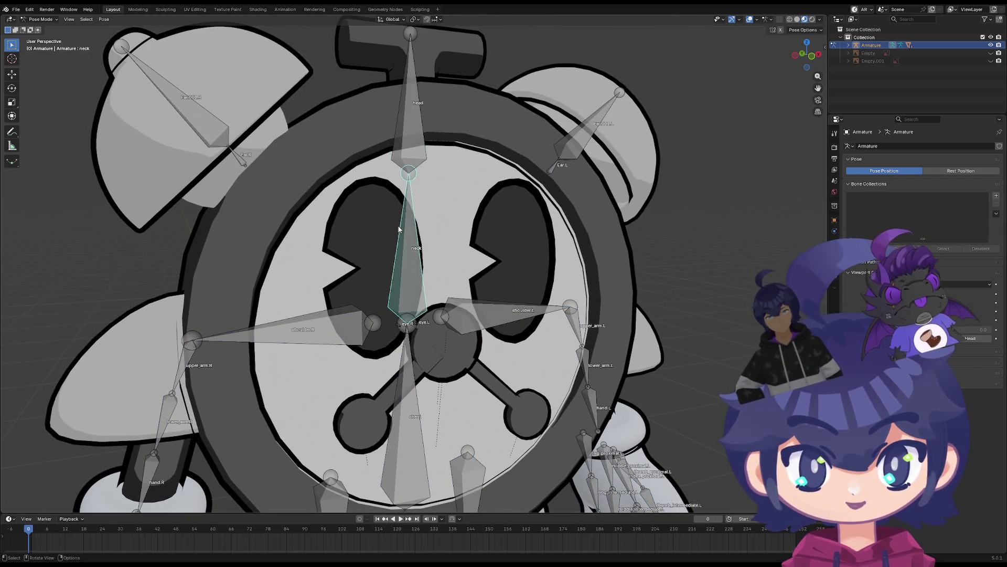
pyautogui.click(397, 226)
pyautogui.moveTo(350, 273)
pyautogui.keyDown('shift'); pyautogui.mouseDown(button='middle')
pyautogui.moveTo(341, 327)
pyautogui.moveTo(396, 329)
pyautogui.moveTo(376, 237)
pyautogui.moveTo(364, 326)
pyautogui.moveTo(428, 354)
pyautogui.moveTo(409, 286)
pyautogui.moveTo(414, 339)
pyautogui.mouseUp(button='middle'); pyautogui.keyUp('shift')
pyautogui.click(364, 326)
pyautogui.click(414, 339)
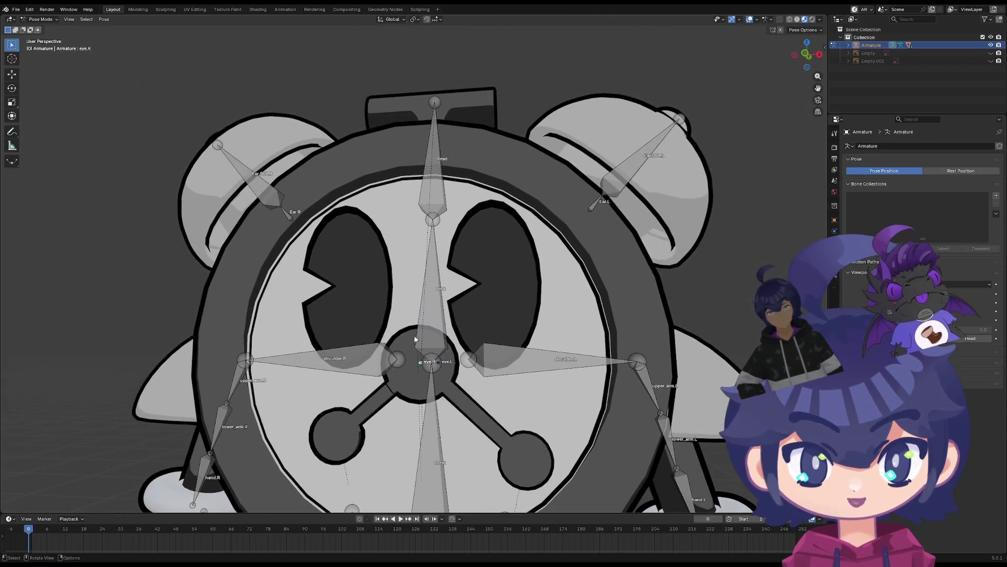
# Switch the armature to Object Mode and frame the character in a close front view
pyautogui.click(40, 19)
pyautogui.click(54, 28)
pyautogui.moveTo(451, 315)
pyautogui.mouseDown(button='middle')
pyautogui.moveTo(458, 293)
pyautogui.moveTo(419, 218)
pyautogui.moveTo(335, 293)
pyautogui.moveTo(436, 281)
pyautogui.moveTo(124, 272)
pyautogui.moveTo(414, 285)
pyautogui.moveTo(395, 286)
pyautogui.mouseUp(button='middle')
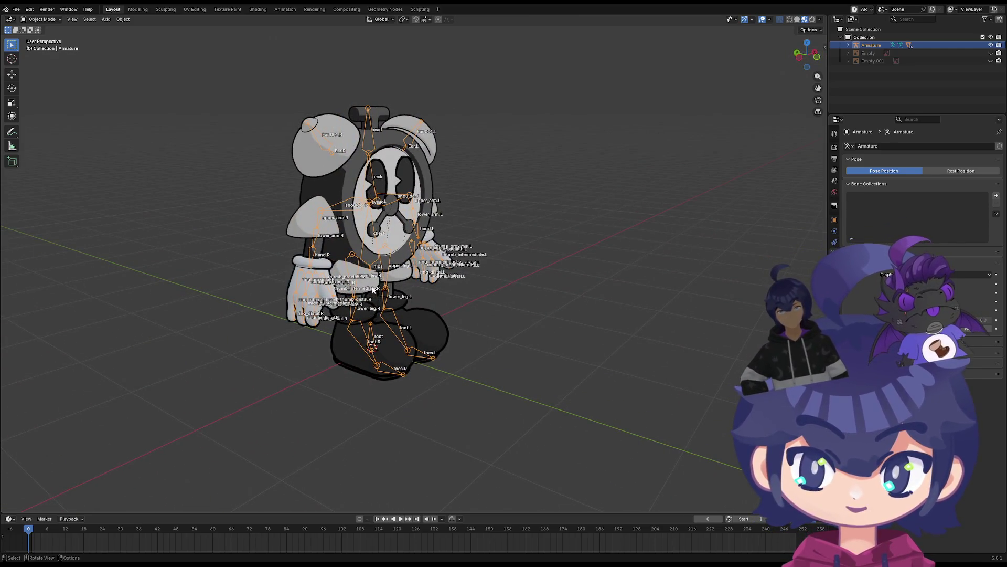
pyautogui.scroll(2, 364, 243)
pyautogui.moveTo(363, 243)
pyautogui.mouseDown(button='middle')
pyautogui.moveTo(361, 257)
pyautogui.moveTo(411, 203)
pyautogui.mouseUp(button='middle')
pyautogui.scroll(3, 361, 257)
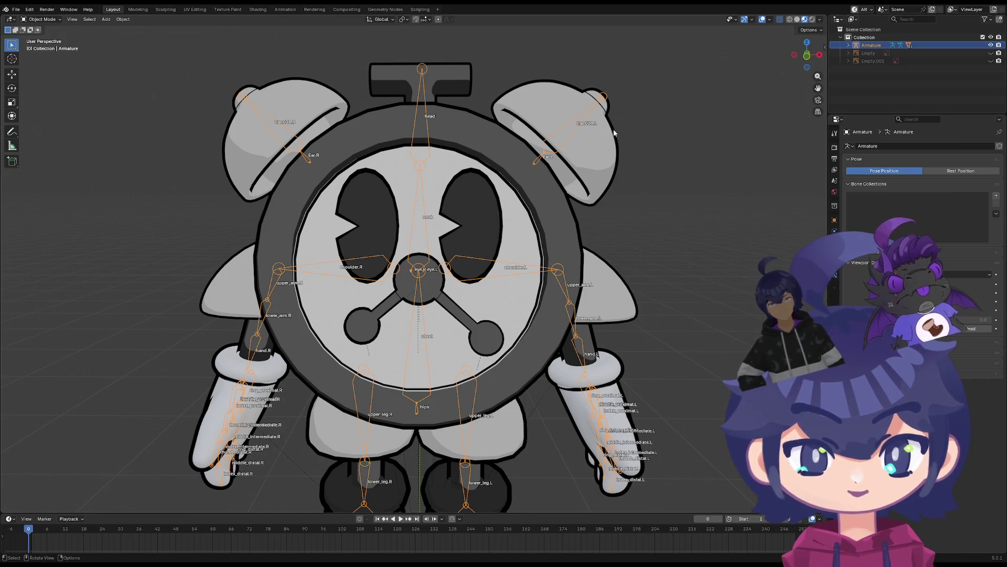
# Select the outer clock ring and review its materials and modifiers
pyautogui.scroll(1, 339, 189)
pyautogui.click(310, 156)
pyautogui.scroll(1, 310, 156)
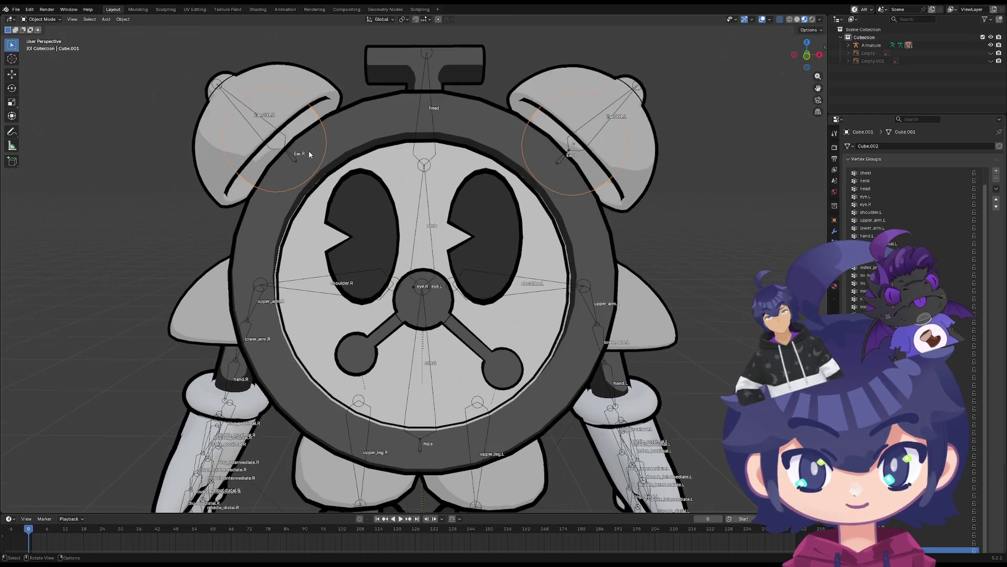
pyautogui.click(54, 20)
pyautogui.click(54, 30)
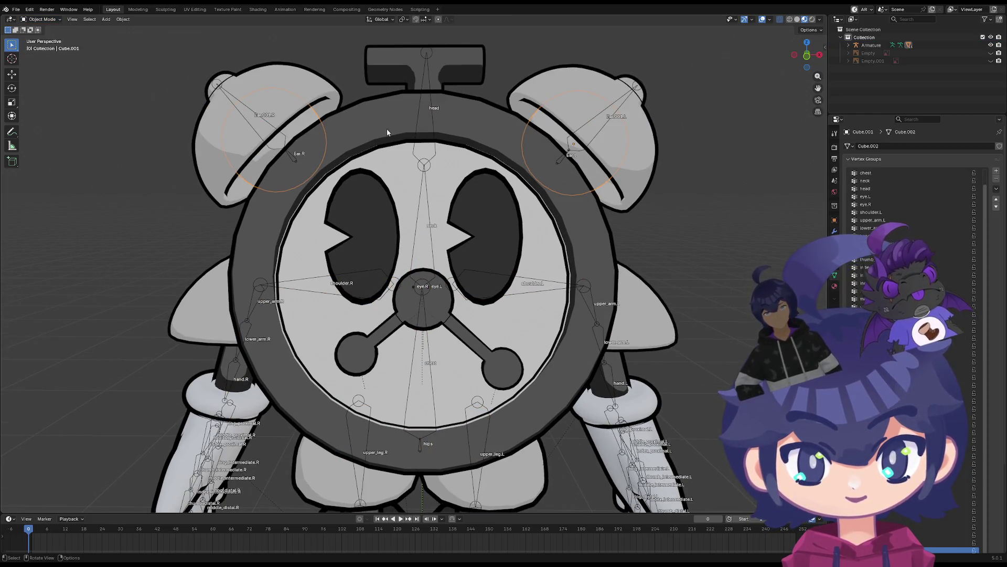
pyautogui.click(543, 132)
pyautogui.click(835, 285)
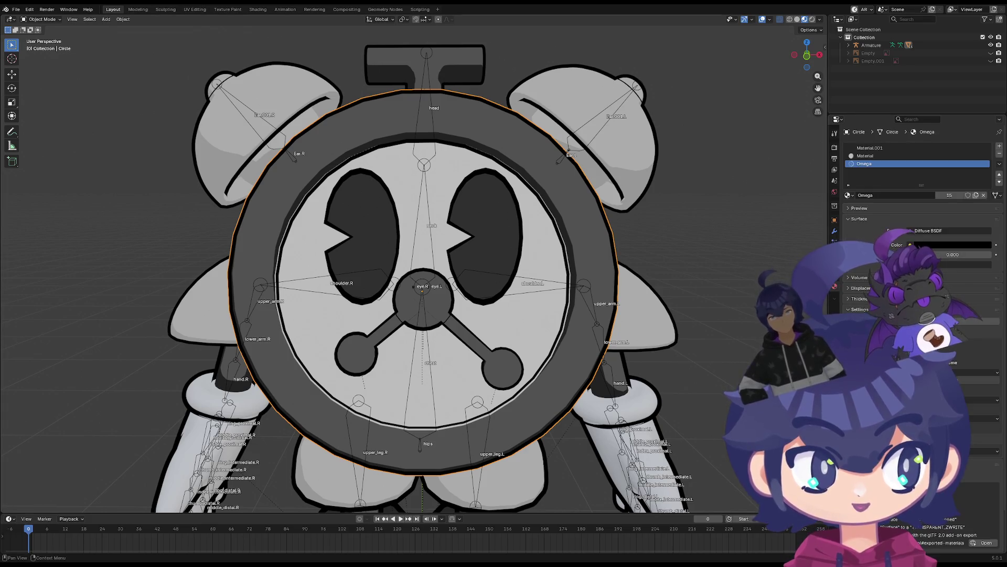
pyautogui.click(834, 231)
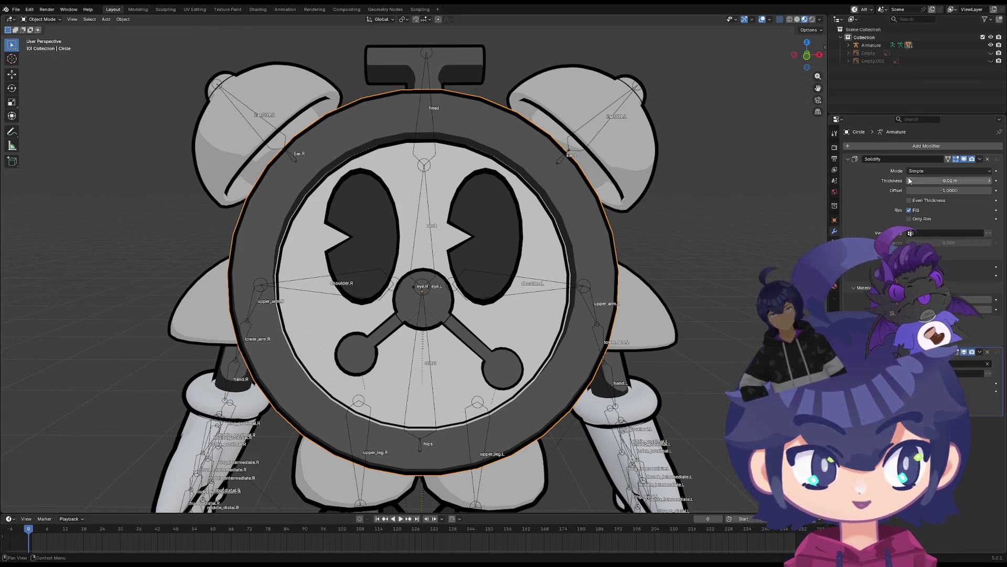
# Assign the Omega material to a new material slot on the ear mesh Cube.001
pyautogui.click(582, 157)
pyautogui.click(834, 285)
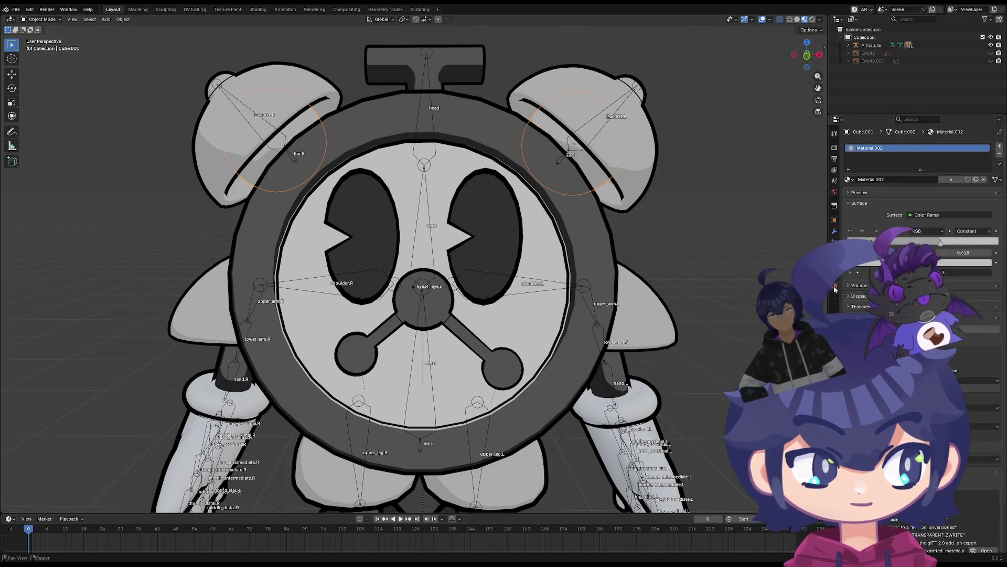
pyautogui.click(999, 147)
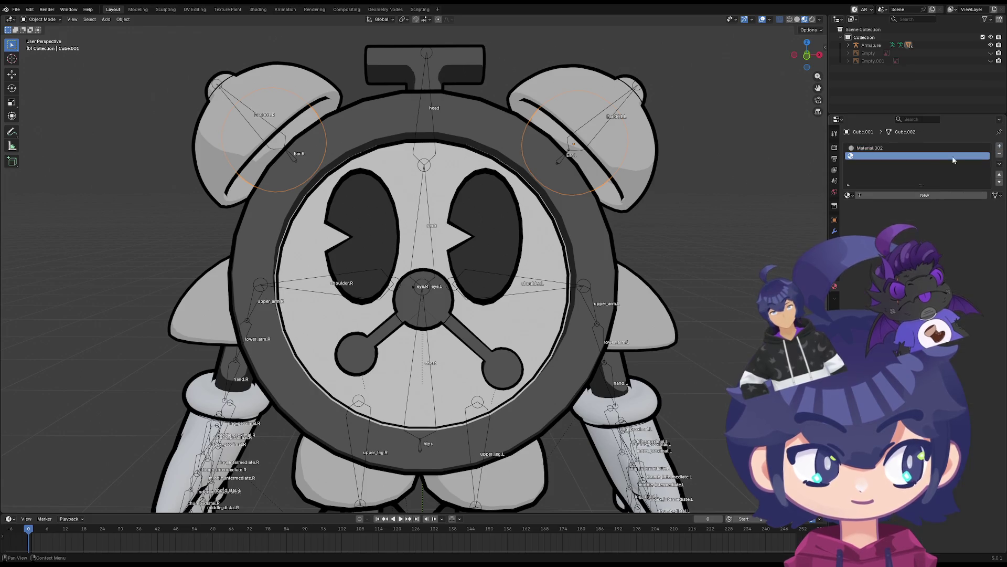
pyautogui.click(848, 195)
pyautogui.click(871, 247)
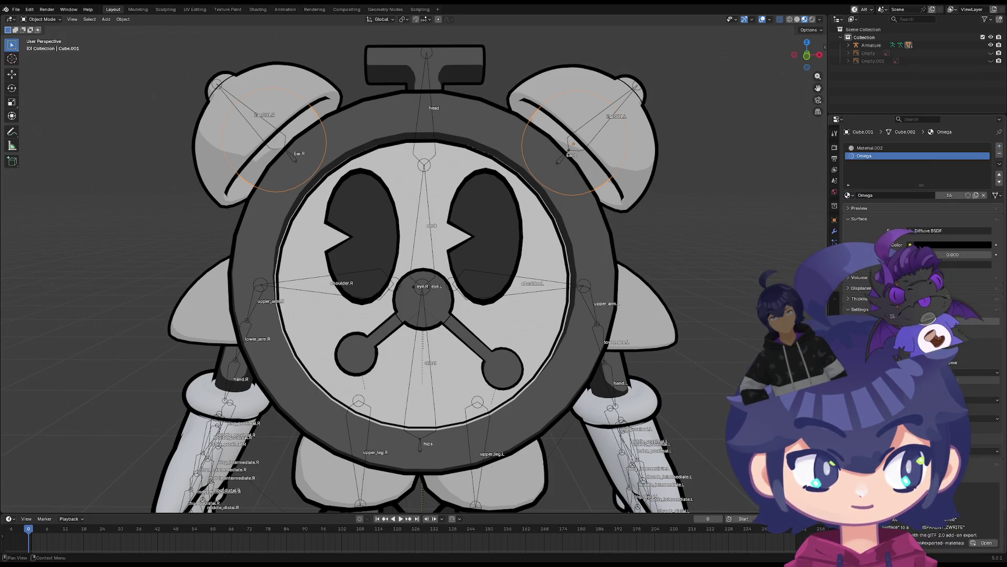
pyautogui.click(836, 232)
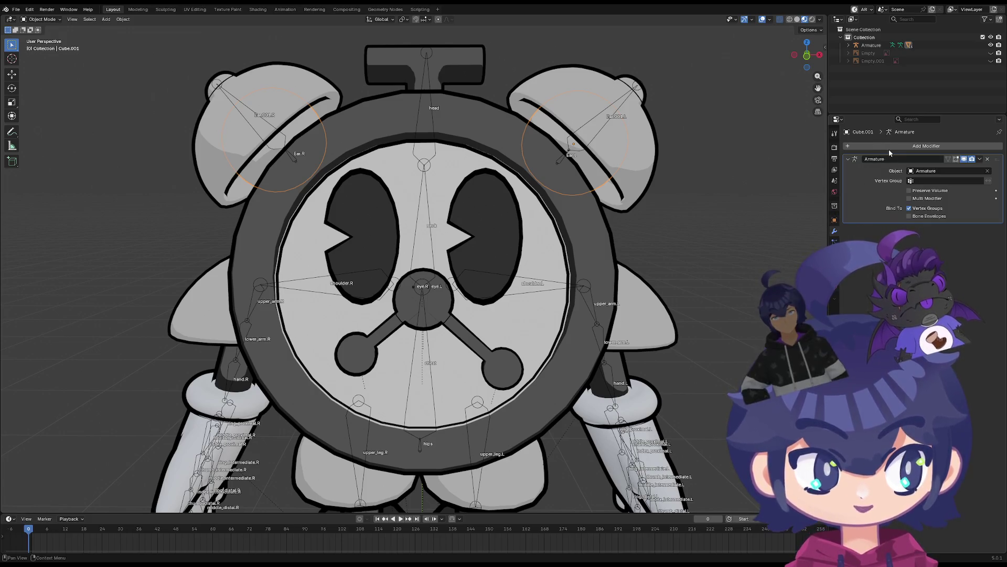
pyautogui.click(889, 147)
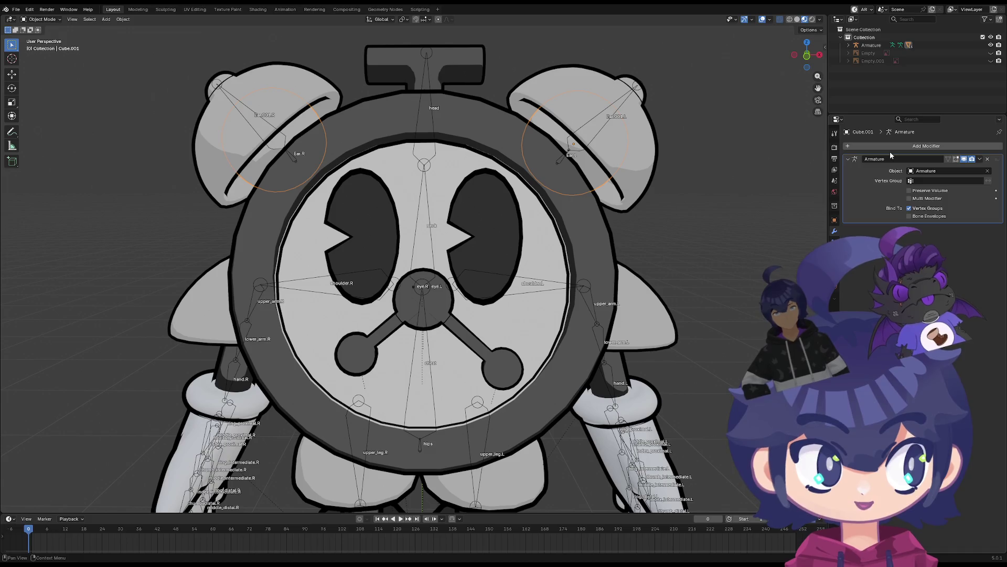
# Add a Solidify modifier to Cube.001 and set its thickness to -0.06 m
pyautogui.write('s')
pyautogui.click(880, 165)
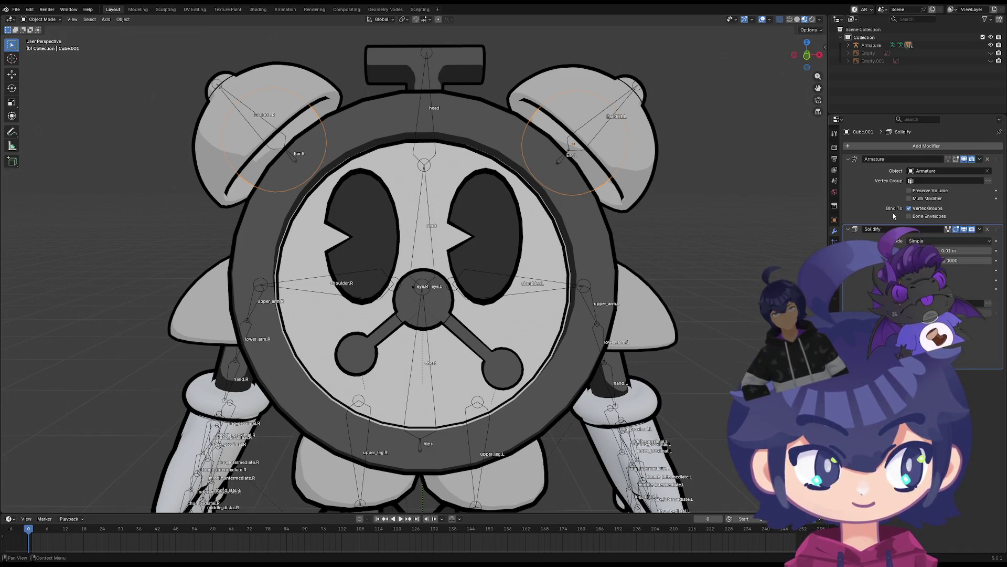
pyautogui.moveTo(949, 250); pyautogui.dragTo(956, 250)
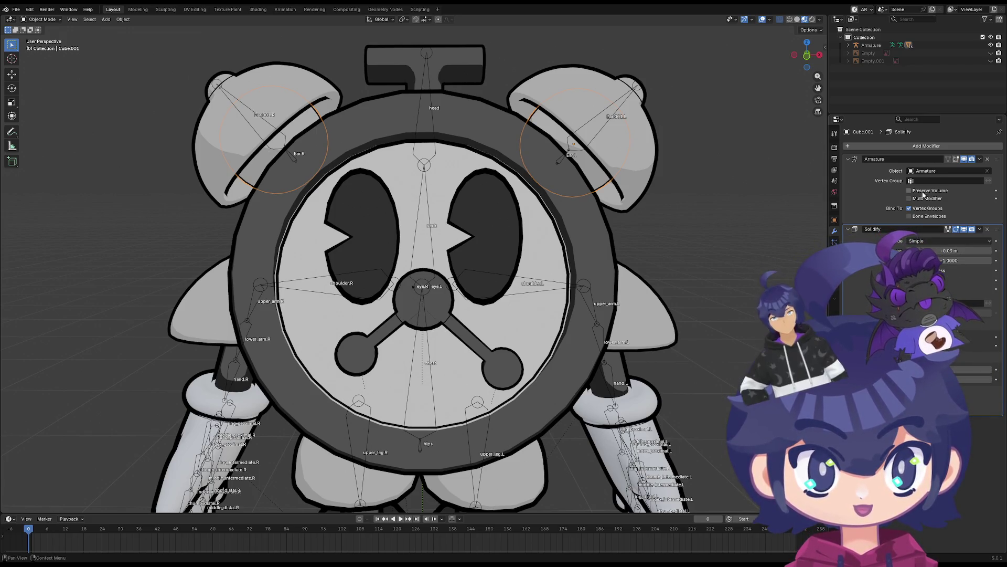
pyautogui.moveTo(984, 251); pyautogui.dragTo(968, 250)
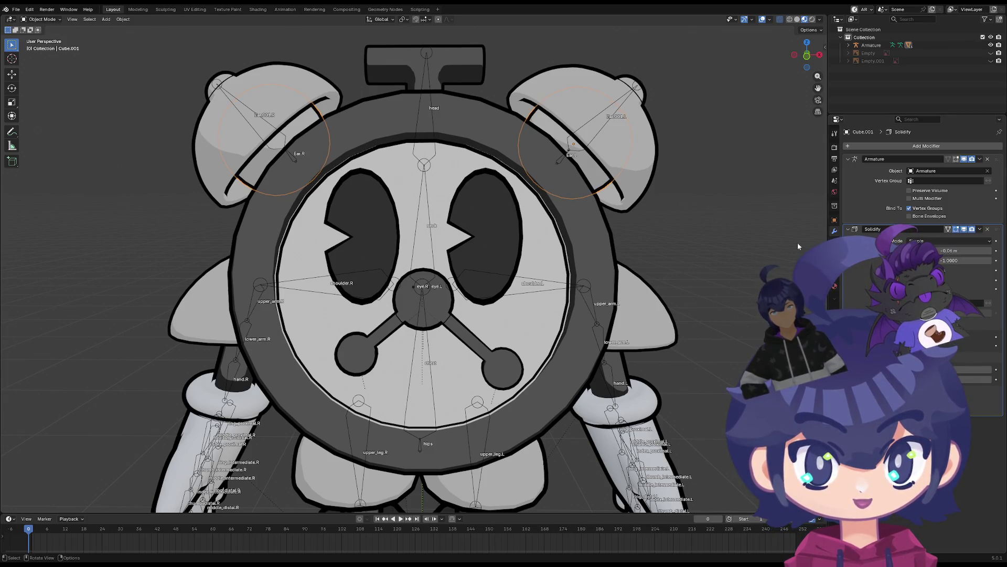
pyautogui.moveTo(647, 316)
pyautogui.mouseDown(button='middle')
pyautogui.moveTo(601, 317)
pyautogui.moveTo(599, 332)
pyautogui.moveTo(551, 286)
pyautogui.mouseUp(button='middle')
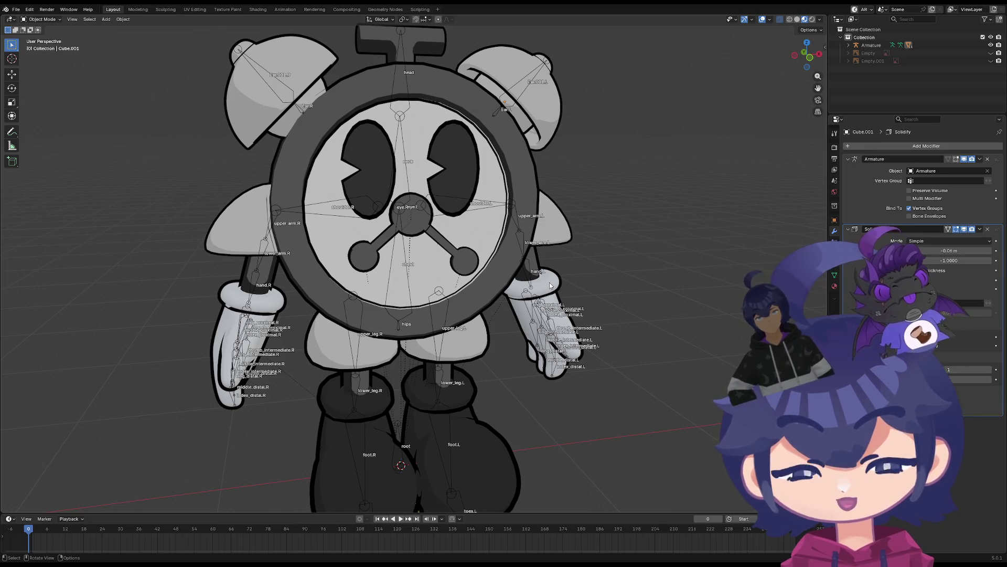
pyautogui.moveTo(550, 286)
pyautogui.mouseDown(button='middle')
pyautogui.moveTo(403, 322)
pyautogui.moveTo(472, 325)
pyautogui.mouseUp(button='middle')
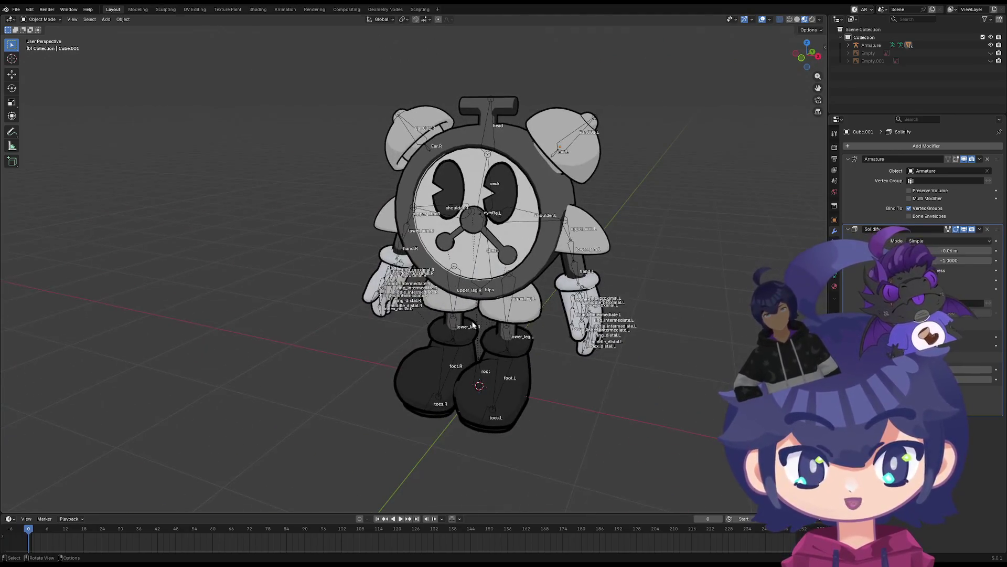
pyautogui.scroll(3, 344, 341)
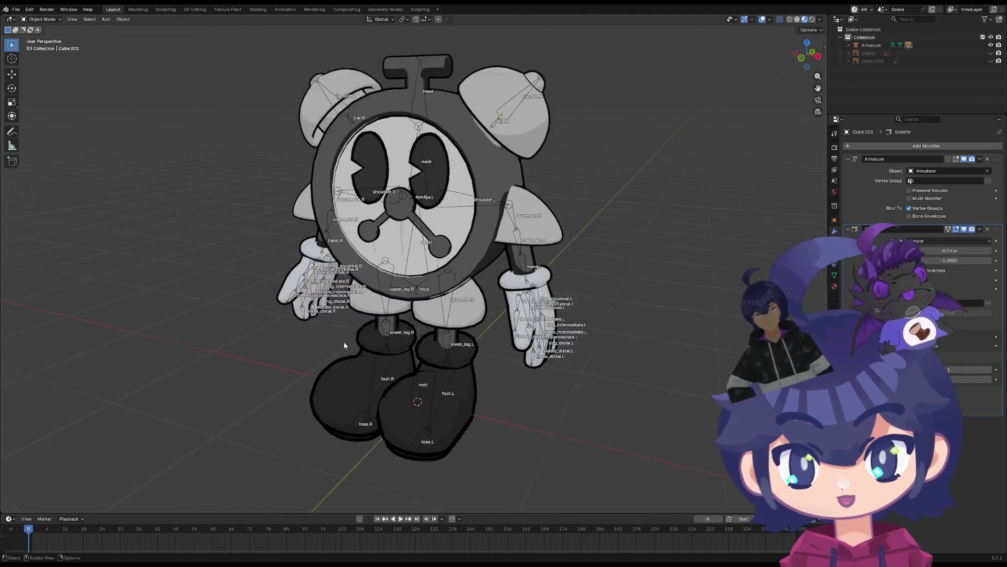
pyautogui.keyDown('shift'); pyautogui.moveTo(326, 337); pyautogui.dragTo(366, 368, button='middle'); pyautogui.keyUp('shift')
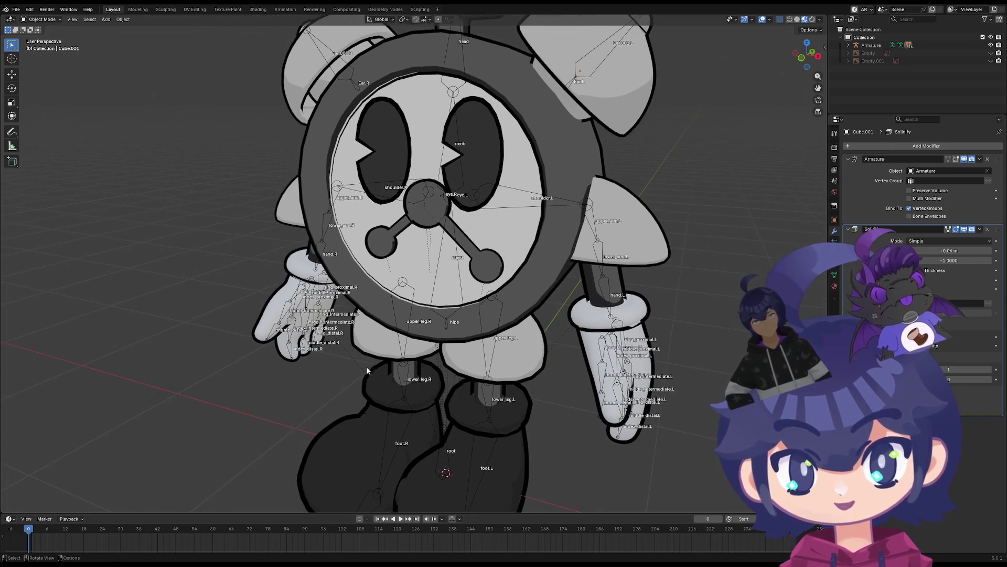
pyautogui.moveTo(296, 369)
pyautogui.keyDown('shift'); pyautogui.mouseDown(button='middle')
pyautogui.moveTo(308, 329)
pyautogui.moveTo(309, 371)
pyautogui.moveTo(311, 334)
pyautogui.moveTo(399, 326)
pyautogui.moveTo(466, 292)
pyautogui.moveTo(482, 309)
pyautogui.moveTo(373, 346)
pyautogui.moveTo(572, 348)
pyautogui.moveTo(429, 307)
pyautogui.moveTo(370, 359)
pyautogui.moveTo(426, 360)
pyautogui.moveTo(359, 328)
pyautogui.moveTo(372, 319)
pyautogui.mouseUp(button='middle'); pyautogui.keyUp('shift')
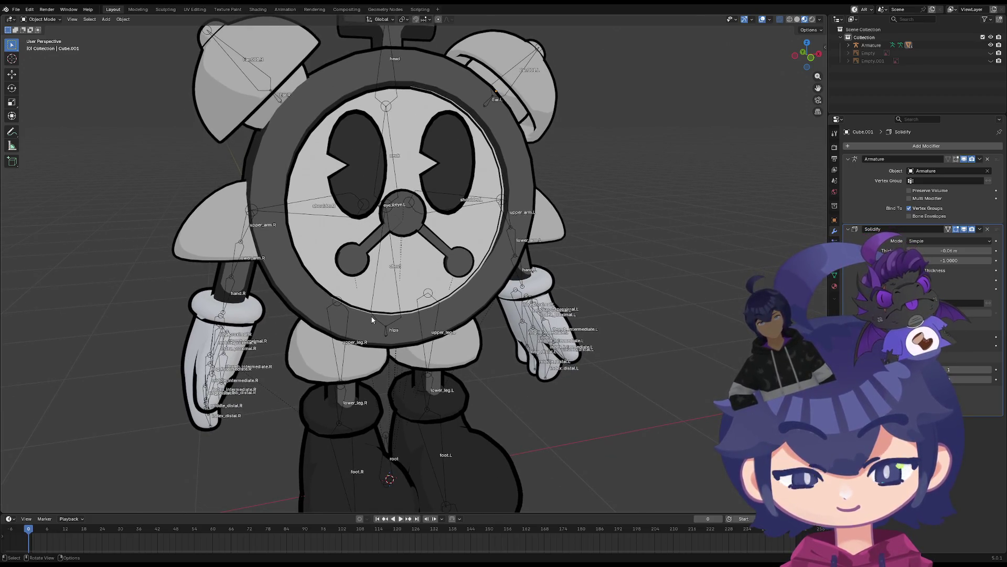
pyautogui.moveTo(372, 320)
pyautogui.mouseDown(button='middle')
pyautogui.moveTo(456, 341)
pyautogui.moveTo(316, 351)
pyautogui.mouseUp(button='middle')
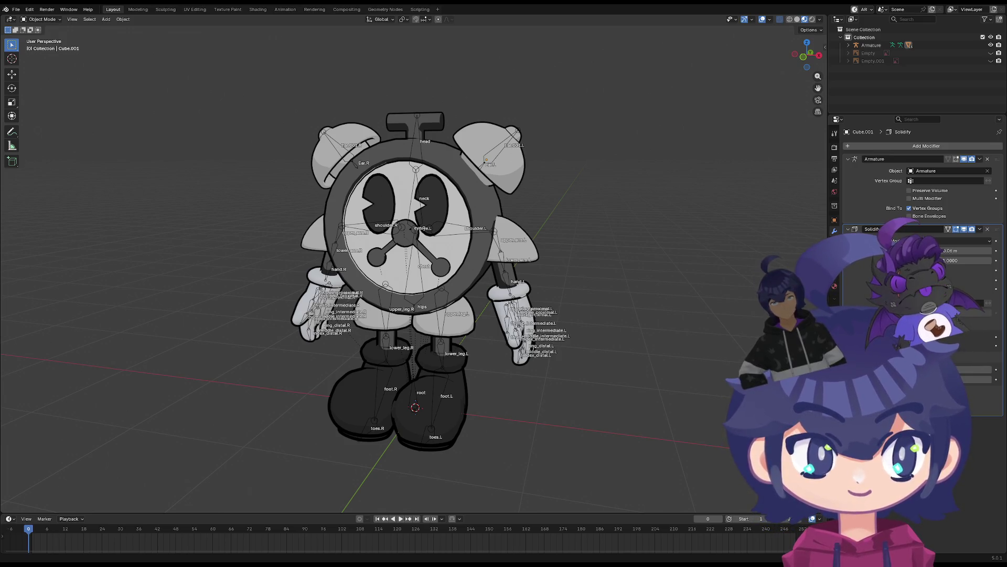
pyautogui.scroll(4, 331, 132)
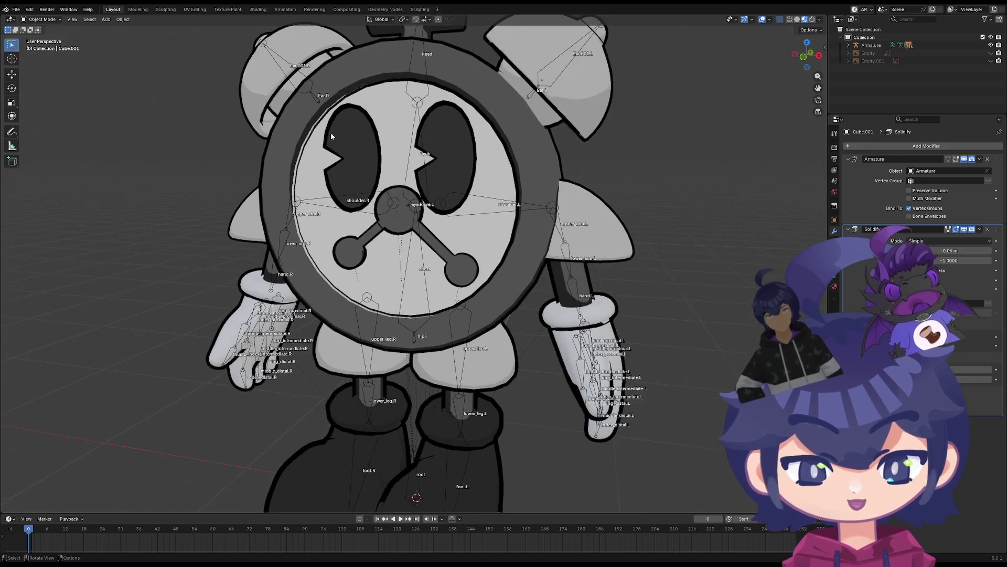
pyautogui.keyDown('shift'); pyautogui.moveTo(341, 149); pyautogui.dragTo(345, 107, button='middle'); pyautogui.keyUp('shift')
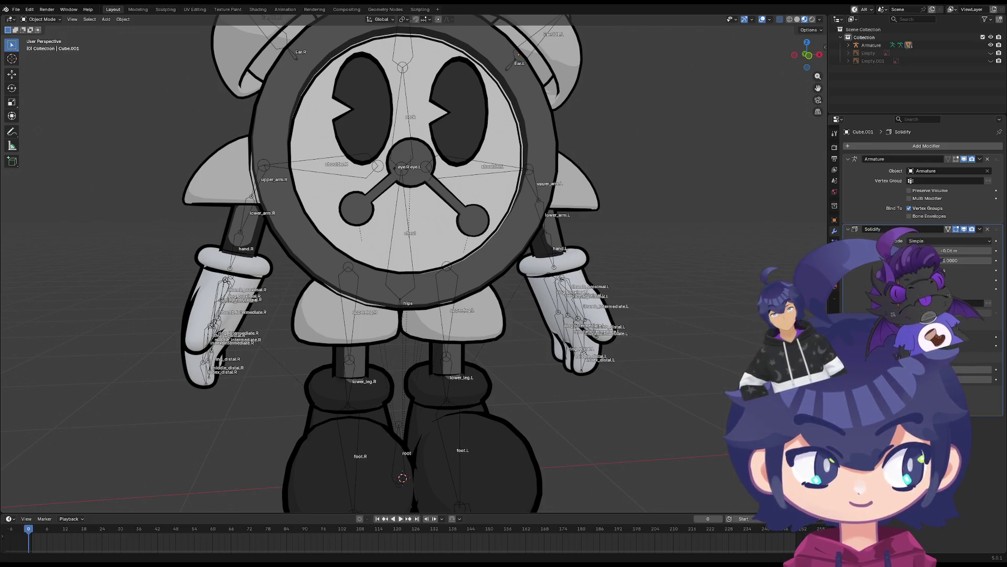
pyautogui.moveTo(386, 158)
pyautogui.mouseDown(button='middle')
pyautogui.moveTo(334, 220)
pyautogui.moveTo(351, 266)
pyautogui.moveTo(373, 265)
pyautogui.moveTo(400, 193)
pyautogui.moveTo(425, 234)
pyautogui.moveTo(426, 166)
pyautogui.mouseUp(button='middle')
# Select the armature and switch it into Pose Mode
pyautogui.click(426, 159)
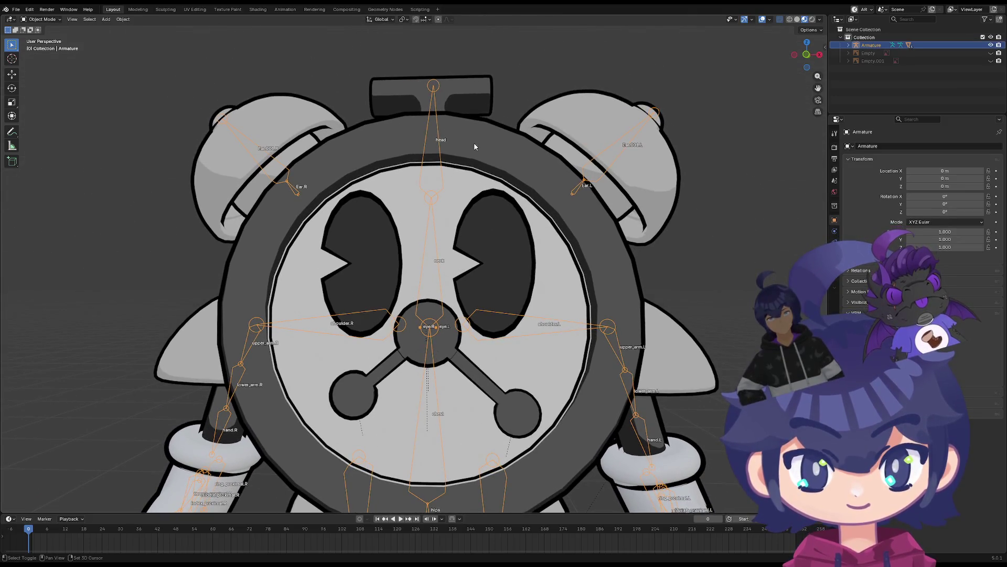
pyautogui.click(434, 120)
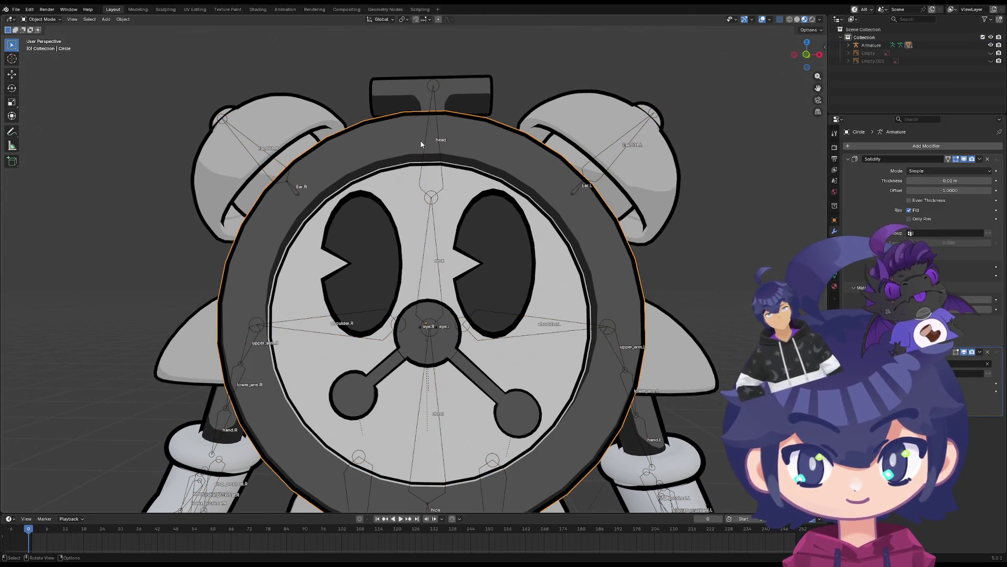
pyautogui.click(437, 143)
pyautogui.press('Tab')
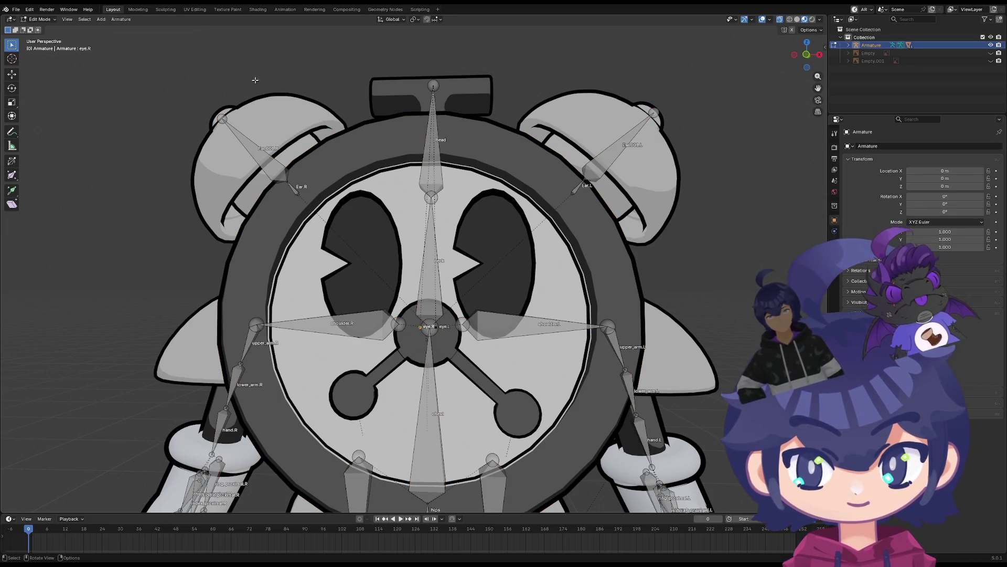
pyautogui.click(39, 18)
pyautogui.click(39, 46)
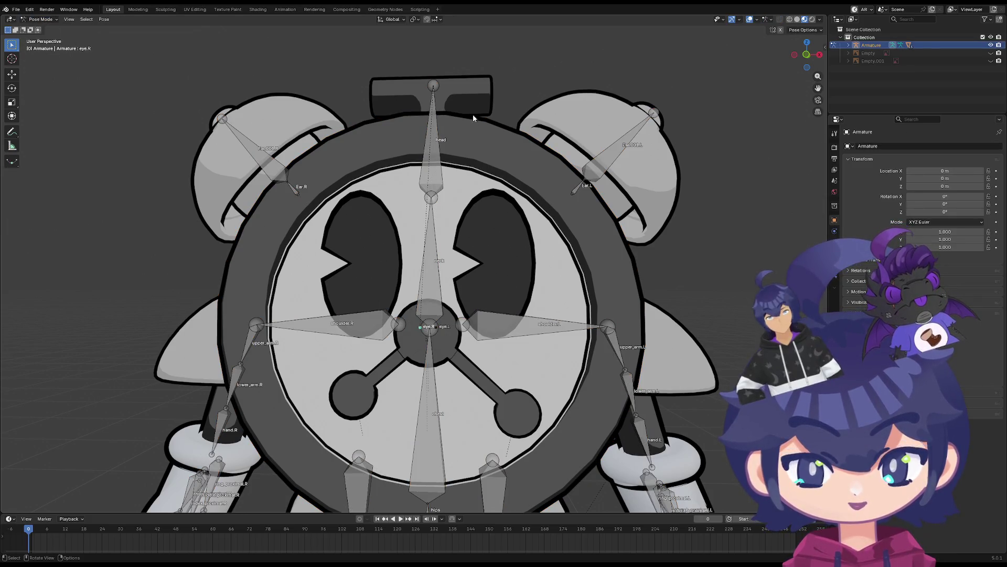
# Test-rotate the head bone, then cancel so it returns upright
pyautogui.click(429, 121)
pyautogui.press('r')
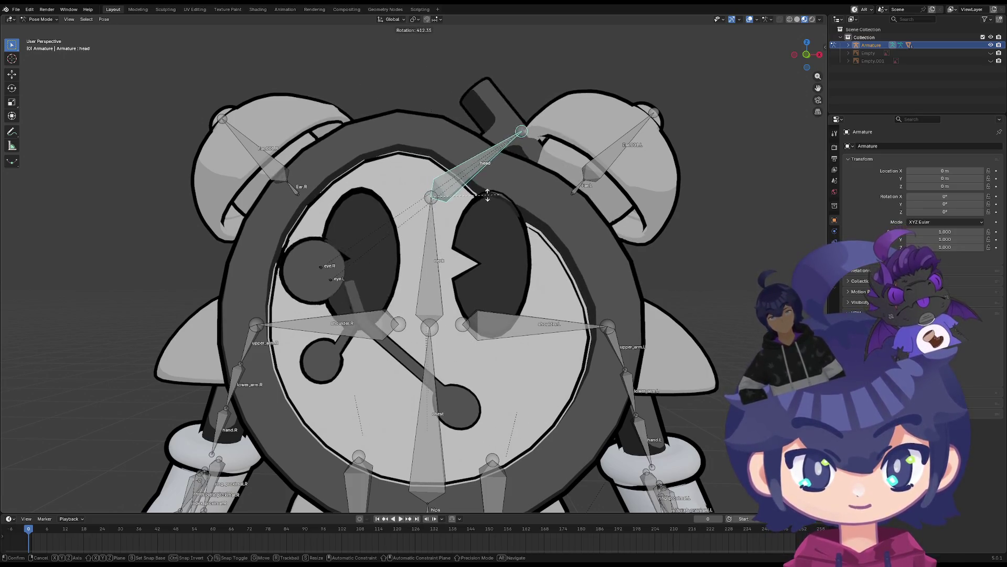
pyautogui.press('Escape')
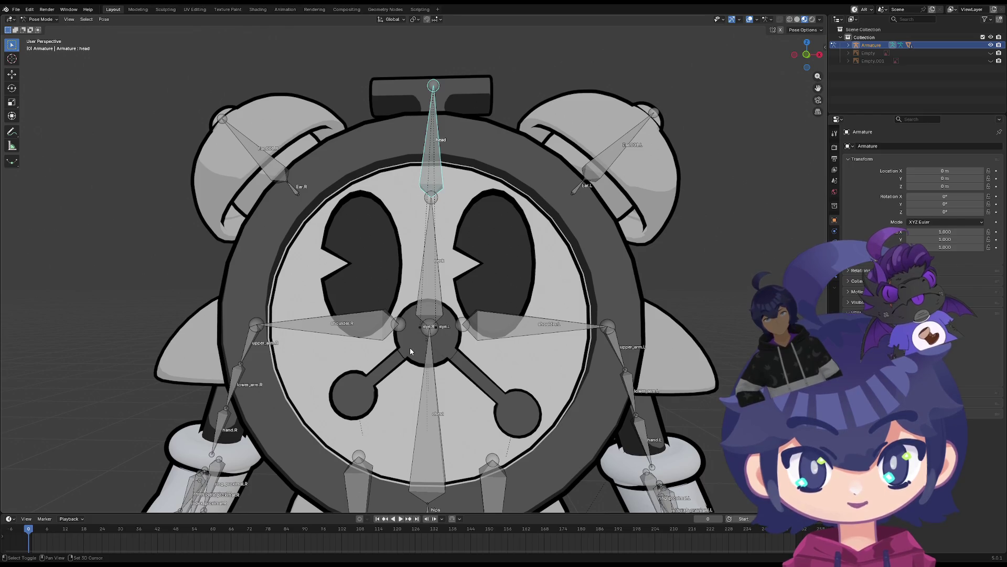
pyautogui.click(40, 19)
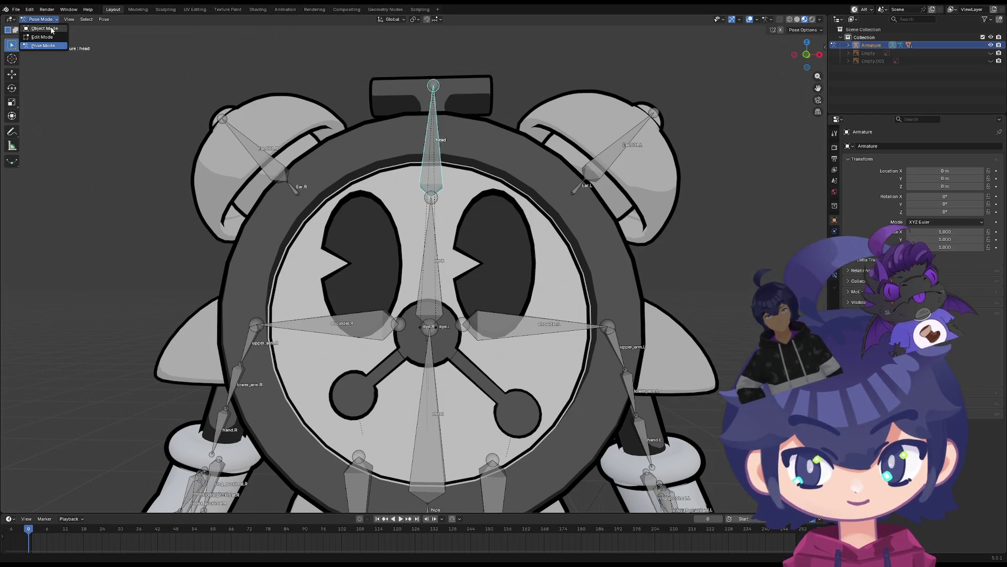
# Return to Object Mode, select the three centre circles and enter Weight Paint
pyautogui.click(41, 25)
pyautogui.keyDown('shift'); pyautogui.click(403, 347); pyautogui.keyUp('shift')
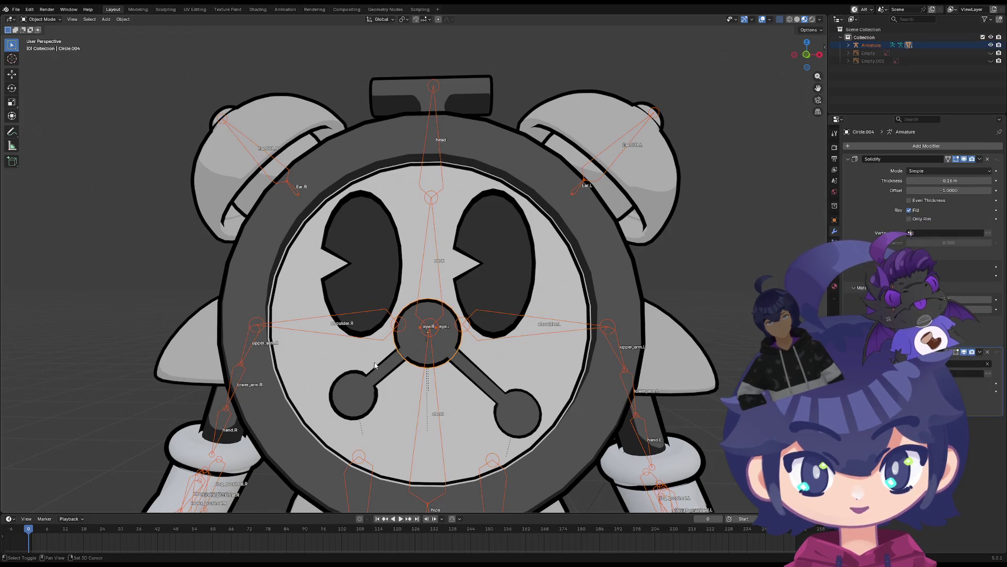
pyautogui.keyDown('shift'); pyautogui.click(382, 371); pyautogui.keyUp('shift')
pyautogui.keyDown('shift'); pyautogui.click(476, 376); pyautogui.keyUp('shift')
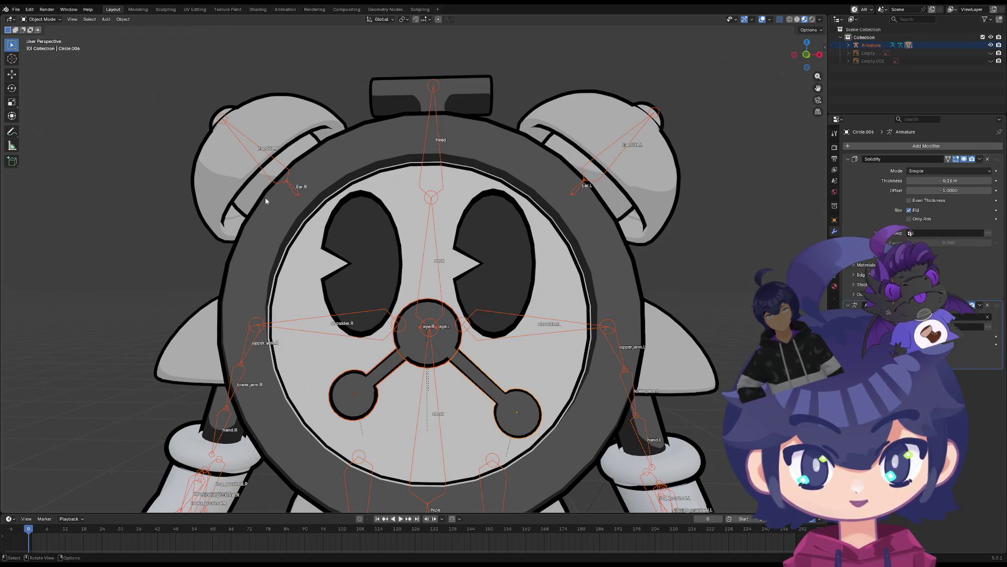
pyautogui.click(41, 18)
pyautogui.click(45, 63)
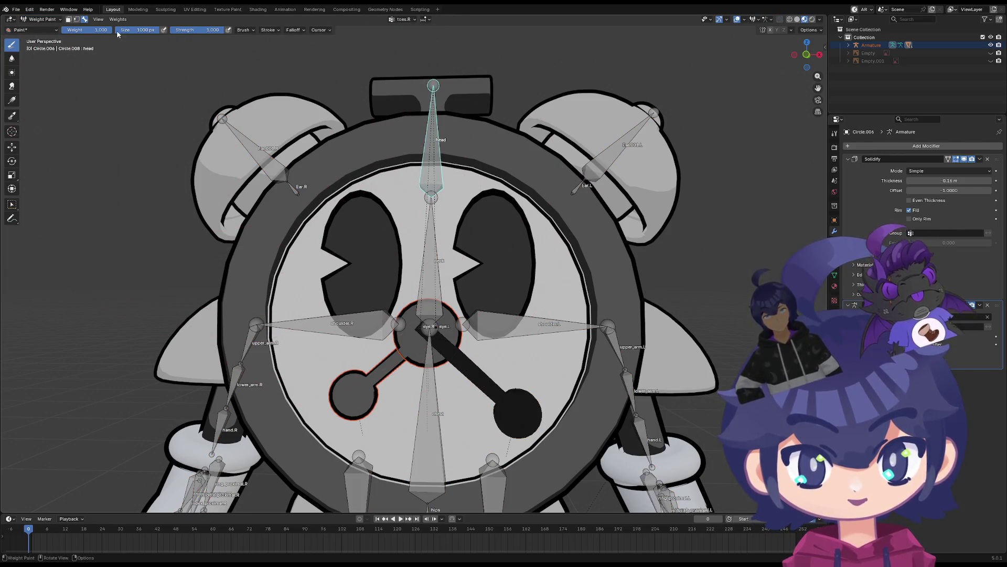
# Make head the active vertex group and adjust the paint weight, ending at 1.000
pyautogui.moveTo(108, 30); pyautogui.dragTo(64, 30)
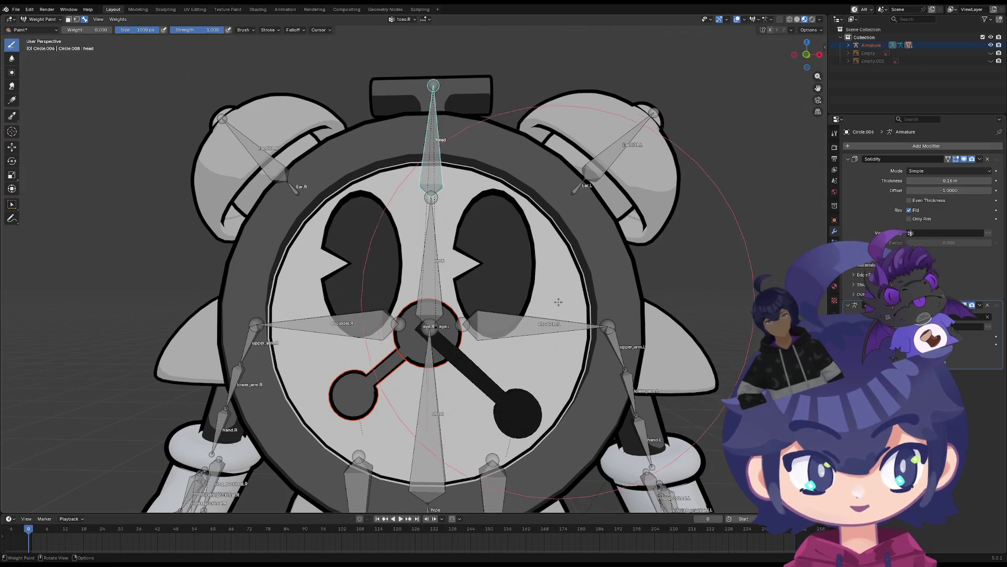
pyautogui.click(835, 275)
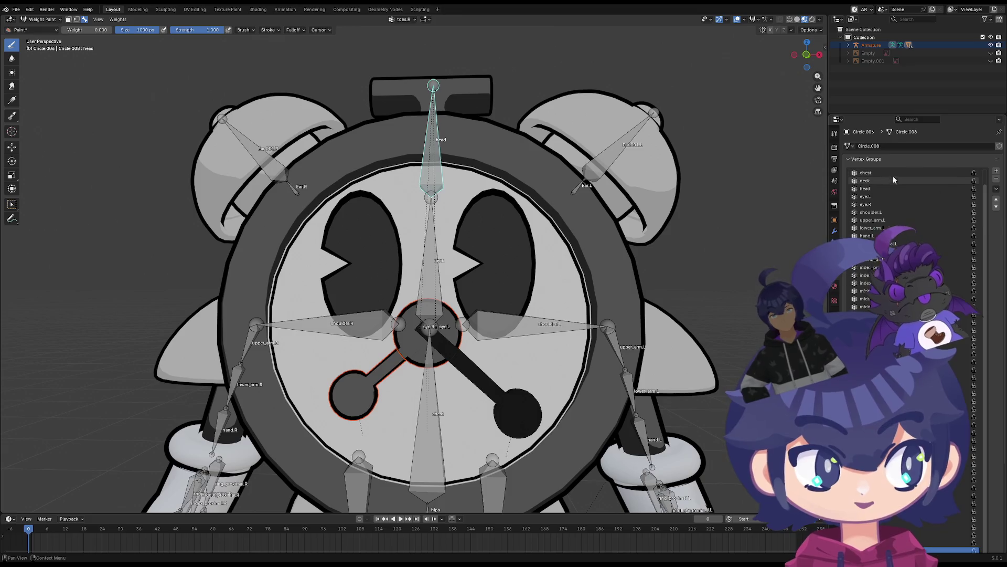
pyautogui.scroll(1, 887, 184)
pyautogui.click(876, 196)
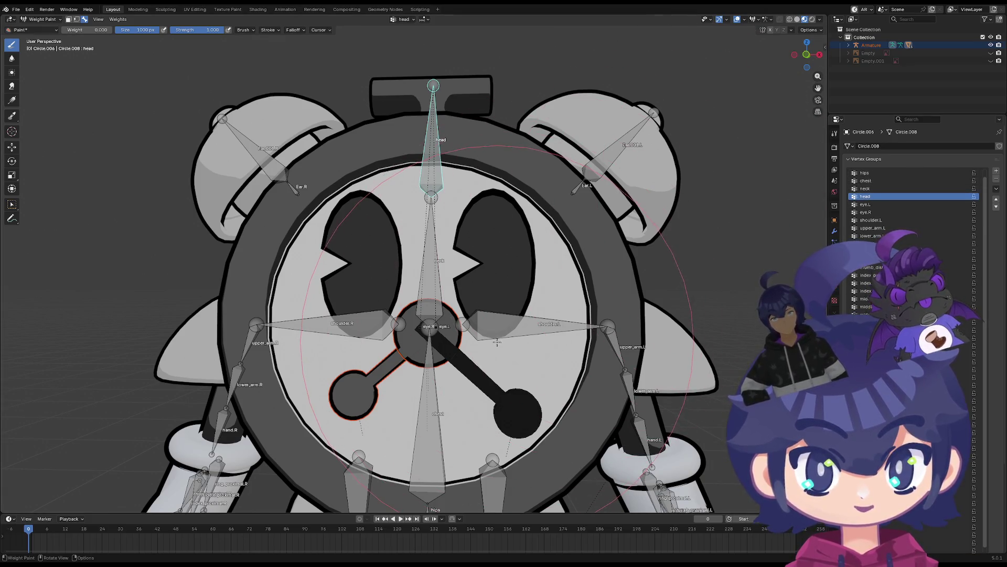
pyautogui.keyDown('shift'); pyautogui.moveTo(497, 342); pyautogui.dragTo(519, 280, button='middle'); pyautogui.keyUp('shift')
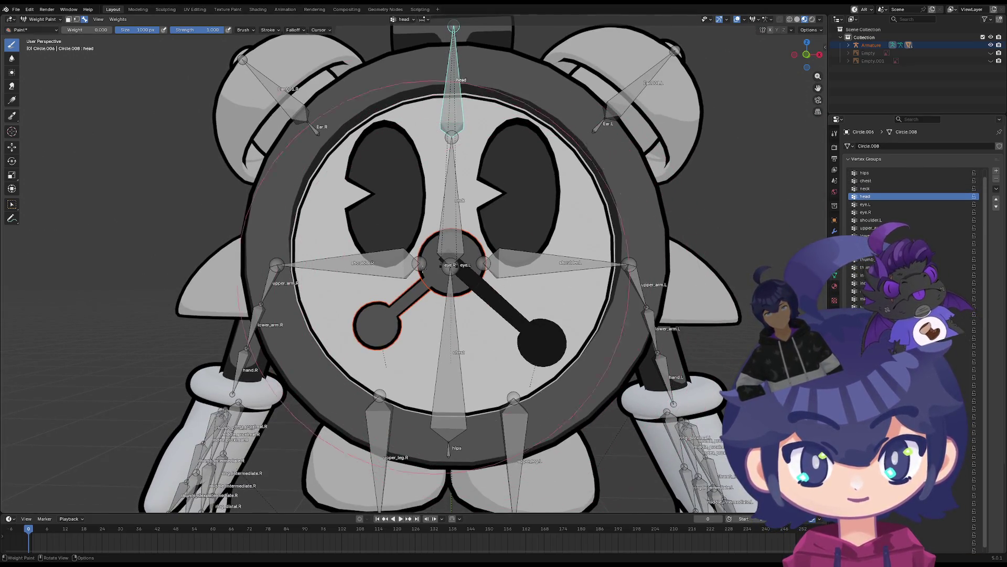
pyautogui.moveTo(86, 30); pyautogui.dragTo(102, 30)
pyautogui.moveTo(461, 399)
pyautogui.mouseDown(button='middle')
pyautogui.moveTo(492, 408)
pyautogui.moveTo(462, 404)
pyautogui.mouseUp(button='middle')
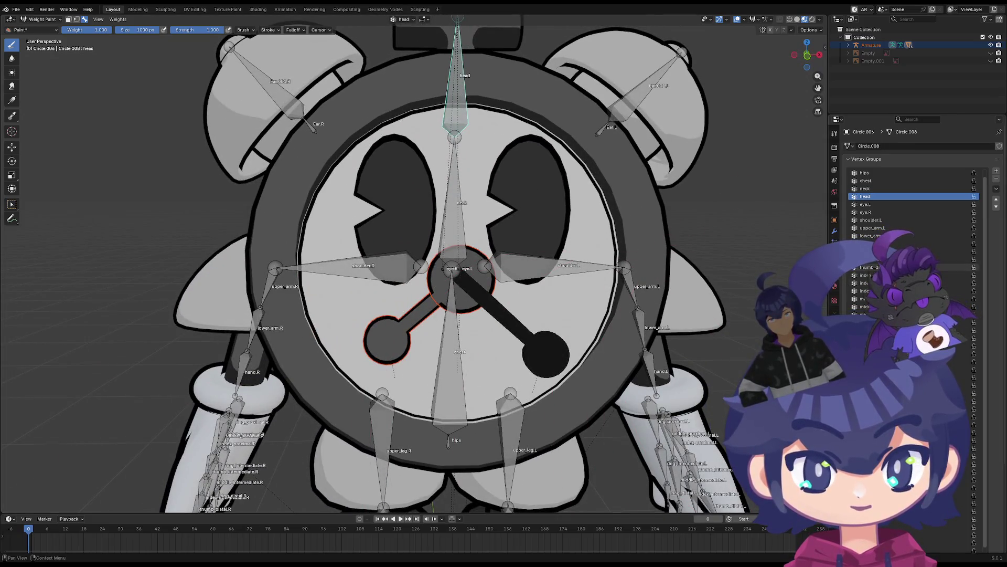
# Check the clock hand's weights in chest and other groups, then reselect head
pyautogui.click(865, 212)
pyautogui.click(866, 204)
pyautogui.click(876, 181)
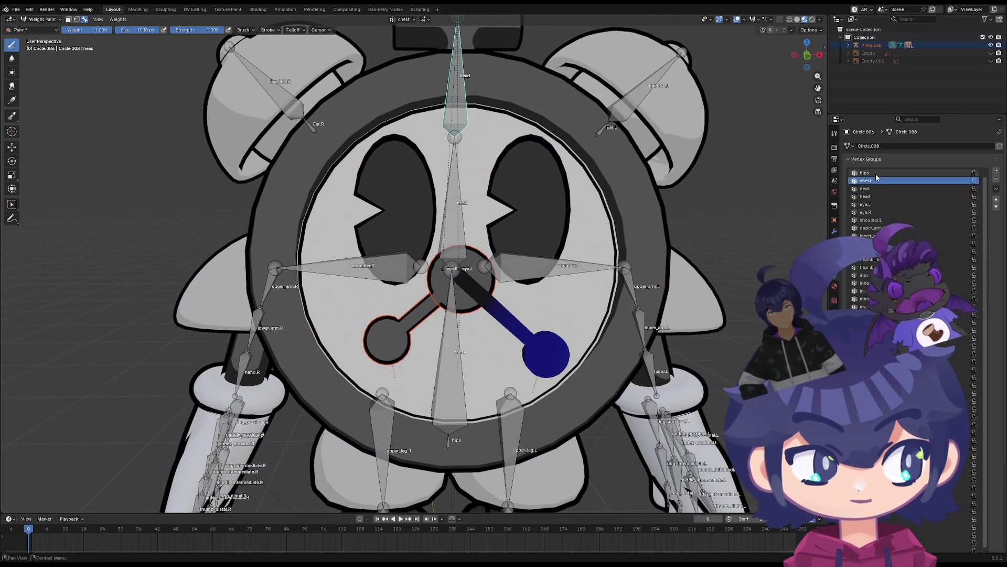
pyautogui.click(871, 188)
pyautogui.click(873, 197)
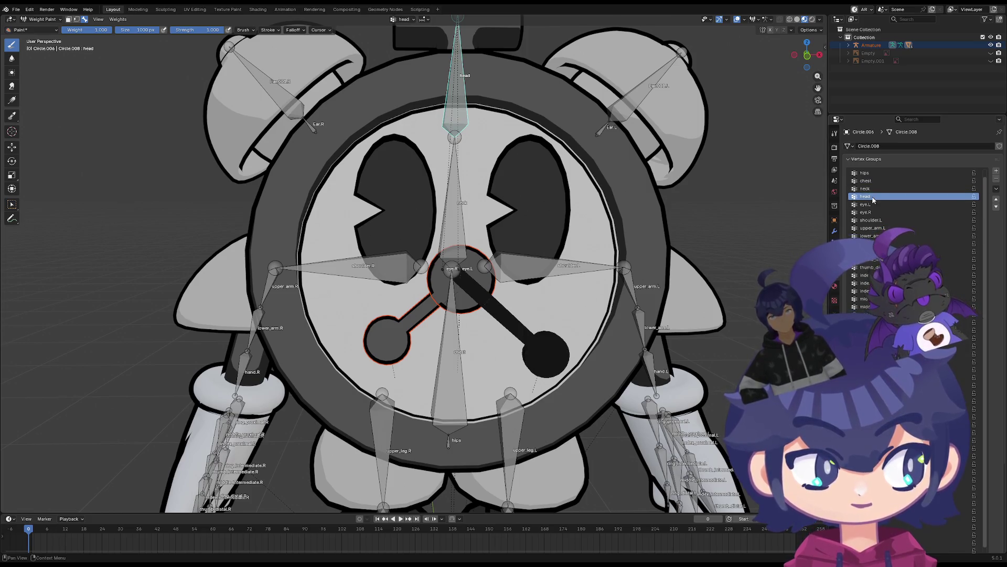
pyautogui.moveTo(582, 331)
pyautogui.mouseDown(button='middle')
pyautogui.moveTo(472, 330)
pyautogui.moveTo(586, 331)
pyautogui.mouseUp(button='middle')
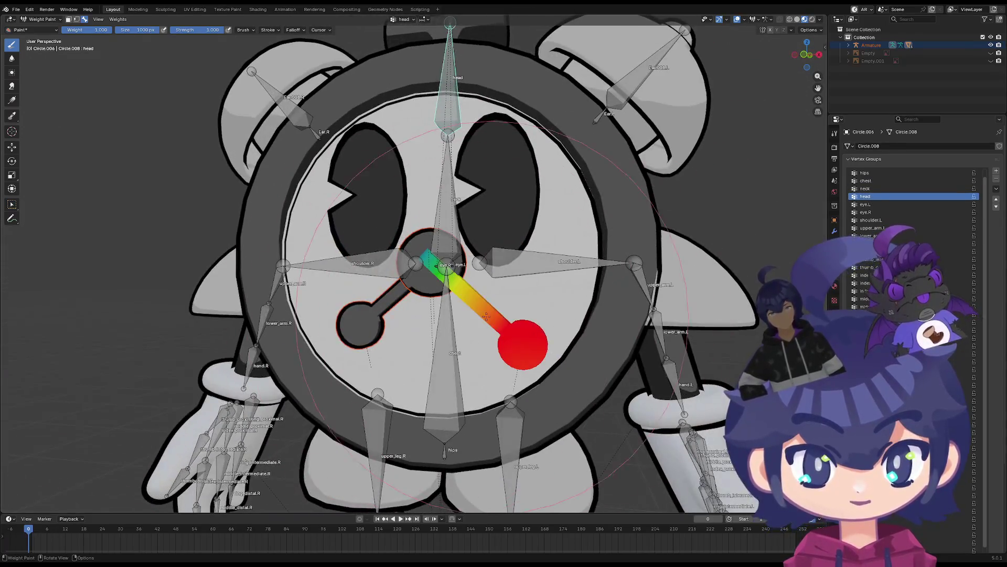
# Set the paint weight to 0 and return to Object Mode
pyautogui.click(93, 32)
pyautogui.write('0')
pyautogui.press('Return')
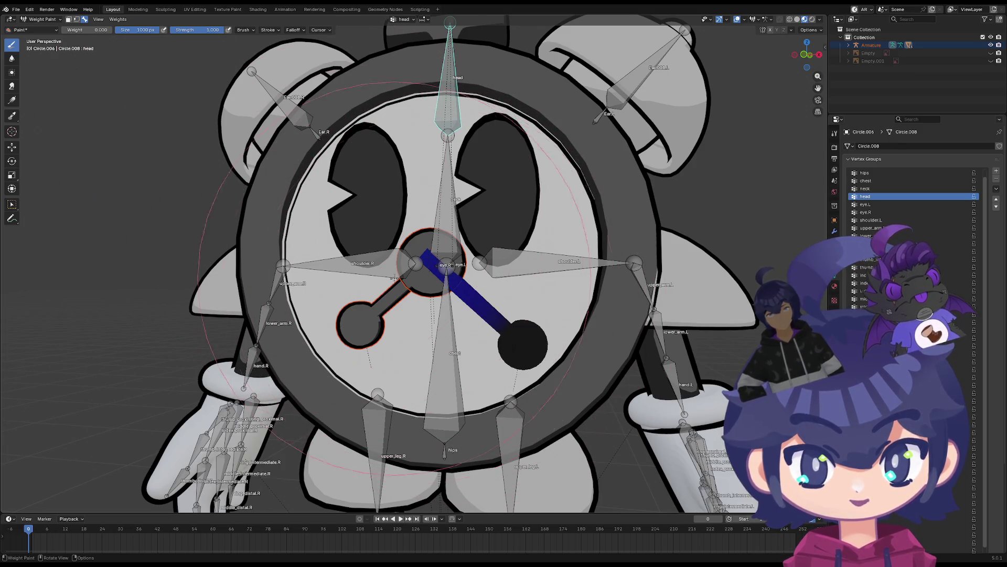
pyautogui.moveTo(394, 278)
pyautogui.mouseDown(button='middle')
pyautogui.moveTo(511, 312)
pyautogui.moveTo(529, 367)
pyautogui.moveTo(485, 279)
pyautogui.mouseUp(button='middle')
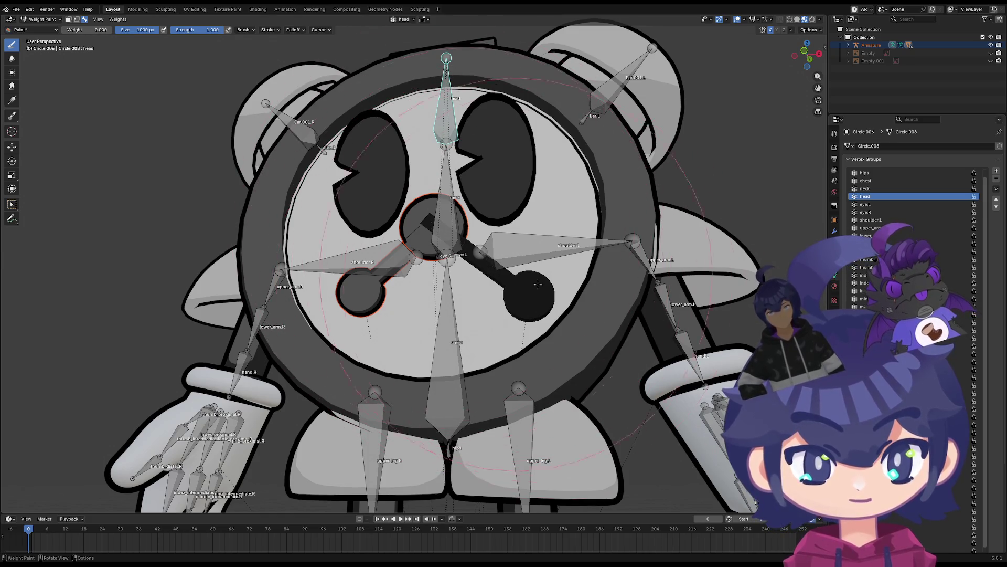
pyautogui.moveTo(449, 234)
pyautogui.mouseDown(button='middle')
pyautogui.moveTo(392, 344)
pyautogui.moveTo(468, 277)
pyautogui.mouseUp(button='middle')
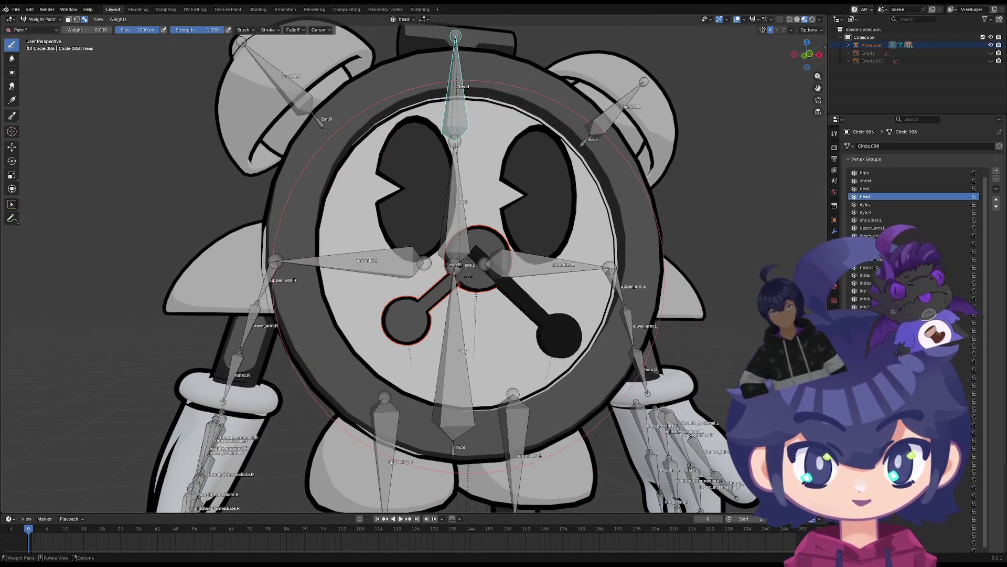
pyautogui.click(57, 22)
pyautogui.click(58, 30)
pyautogui.click(43, 20)
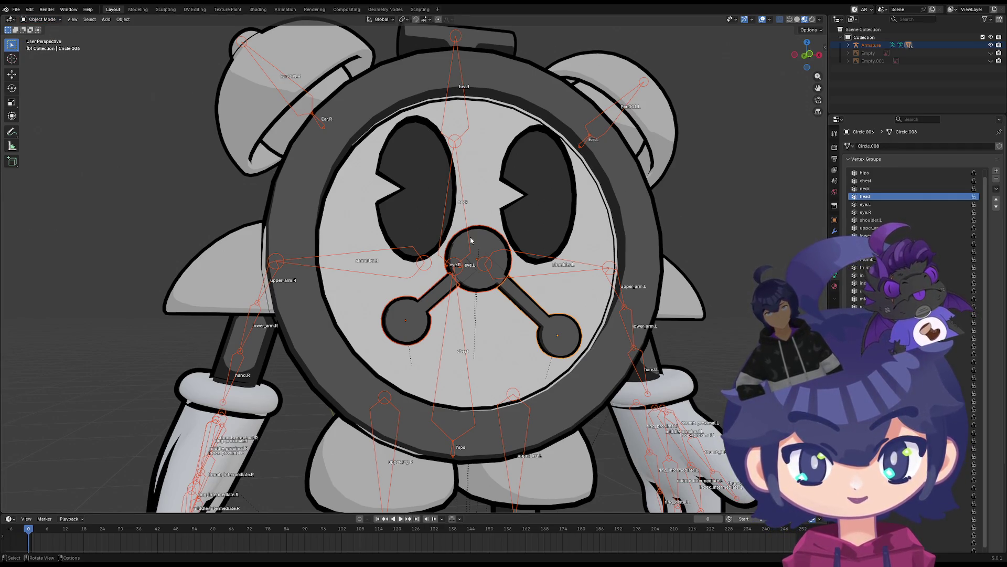
pyautogui.click(448, 240)
pyautogui.click(405, 98)
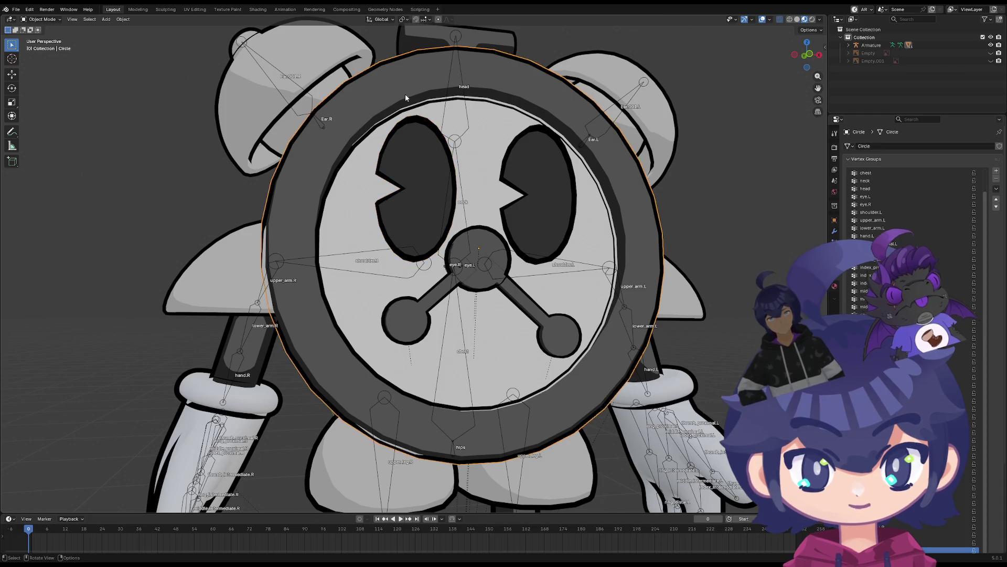
pyautogui.click(458, 53)
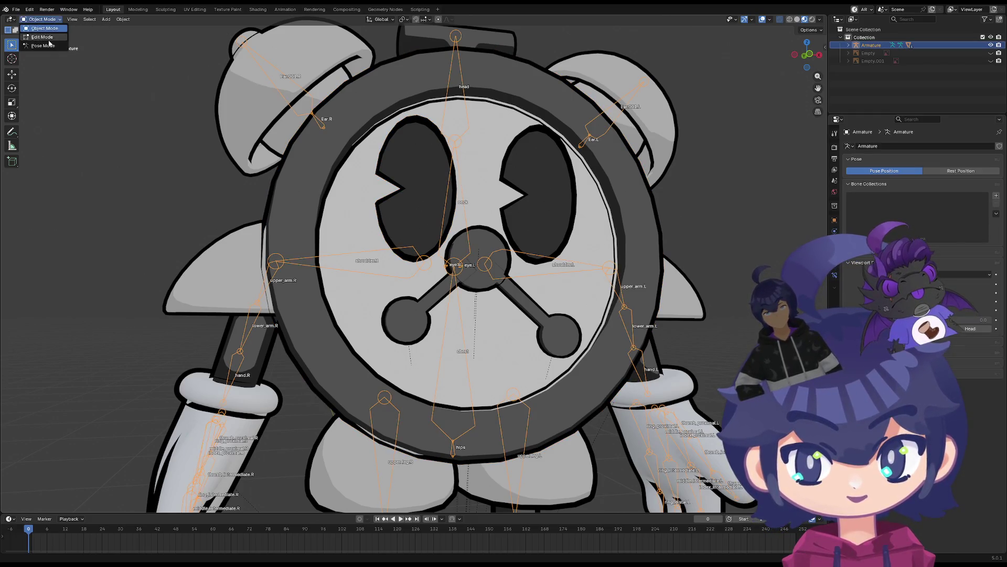
pyautogui.click(43, 46)
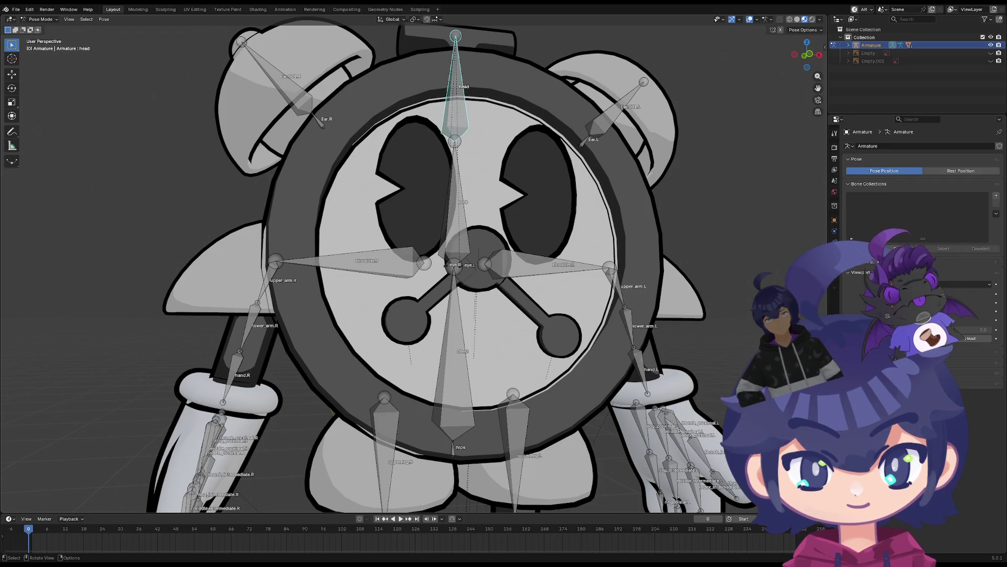
pyautogui.press('r')
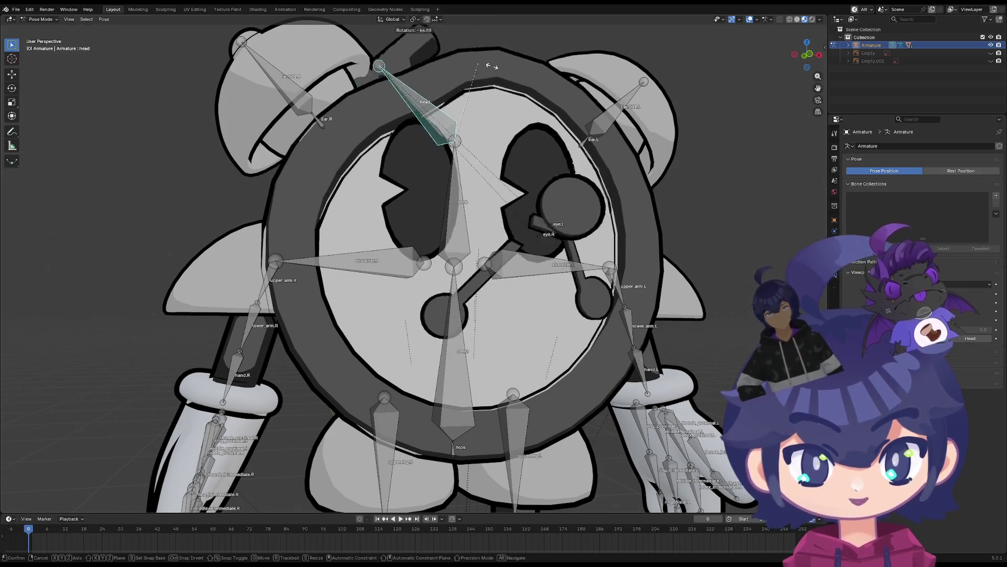
pyautogui.rightClick(541, 142)
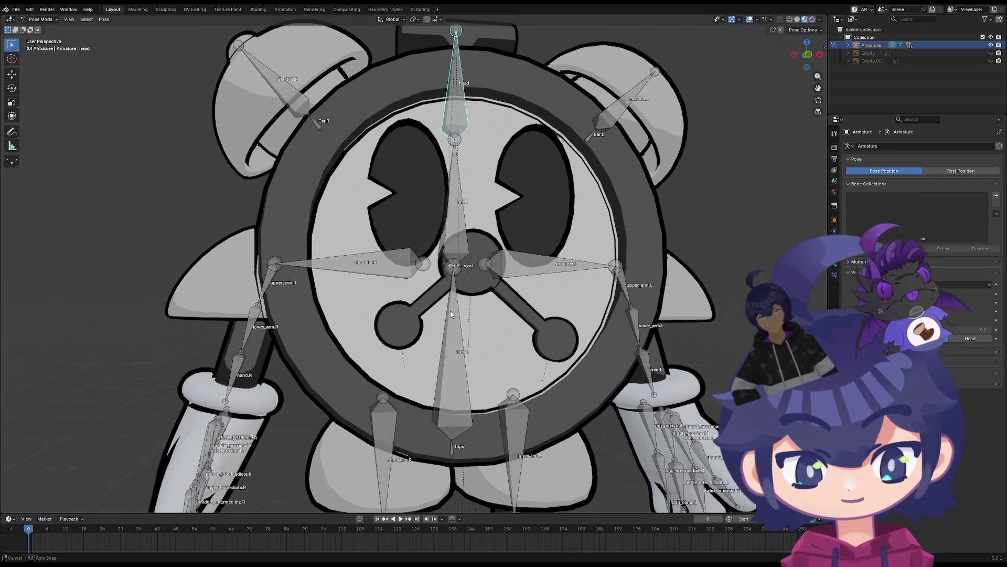
pyautogui.scroll(-5, 451, 220)
pyautogui.moveTo(441, 251)
pyautogui.mouseDown(button='middle')
pyautogui.moveTo(402, 302)
pyautogui.moveTo(414, 330)
pyautogui.moveTo(398, 377)
pyautogui.moveTo(472, 407)
pyautogui.moveTo(420, 395)
pyautogui.moveTo(430, 315)
pyautogui.mouseUp(button='middle')
pyautogui.scroll(6, 394, 380)
pyautogui.scroll(3, 430, 262)
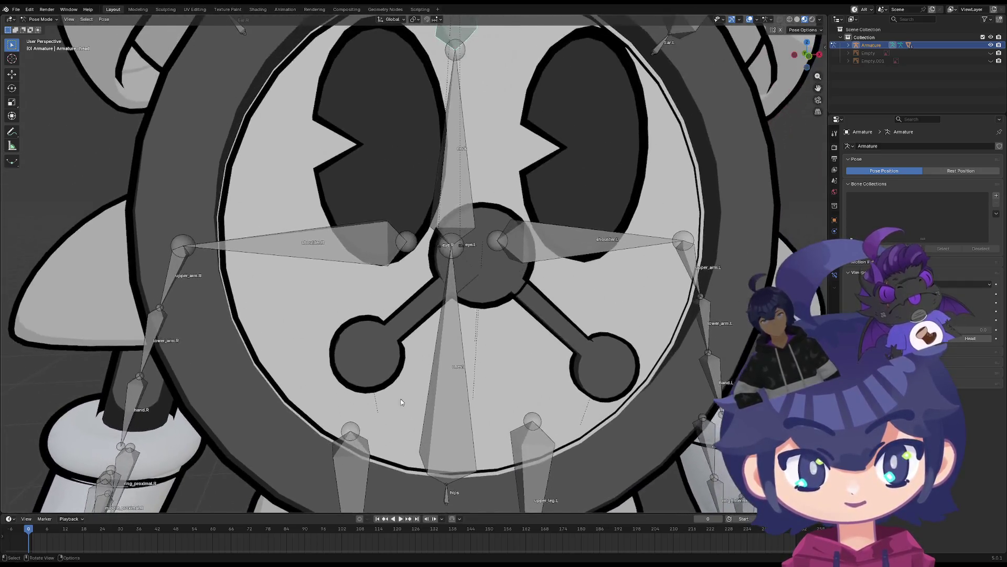
pyautogui.scroll(3, 473, 220)
pyautogui.press('r')
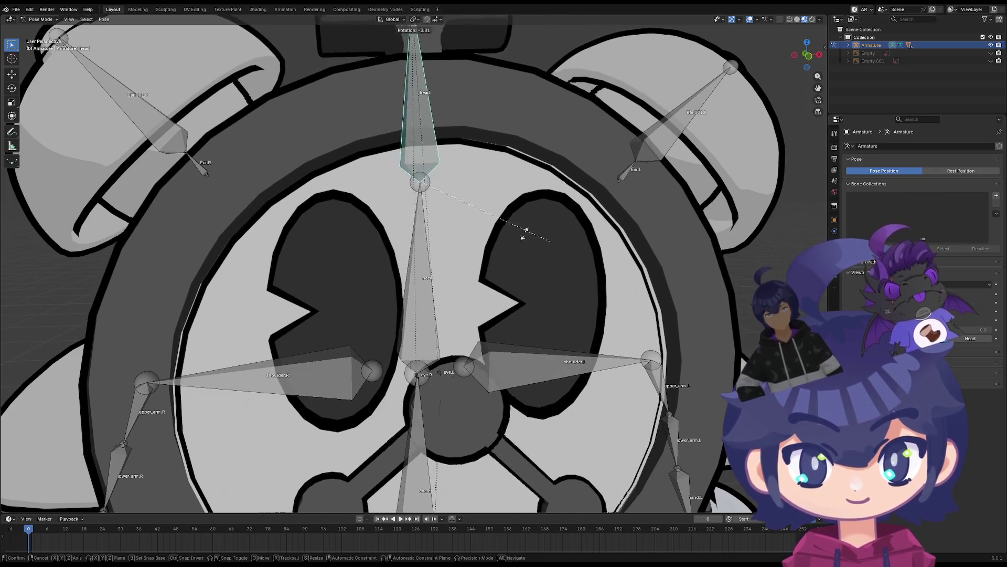
pyautogui.keyDown('alt'); pyautogui.scroll(-4, 472, 220); pyautogui.keyUp('alt')
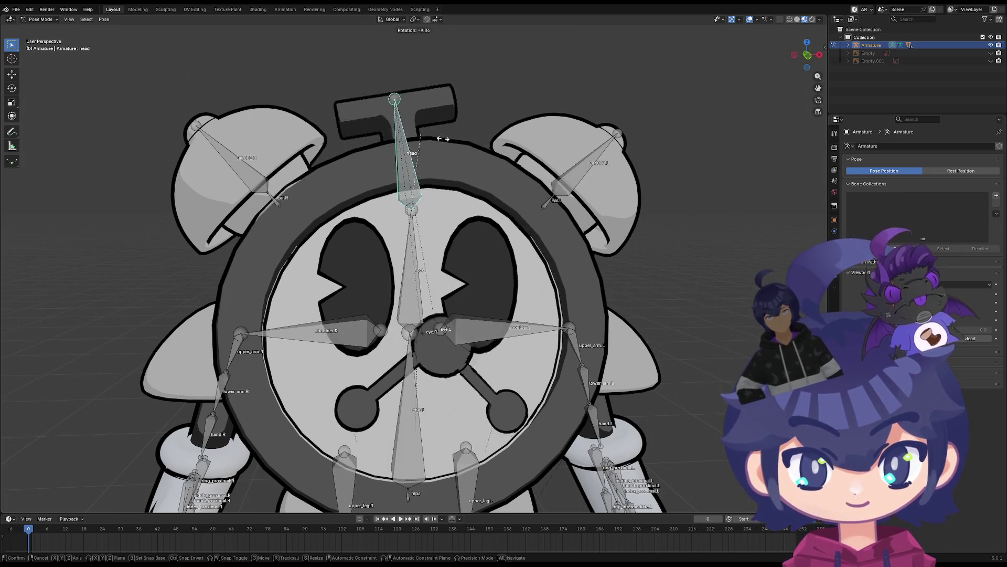
pyautogui.press('Escape')
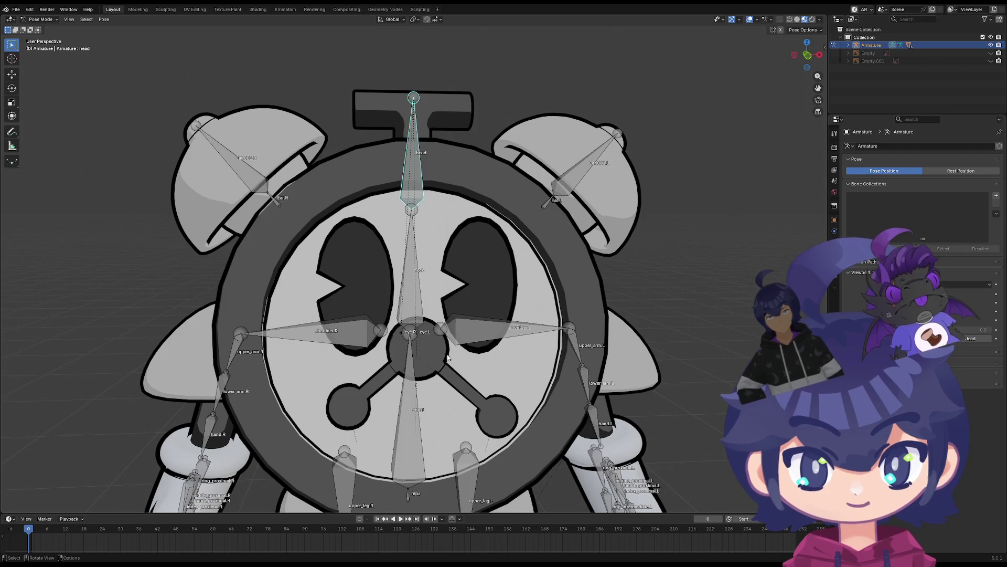
pyautogui.press('r')
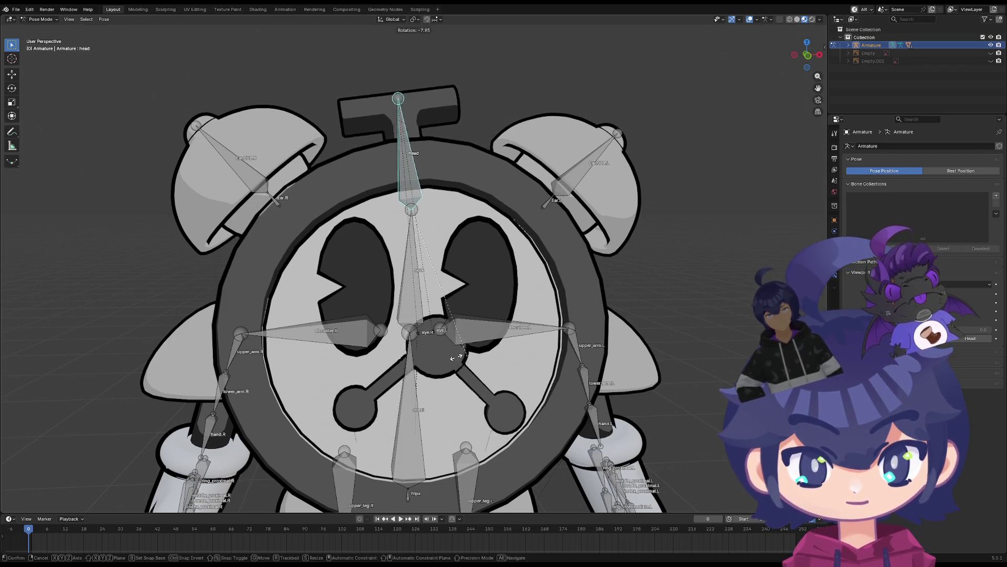
pyautogui.scroll(3, 437, 323)
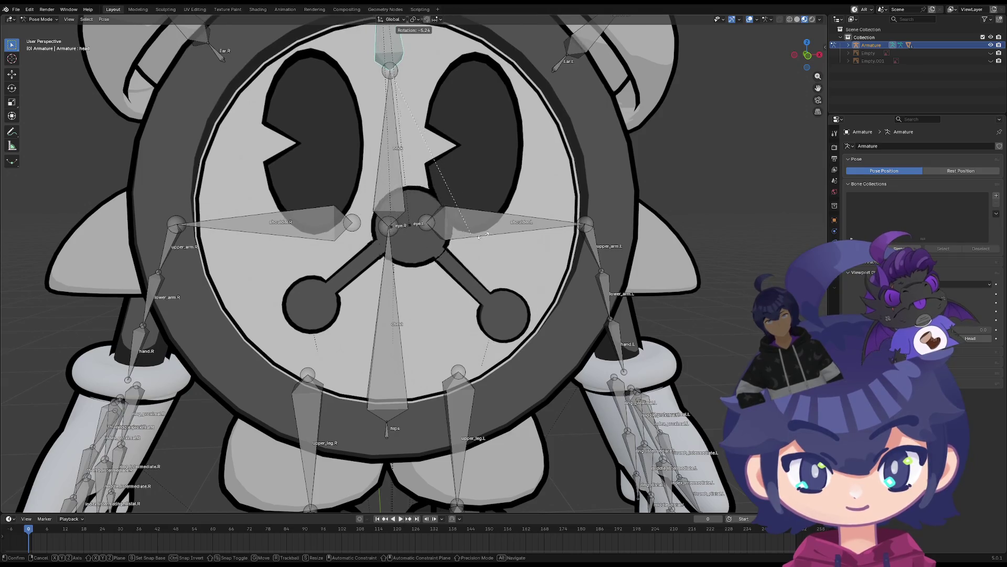
pyautogui.press('Escape')
pyautogui.keyDown('shift'); pyautogui.moveTo(388, 237); pyautogui.dragTo(414, 318, button='middle'); pyautogui.keyUp('shift')
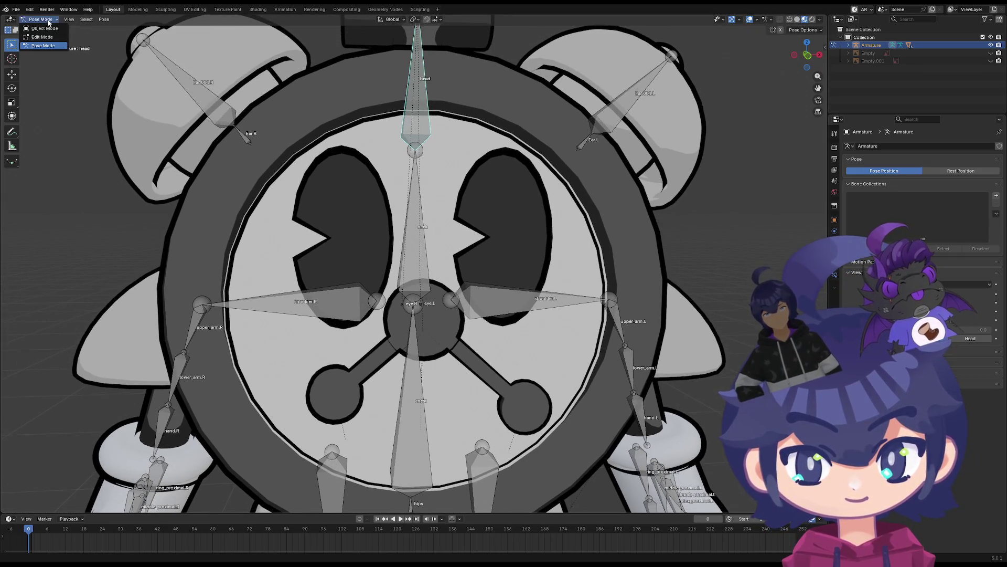
pyautogui.click(44, 28)
pyautogui.scroll(-5, 399, 266)
# Return to Object Mode and switch the centre disc mesh to Weight Paint
pyautogui.click(418, 128)
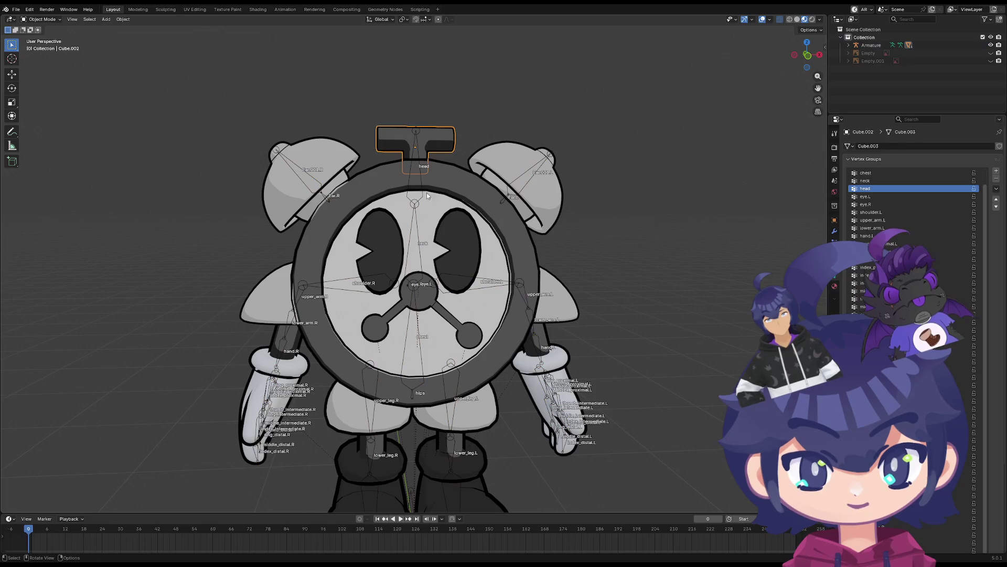
pyautogui.click(58, 20)
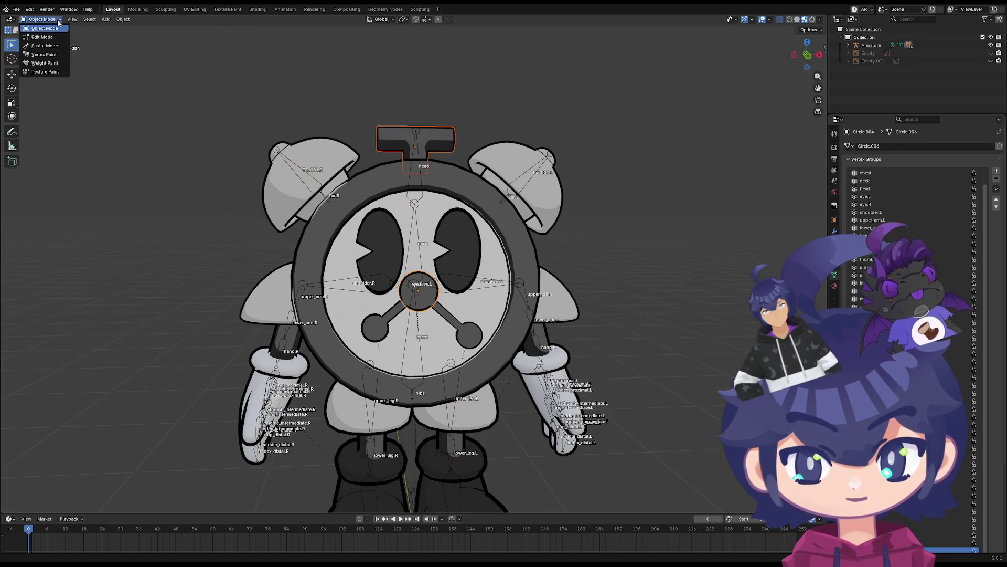
pyautogui.click(54, 64)
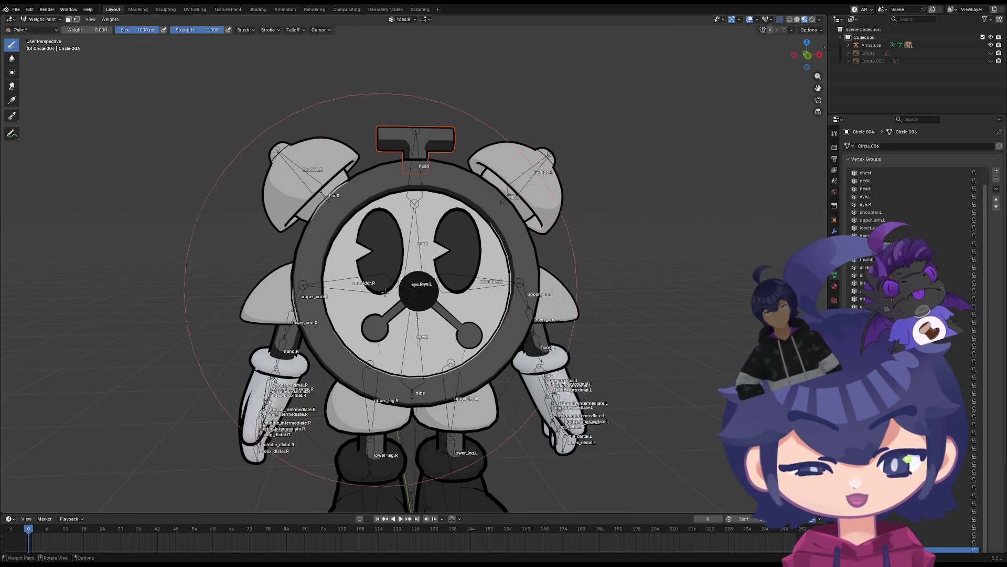
pyautogui.moveTo(385, 291)
pyautogui.mouseDown(button='middle')
pyautogui.moveTo(315, 294)
pyautogui.moveTo(326, 284)
pyautogui.moveTo(527, 290)
pyautogui.mouseUp(button='middle')
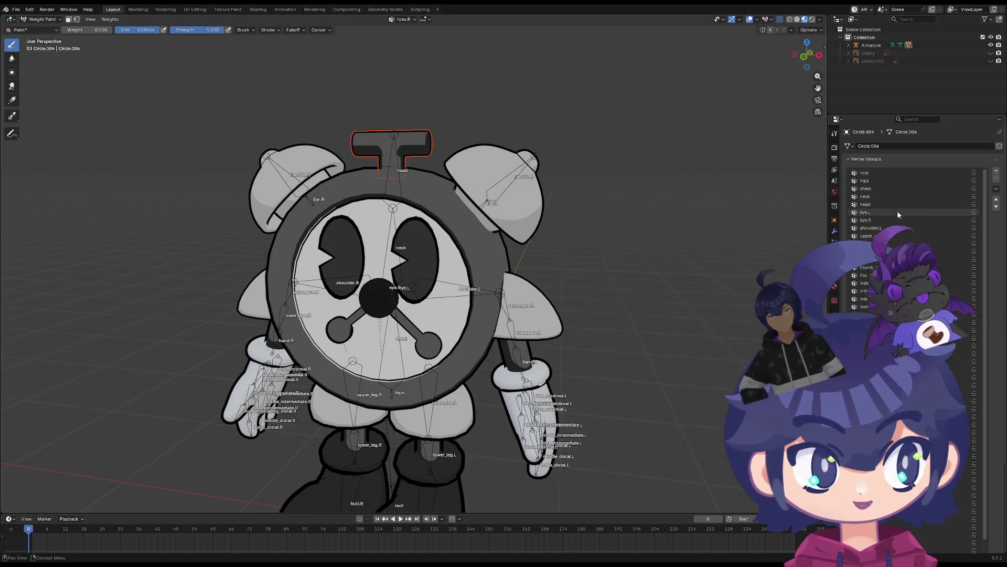
pyautogui.moveTo(614, 230)
pyautogui.mouseDown(button='middle')
pyautogui.moveTo(420, 231)
pyautogui.moveTo(603, 226)
pyautogui.mouseUp(button='middle')
# Inspect the neck and eye.L group weights on the disc, then enter Edit Mode
pyautogui.click(893, 189)
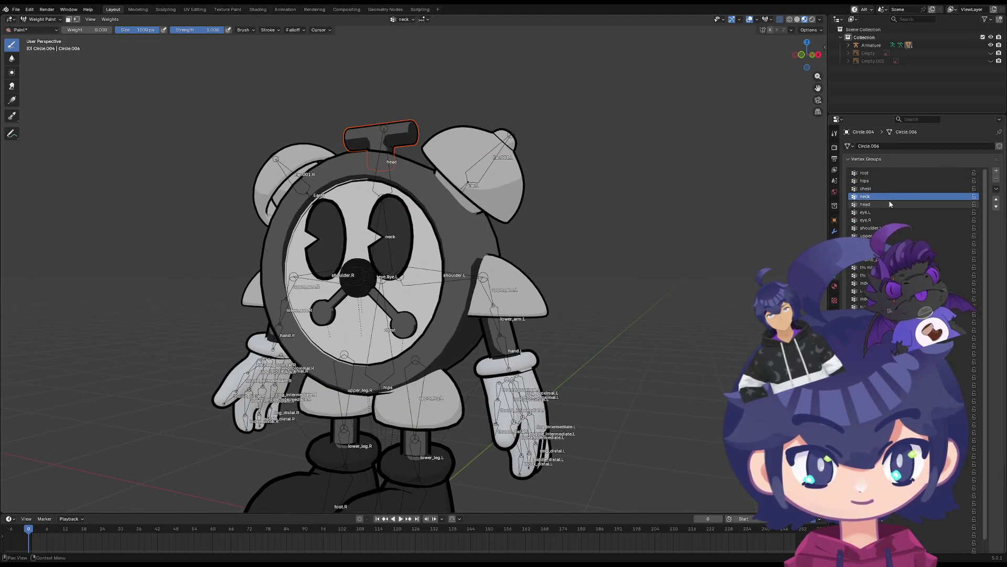
pyautogui.click(888, 210)
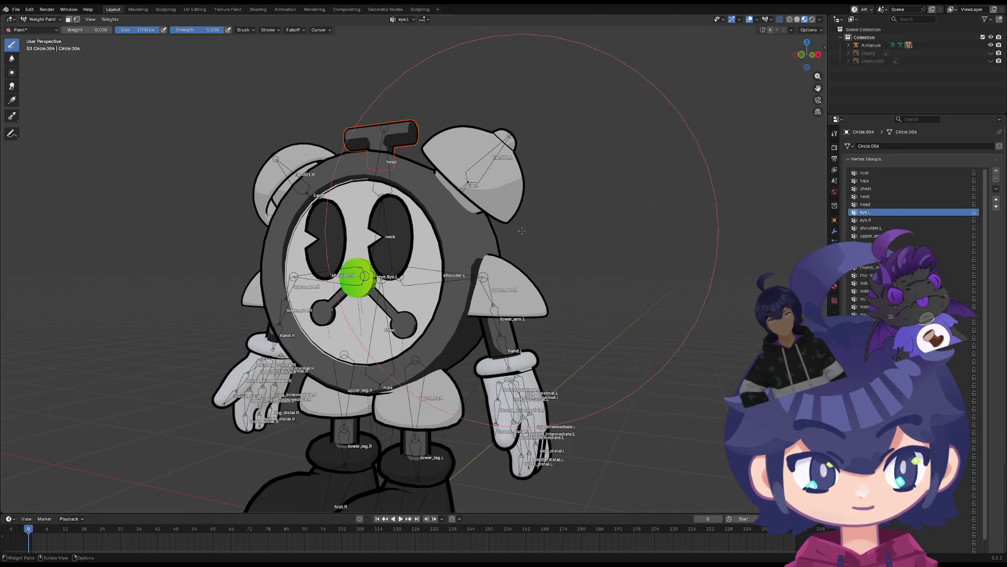
pyautogui.moveTo(522, 231); pyautogui.dragTo(564, 229, button='middle')
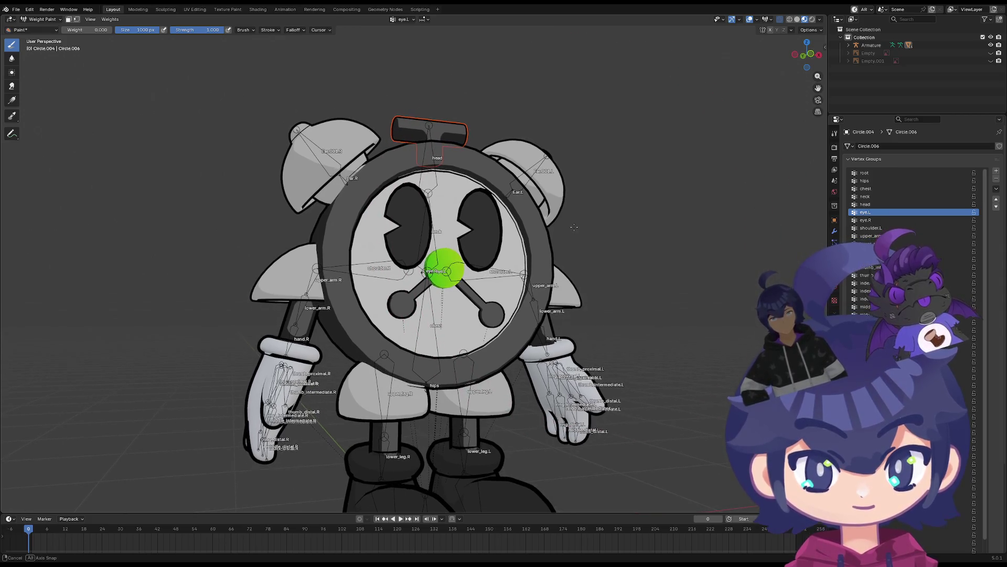
pyautogui.scroll(4, 546, 242)
pyautogui.moveTo(525, 246)
pyautogui.mouseDown(button='middle')
pyautogui.moveTo(449, 270)
pyautogui.moveTo(468, 280)
pyautogui.moveTo(500, 254)
pyautogui.mouseUp(button='middle')
pyautogui.scroll(-4, 504, 251)
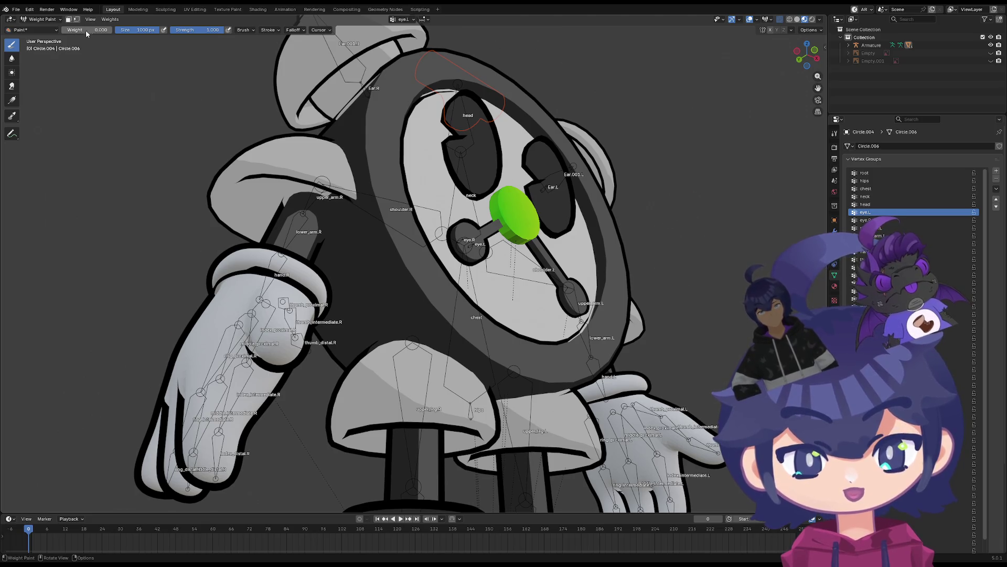
pyautogui.press('Tab')
pyautogui.scroll(10, 374, 205)
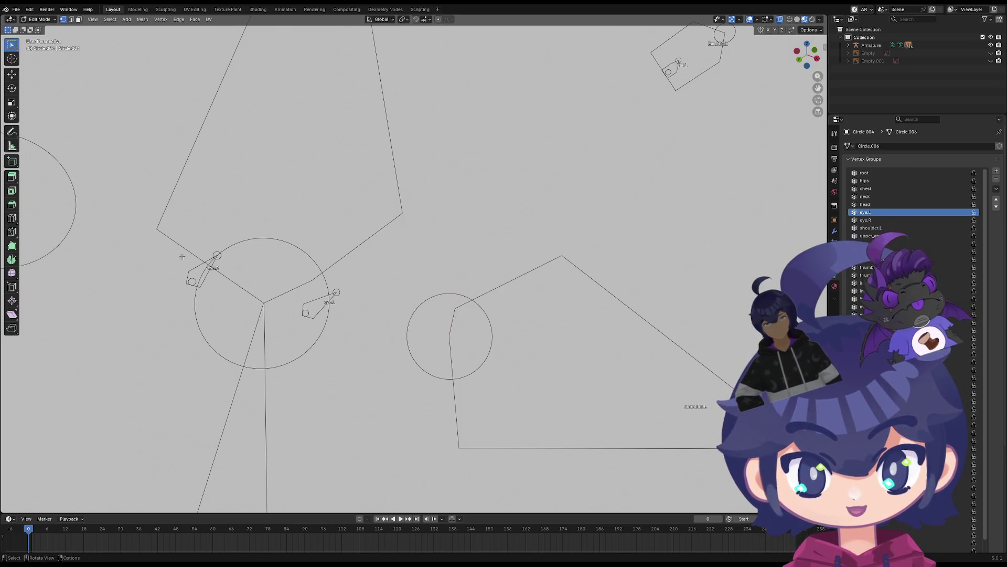
# Orbit to the eye bones and switch the mesh back to Object Mode
pyautogui.moveTo(76, 71)
pyautogui.mouseDown(button='middle')
pyautogui.moveTo(456, 281)
pyautogui.moveTo(401, 240)
pyautogui.mouseUp(button='middle')
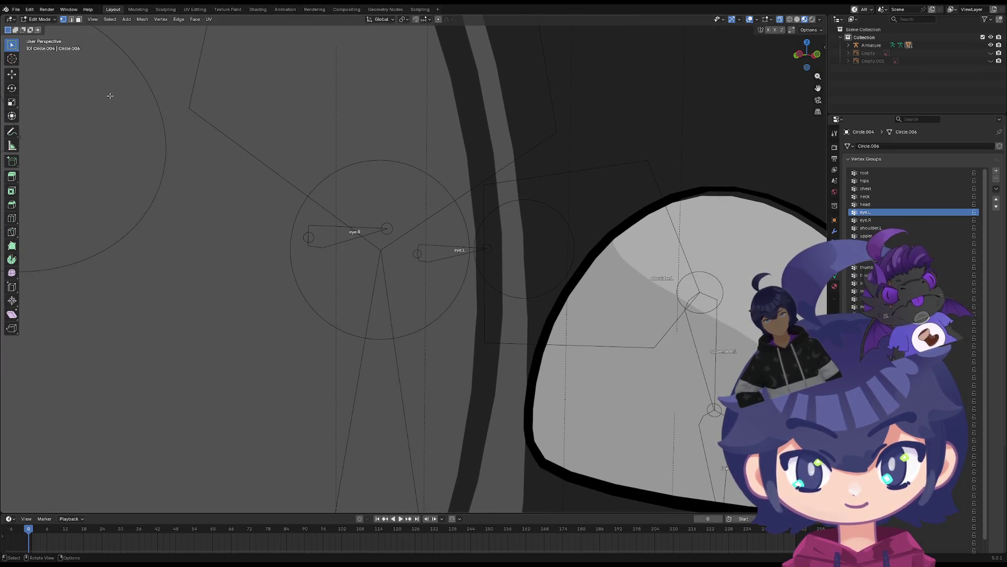
pyautogui.click(31, 19)
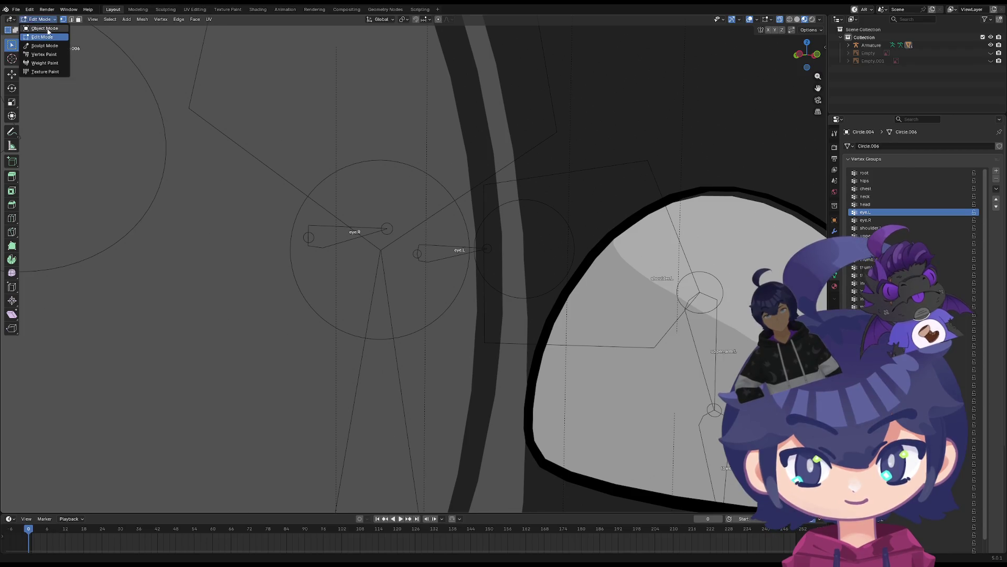
pyautogui.click(342, 229)
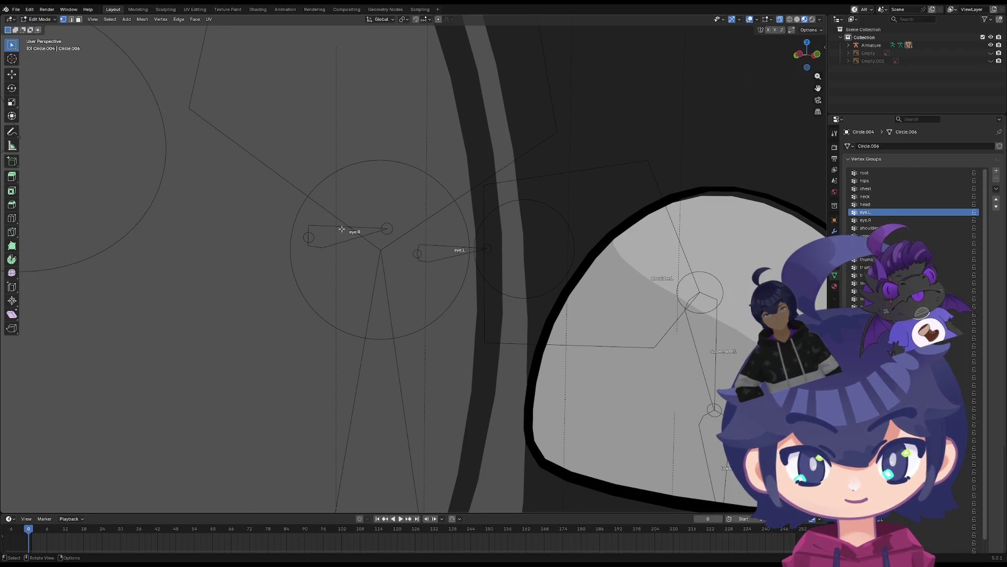
pyautogui.click(36, 20)
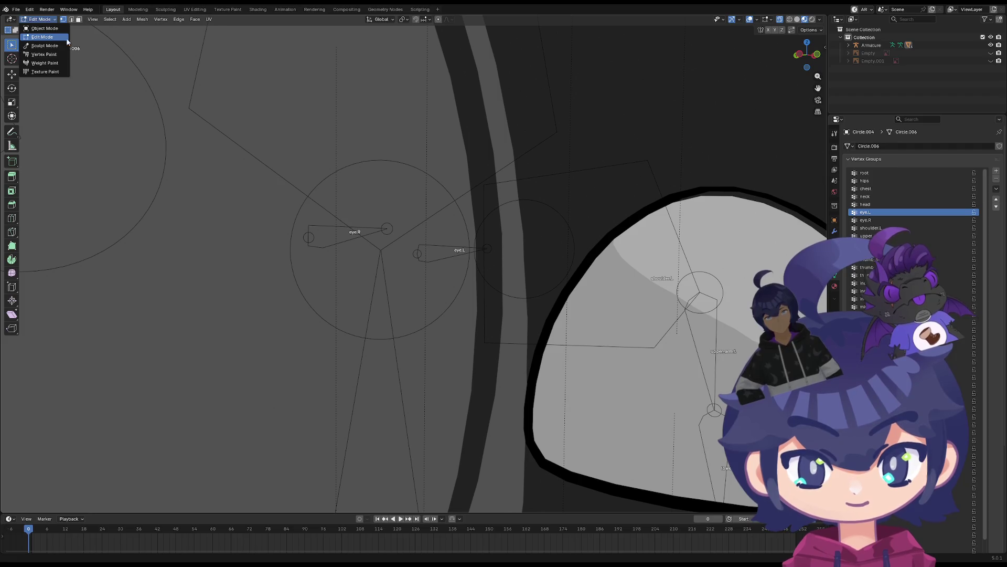
pyautogui.click(48, 29)
# Enter Edit Mode on the eye mesh and inspect it from front and side
pyautogui.click(355, 237)
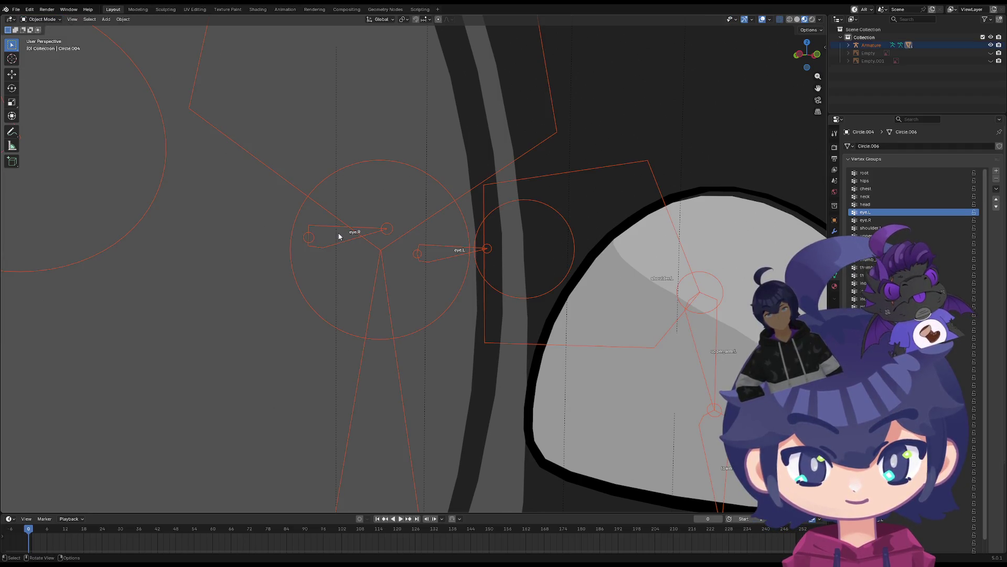
pyautogui.click(38, 21)
pyautogui.click(42, 38)
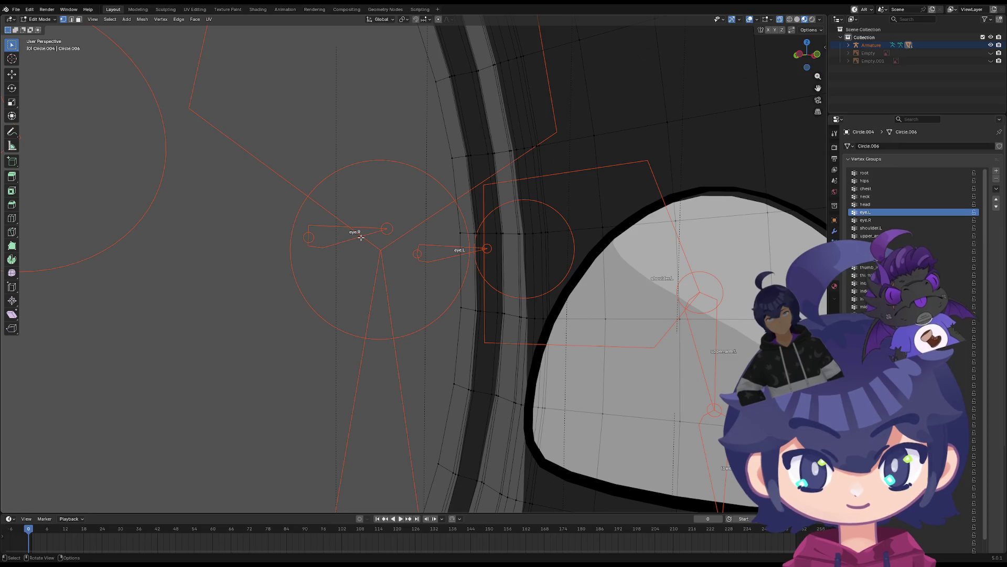
pyautogui.scroll(-3, 345, 230)
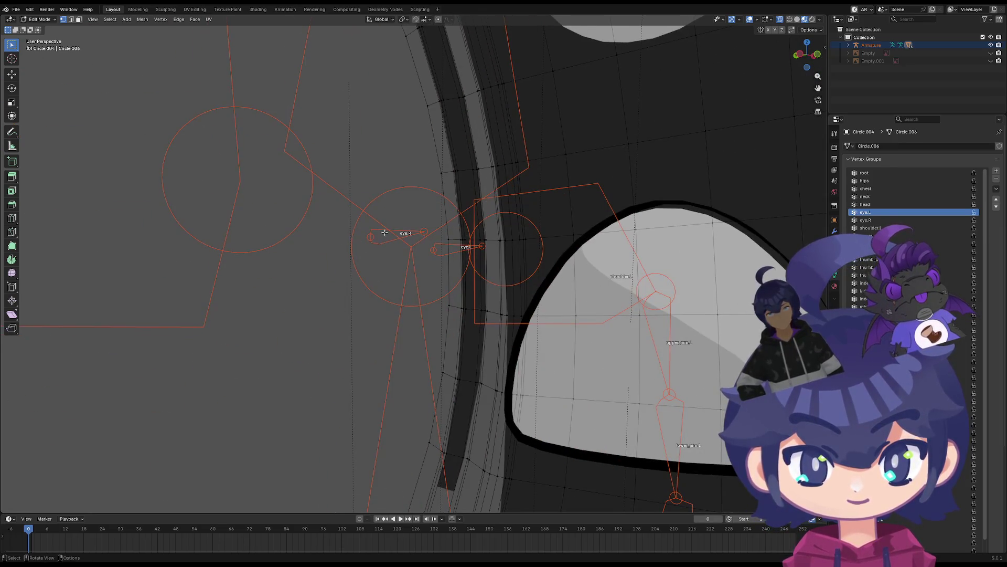
pyautogui.scroll(-5, 378, 255)
pyautogui.moveTo(378, 255)
pyautogui.mouseDown(button='middle')
pyautogui.moveTo(288, 225)
pyautogui.moveTo(158, 283)
pyautogui.mouseUp(button='middle')
pyautogui.rightClick(347, 262)
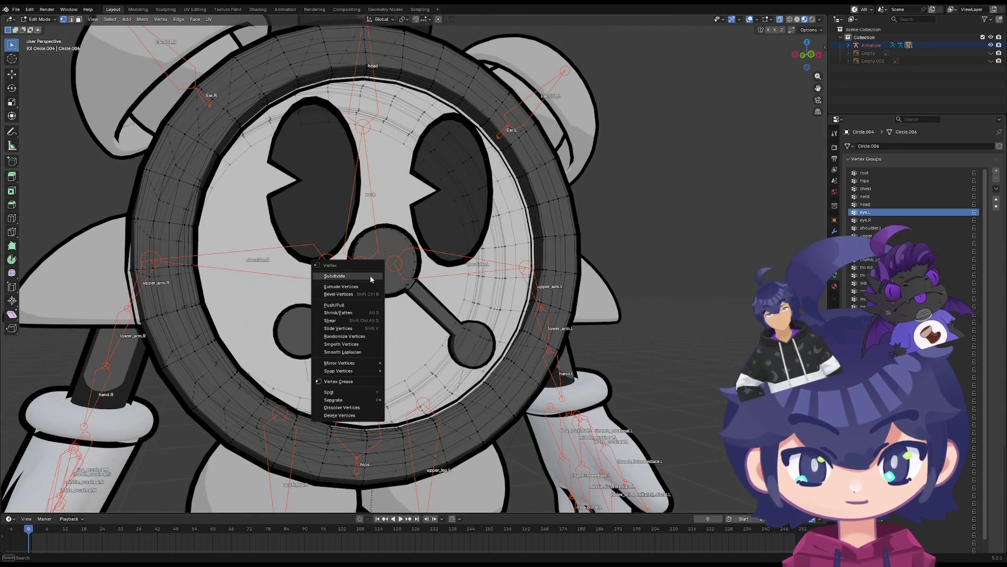
pyautogui.press('Escape')
pyautogui.scroll(3, 351, 269)
pyautogui.moveTo(332, 274)
pyautogui.mouseDown(button='middle')
pyautogui.moveTo(415, 274)
pyautogui.moveTo(492, 310)
pyautogui.mouseUp(button='middle')
pyautogui.scroll(1, 415, 274)
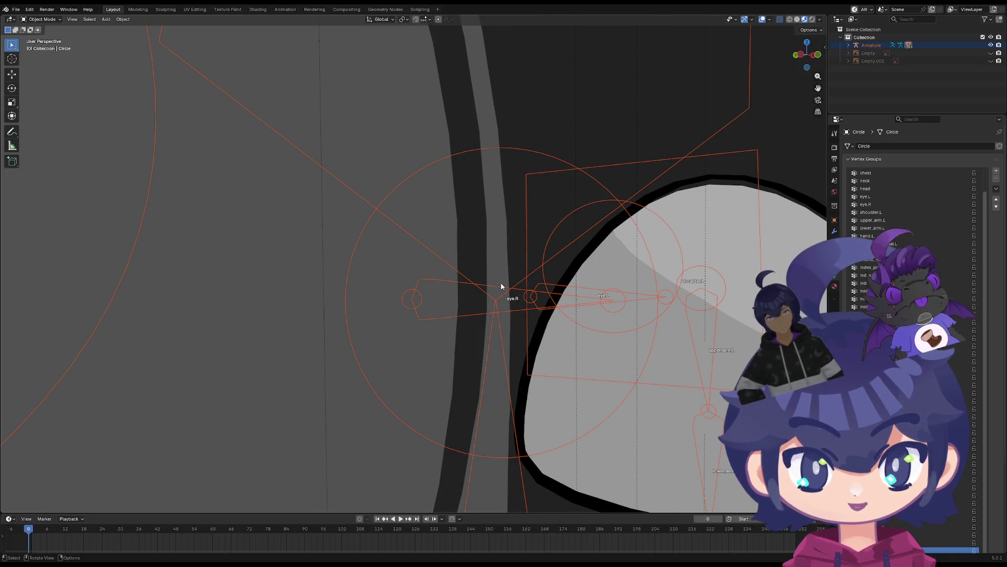
# Switch to the head mesh, return to Object Mode, and select the armature
pyautogui.hotkey('alt', 'q')
pyautogui.press('Tab')
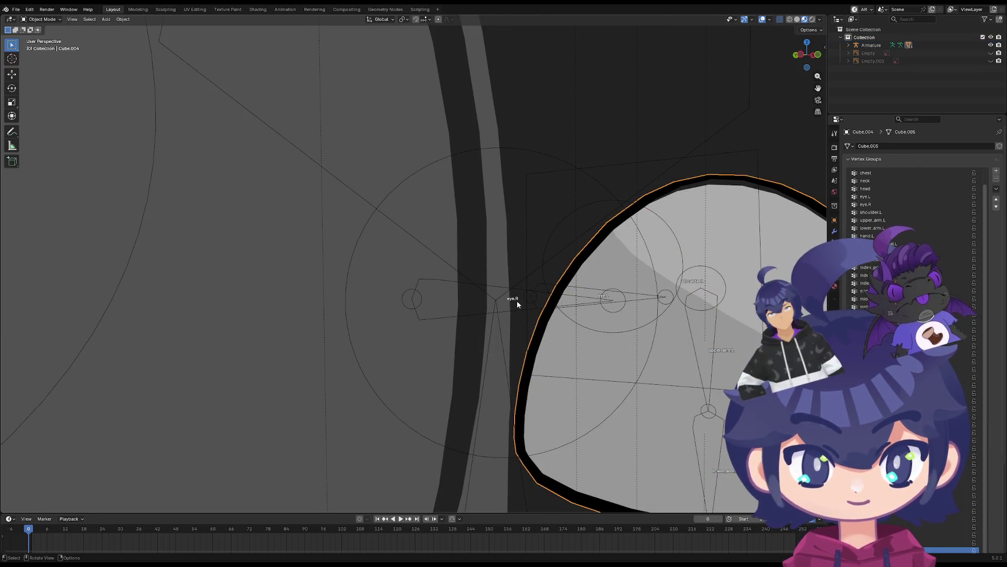
pyautogui.click(516, 303)
pyautogui.moveTo(495, 294)
pyautogui.mouseDown(button='middle')
pyautogui.moveTo(468, 330)
pyautogui.moveTo(465, 360)
pyautogui.mouseUp(button='middle')
pyautogui.click(470, 365)
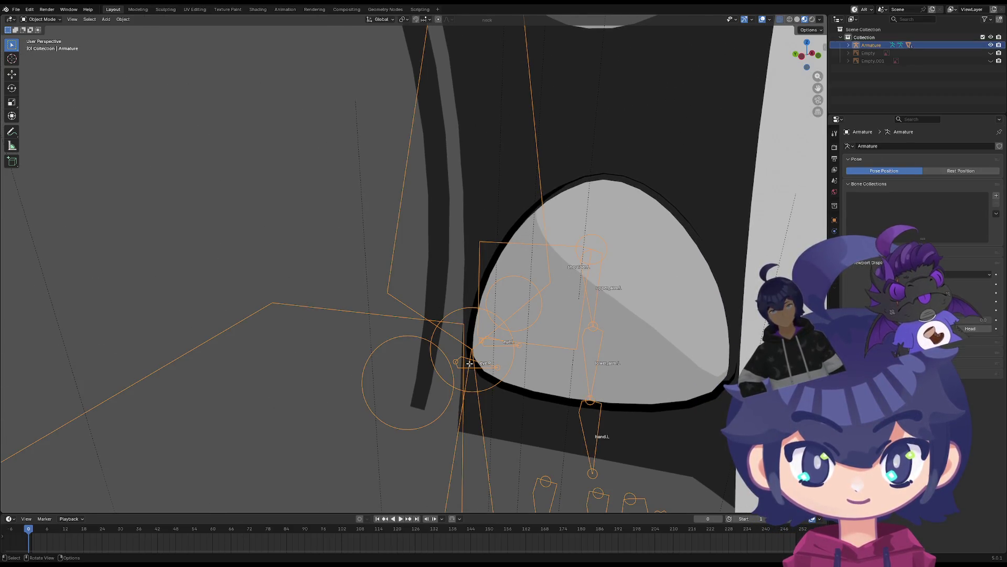
# In armature Edit Mode, delete the eye.L bone
pyautogui.press('Tab')
pyautogui.moveTo(469, 363); pyautogui.dragTo(438, 322, button='middle')
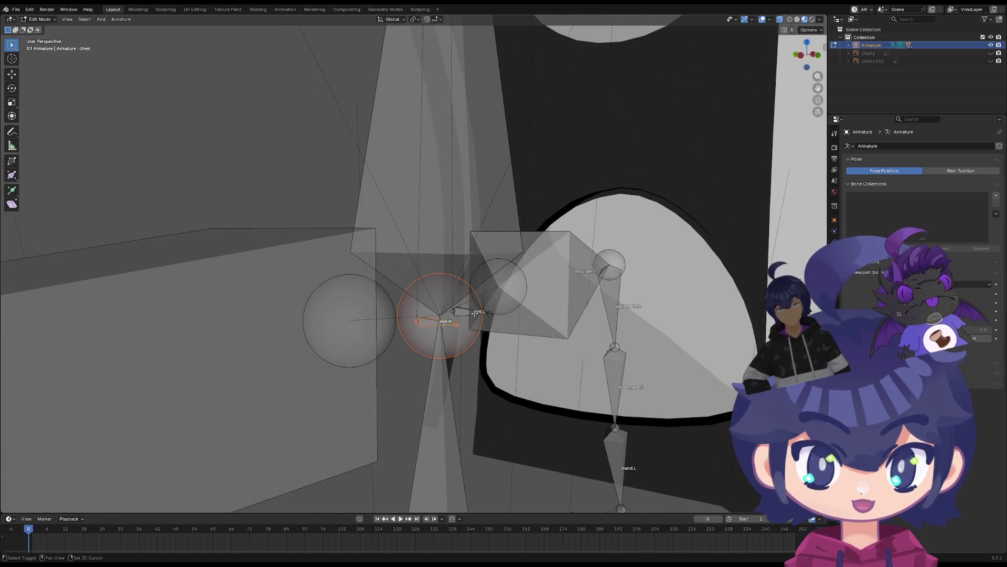
pyautogui.keyDown('shift'); pyautogui.click(475, 313); pyautogui.keyUp('shift')
pyautogui.keyDown('shift'); pyautogui.click(508, 319); pyautogui.keyUp('shift')
pyautogui.keyDown('shift'); pyautogui.click(508, 319); pyautogui.keyUp('shift')
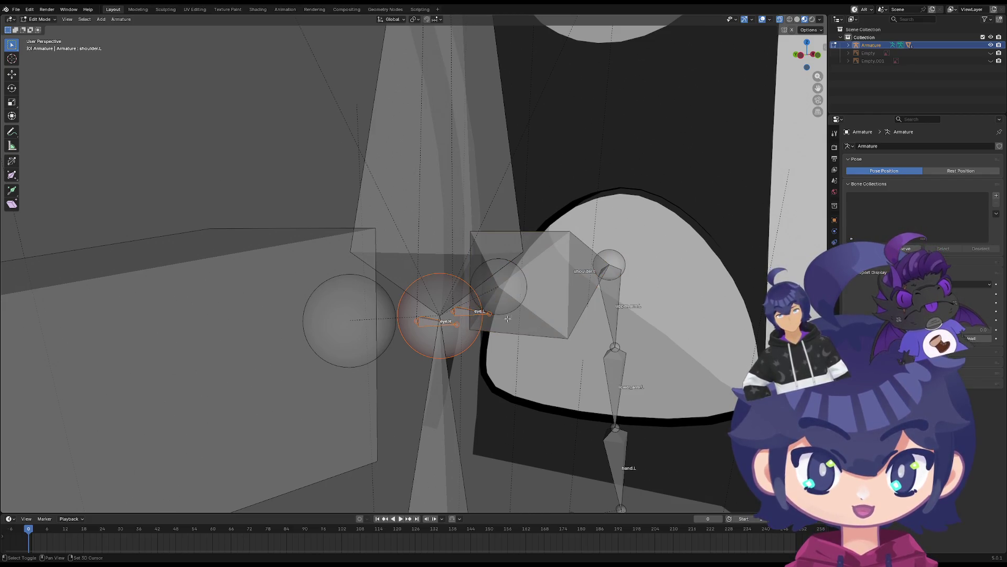
pyautogui.press('x')
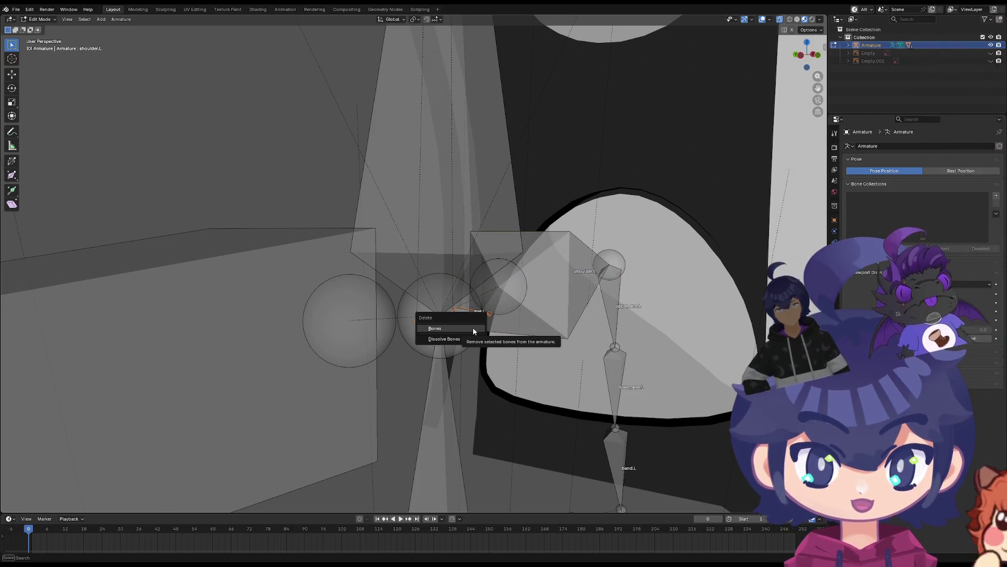
pyautogui.click(473, 328)
# Select the head bone and switch the armature into Pose Mode
pyautogui.moveTo(479, 328)
pyautogui.mouseDown(button='middle')
pyautogui.moveTo(393, 240)
pyautogui.moveTo(354, 237)
pyautogui.moveTo(362, 263)
pyautogui.mouseUp(button='middle')
pyautogui.click(328, 94)
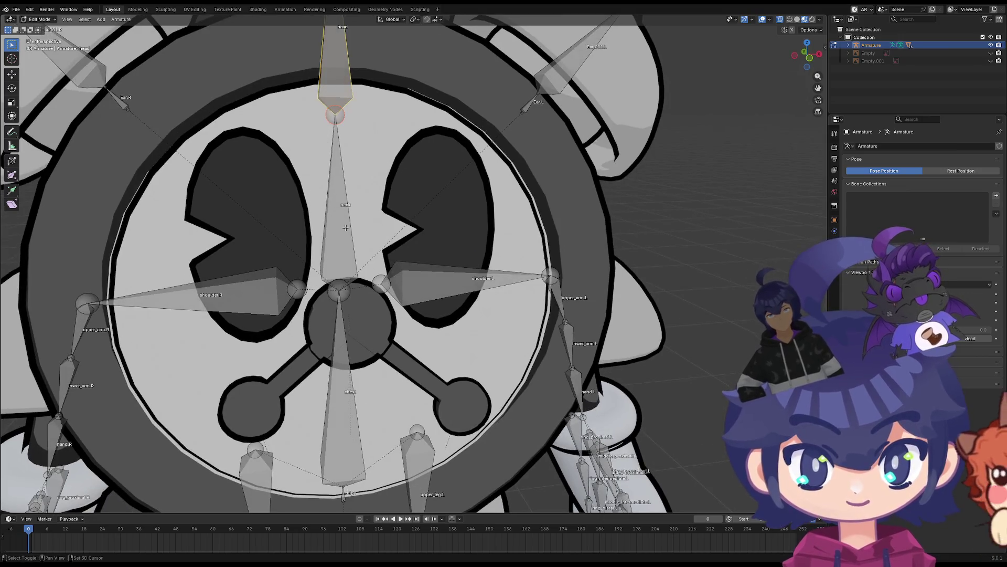
pyautogui.scroll(3, 367, 281)
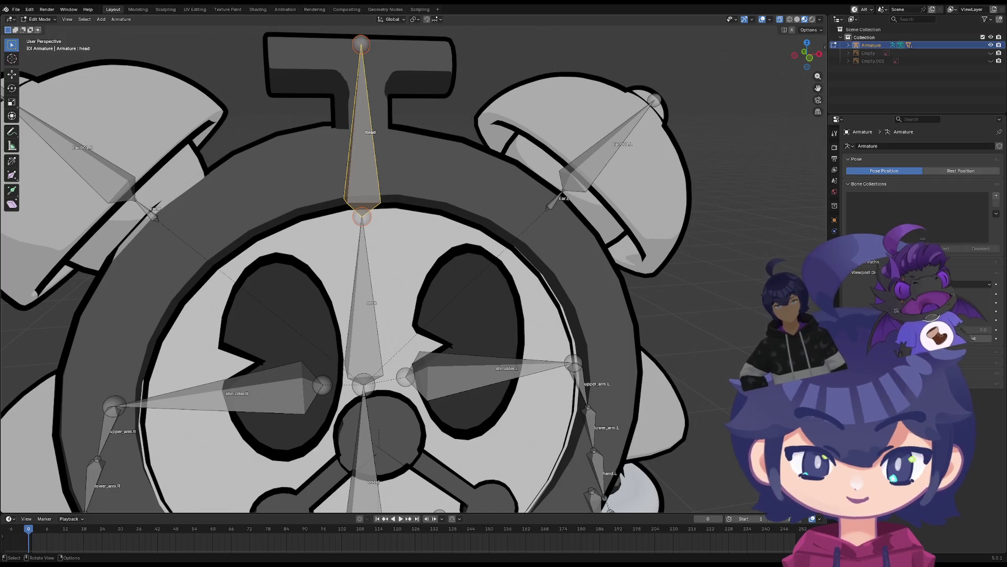
pyautogui.click(42, 45)
# Test-rotate the head bone
pyautogui.press('r')
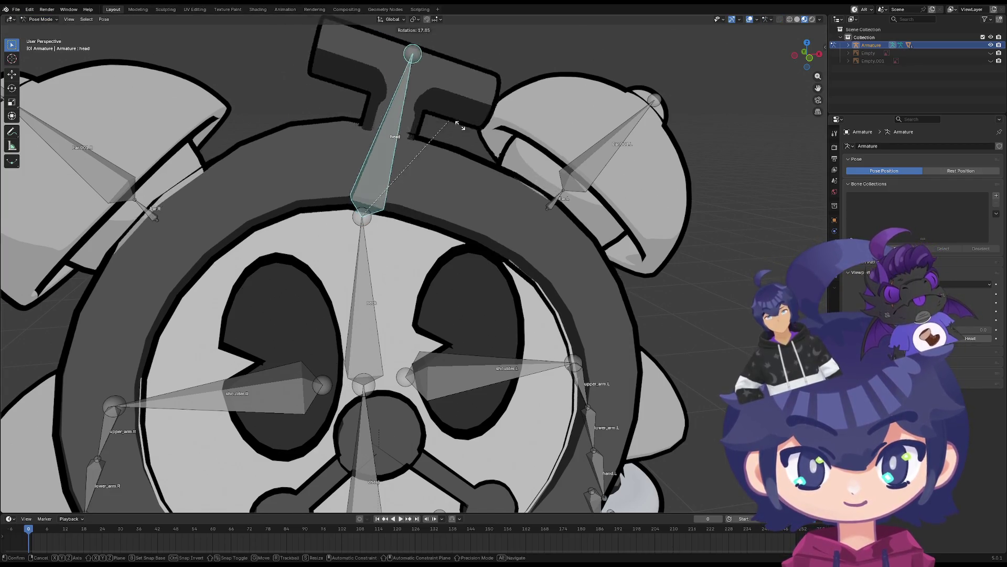
pyautogui.rightClick(397, 112)
pyautogui.moveTo(397, 113)
pyautogui.mouseDown(button='middle')
pyautogui.moveTo(317, 199)
pyautogui.moveTo(349, 195)
pyautogui.mouseUp(button='middle')
pyautogui.press('r')
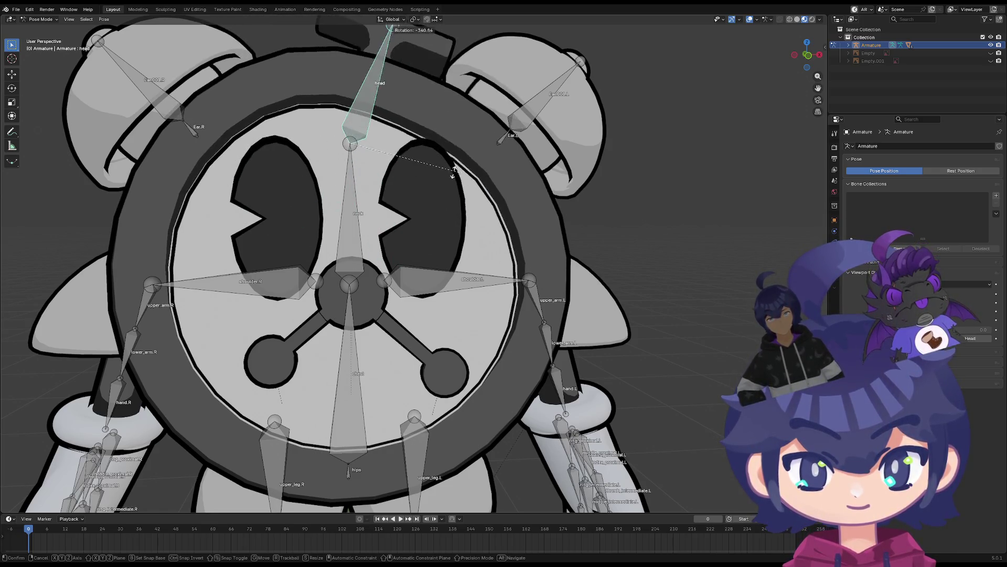
pyautogui.keyDown('alt'); pyautogui.scroll(-5, 322, 244); pyautogui.keyUp('alt')
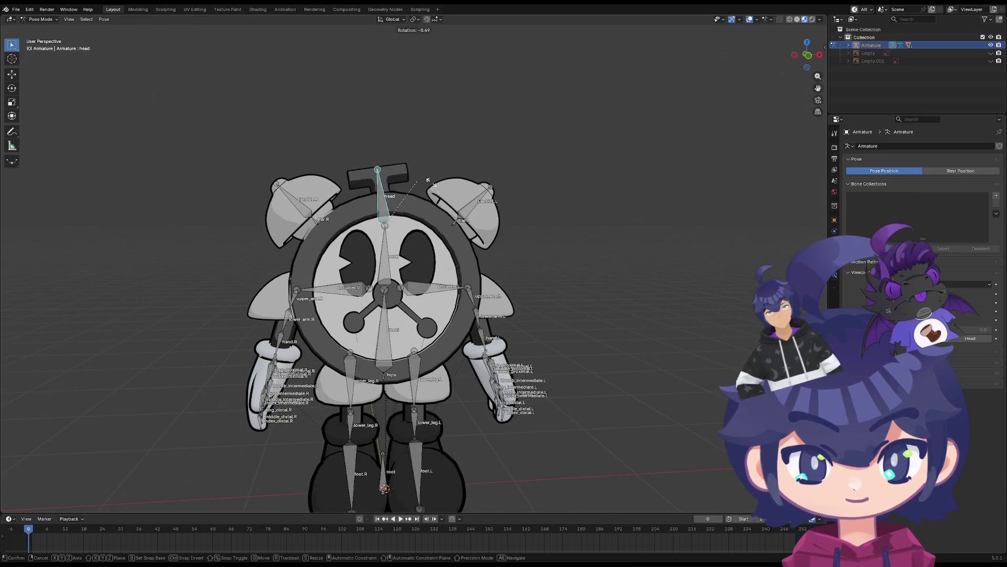
pyautogui.click(429, 181)
pyautogui.scroll(3, 378, 250)
# Tilt the neck bone slightly and rotate the right ear bone to a new angle
pyautogui.click(378, 250)
pyautogui.press('r')
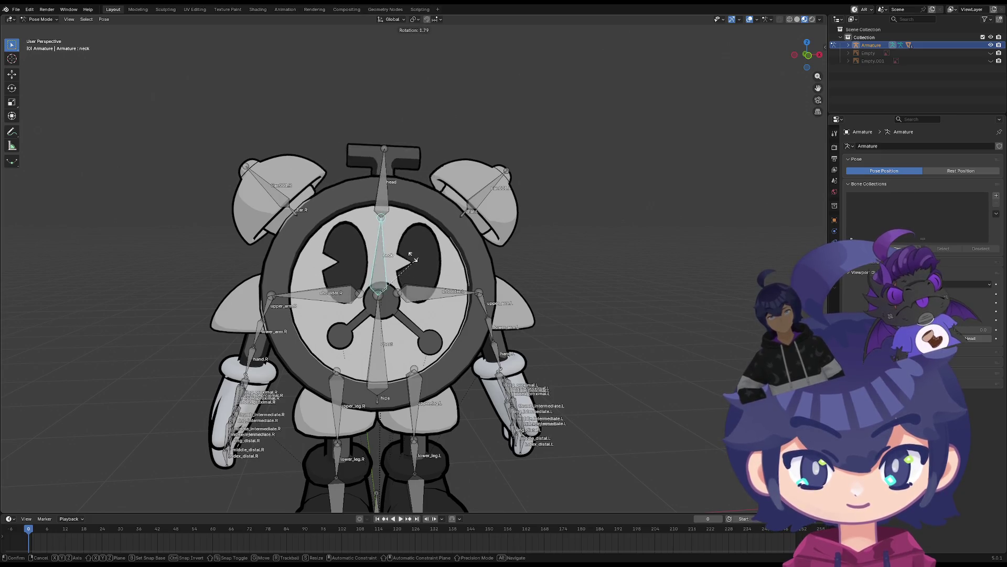
pyautogui.click(412, 262)
pyautogui.click(283, 195)
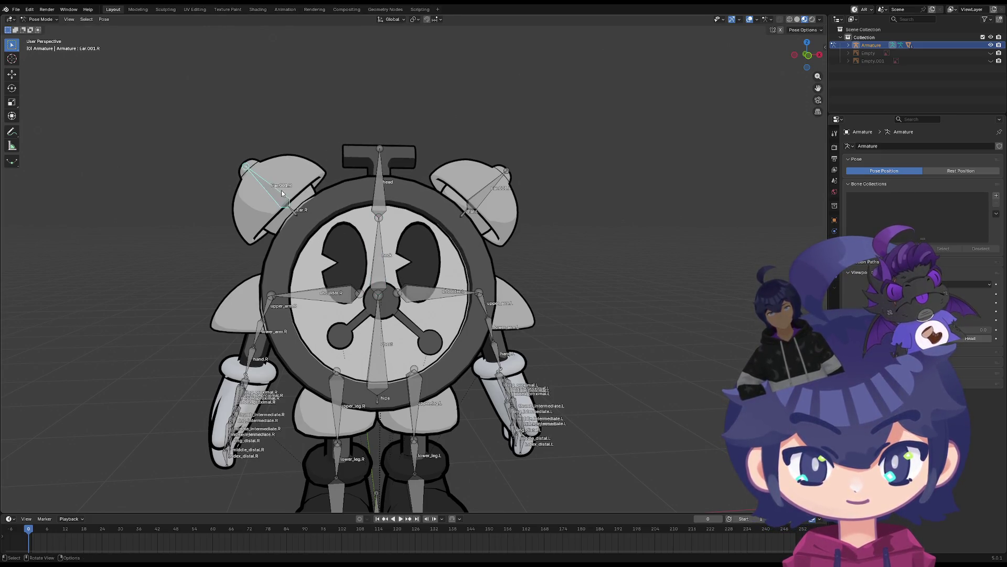
pyautogui.press('r')
pyautogui.click(287, 192)
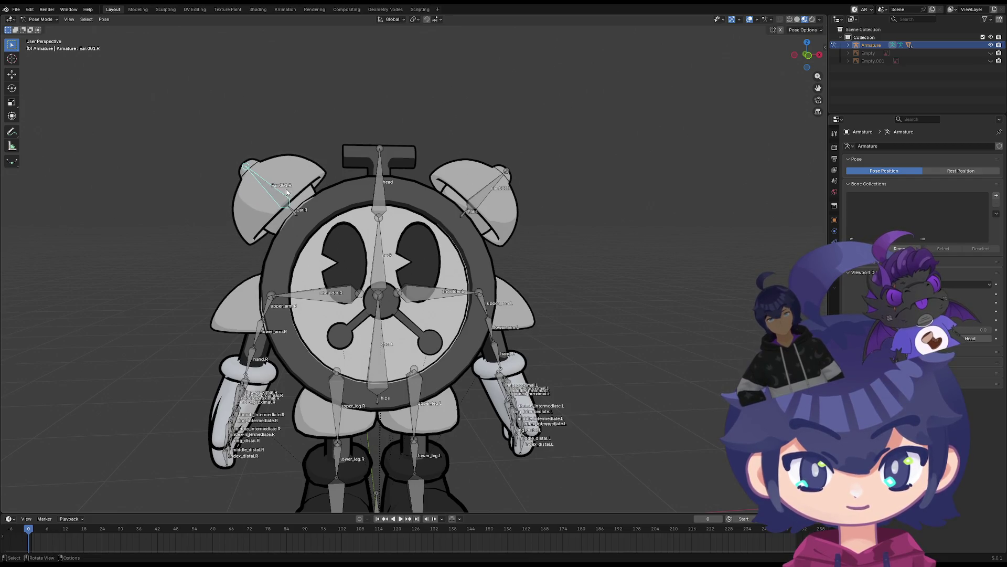
pyautogui.click(483, 197)
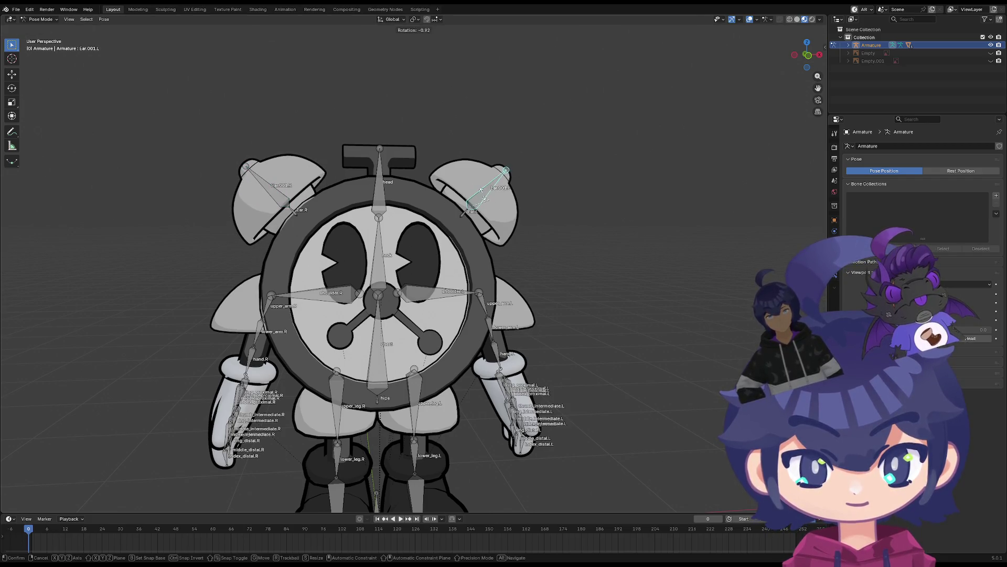
# Rotate the left upper arm, then raise it to -86° around global Z
pyautogui.click(491, 313)
pyautogui.press('r')
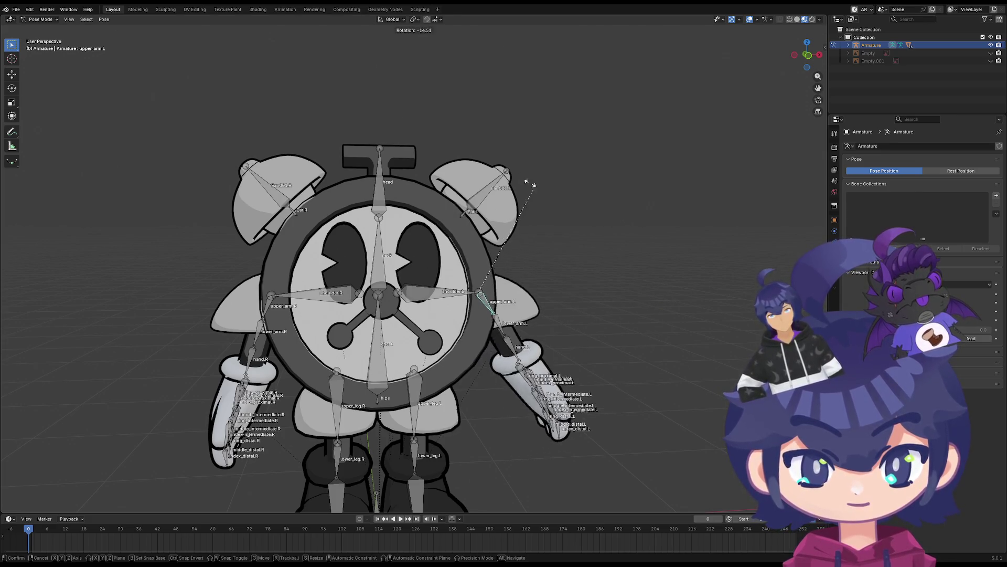
pyautogui.click(462, 262)
pyautogui.press('r')
pyautogui.press('z')
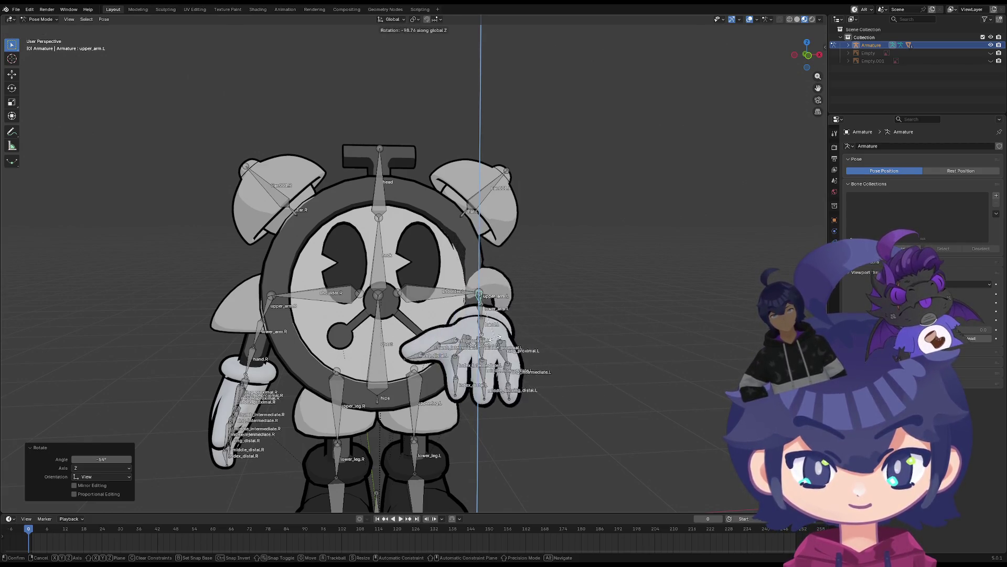
pyautogui.click(491, 331)
# Select all bones and Clear User Transforms to return the rig to rest pose
pyautogui.moveTo(491, 330)
pyautogui.mouseDown(button='middle')
pyautogui.moveTo(392, 291)
pyautogui.moveTo(355, 300)
pyautogui.moveTo(403, 285)
pyautogui.moveTo(426, 247)
pyautogui.moveTo(465, 283)
pyautogui.mouseUp(button='middle')
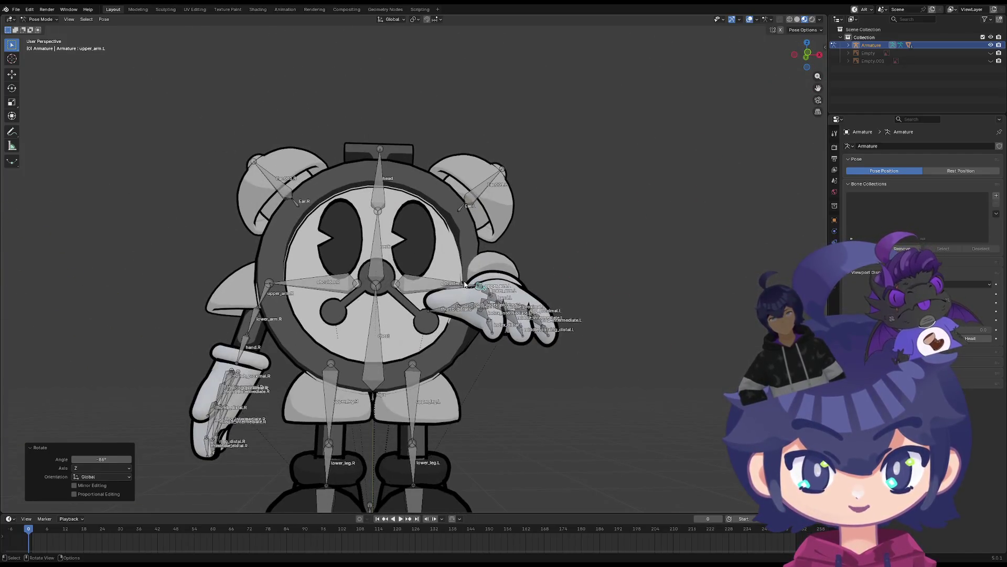
pyautogui.press('a')
pyautogui.rightClick(464, 284)
pyautogui.click(465, 284)
pyautogui.scroll(3, 390, 313)
pyautogui.scroll(-1, 390, 313)
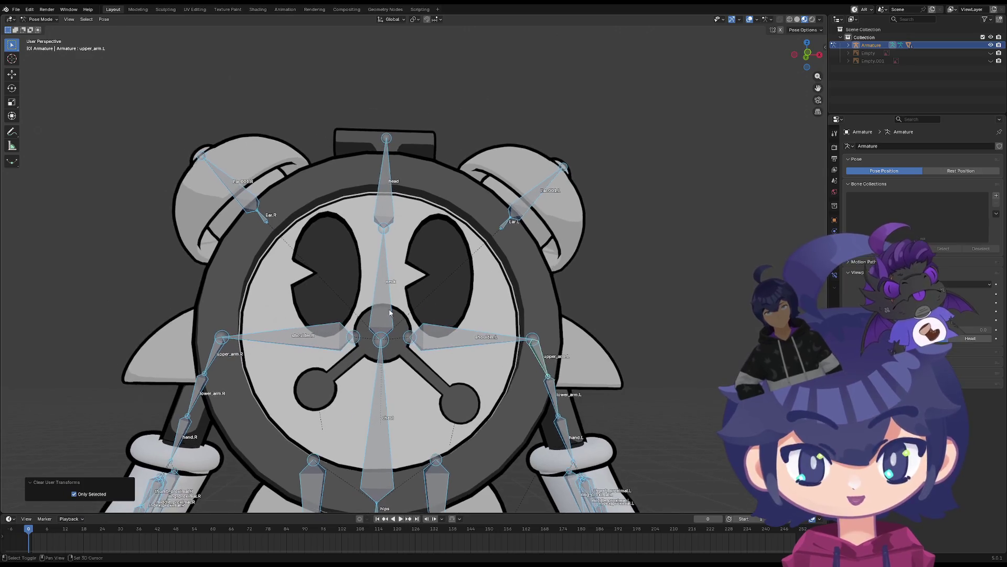
pyautogui.click(389, 312)
pyautogui.press('r')
pyautogui.press('Escape')
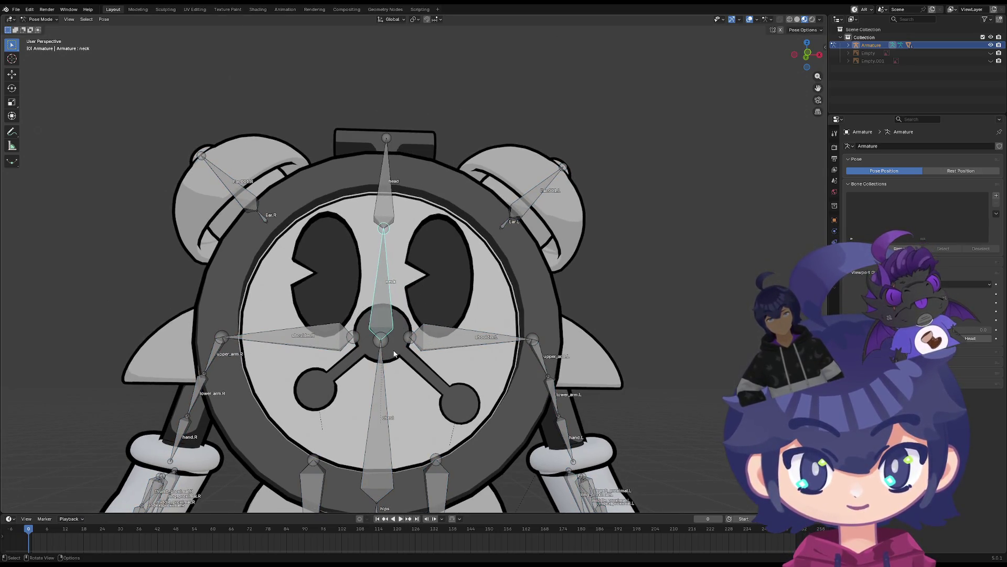
pyautogui.click(382, 208)
pyautogui.press('r')
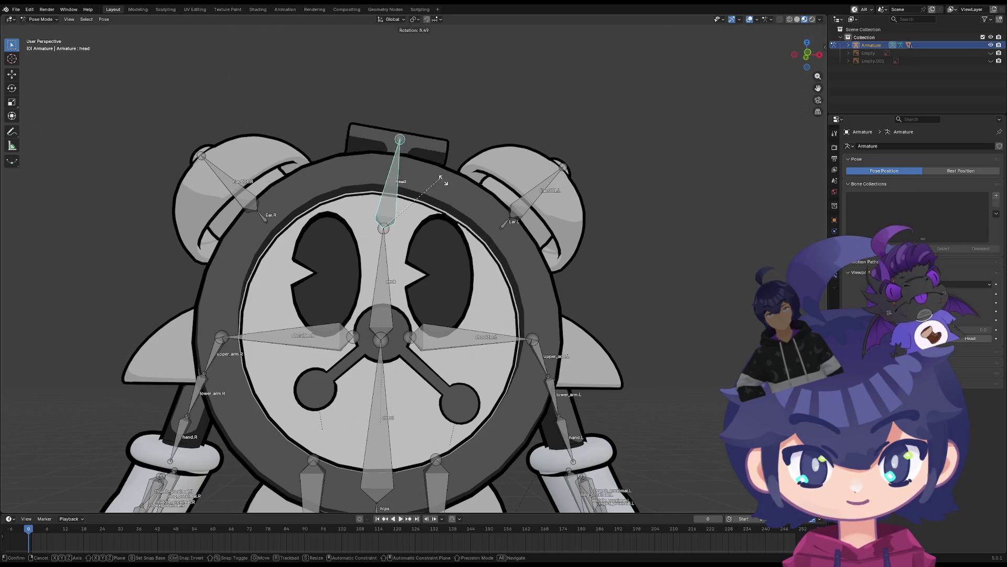
pyautogui.press('Escape')
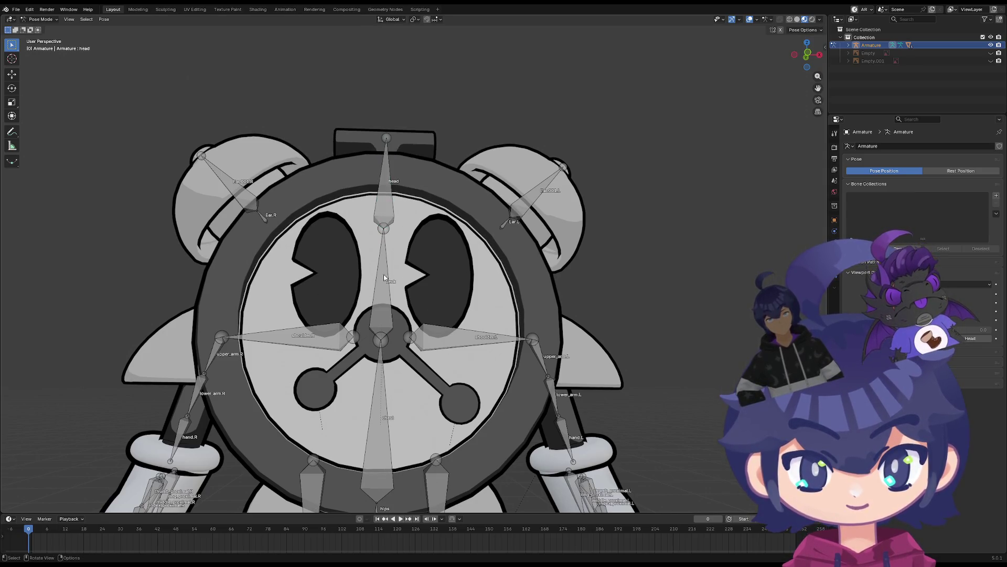
pyautogui.click(385, 277)
pyautogui.press('r')
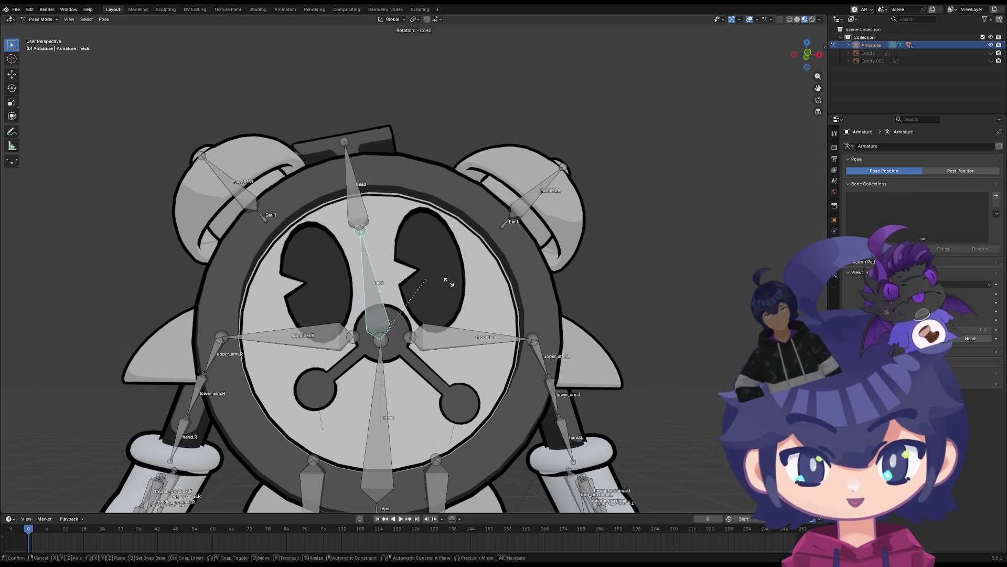
pyautogui.press('Escape')
pyautogui.scroll(-2, 384, 294)
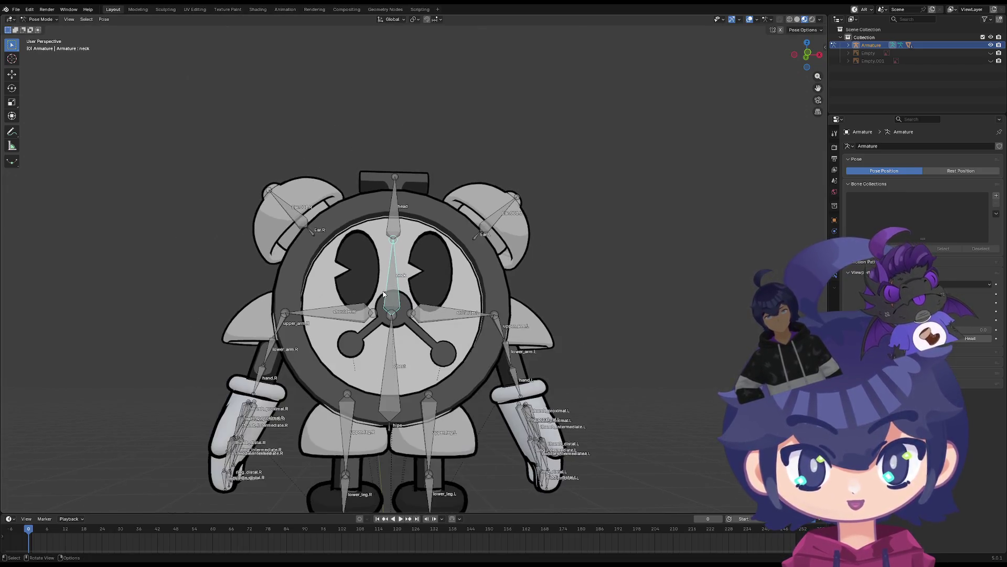
pyautogui.scroll(2, 384, 293)
pyautogui.click(390, 202)
pyautogui.press('r')
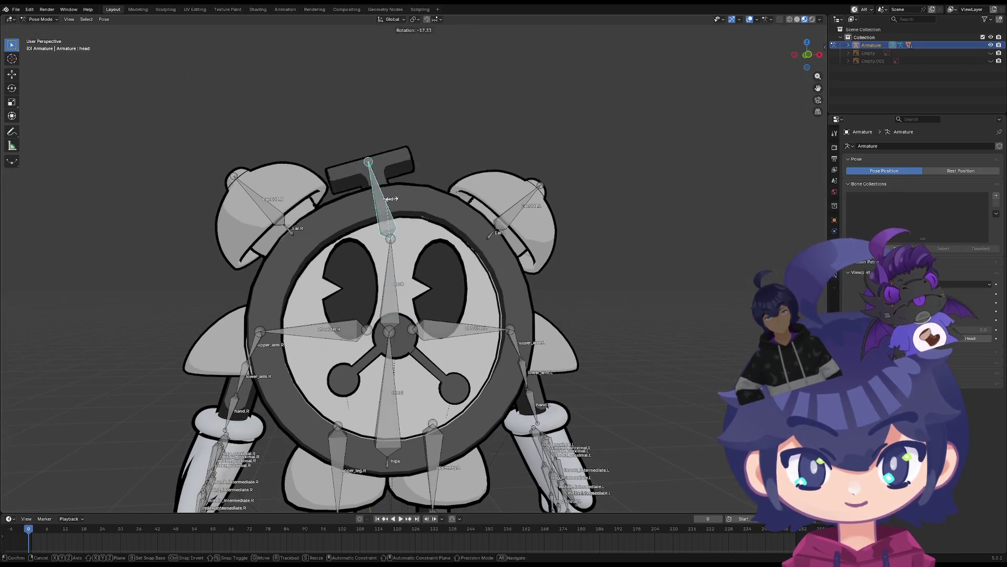
pyautogui.press('Escape')
pyautogui.click(387, 288)
pyautogui.press('r')
pyautogui.press('Escape')
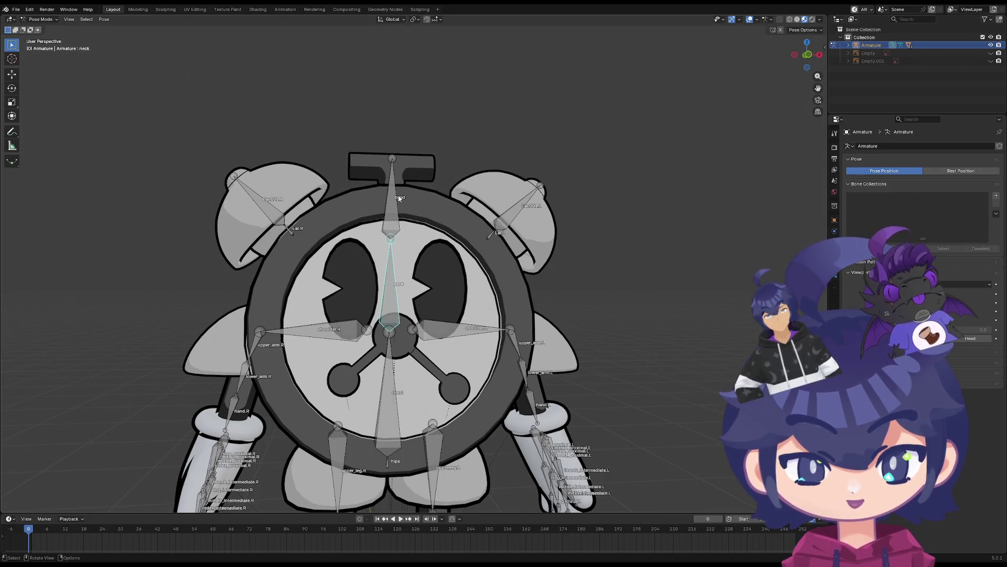
pyautogui.click(398, 198)
pyautogui.press('r')
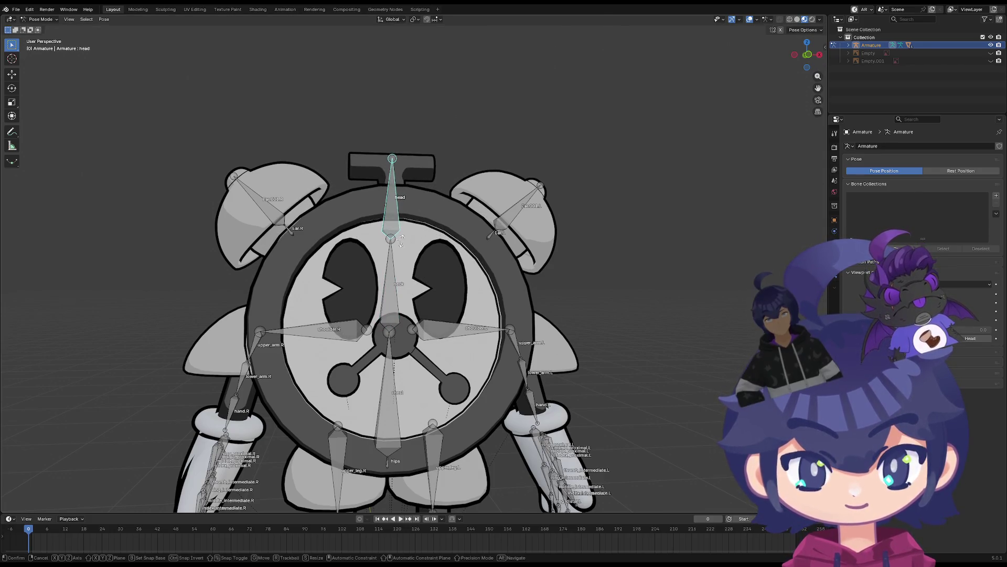
pyautogui.press('Escape')
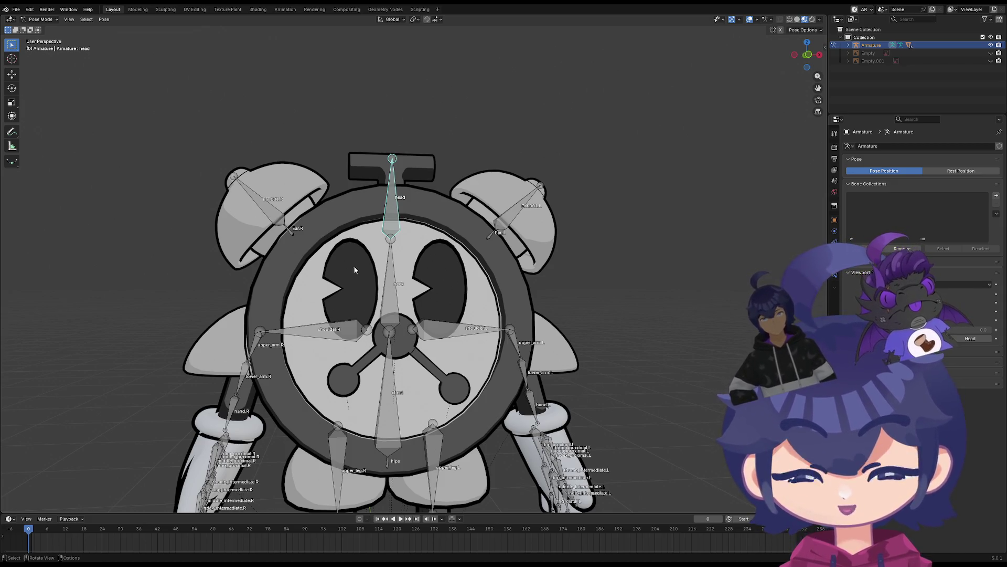
pyautogui.scroll(3, 346, 277)
pyautogui.moveTo(347, 277)
pyautogui.mouseDown(button='middle')
pyautogui.moveTo(408, 294)
pyautogui.moveTo(367, 299)
pyautogui.moveTo(375, 311)
pyautogui.moveTo(505, 366)
pyautogui.moveTo(370, 322)
pyautogui.moveTo(389, 294)
pyautogui.moveTo(259, 260)
pyautogui.moveTo(266, 289)
pyautogui.moveTo(349, 298)
pyautogui.moveTo(295, 298)
pyautogui.mouseUp(button='middle')
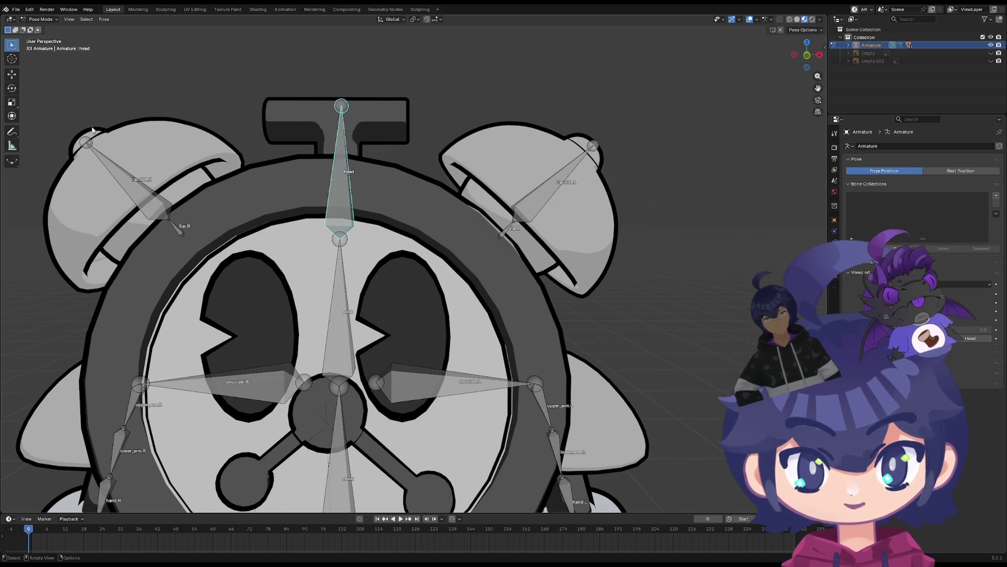
pyautogui.click(259, 280)
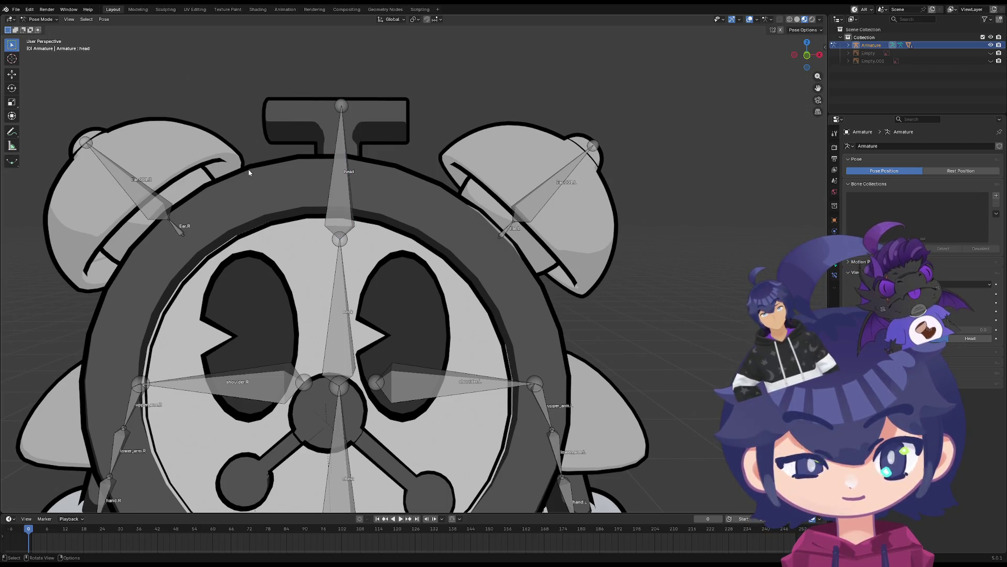
pyautogui.click(41, 19)
pyautogui.click(39, 27)
pyautogui.click(335, 197)
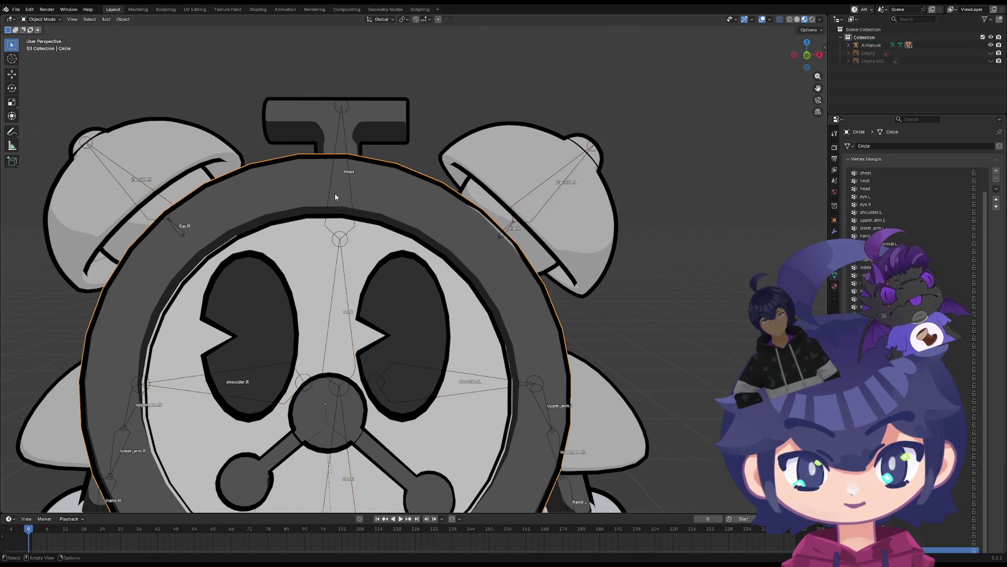
pyautogui.click(339, 131)
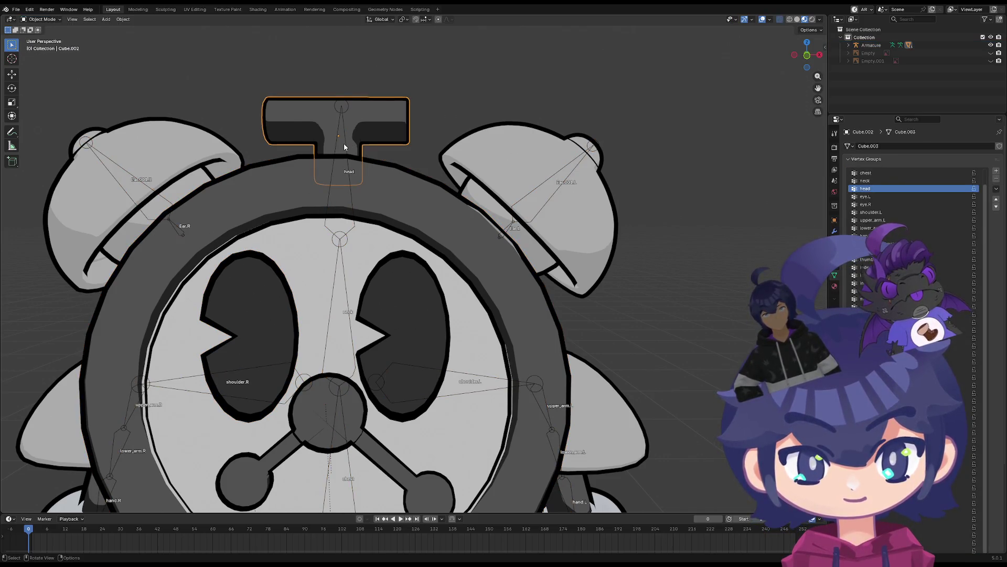
pyautogui.click(342, 228)
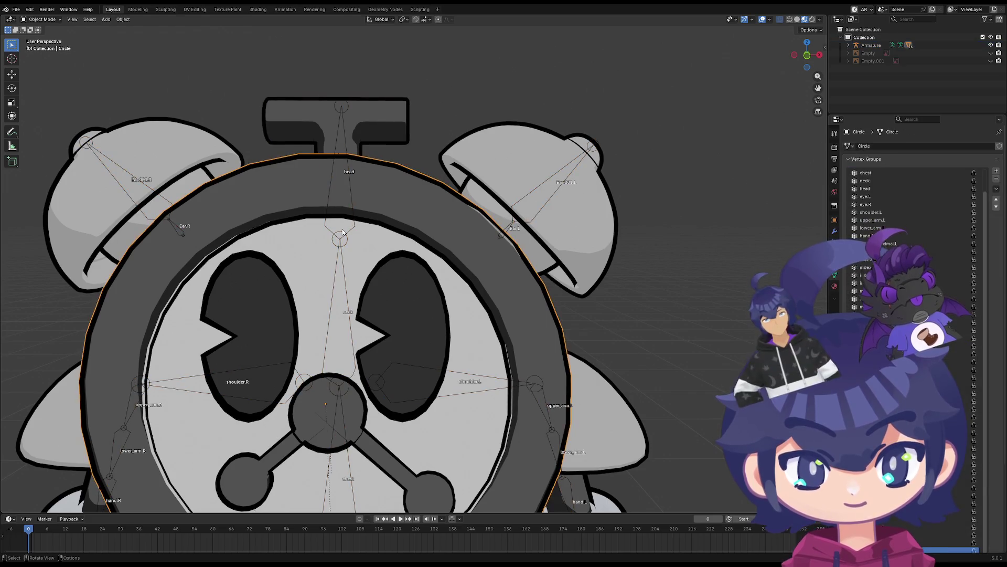
pyautogui.click(341, 236)
pyautogui.scroll(-5, 341, 239)
pyautogui.scroll(3, 302, 320)
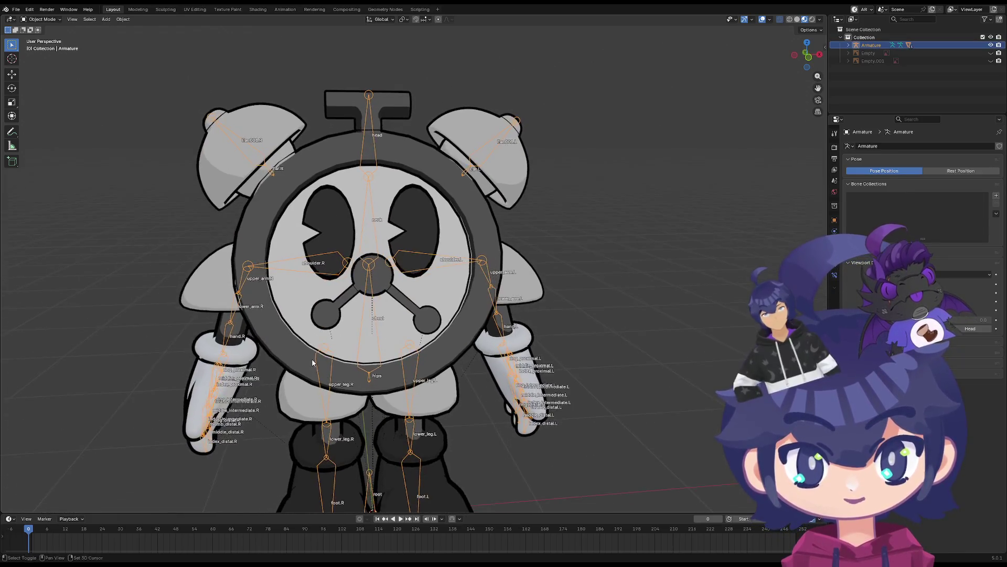
pyautogui.moveTo(312, 362)
pyautogui.mouseDown(button='middle')
pyautogui.moveTo(317, 346)
pyautogui.moveTo(409, 315)
pyautogui.moveTo(367, 288)
pyautogui.moveTo(354, 257)
pyautogui.moveTo(359, 320)
pyautogui.moveTo(362, 297)
pyautogui.moveTo(412, 278)
pyautogui.moveTo(425, 285)
pyautogui.moveTo(426, 215)
pyautogui.mouseUp(button='middle')
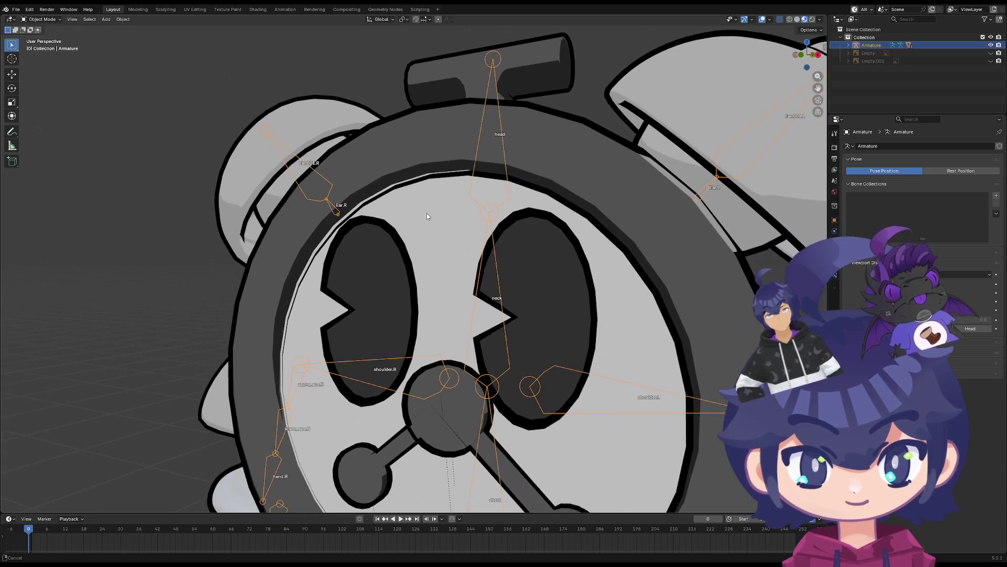
pyautogui.moveTo(449, 180); pyautogui.dragTo(476, 179, button='middle')
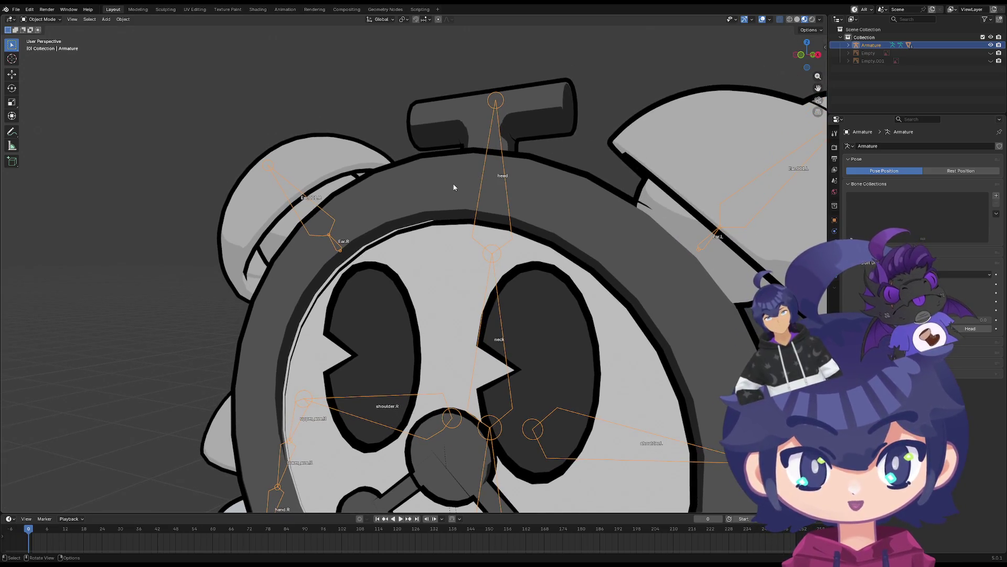
pyautogui.click(42, 19)
pyautogui.click(41, 49)
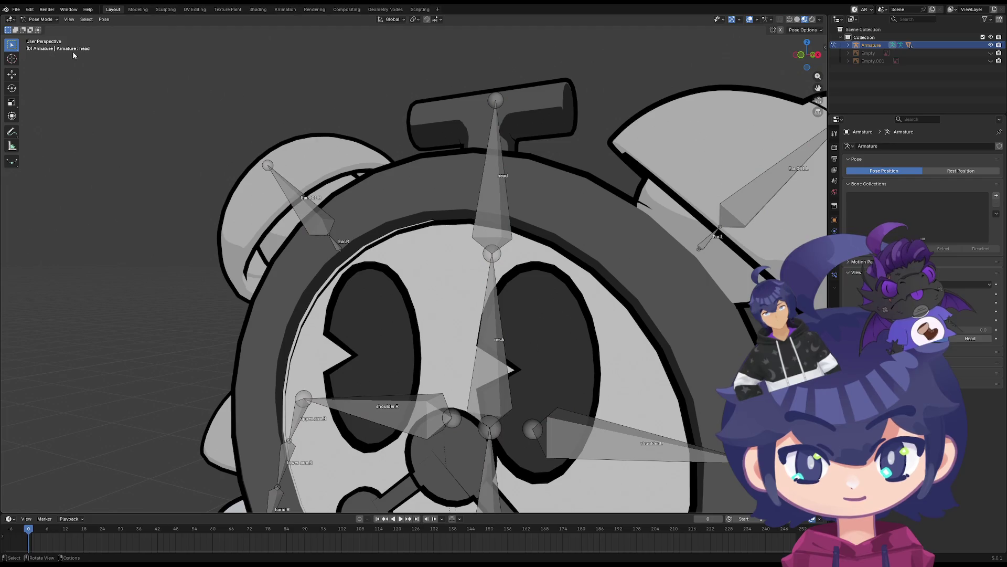
pyautogui.click(498, 182)
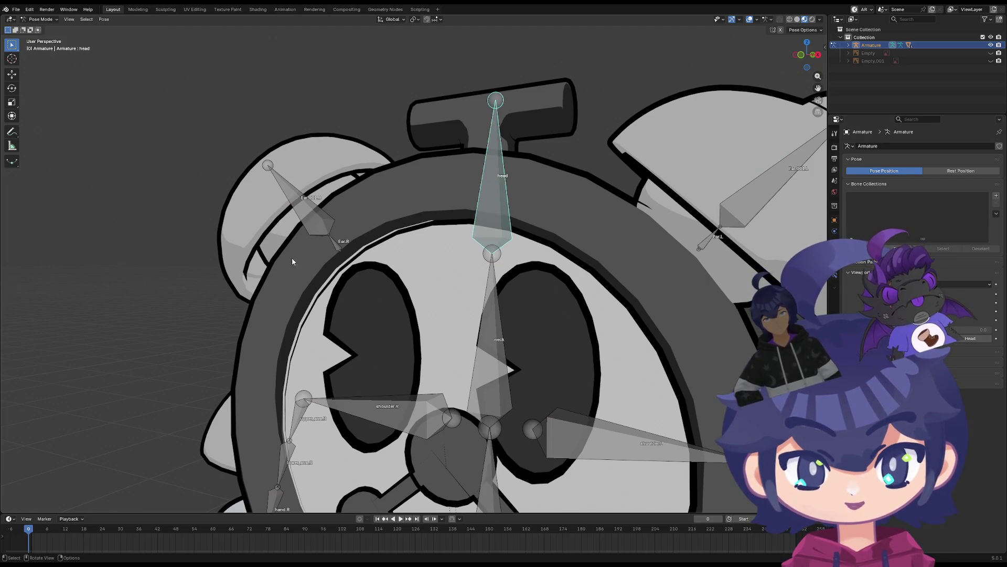
pyautogui.click(42, 19)
pyautogui.click(43, 27)
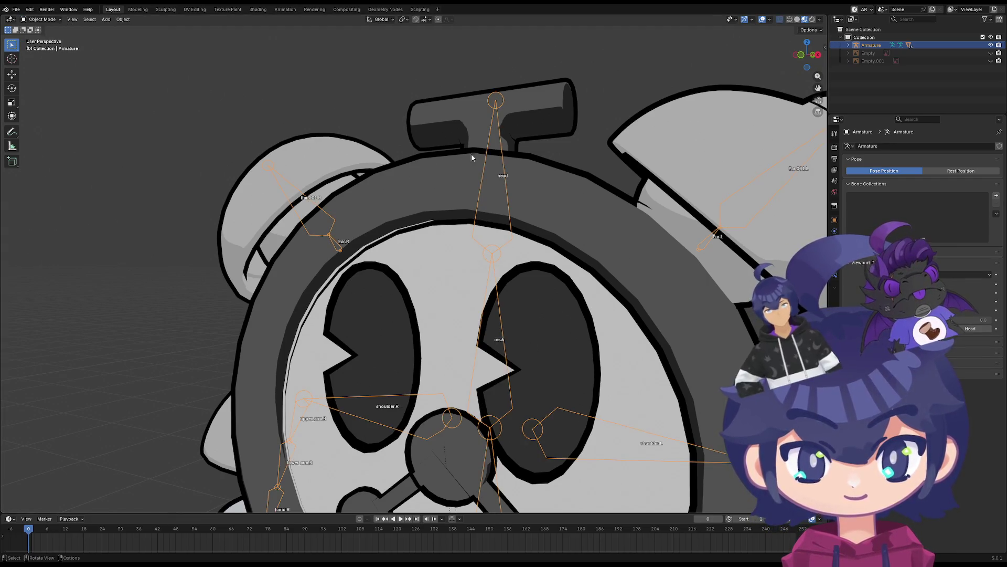
pyautogui.click(488, 152)
pyautogui.click(486, 151)
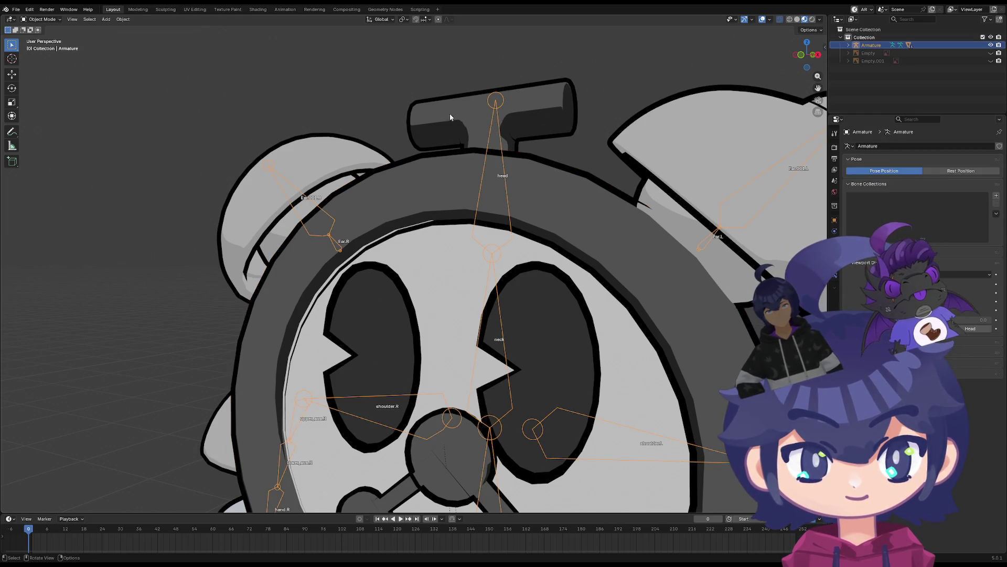
pyautogui.click(60, 20)
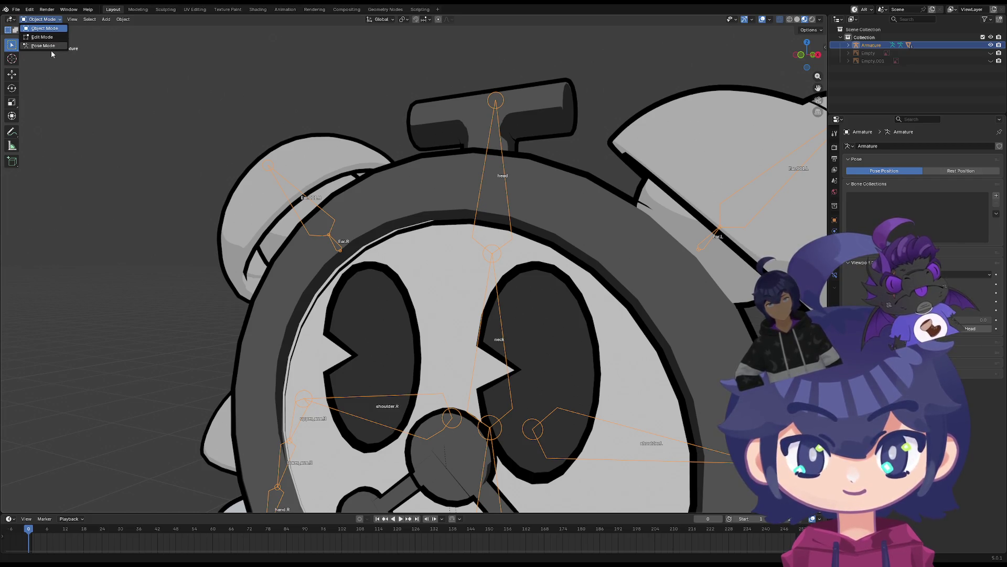
pyautogui.click(46, 27)
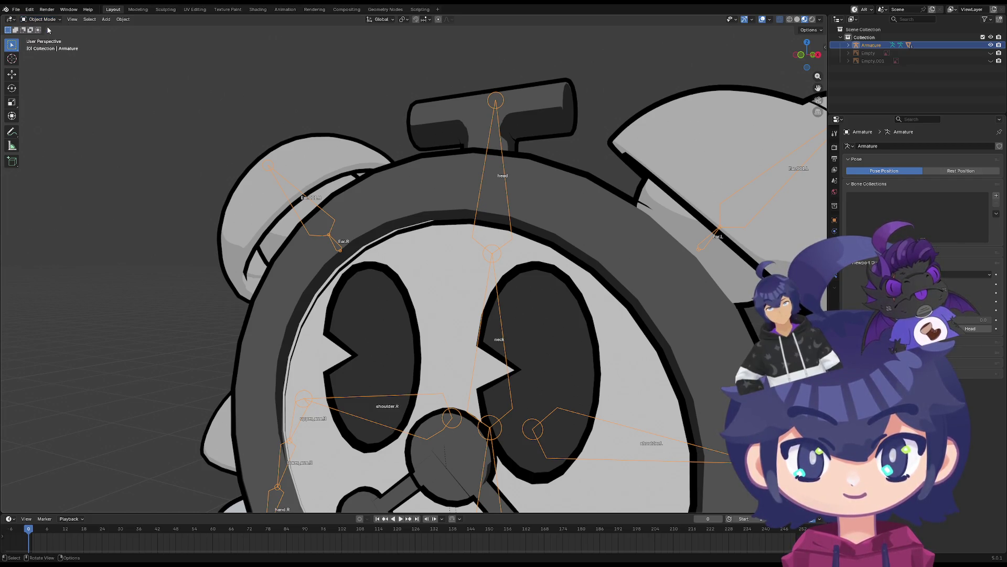
pyautogui.click(54, 20)
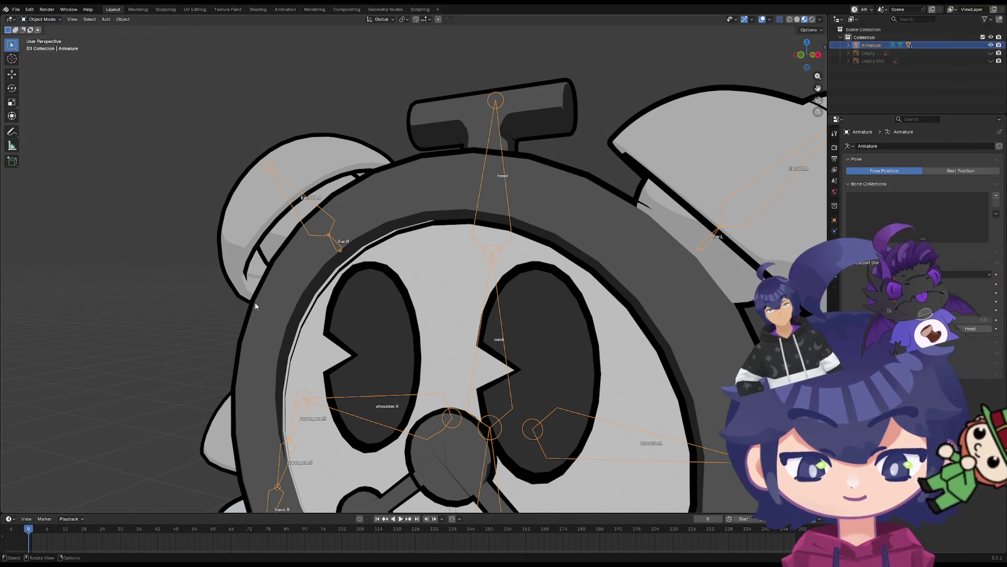
pyautogui.scroll(-5, 253, 299)
pyautogui.moveTo(263, 315)
pyautogui.mouseDown(button='middle')
pyautogui.moveTo(393, 353)
pyautogui.moveTo(272, 339)
pyautogui.moveTo(283, 352)
pyautogui.moveTo(397, 367)
pyautogui.mouseUp(button='middle')
pyautogui.scroll(5, 397, 368)
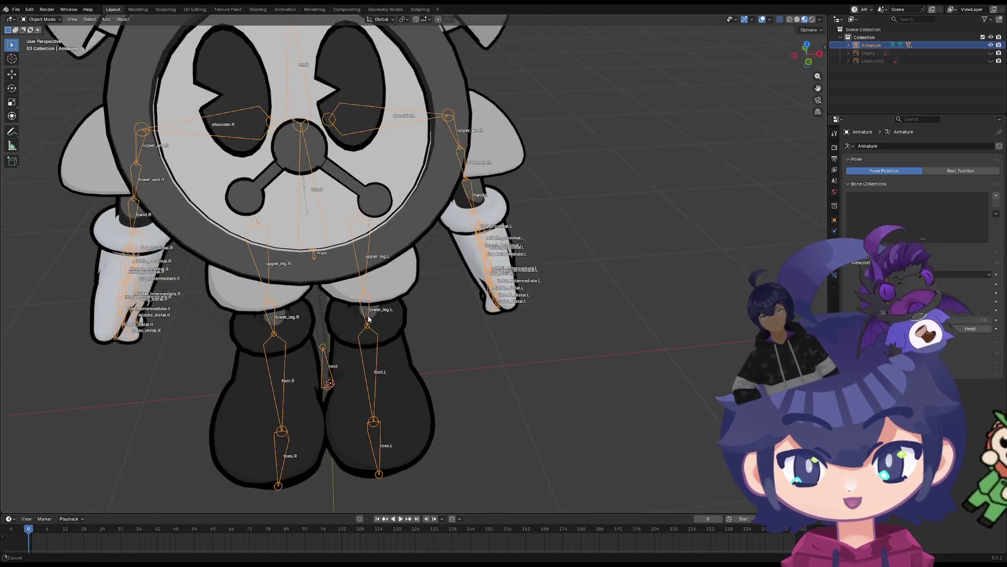
pyautogui.scroll(5, 530, 292)
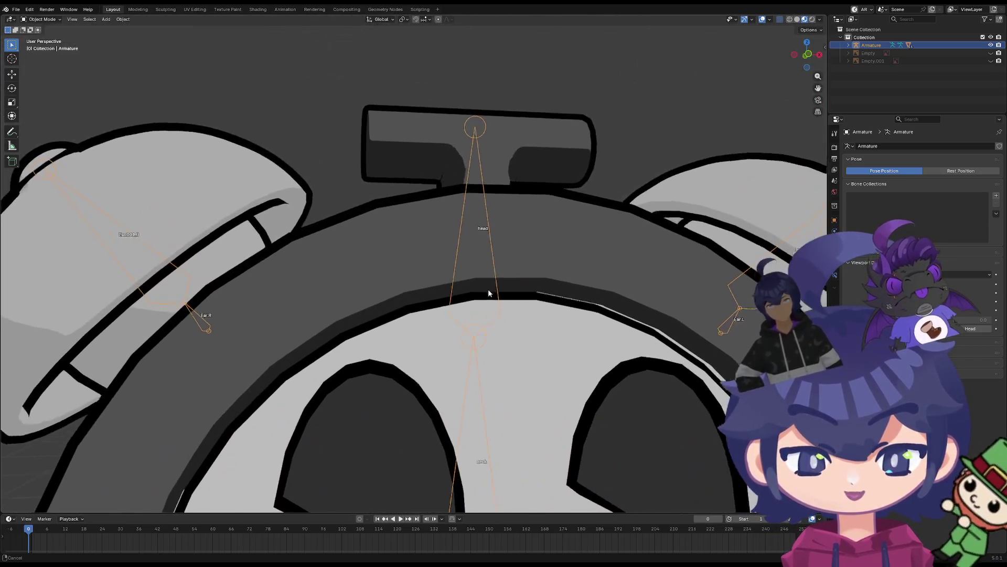
pyautogui.moveTo(488, 289); pyautogui.dragTo(477, 323, button='middle')
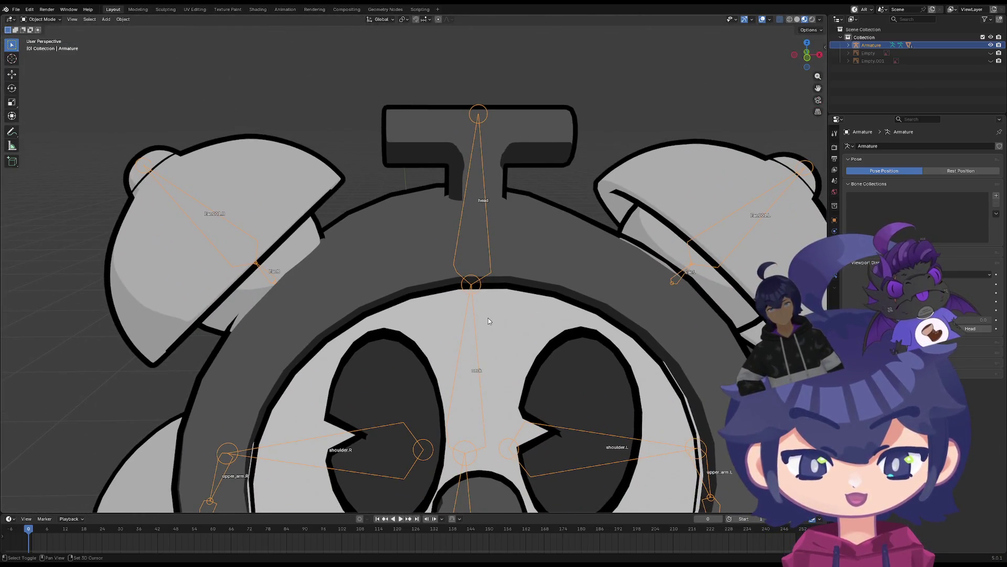
pyautogui.press('r')
pyautogui.press('Escape')
pyautogui.moveTo(538, 204); pyautogui.dragTo(442, 203, button='middle')
pyautogui.click(470, 192)
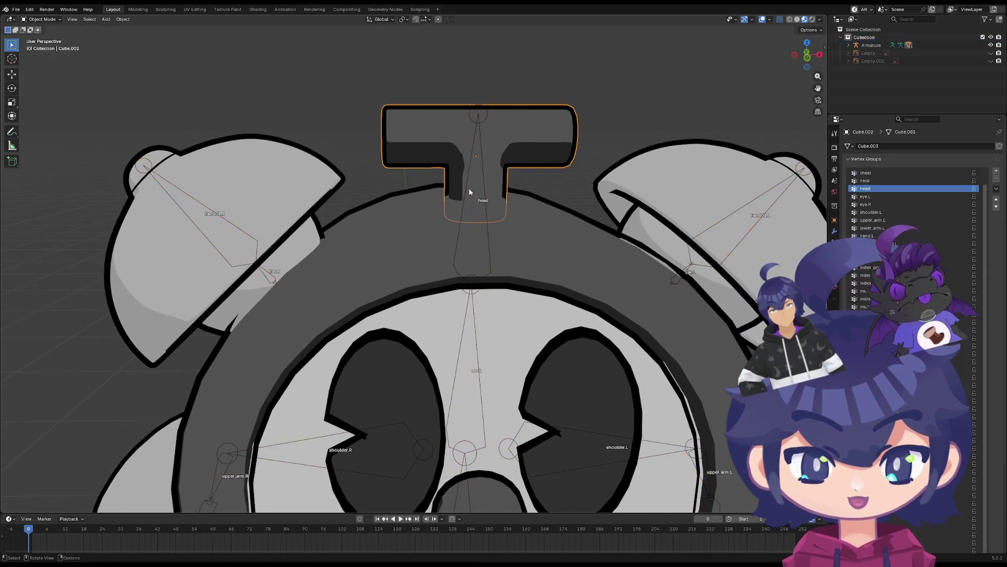
pyautogui.click(478, 120)
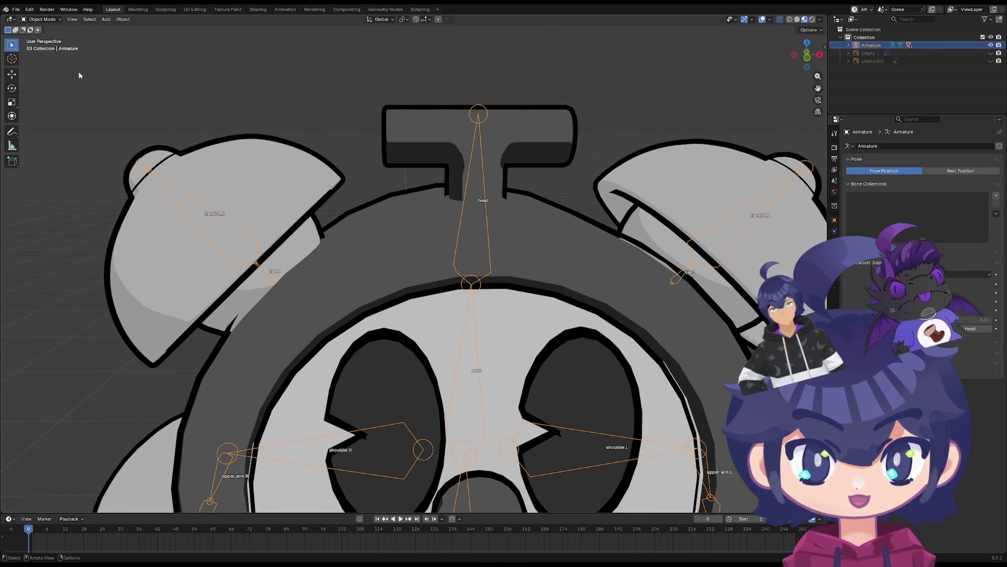
pyautogui.click(45, 19)
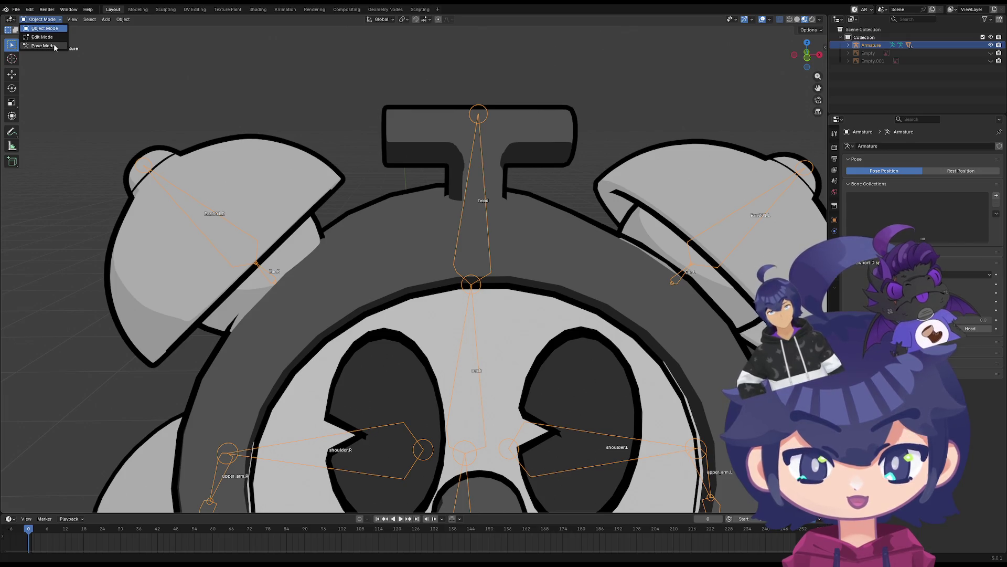
pyautogui.click(54, 47)
pyautogui.scroll(2, 470, 157)
pyautogui.press('r')
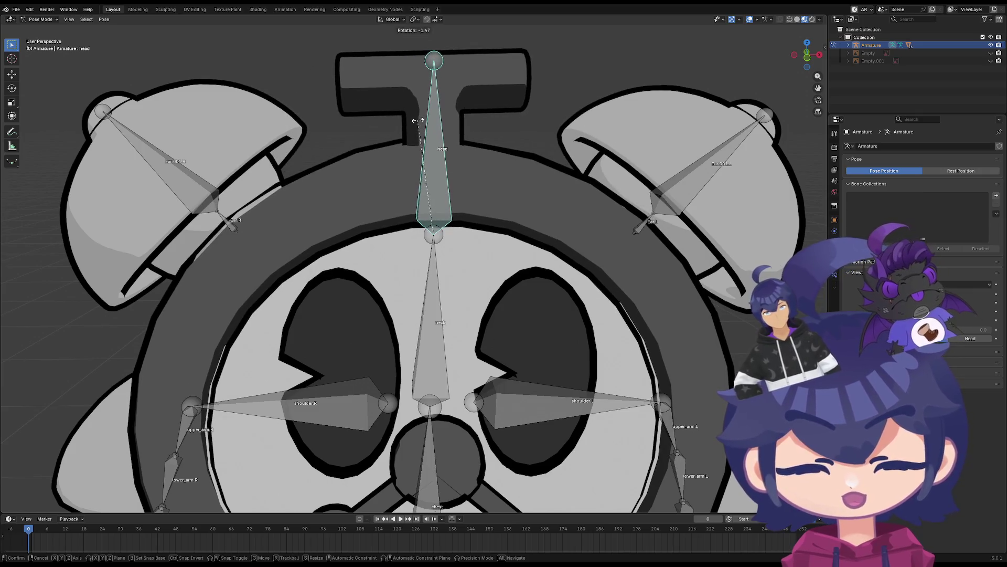
pyautogui.rightClick(418, 120)
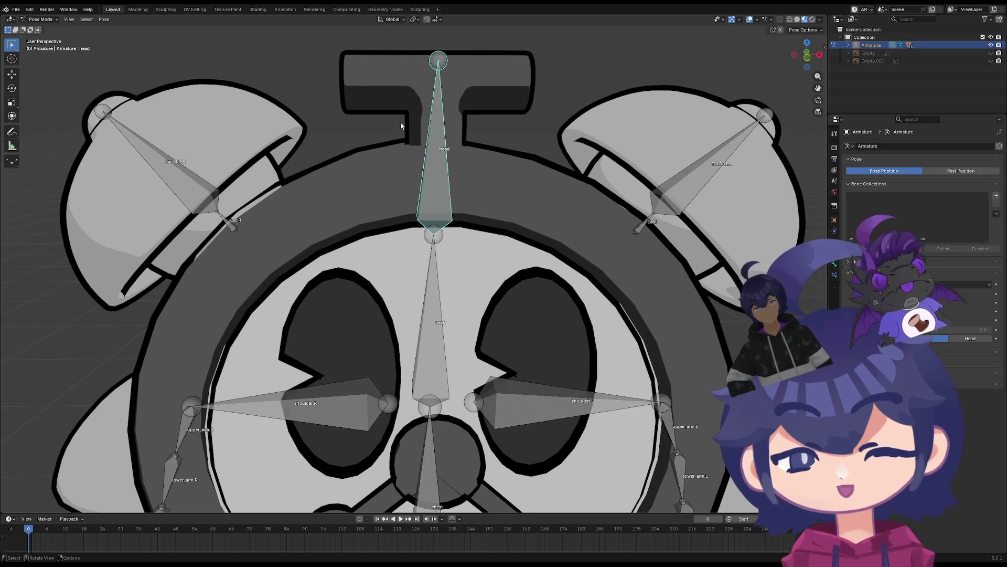
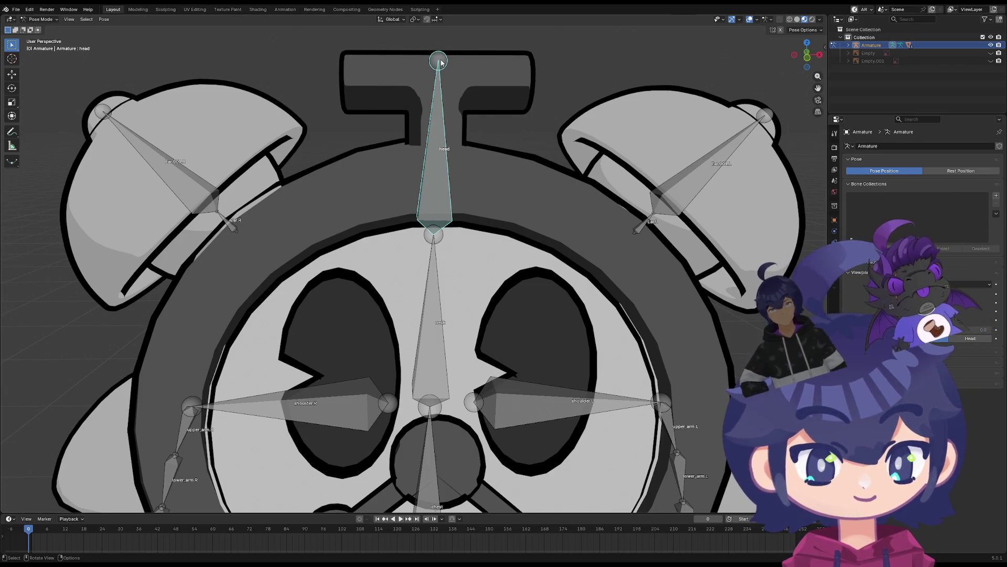
# Test-rotate the head bone, then undo it back to its rest pose
pyautogui.press('r')
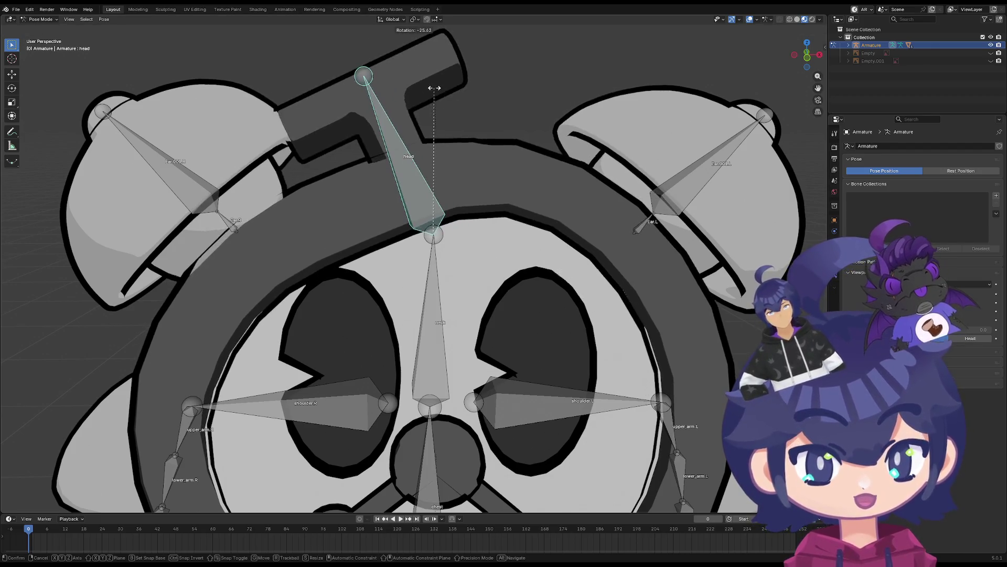
pyautogui.click(434, 87)
pyautogui.hotkey('ctrl', 'z')
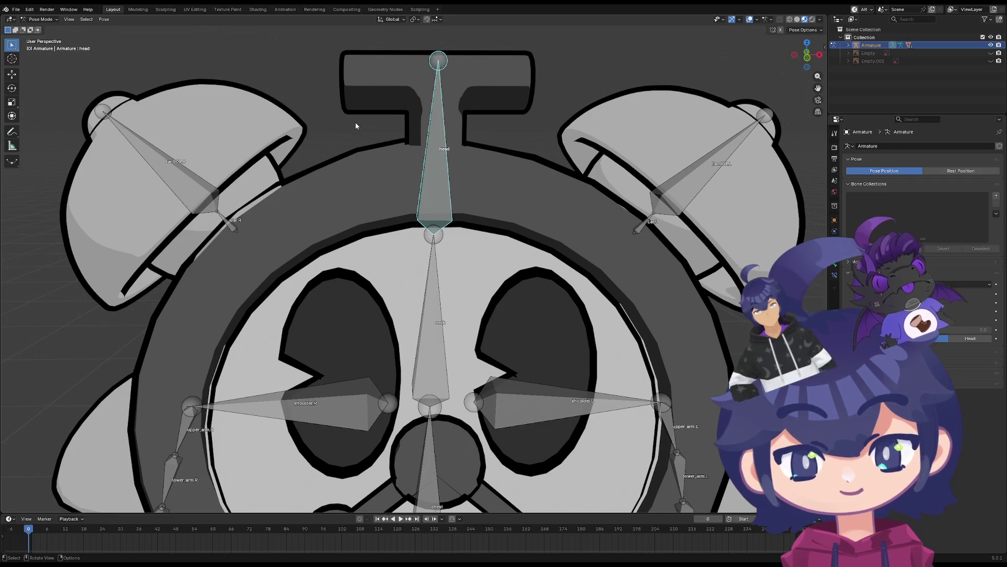
pyautogui.scroll(-7, 379, 99)
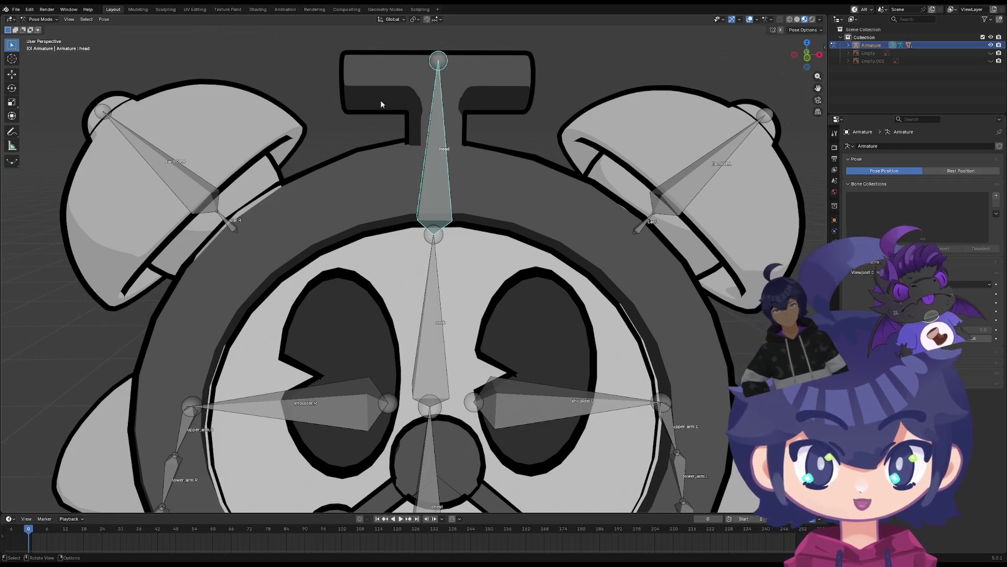
pyautogui.scroll(4, 412, 181)
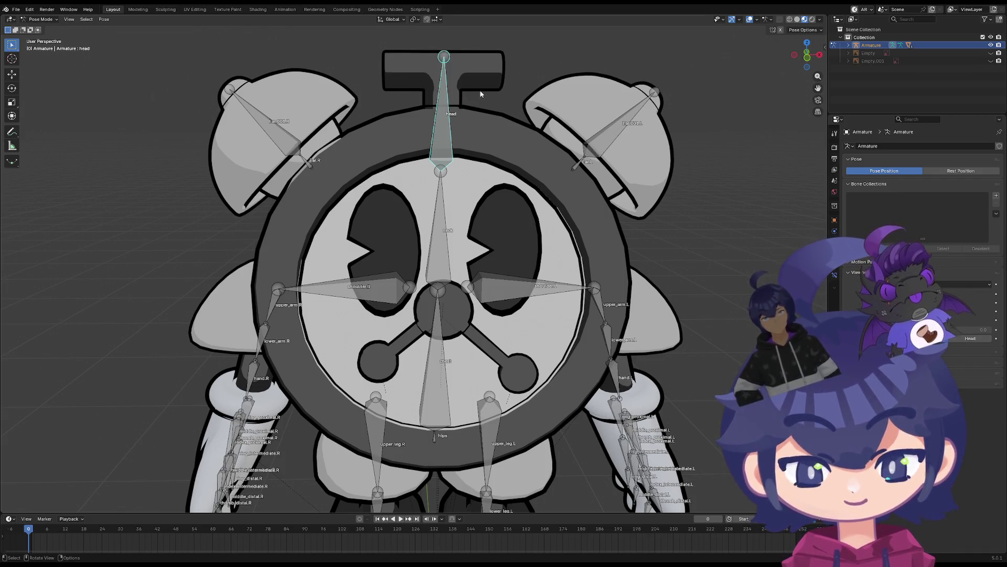
# From a framed front view, tilt the head bone twice to check the mesh follows, cancelling each
pyautogui.moveTo(470, 74); pyautogui.dragTo(451, 84, button='middle')
pyautogui.press('r')
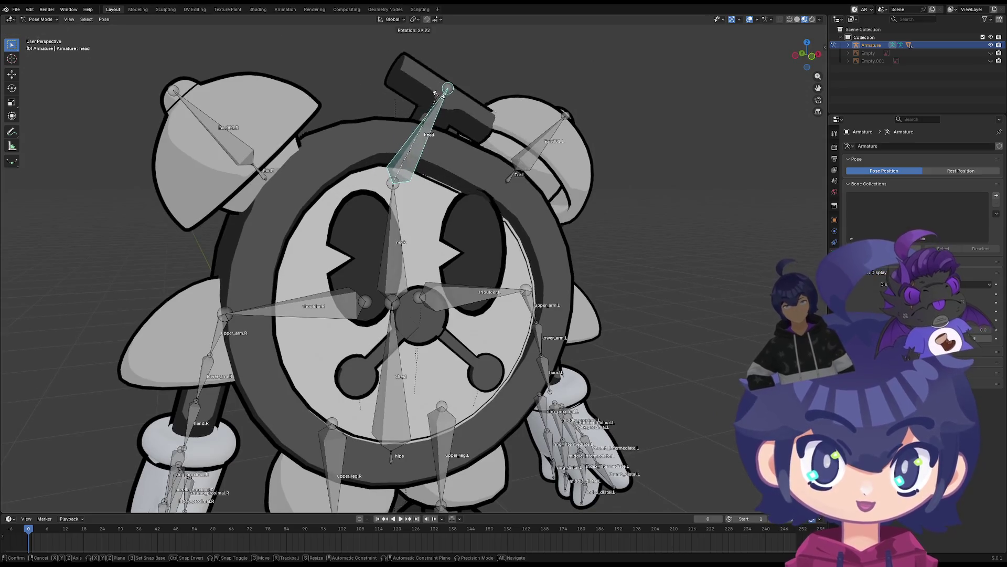
pyautogui.press('Escape')
pyautogui.press('KP_1')
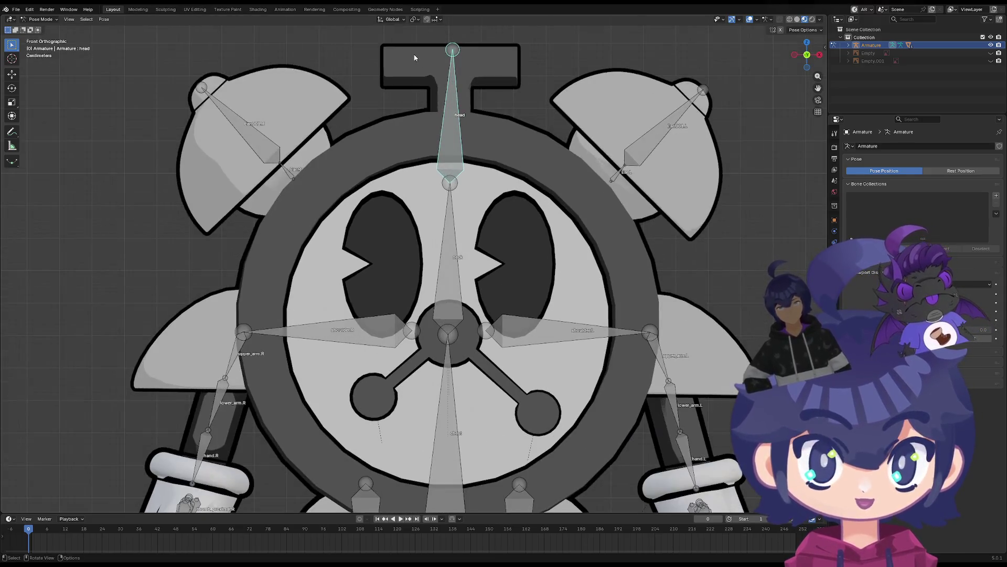
pyautogui.keyDown('shift'); pyautogui.moveTo(462, 63); pyautogui.dragTo(461, 184, button='middle'); pyautogui.keyUp('shift')
pyautogui.scroll(2, 462, 109)
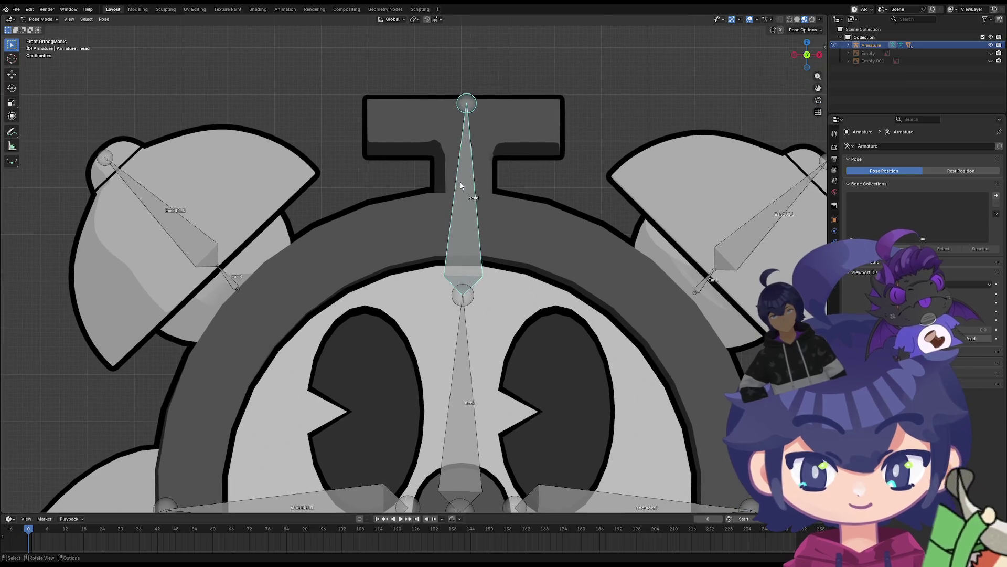
pyautogui.press('r')
pyautogui.press('Escape')
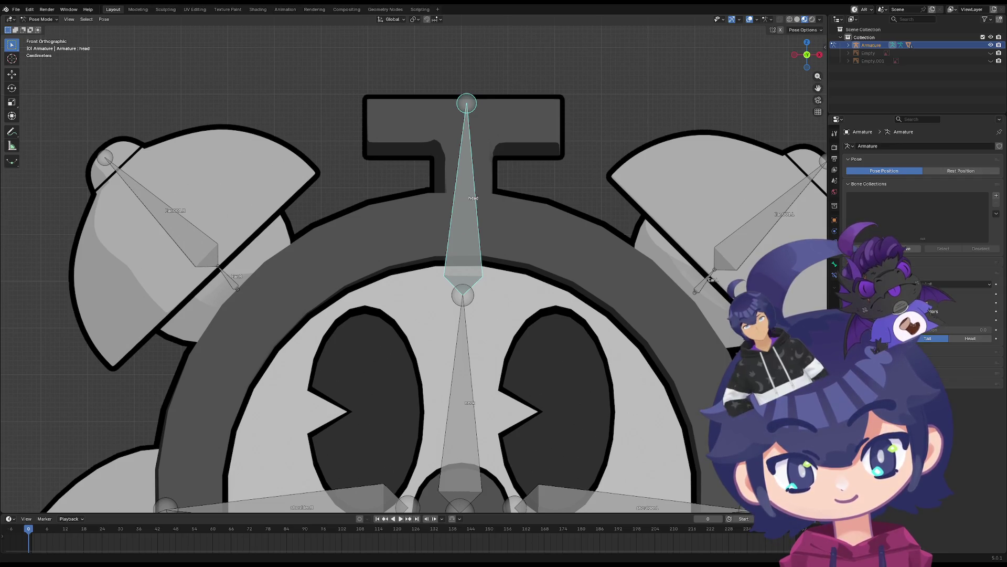
# Tilt the head about 21°, then clear its rotation so it stands upright
pyautogui.press('r')
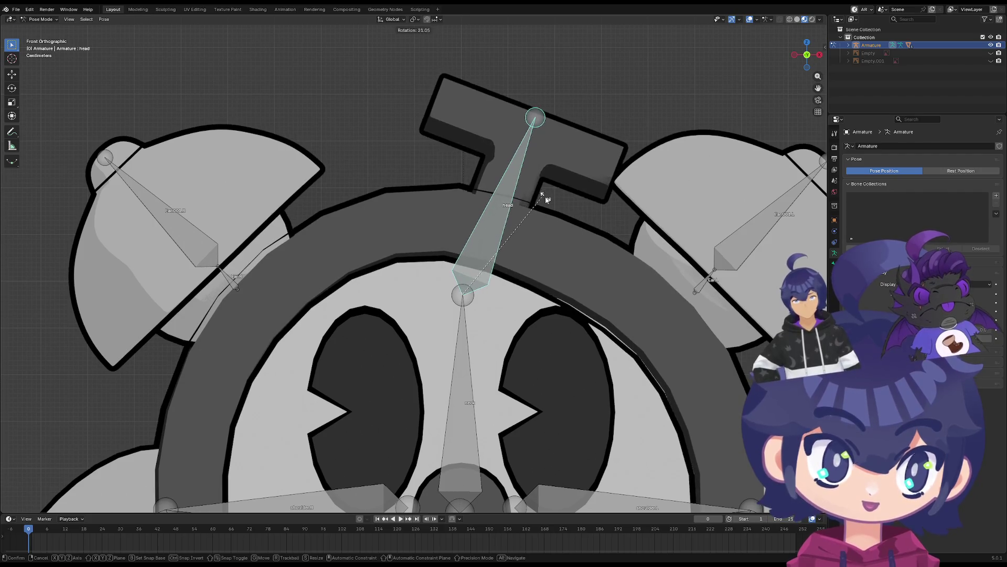
pyautogui.click(543, 197)
pyautogui.scroll(-4, 546, 310)
pyautogui.hotkey('alt', 'r')
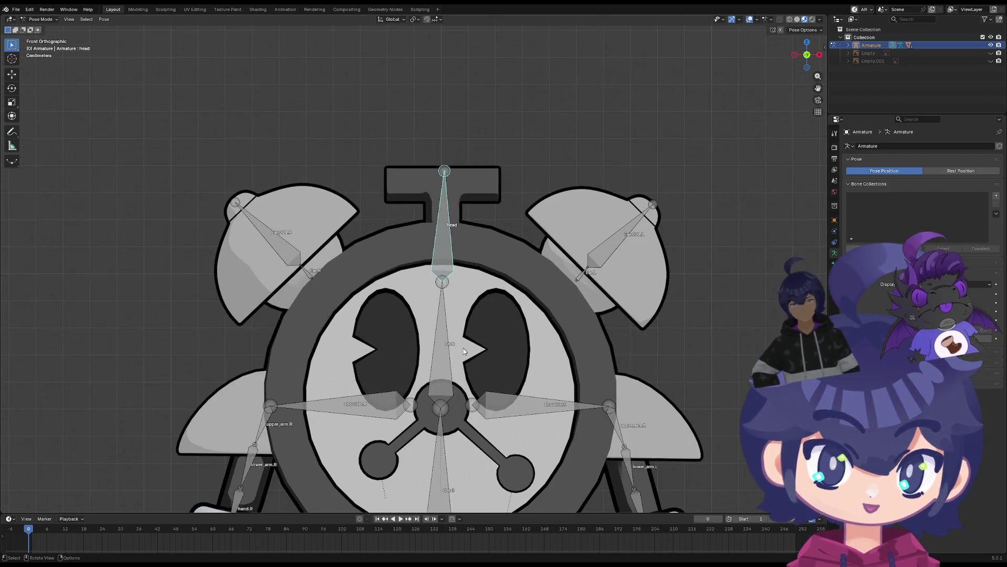
pyautogui.press('r')
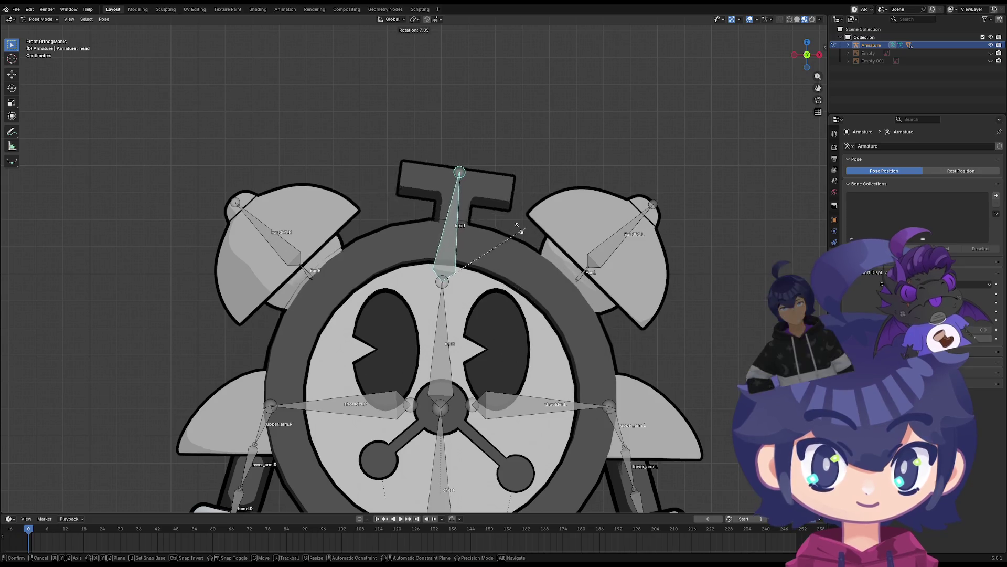
pyautogui.press('Escape')
pyautogui.scroll(2, 455, 295)
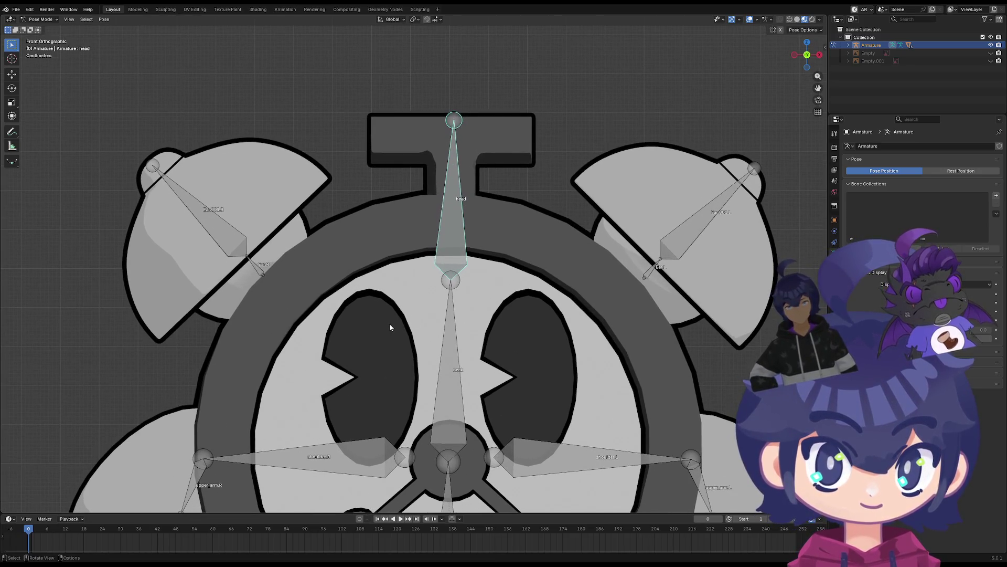
# Return to Object Mode and select the armature together with the left eye mesh
pyautogui.click(40, 19)
pyautogui.click(42, 27)
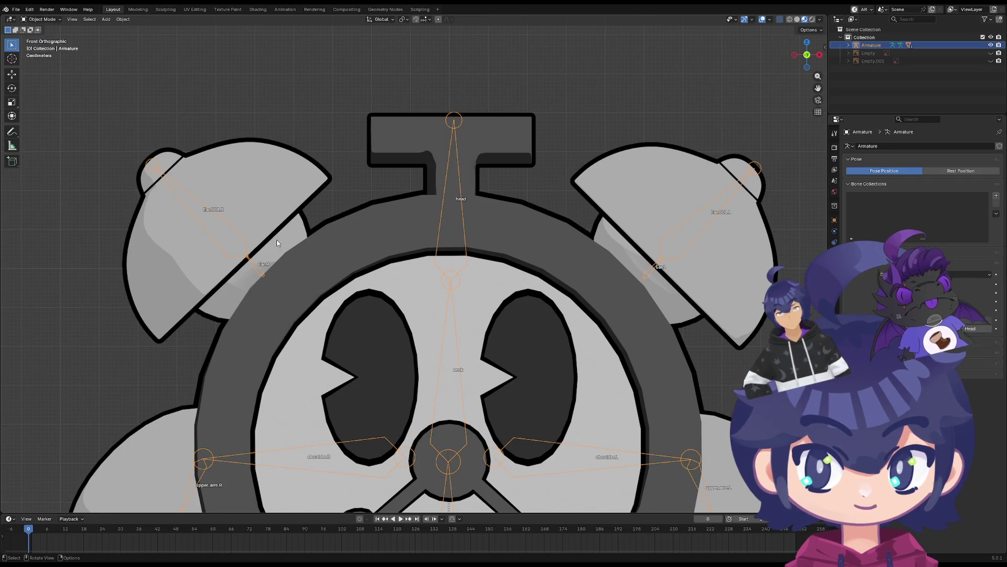
pyautogui.keyDown('shift'); pyautogui.click(360, 313); pyautogui.keyUp('shift')
pyautogui.keyDown('shift'); pyautogui.moveTo(390, 327); pyautogui.dragTo(358, 296, button='middle'); pyautogui.keyUp('shift')
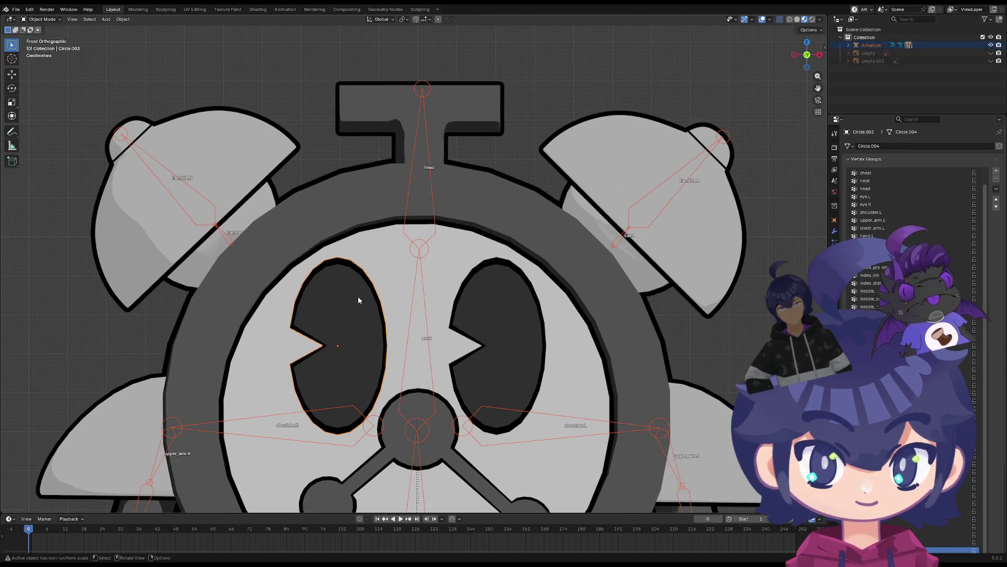
pyautogui.click(423, 182)
pyautogui.click(424, 181)
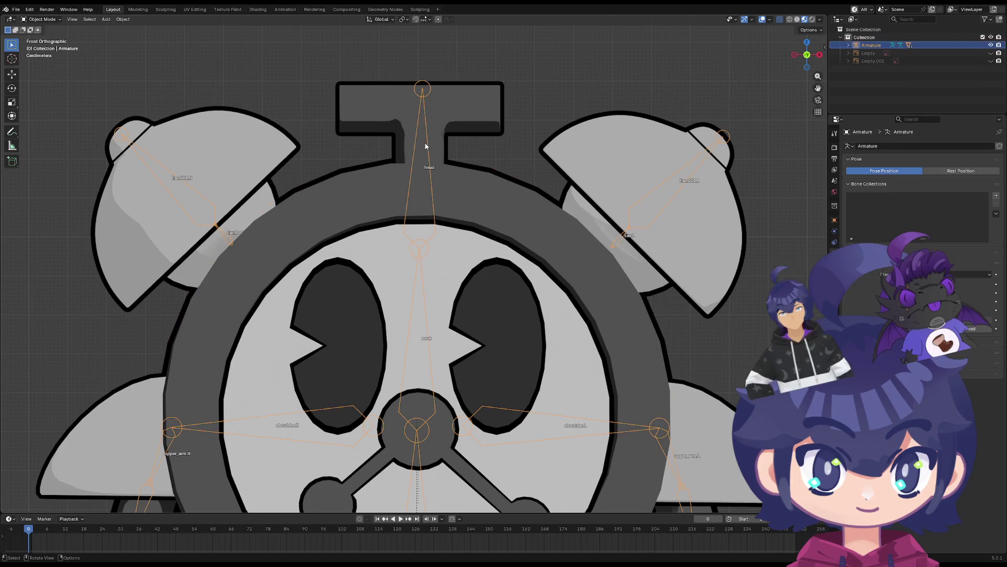
pyautogui.keyDown('shift'); pyautogui.click(349, 302); pyautogui.keyUp('shift')
# Reselect the armature, add the right eye as active, and enter Weight Paint mode
pyautogui.click(42, 19)
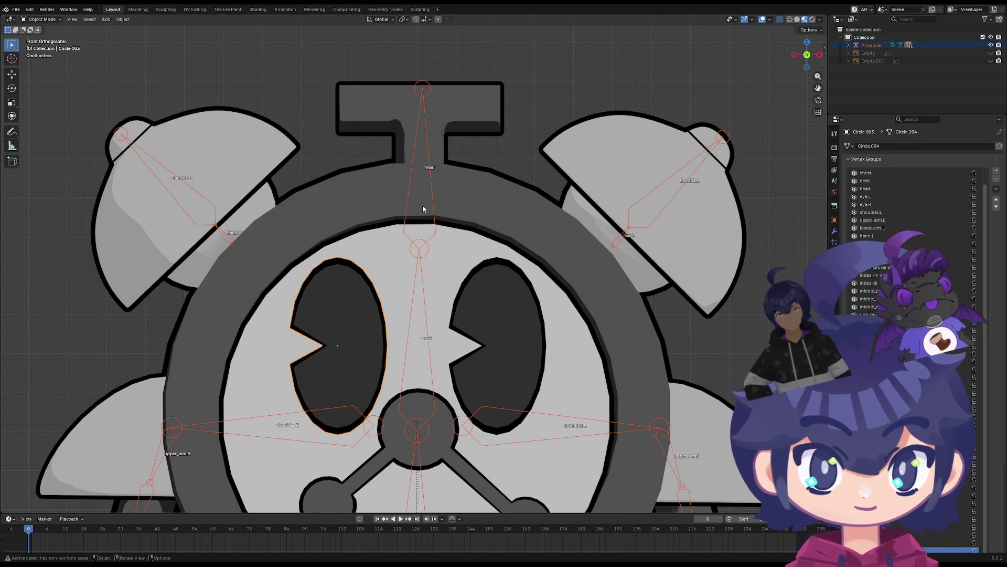
pyautogui.click(412, 176)
pyautogui.click(418, 215)
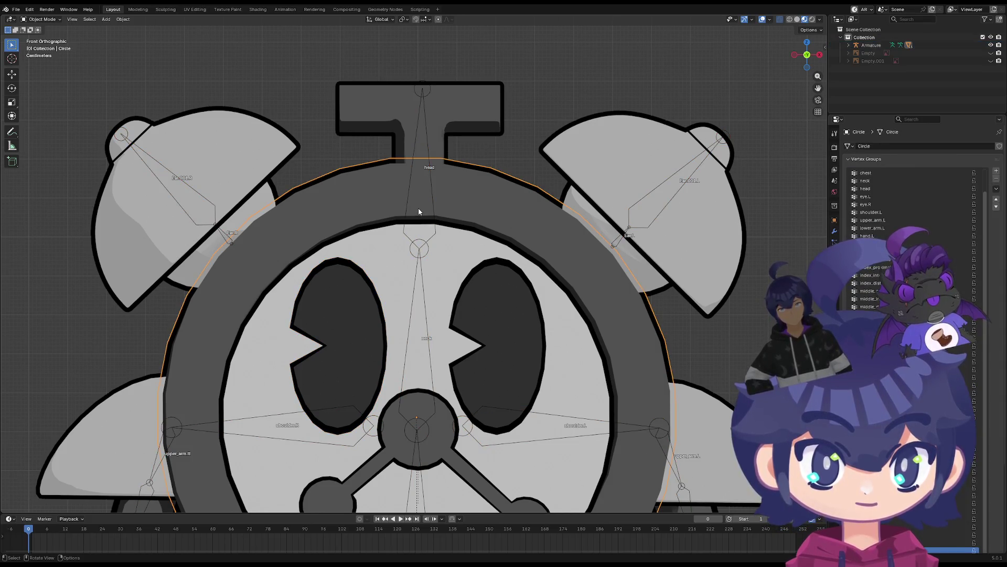
pyautogui.click(419, 121)
pyautogui.click(420, 121)
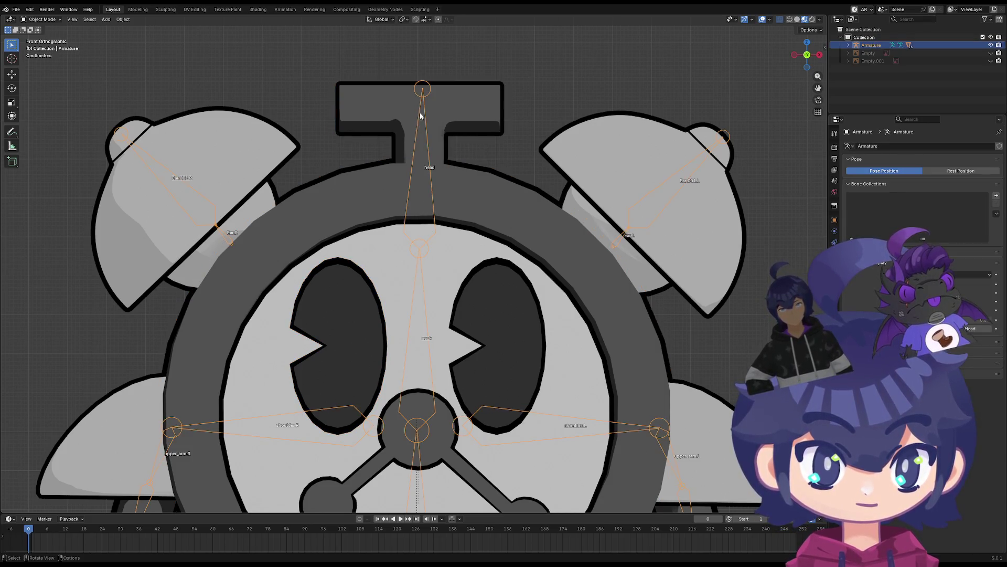
pyautogui.click(347, 281)
pyautogui.keyDown('shift'); pyautogui.click(493, 292); pyautogui.keyUp('shift')
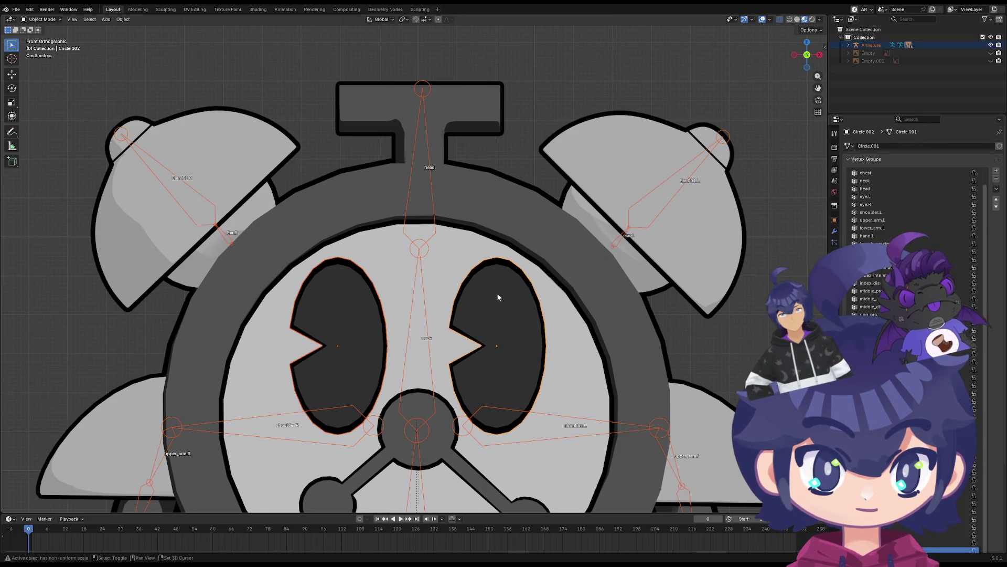
pyautogui.click(42, 19)
pyautogui.click(41, 64)
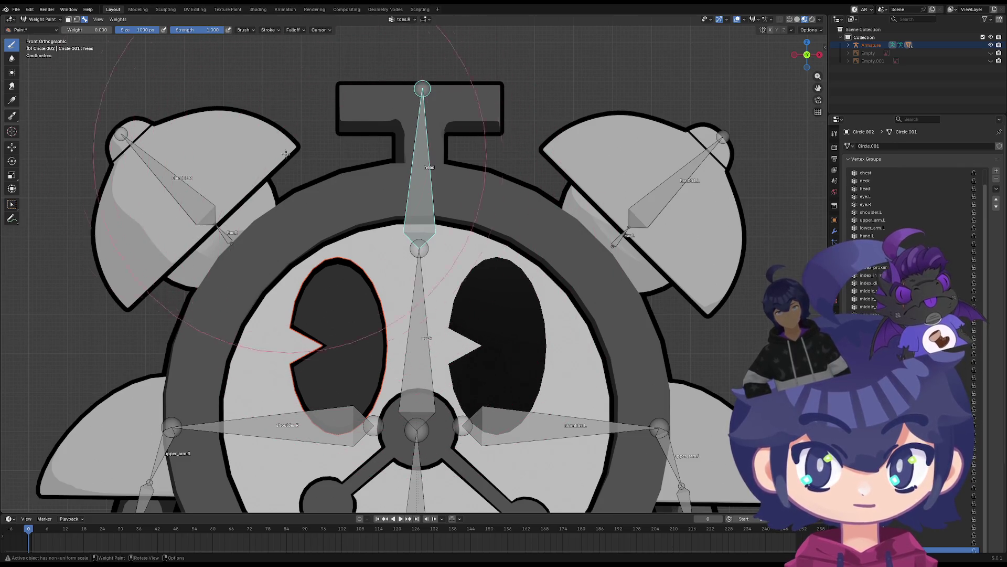
# Pick the head vertex group and set the paint weight to 1.000
pyautogui.hotkey('shift', 'x')
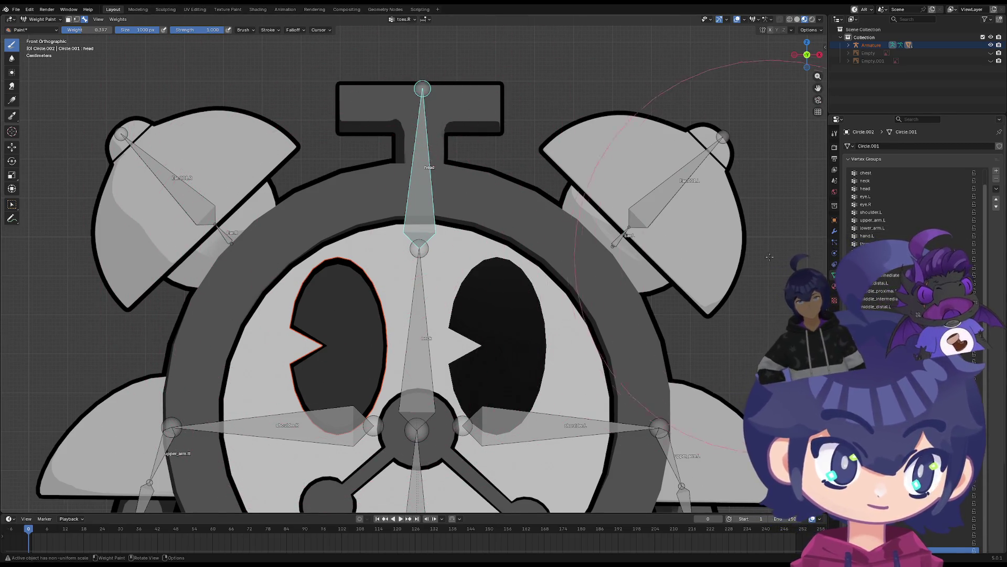
pyautogui.scroll(-2, 770, 257)
pyautogui.hotkey('shift', 'x')
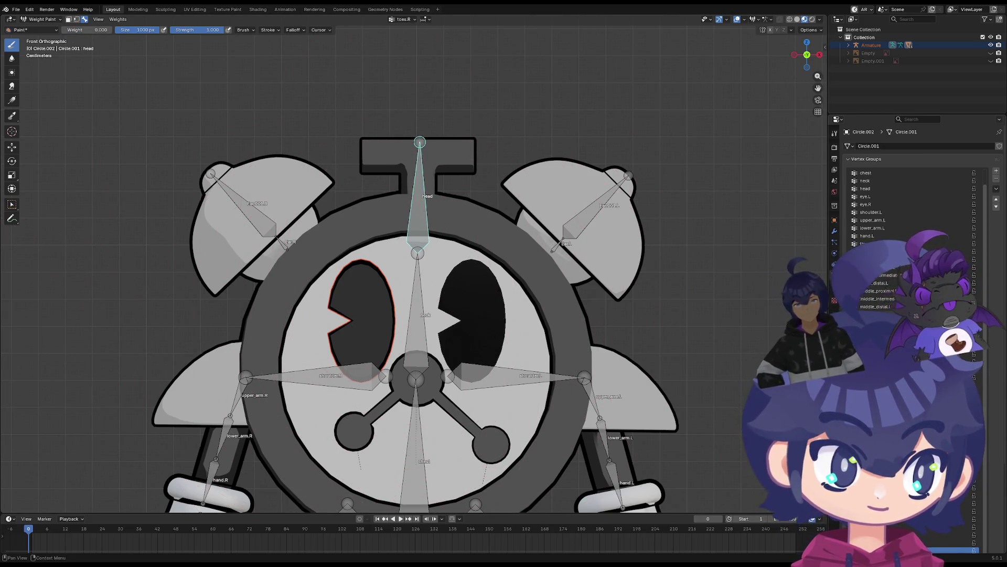
pyautogui.scroll(2, 891, 306)
pyautogui.click(965, 204)
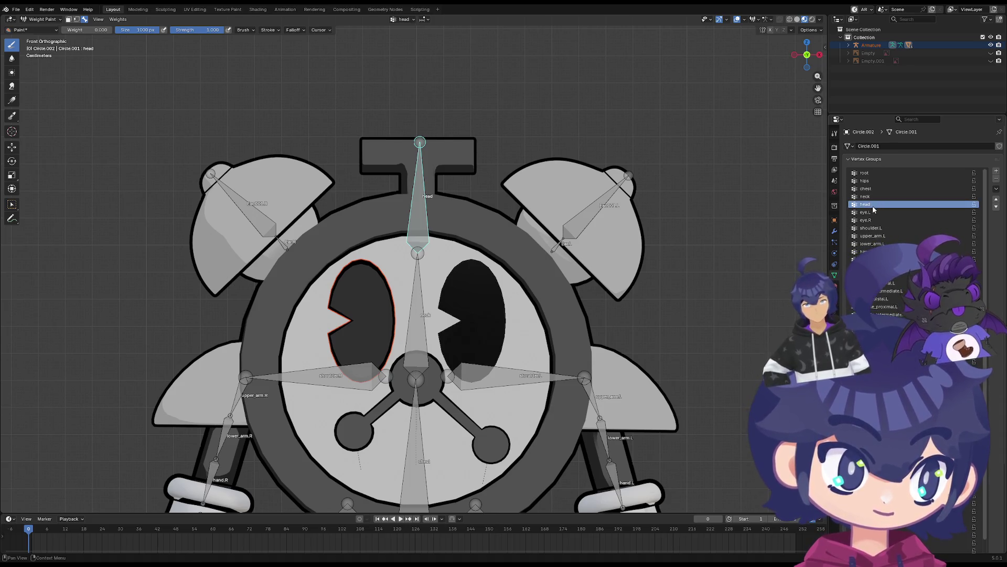
pyautogui.moveTo(79, 29)
pyautogui.mouseDown()
pyautogui.moveTo(137, 30)
pyautogui.moveTo(112, 29)
pyautogui.mouseUp()
# Paint head weight along the top of the right eye, undoing the trial strokes
pyautogui.scroll(4, 360, 269)
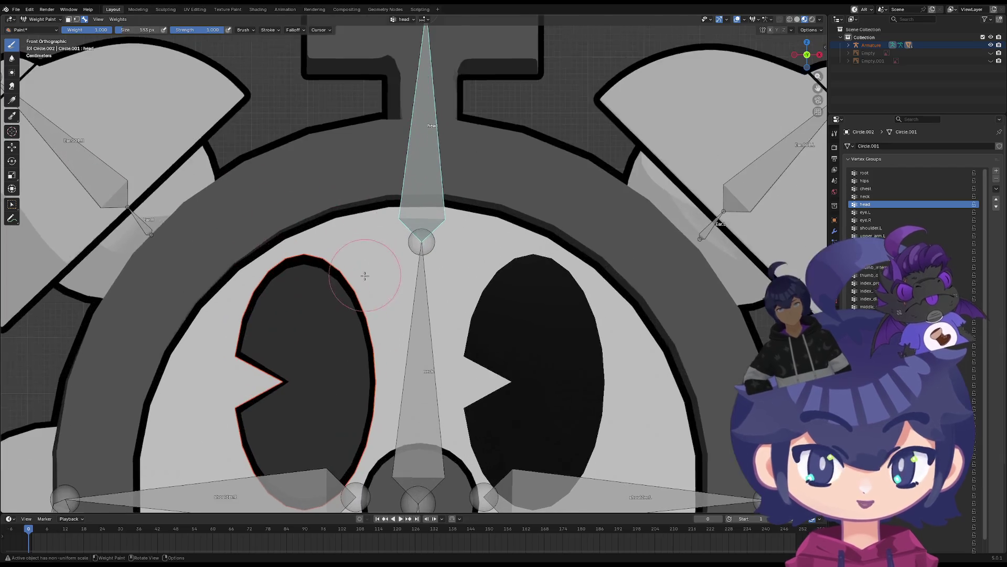
pyautogui.moveTo(309, 315)
pyautogui.mouseDown(button='middle')
pyautogui.moveTo(426, 301)
pyautogui.moveTo(286, 296)
pyautogui.mouseUp(button='middle')
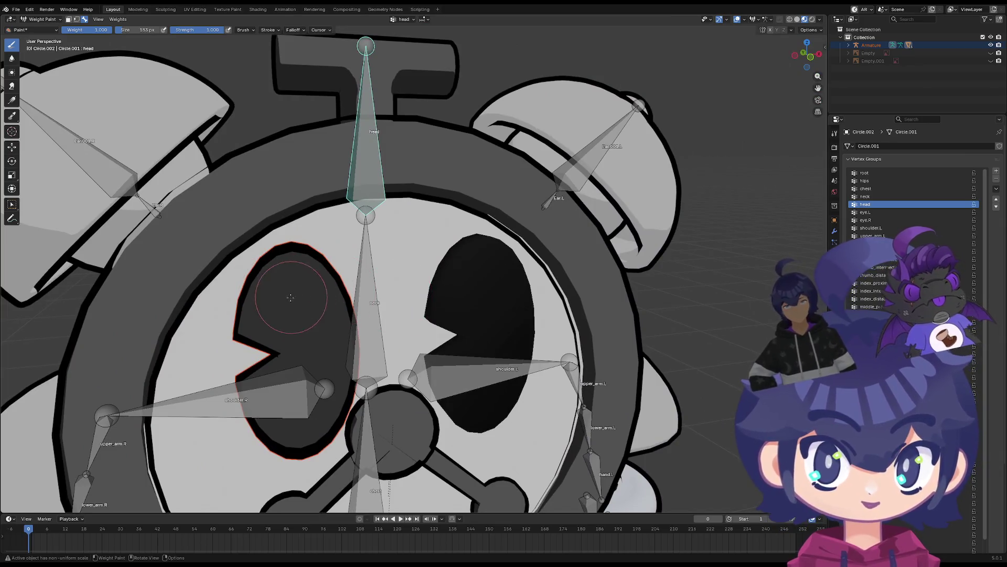
pyautogui.moveTo(504, 294); pyautogui.dragTo(473, 258)
pyautogui.hotkey('ctrl', 'z')
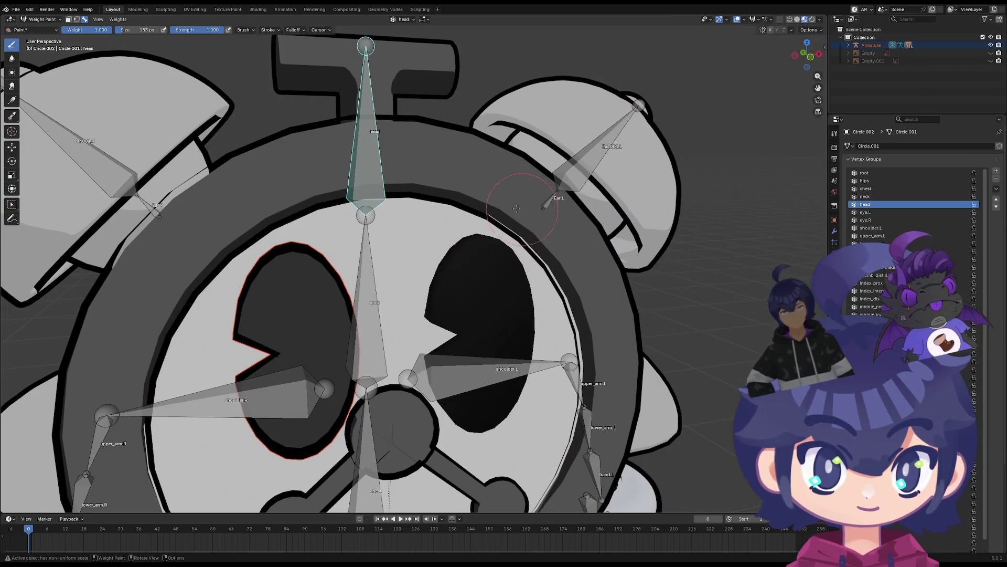
pyautogui.moveTo(474, 257); pyautogui.dragTo(480, 248, button='middle')
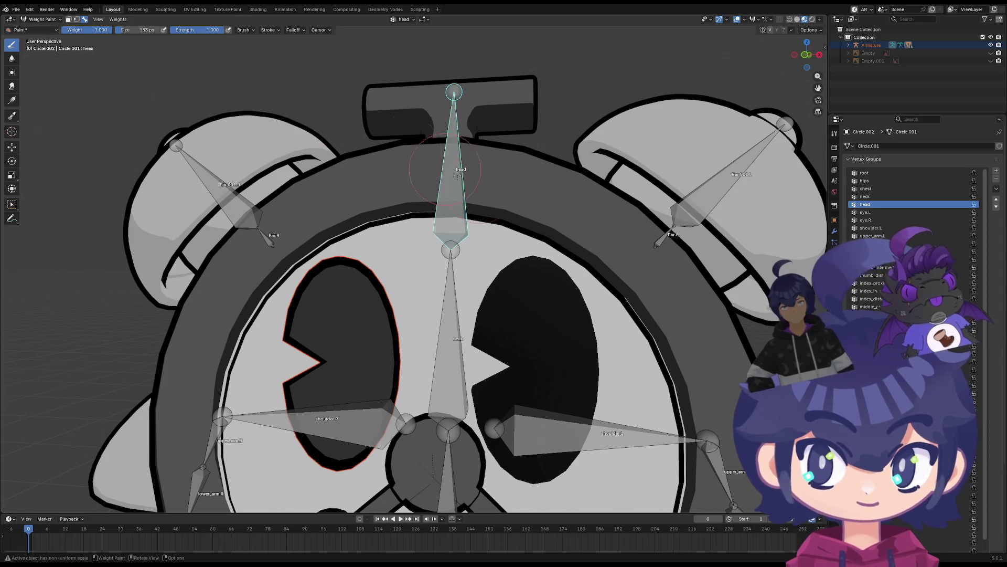
pyautogui.moveTo(522, 281)
pyautogui.mouseDown()
pyautogui.moveTo(578, 265)
pyautogui.moveTo(528, 263)
pyautogui.mouseUp()
pyautogui.hotkey('ctrl', 'z')
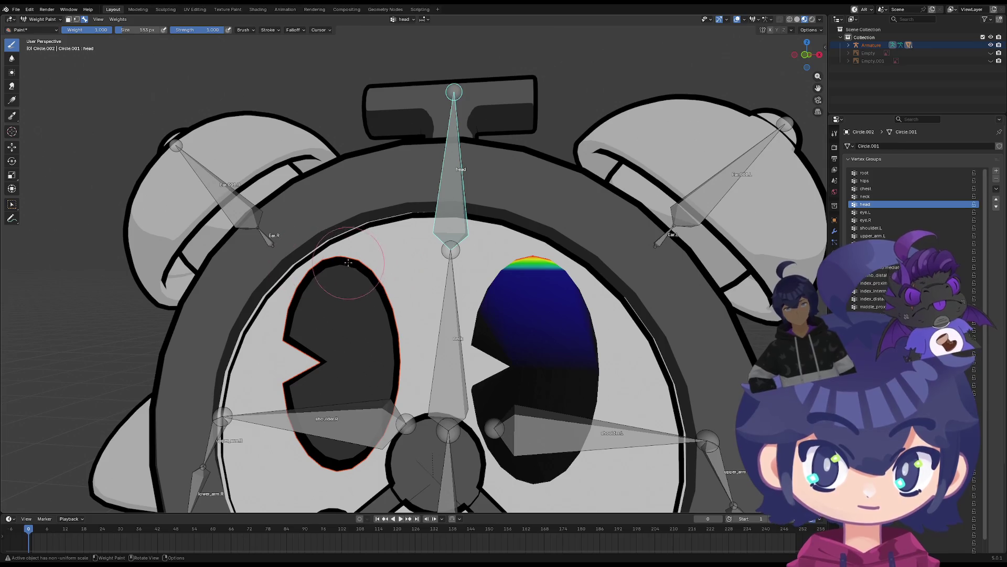
pyautogui.click(33, 20)
# Back in Object Mode, put the armature in Pose Mode and test-rotate the head bone
pyautogui.click(37, 29)
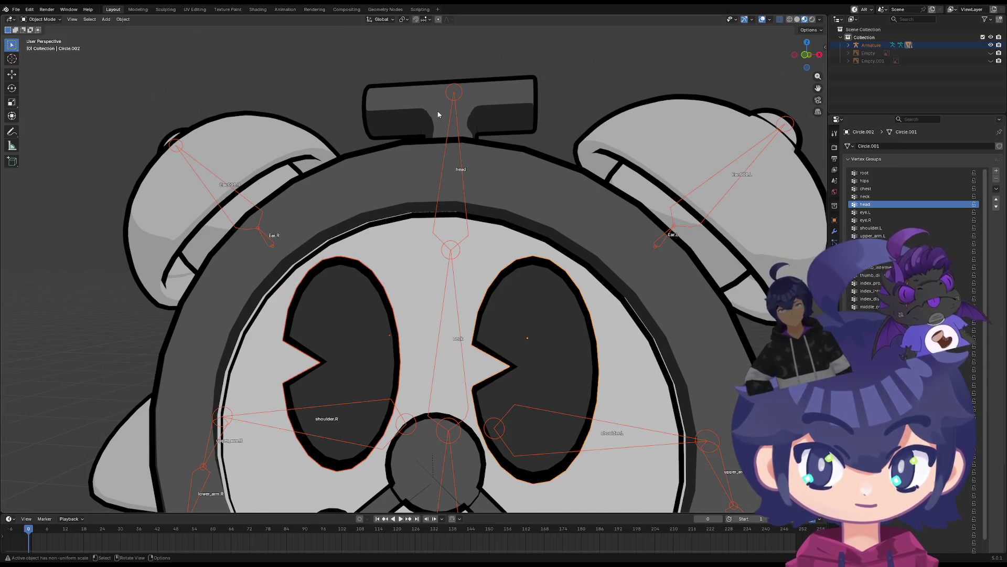
pyautogui.click(455, 120)
pyautogui.click(453, 125)
pyautogui.click(452, 125)
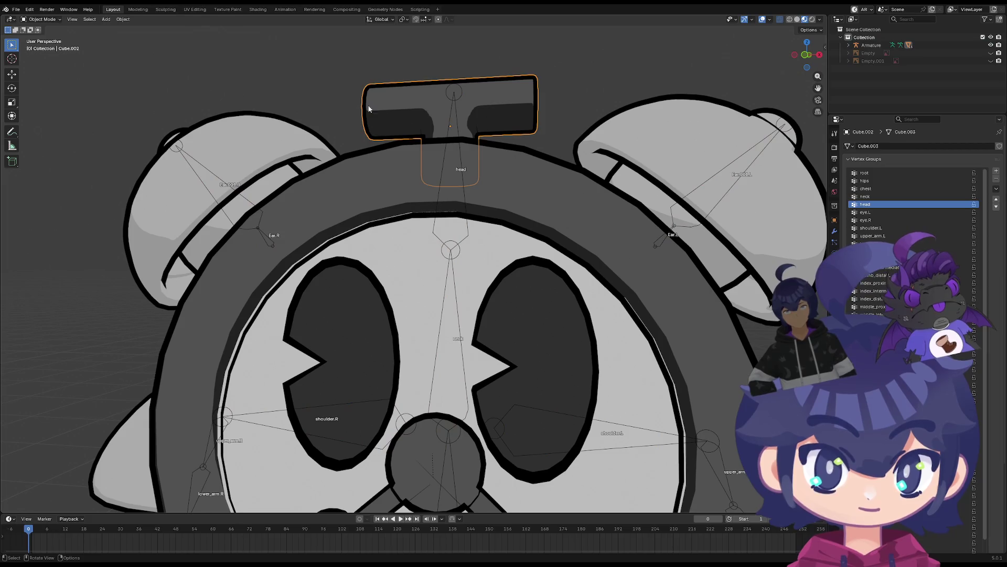
pyautogui.click(449, 135)
pyautogui.click(450, 133)
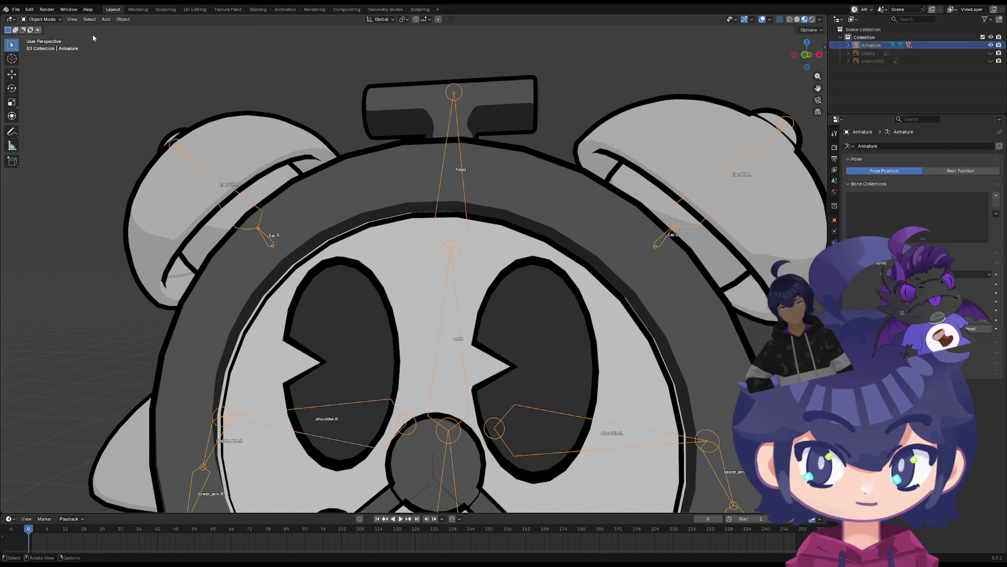
pyautogui.click(41, 18)
pyautogui.click(42, 46)
pyautogui.press('r')
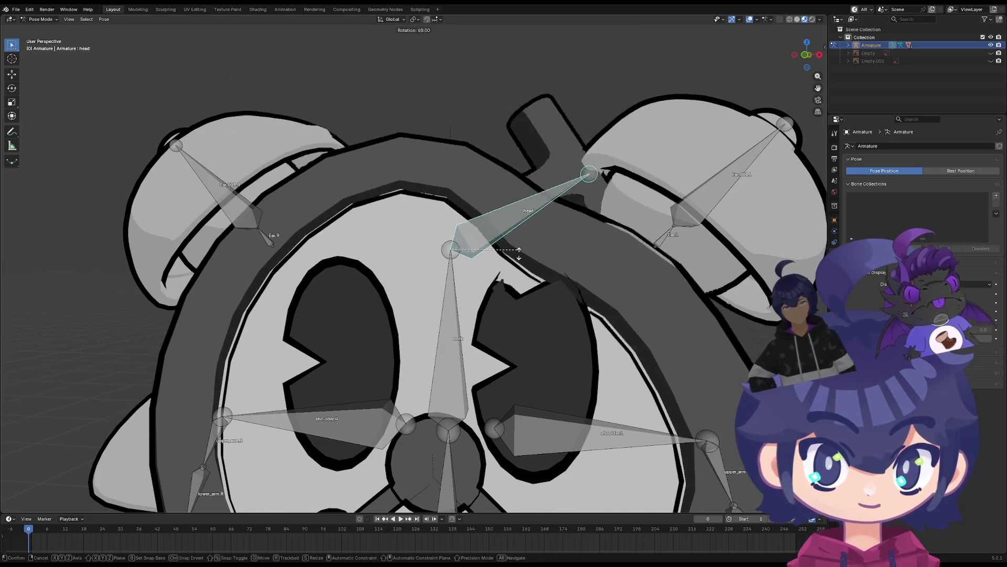
pyautogui.click(516, 125)
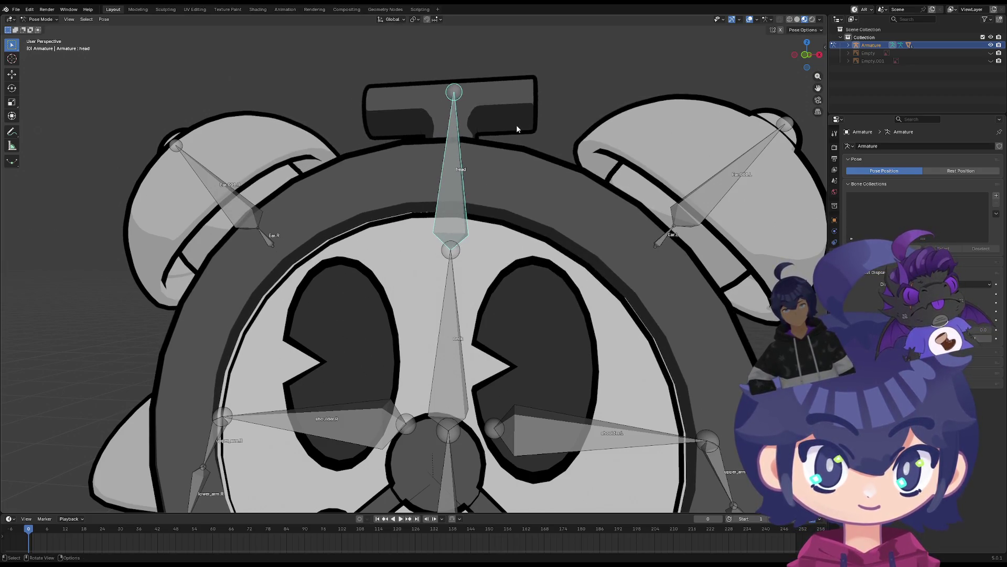
# Paint the screen-right eye (Circle.002) with head-group weight 0.137
pyautogui.hotkey('ctrl', 'Tab')
pyautogui.keyDown('shift'); pyautogui.click(568, 234); pyautogui.keyUp('shift')
pyautogui.hotkey('ctrl', 'Tab')
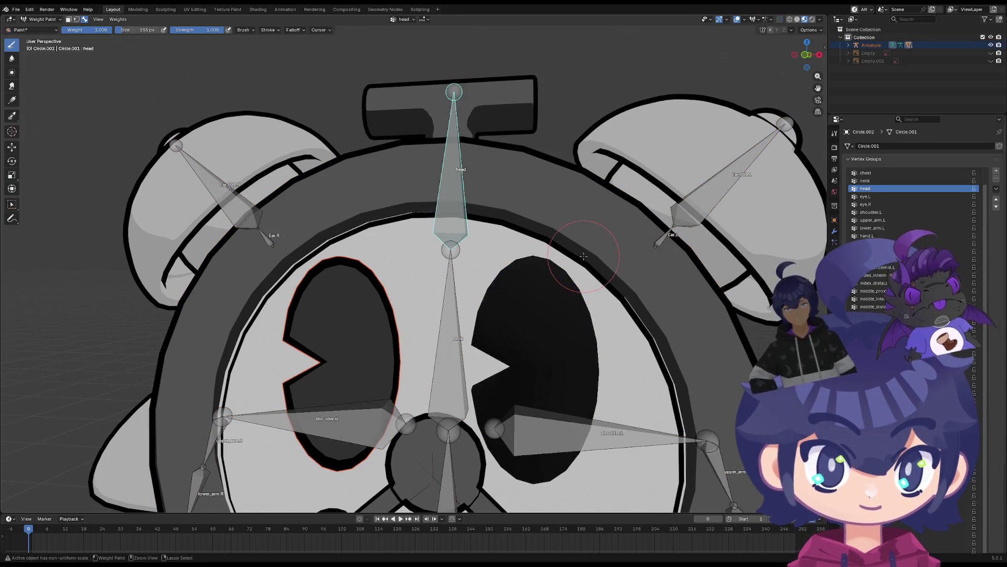
pyautogui.moveTo(110, 30); pyautogui.dragTo(69, 30)
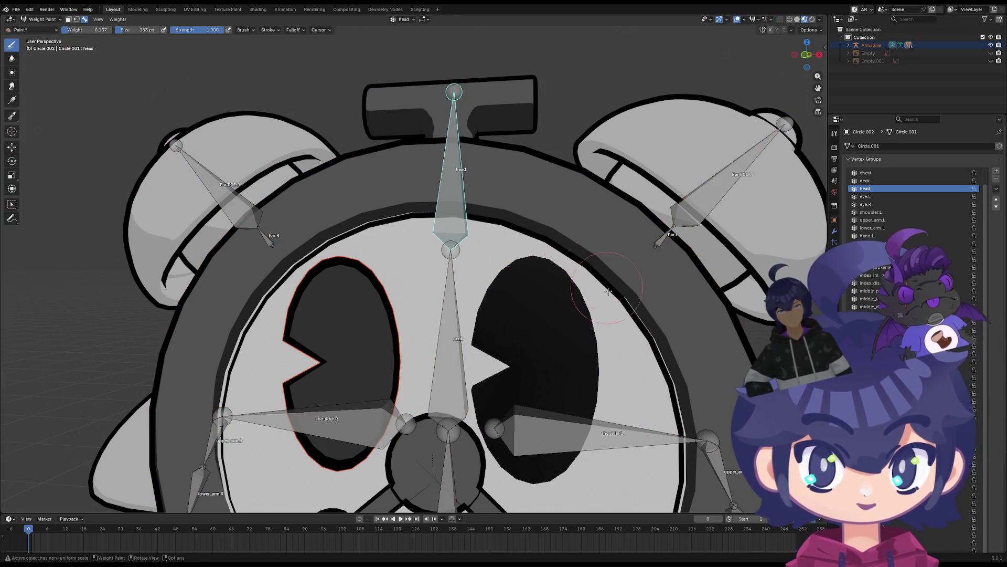
pyautogui.moveTo(608, 292)
pyautogui.mouseDown()
pyautogui.moveTo(530, 294)
pyautogui.moveTo(535, 247)
pyautogui.moveTo(545, 367)
pyautogui.moveTo(534, 248)
pyautogui.mouseUp()
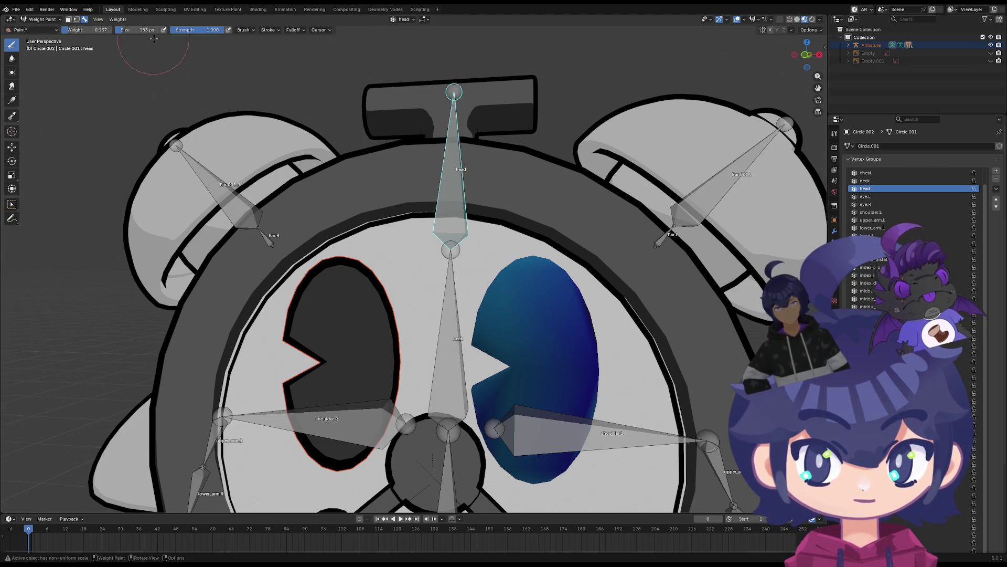
# Reselect the armature in Pose Mode and test-rotate the head against the new eye weights, cancelling
pyautogui.click(52, 18)
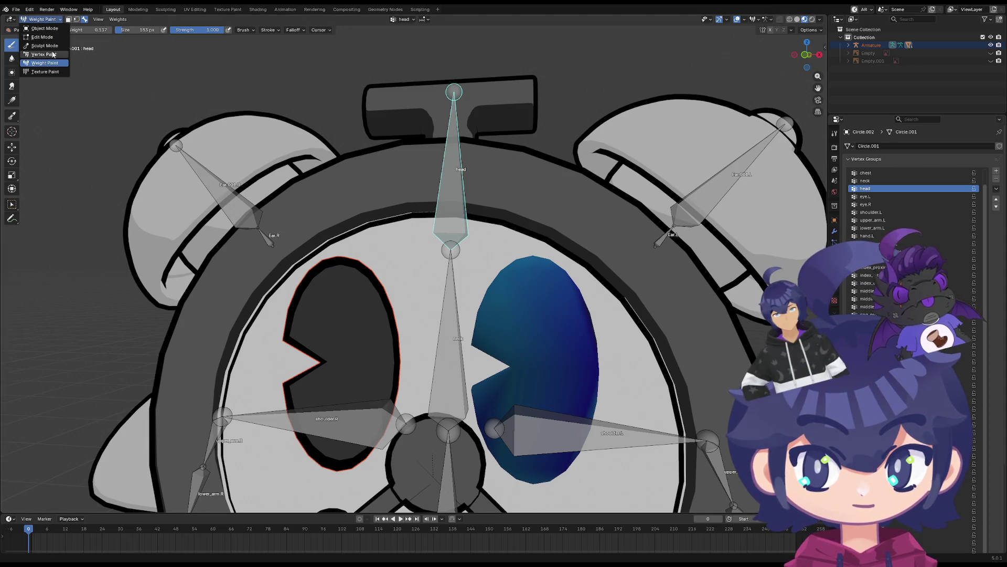
pyautogui.click(47, 27)
pyautogui.click(73, 19)
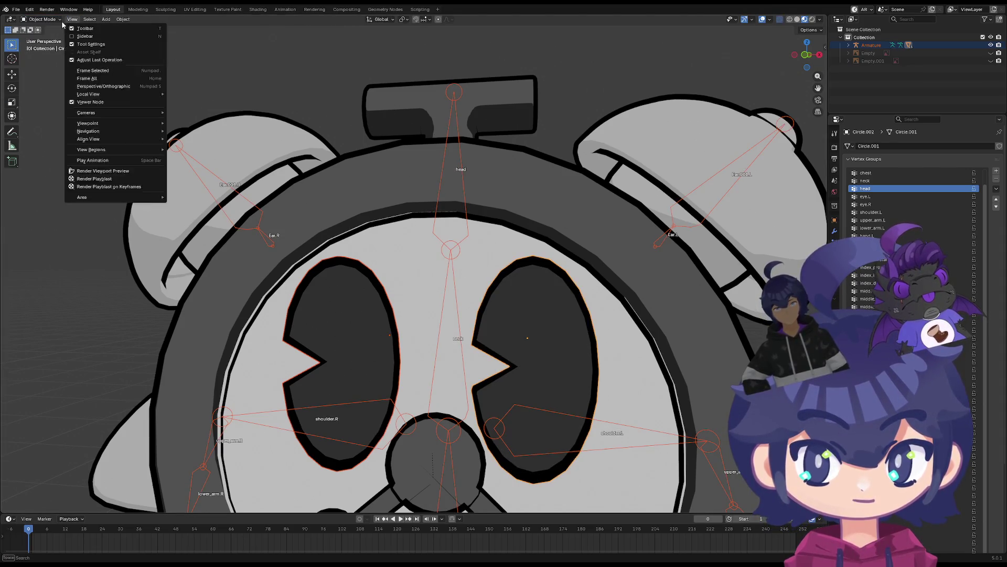
pyautogui.click(42, 19)
pyautogui.click(448, 93)
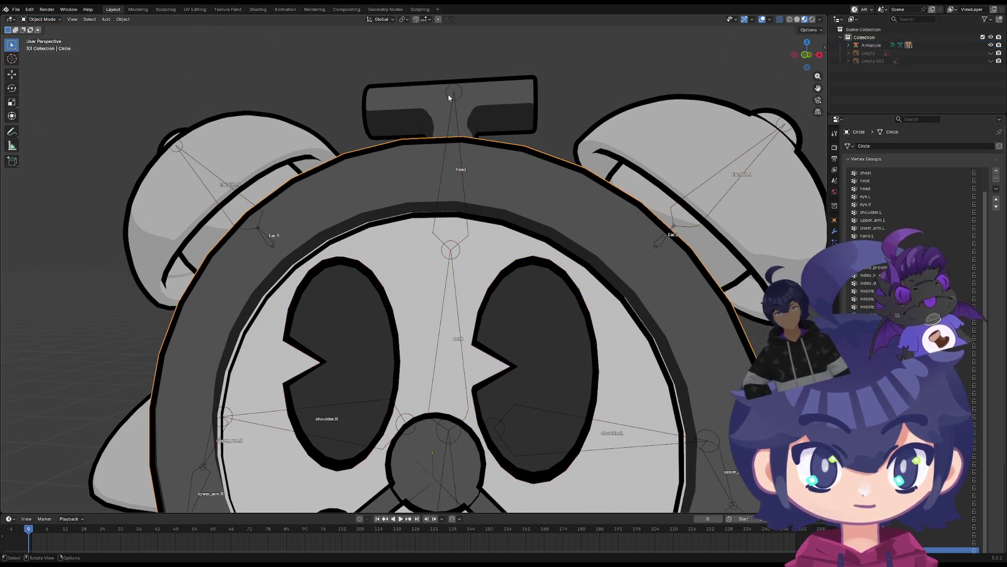
pyautogui.click(448, 94)
pyautogui.click(41, 19)
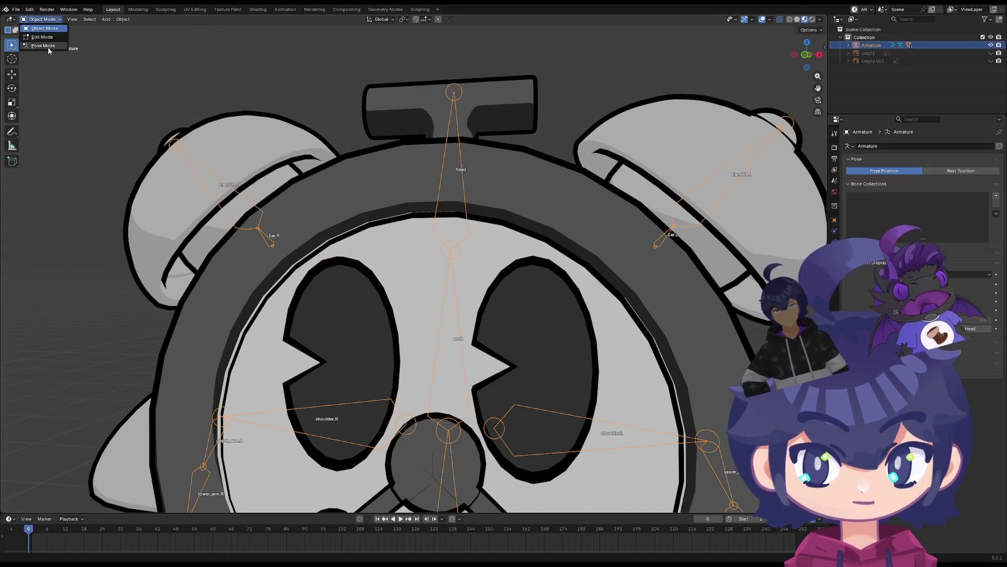
pyautogui.click(43, 45)
pyautogui.press('r')
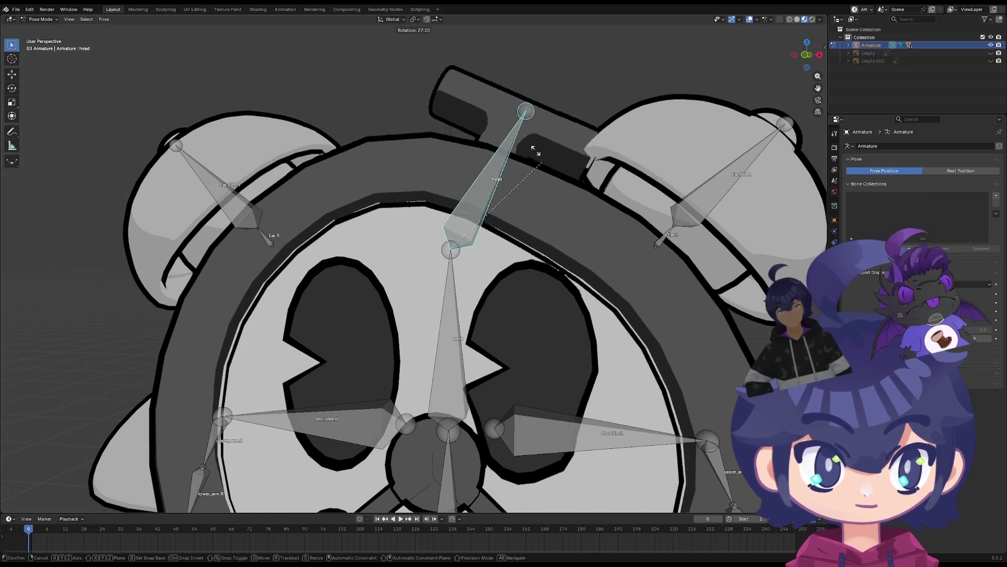
pyautogui.rightClick(496, 220)
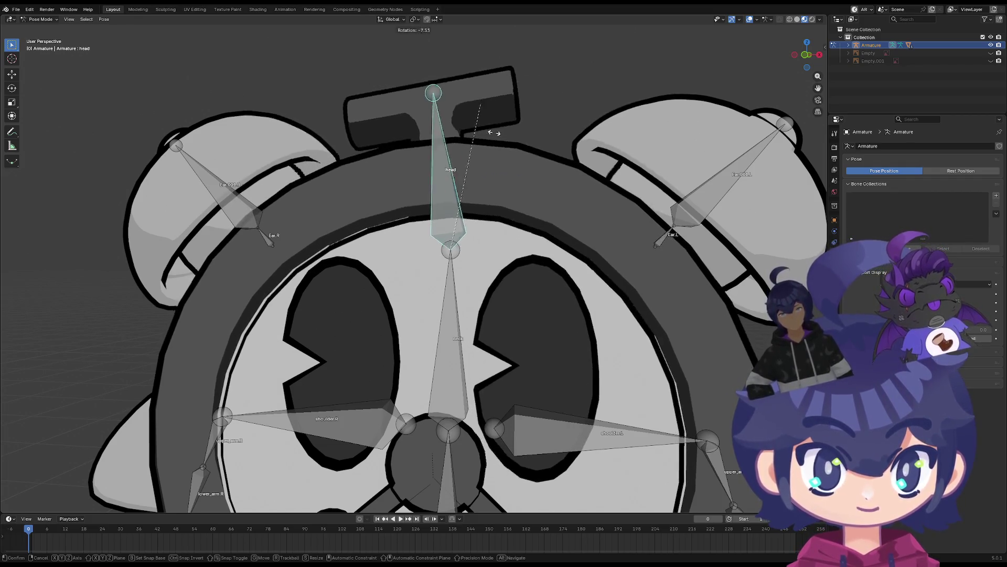
pyautogui.hotkey('ctrl', 'z')
# Return to Object Mode and reselect the armature after clicking through the eye, ring and top piece
pyautogui.hotkey('ctrl', 'Tab')
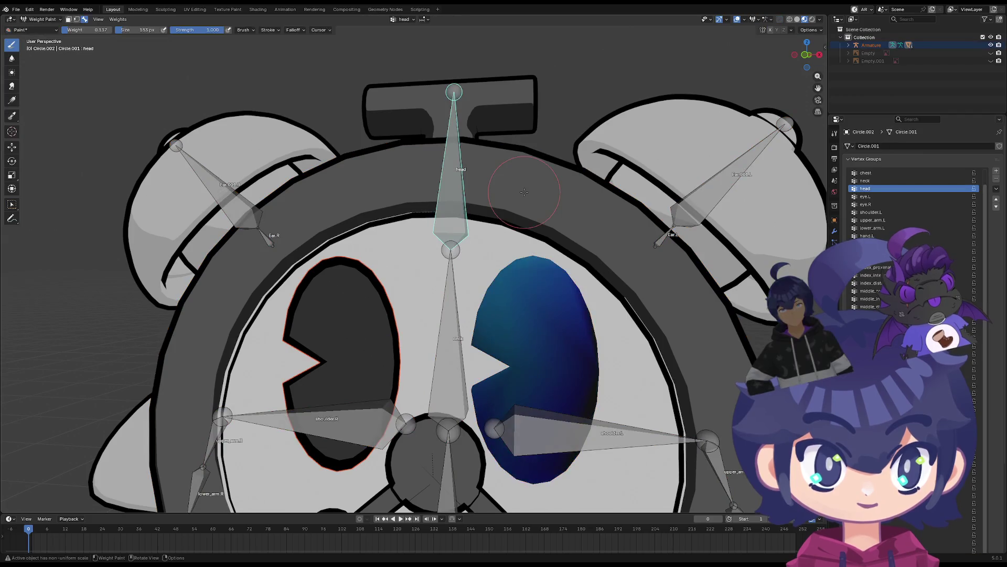
pyautogui.scroll(-2, 451, 209)
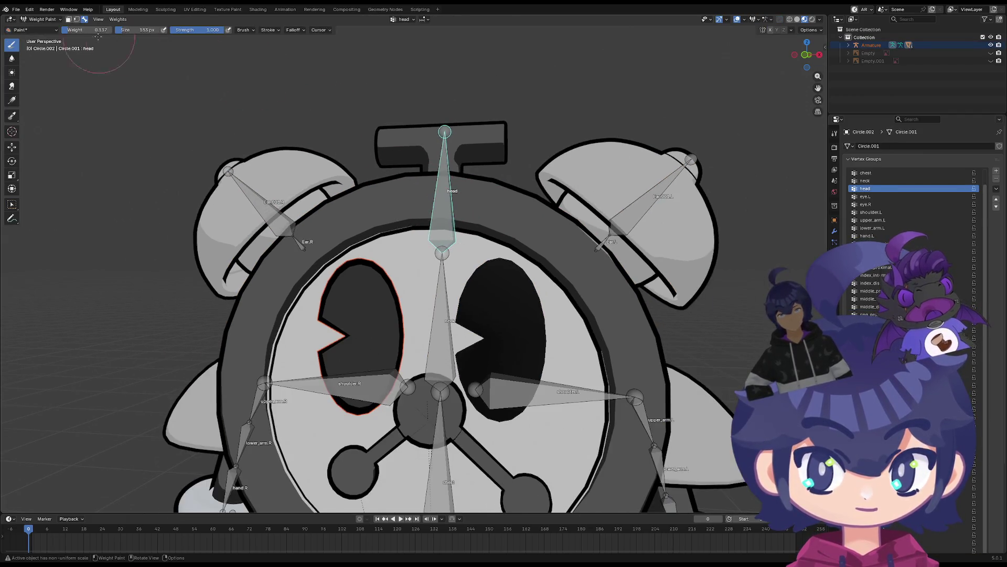
pyautogui.click(40, 18)
pyautogui.click(38, 29)
pyautogui.click(366, 294)
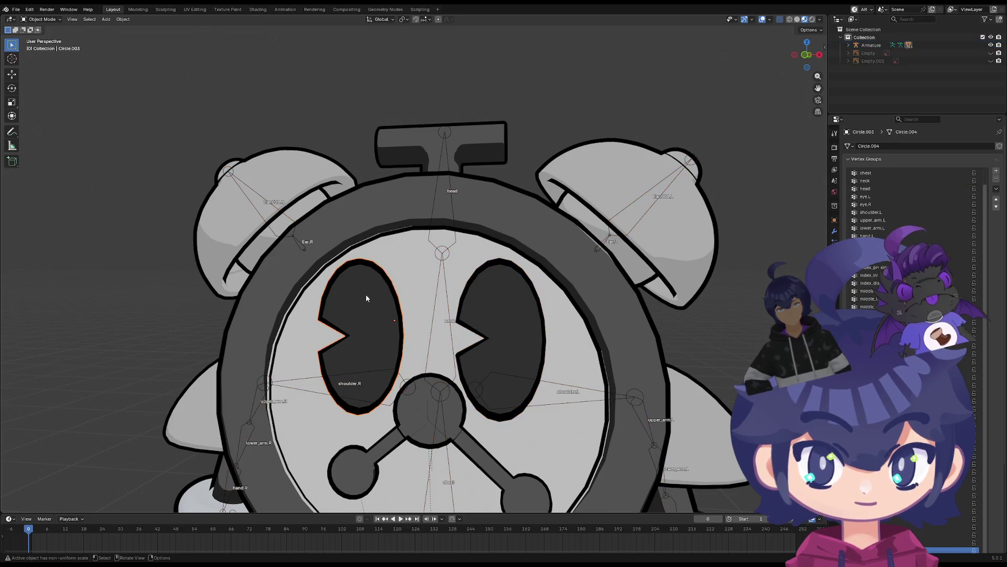
pyautogui.scroll(-1, 464, 322)
pyautogui.click(432, 221)
pyautogui.click(439, 178)
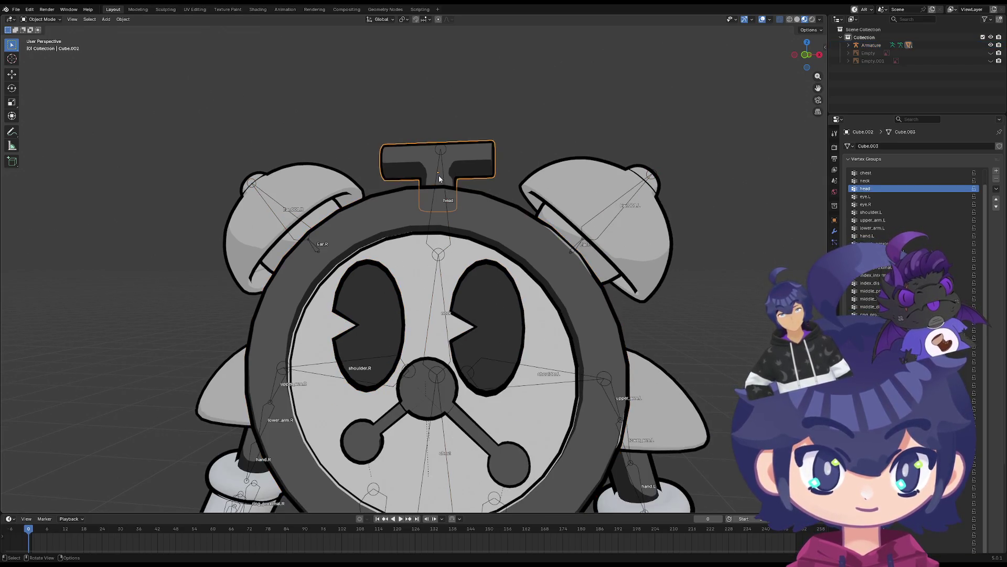
pyautogui.click(440, 150)
# In Pose Mode, test-rotate the head bone several times, cancelling each rotation
pyautogui.click(43, 19)
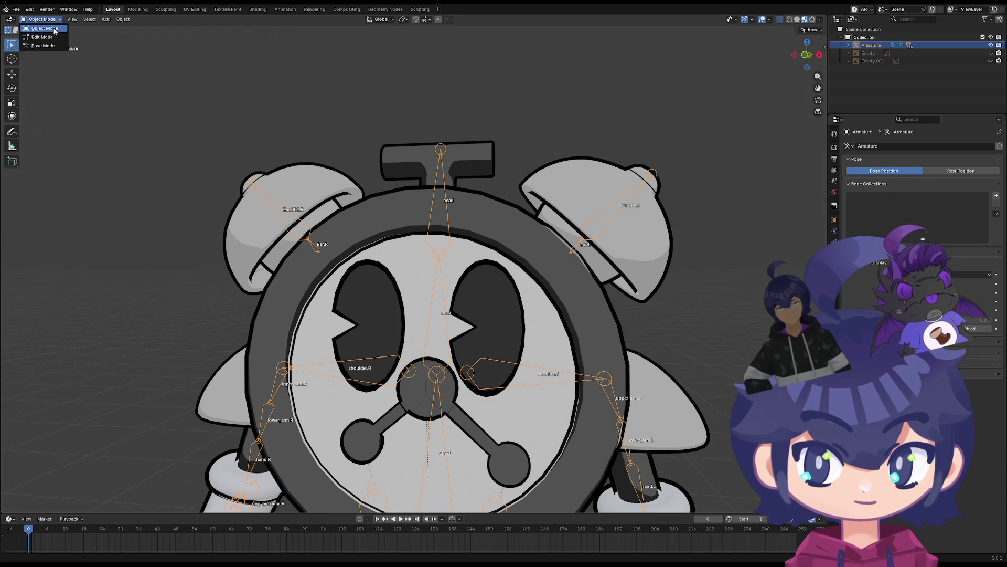
pyautogui.click(43, 46)
pyautogui.press('r')
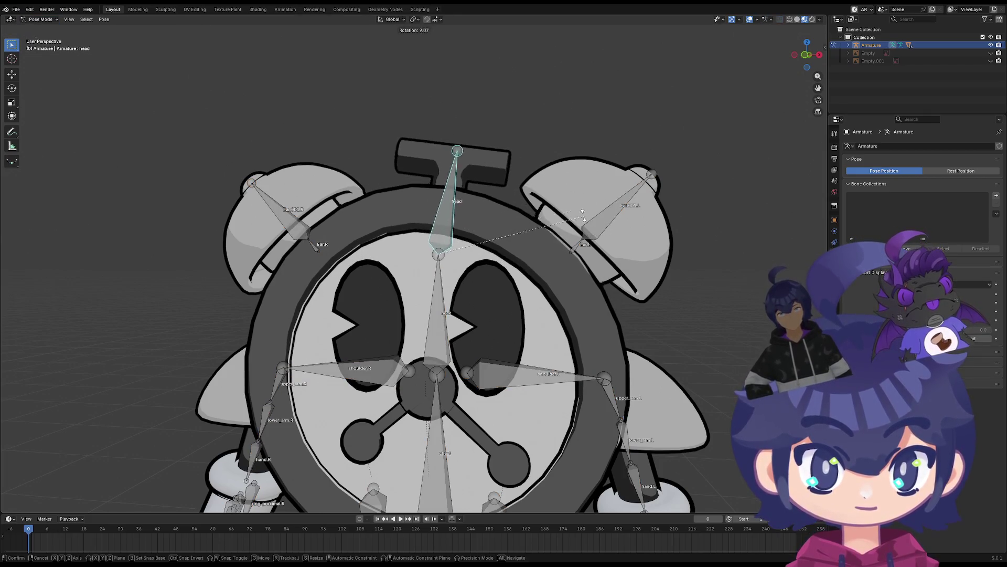
pyautogui.press('Escape')
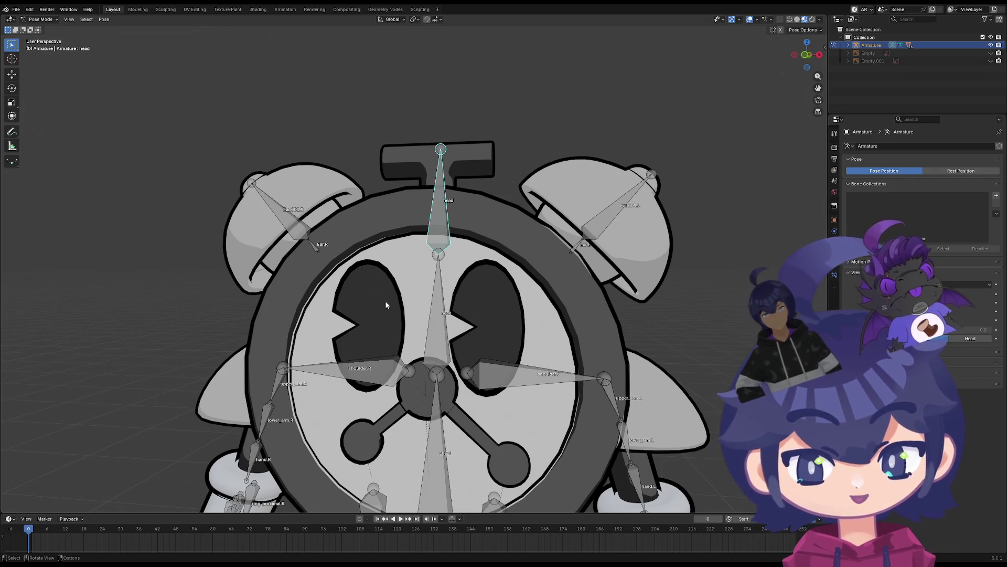
pyautogui.keyDown('shift'); pyautogui.moveTo(386, 305); pyautogui.dragTo(397, 281, button='middle'); pyautogui.keyUp('shift')
pyautogui.press('r')
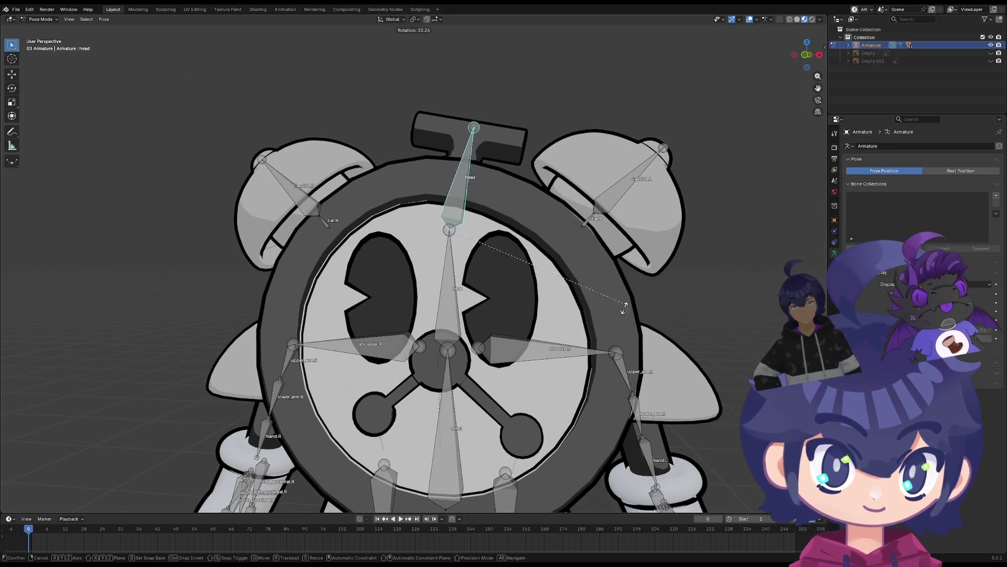
pyautogui.rightClick(516, 326)
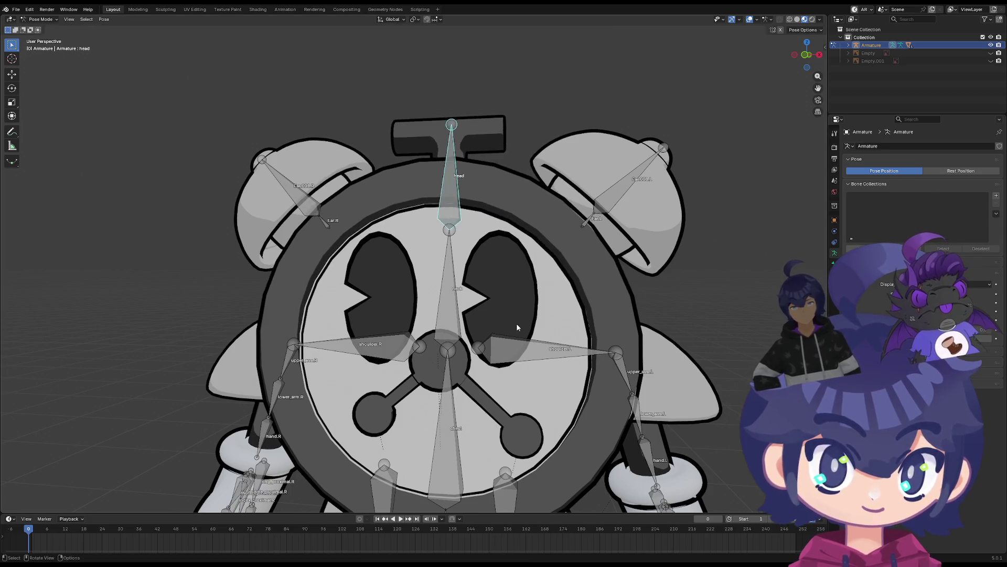
pyautogui.scroll(-3, 514, 324)
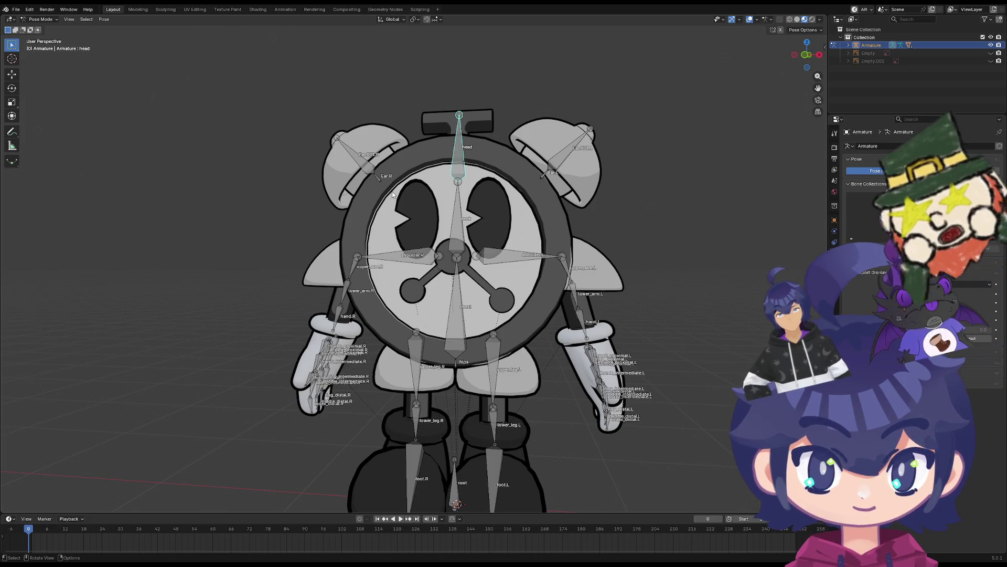
pyautogui.press('r')
pyautogui.press('Escape')
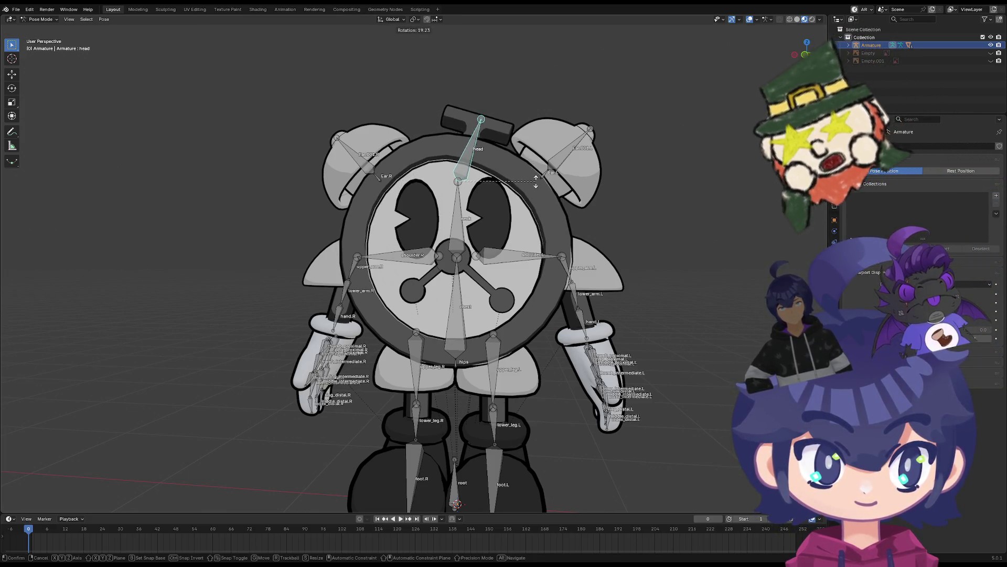
# Tilt the head seen from behind, then test-rotate the shoulder.L bone and cancel
pyautogui.moveTo(530, 177)
pyautogui.mouseDown(button='middle')
pyautogui.moveTo(465, 309)
pyautogui.moveTo(622, 272)
pyautogui.moveTo(616, 230)
pyautogui.mouseUp(button='middle')
pyautogui.press('r')
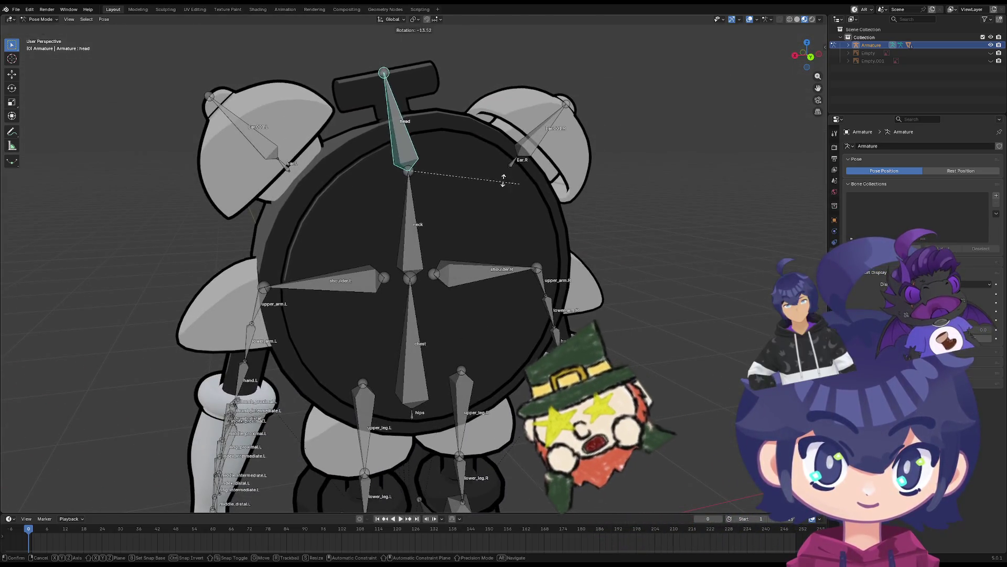
pyautogui.click(611, 349)
pyautogui.moveTo(611, 348)
pyautogui.mouseDown(button='middle')
pyautogui.moveTo(483, 316)
pyautogui.moveTo(551, 258)
pyautogui.mouseUp(button='middle')
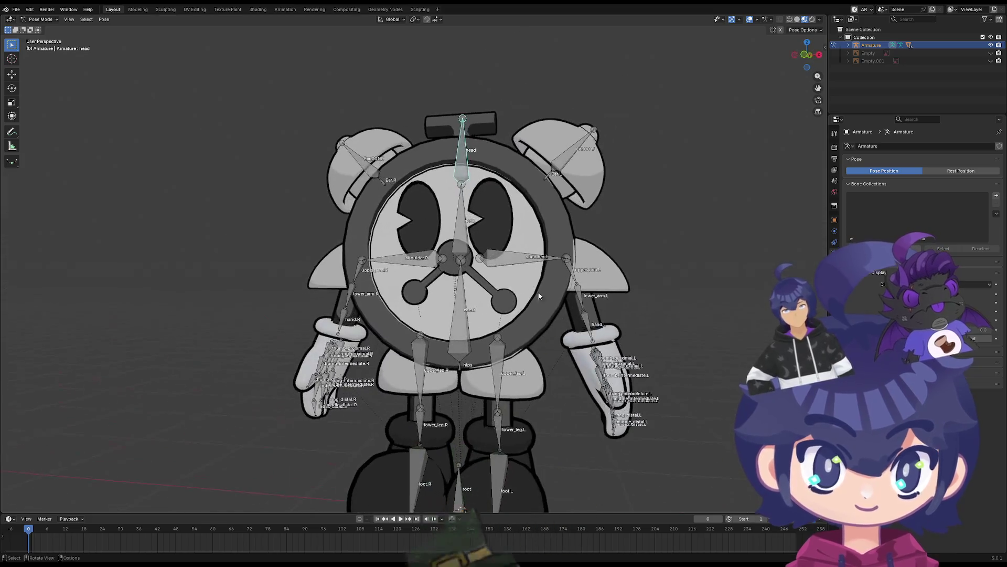
pyautogui.click(551, 258)
pyautogui.press('r')
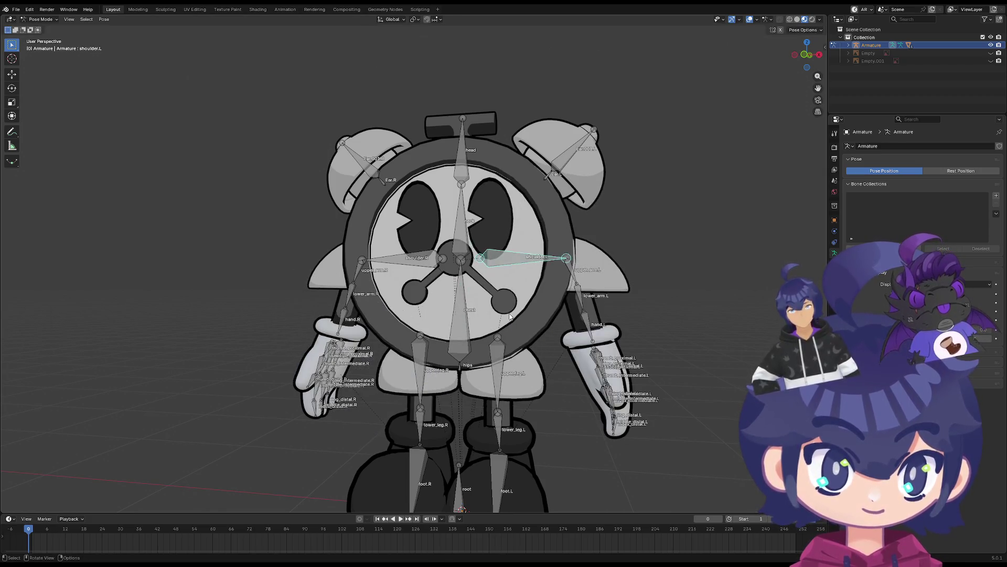
pyautogui.press('Escape')
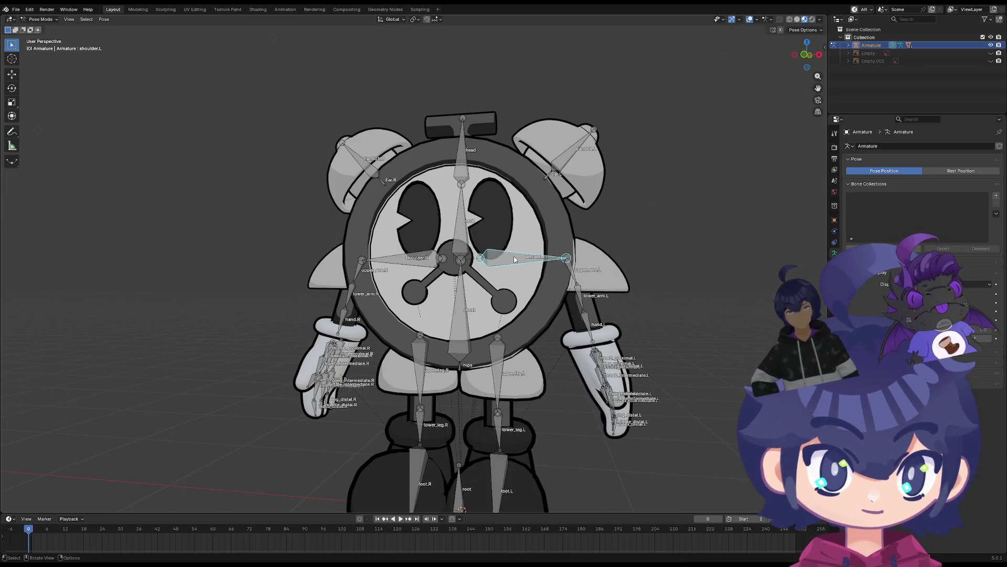
# Deselect all bones and swing upper_leg.L as a test, cancelling back to rest
pyautogui.press('Tab')
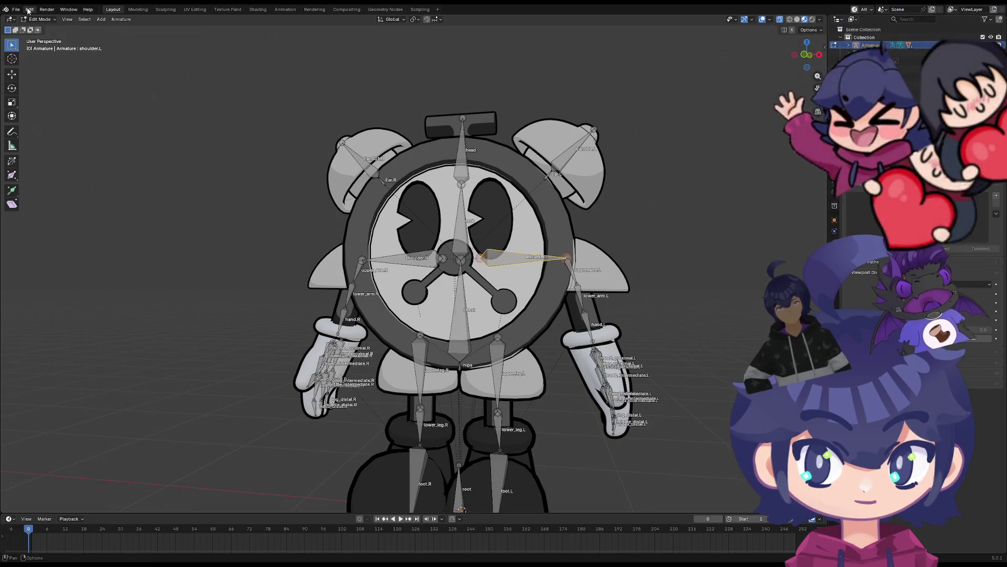
pyautogui.scroll(-2, 498, 279)
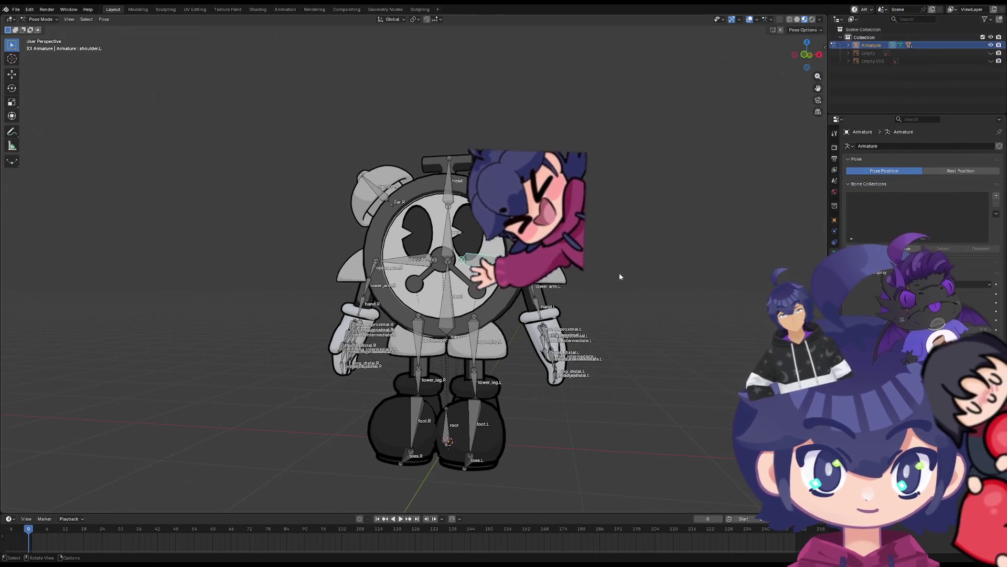
pyautogui.press('Tab')
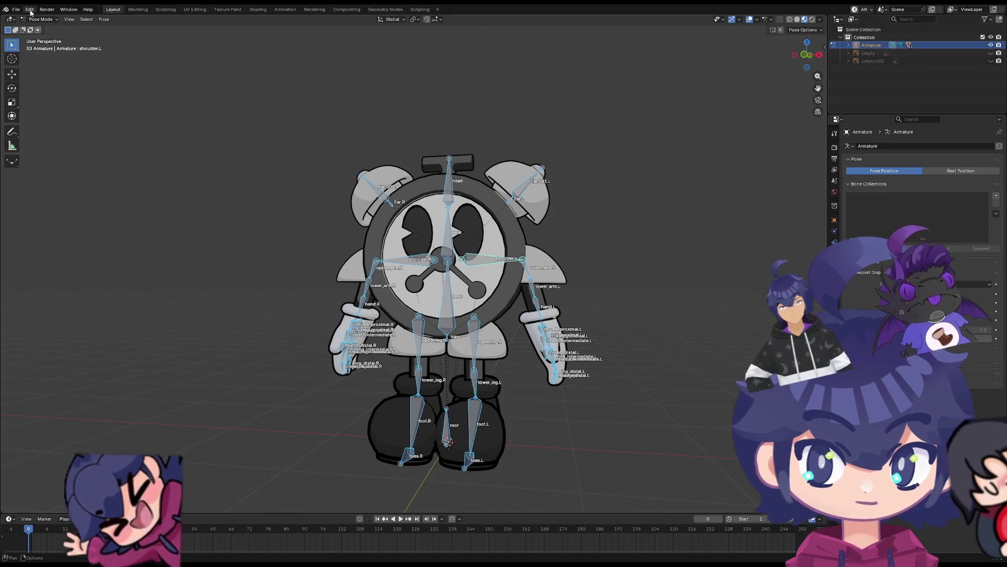
pyautogui.click(326, 187)
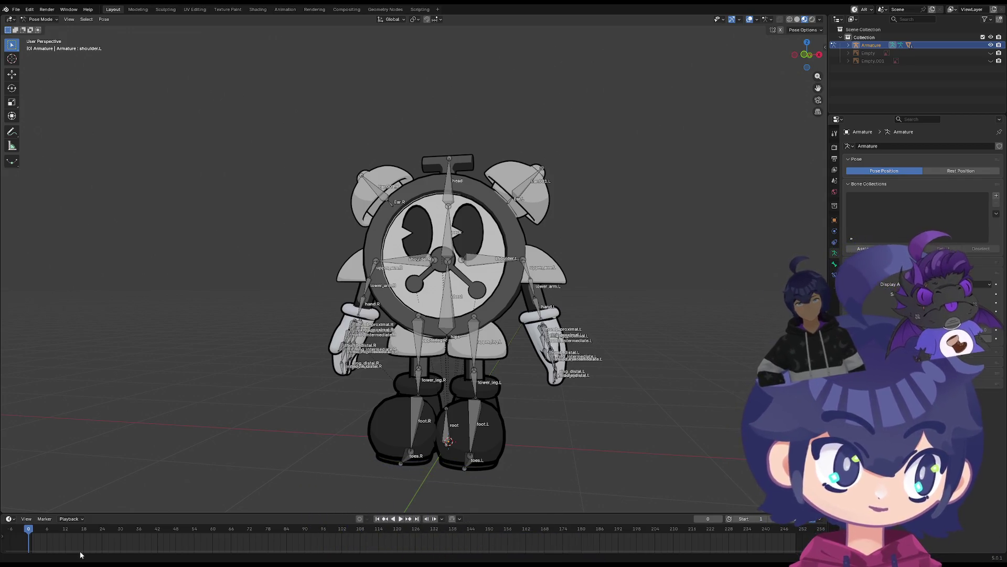
pyautogui.press('r')
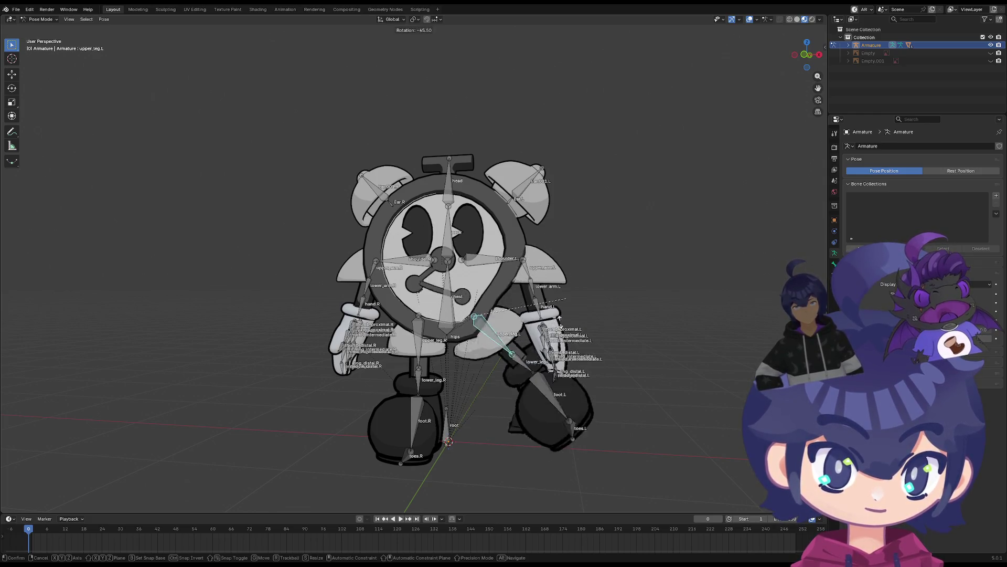
pyautogui.press('Escape')
pyautogui.scroll(2, 498, 255)
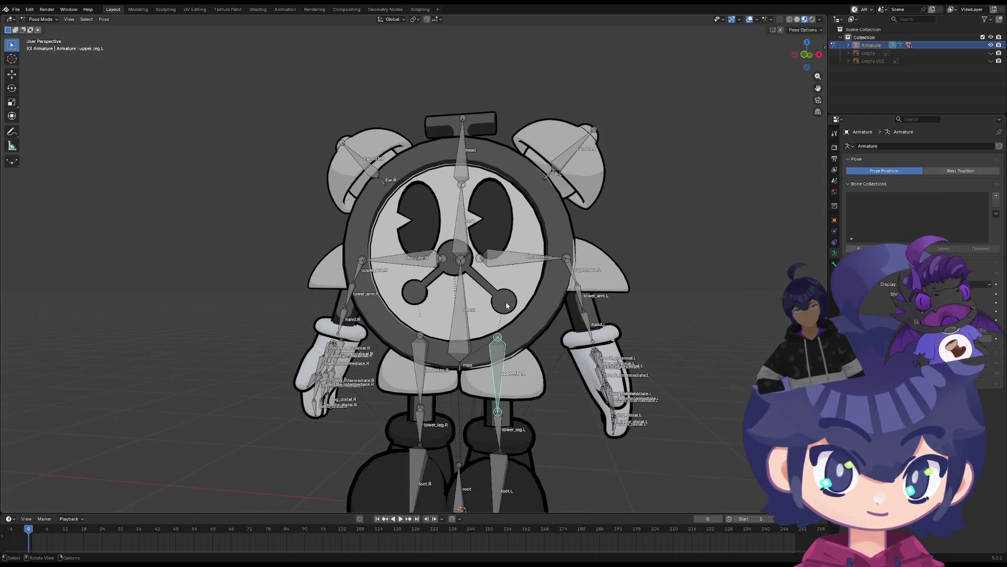
# Back in Object Mode, put the clock hand (Circle.008) into Weight Paint with the armature
pyautogui.click(41, 19)
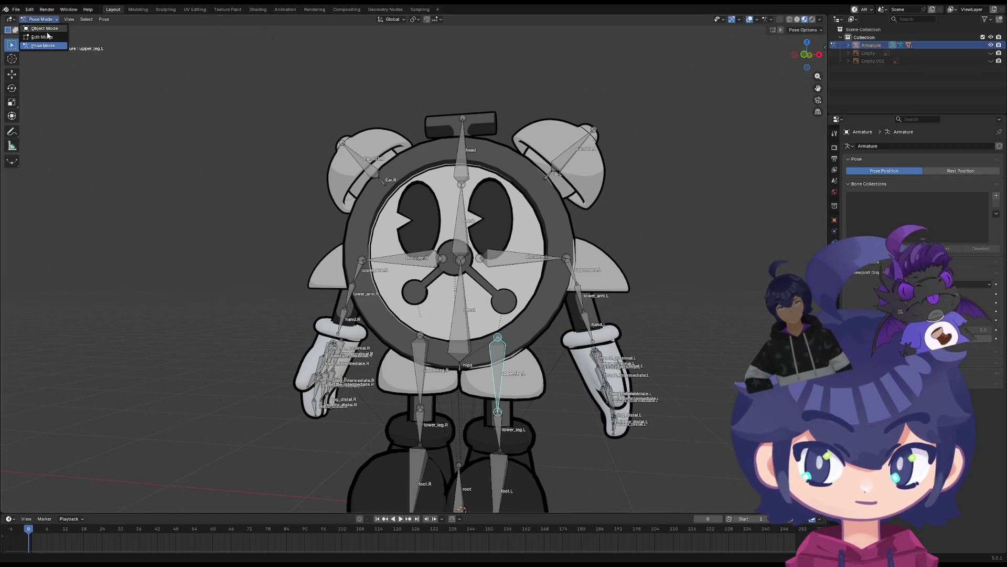
pyautogui.click(44, 29)
pyautogui.scroll(3, 431, 286)
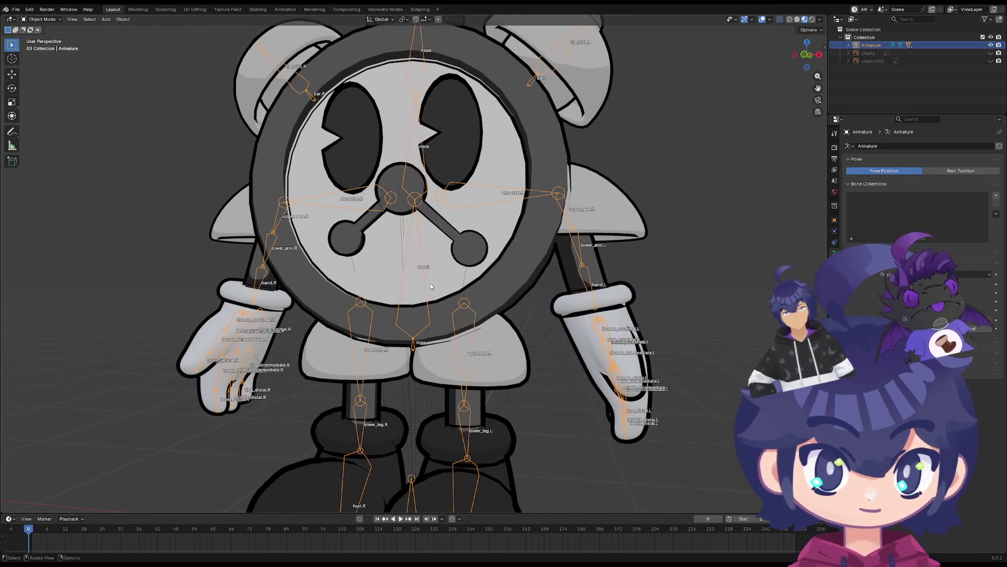
pyautogui.keyDown('shift'); pyautogui.click(468, 245); pyautogui.keyUp('shift')
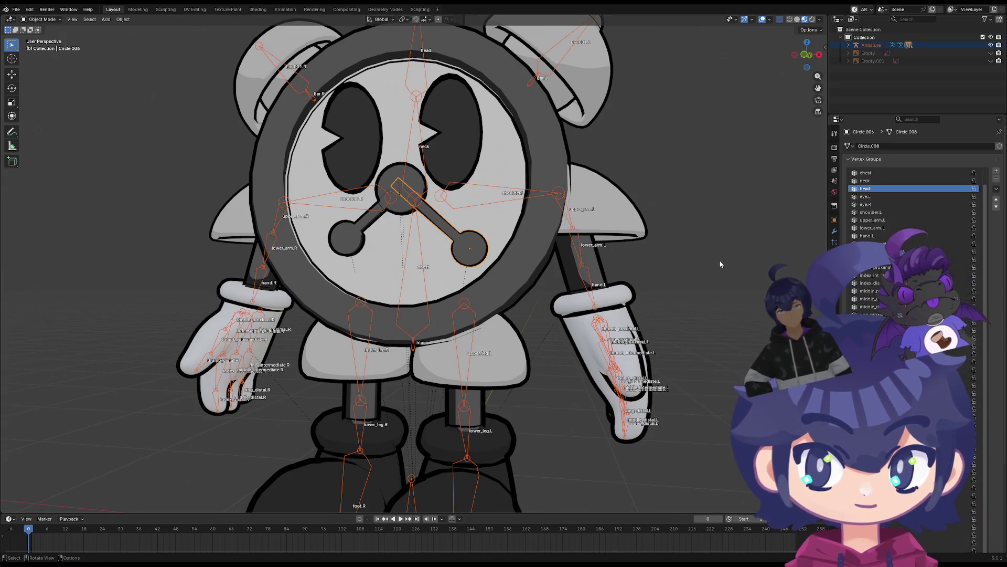
pyautogui.click(42, 19)
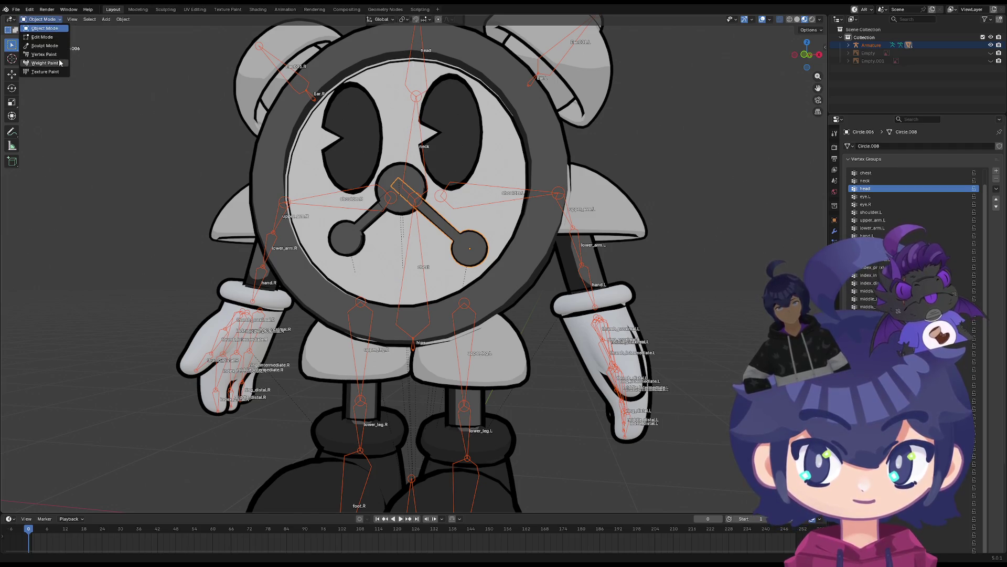
pyautogui.click(45, 62)
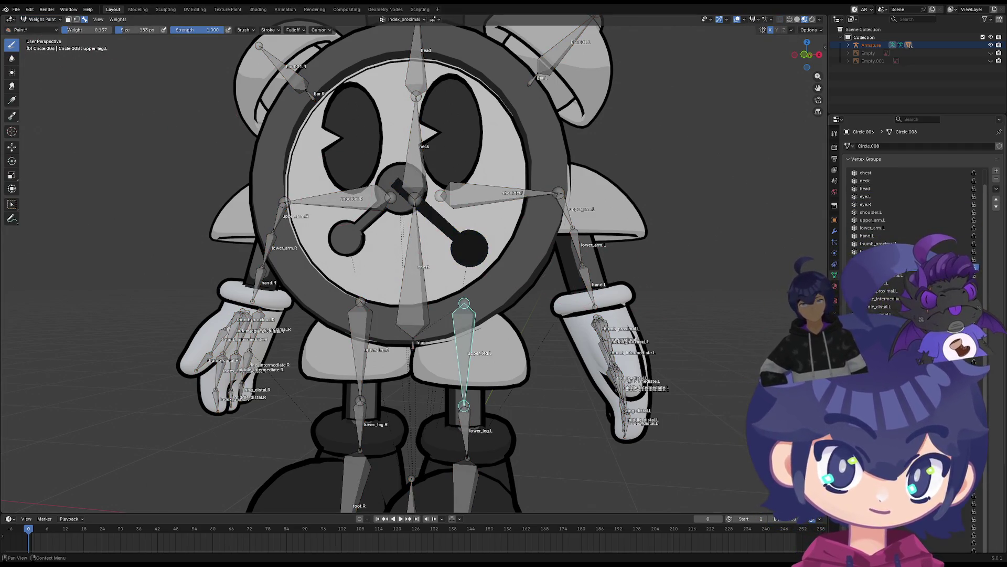
# Browse the hand's vertex groups, pick upper_leg.L, and paint it down to weight 0
pyautogui.click(865, 172)
pyautogui.scroll(1, 865, 181)
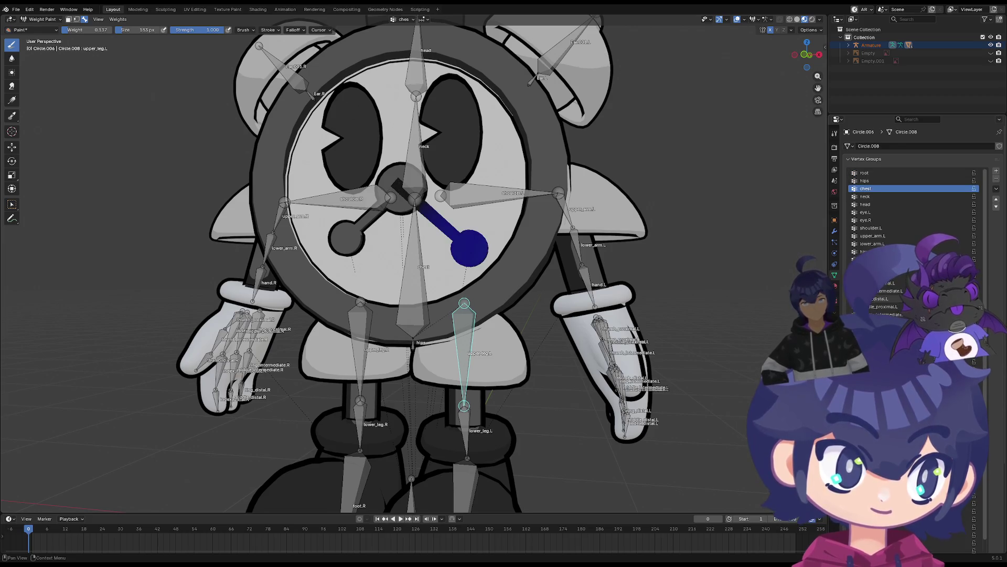
pyautogui.click(871, 520)
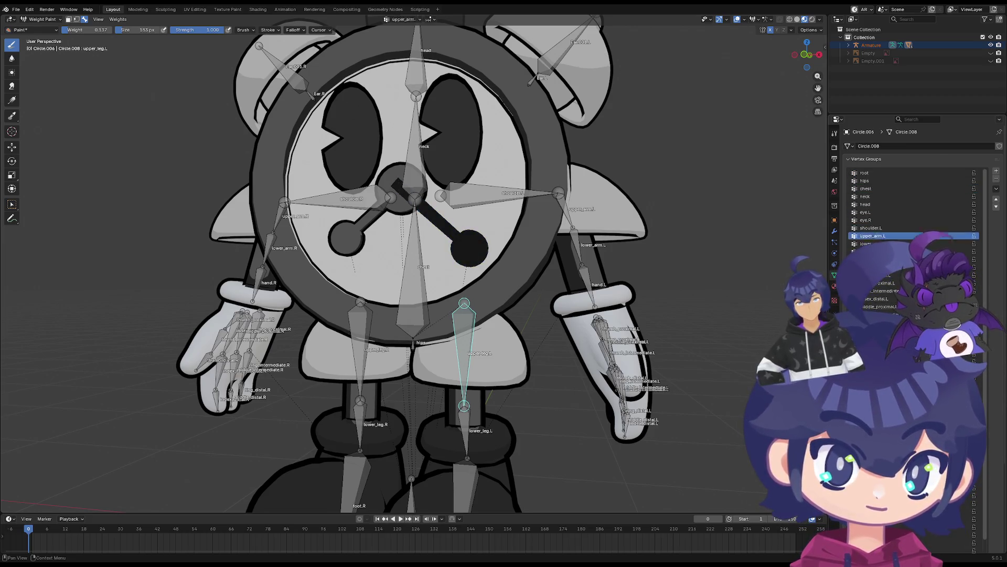
pyautogui.click(871, 338)
pyautogui.click(881, 534)
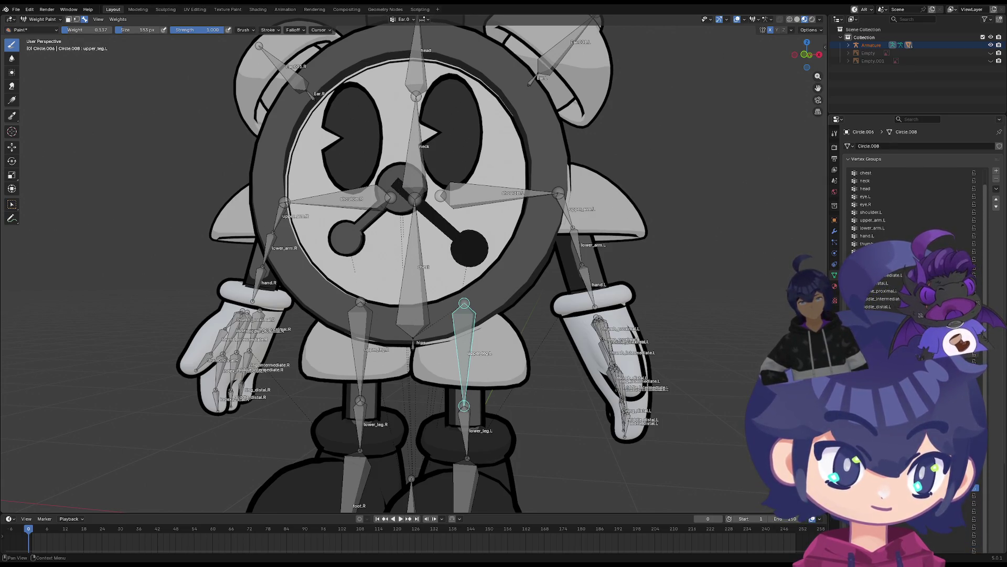
pyautogui.click(881, 495)
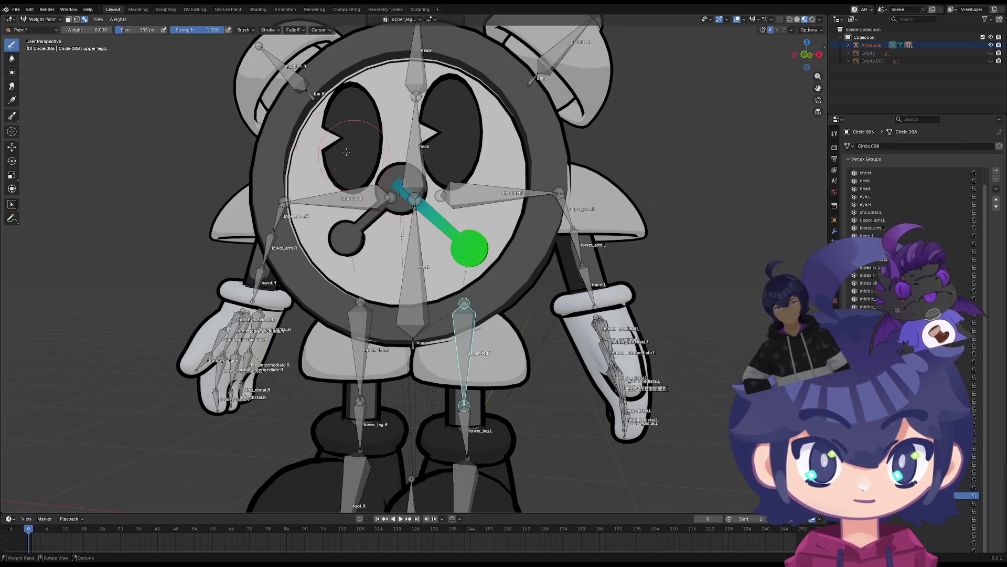
pyautogui.moveTo(467, 240); pyautogui.dragTo(487, 261)
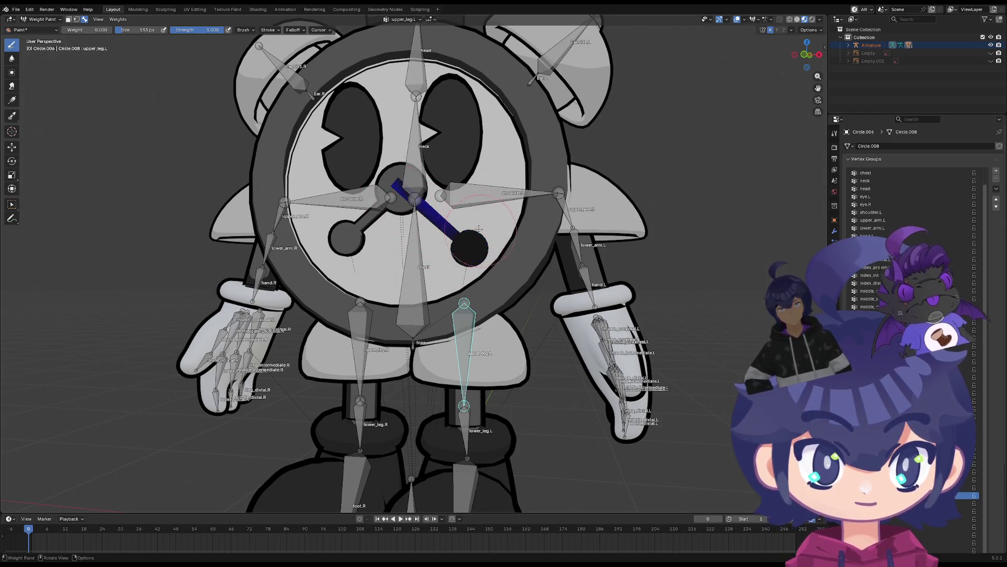
# Orbit around to a front view of the rig to inspect the painted clock hand
pyautogui.moveTo(440, 216)
pyautogui.mouseDown(button='middle')
pyautogui.moveTo(491, 247)
pyautogui.moveTo(466, 226)
pyautogui.moveTo(493, 212)
pyautogui.moveTo(475, 225)
pyautogui.moveTo(483, 218)
pyautogui.moveTo(436, 187)
pyautogui.mouseUp(button='middle')
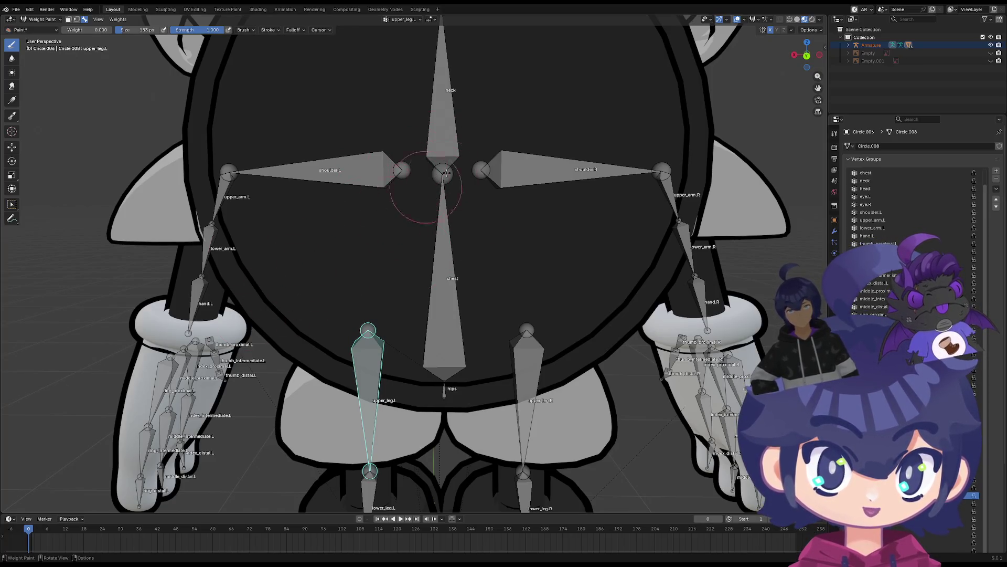
pyautogui.moveTo(445, 173)
pyautogui.mouseDown(button='middle')
pyautogui.moveTo(462, 181)
pyautogui.moveTo(451, 194)
pyautogui.moveTo(438, 168)
pyautogui.moveTo(420, 202)
pyautogui.mouseUp(button='middle')
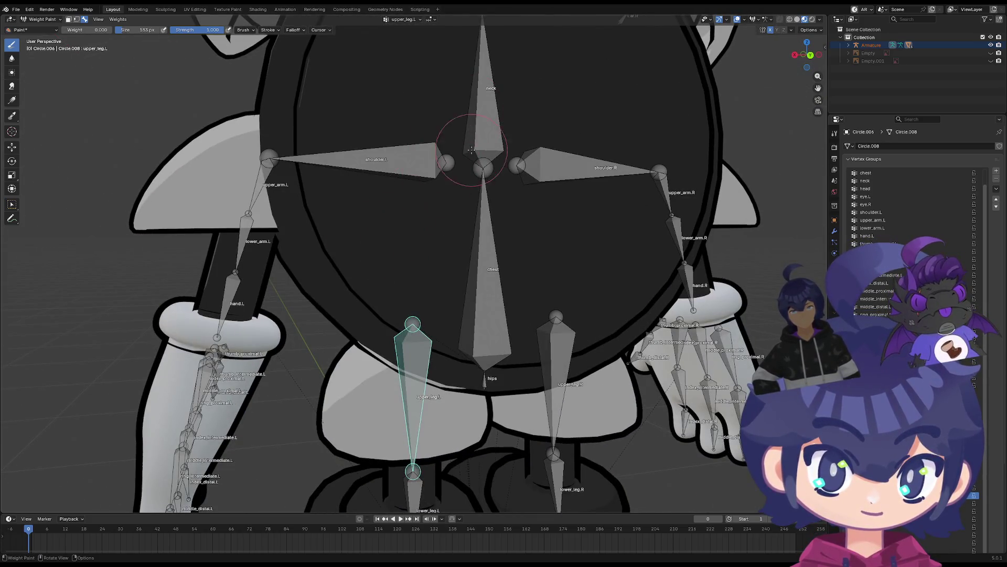
pyautogui.moveTo(471, 150); pyautogui.dragTo(586, 229, button='middle')
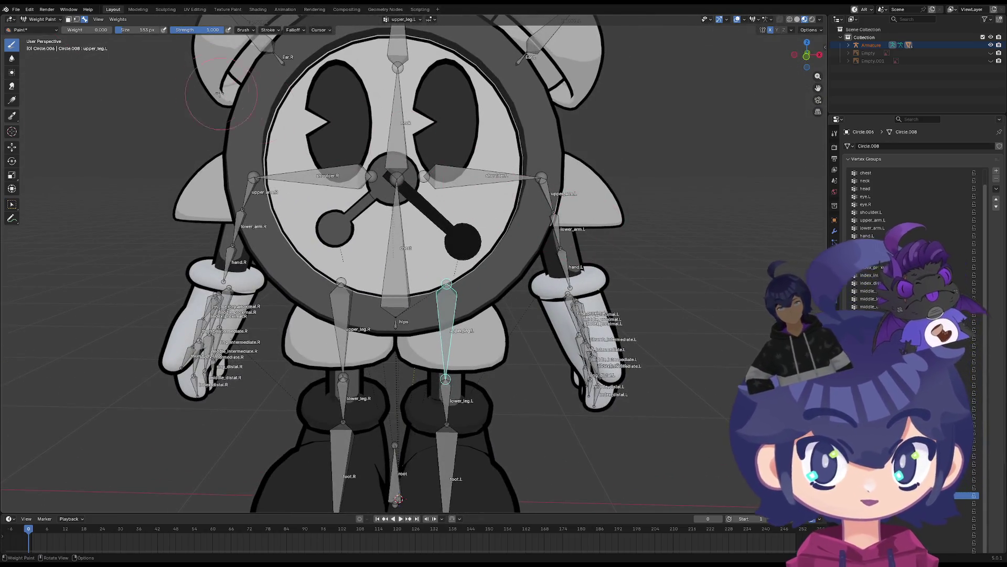
pyautogui.click(44, 20)
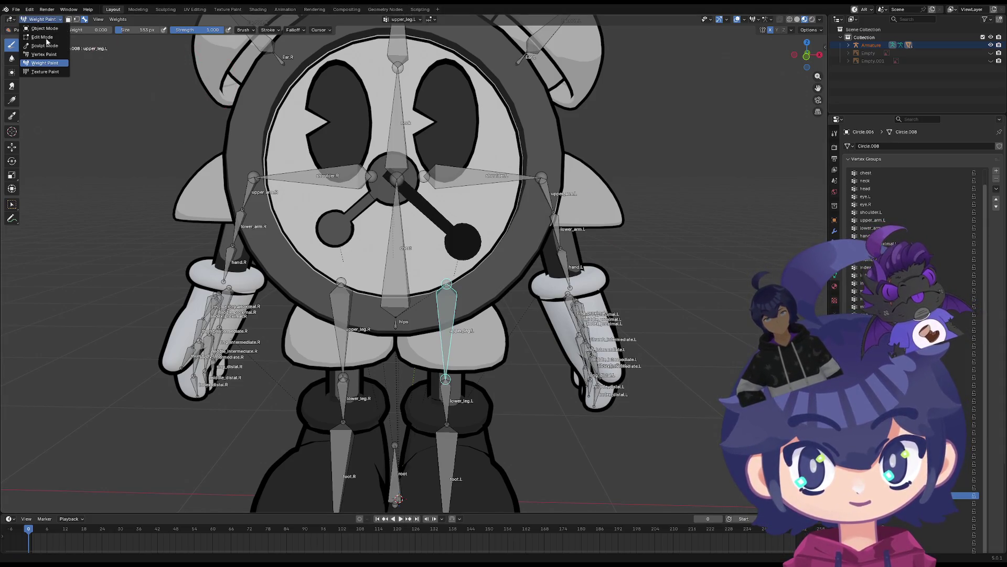
# Return to Object Mode and select the clock ring, shoe meshes and then the armature
pyautogui.click(44, 28)
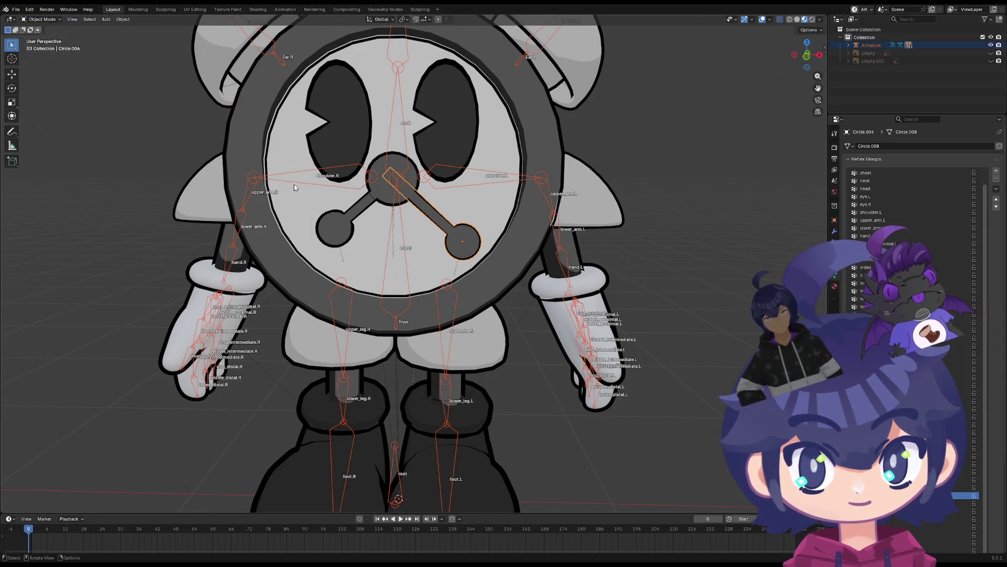
pyautogui.click(44, 19)
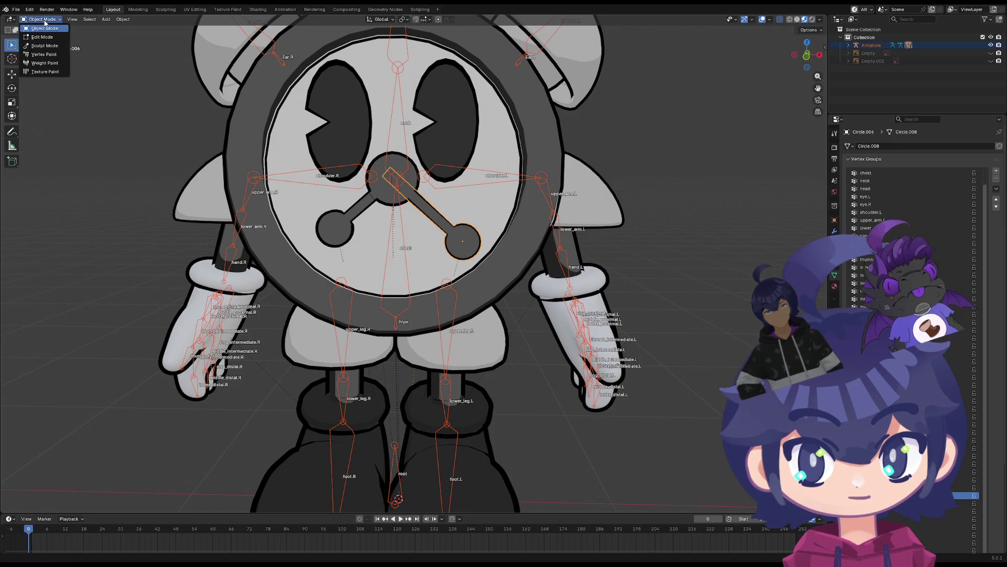
pyautogui.click(449, 315)
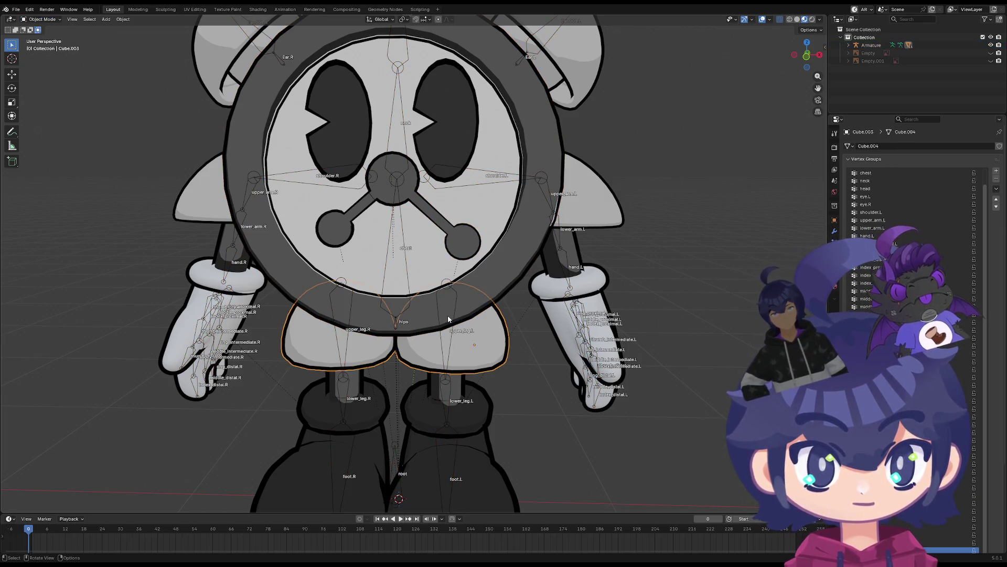
pyautogui.keyDown('shift'); pyautogui.moveTo(447, 283); pyautogui.dragTo(444, 161, button='middle'); pyautogui.keyUp('shift')
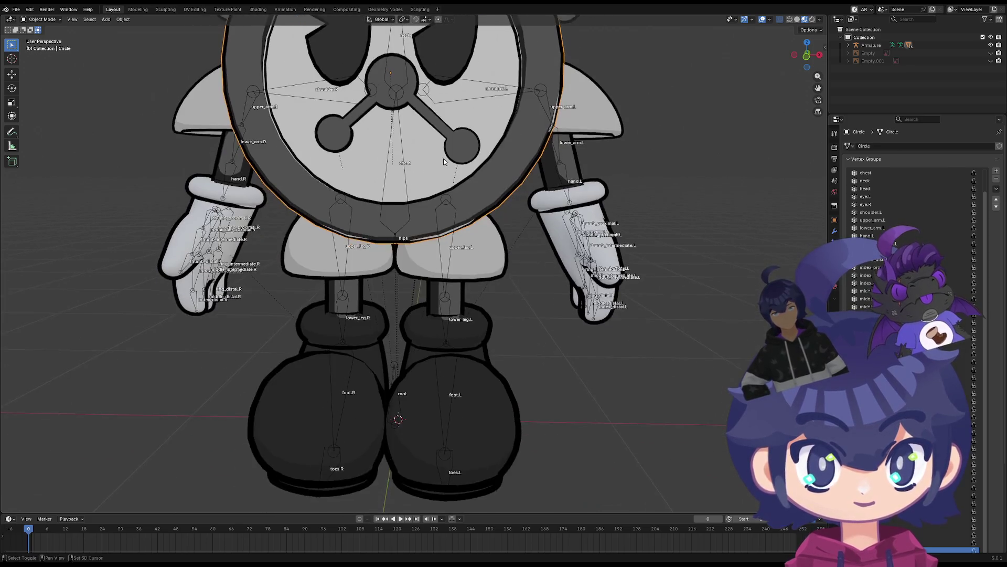
pyautogui.click(442, 451)
pyautogui.click(446, 495)
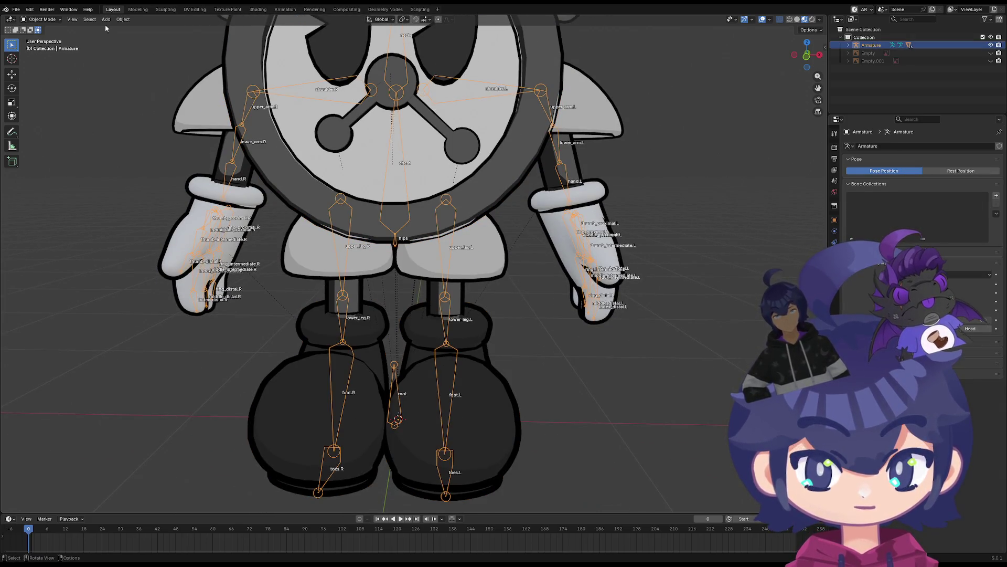
# Put the armature in Pose Mode and test-rotate the left upper leg, cancelling back to rest
pyautogui.click(48, 20)
pyautogui.click(60, 38)
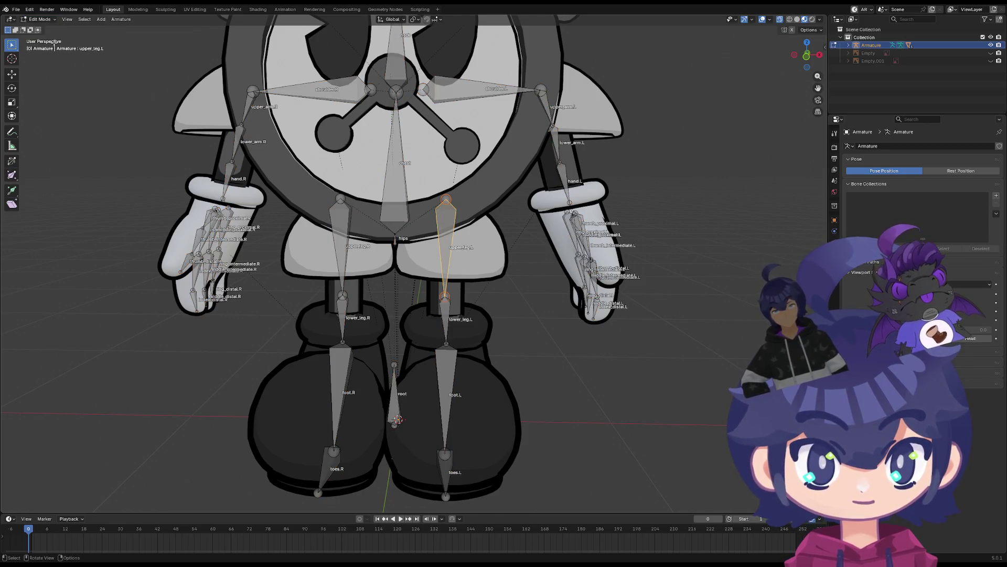
pyautogui.click(39, 20)
pyautogui.click(45, 46)
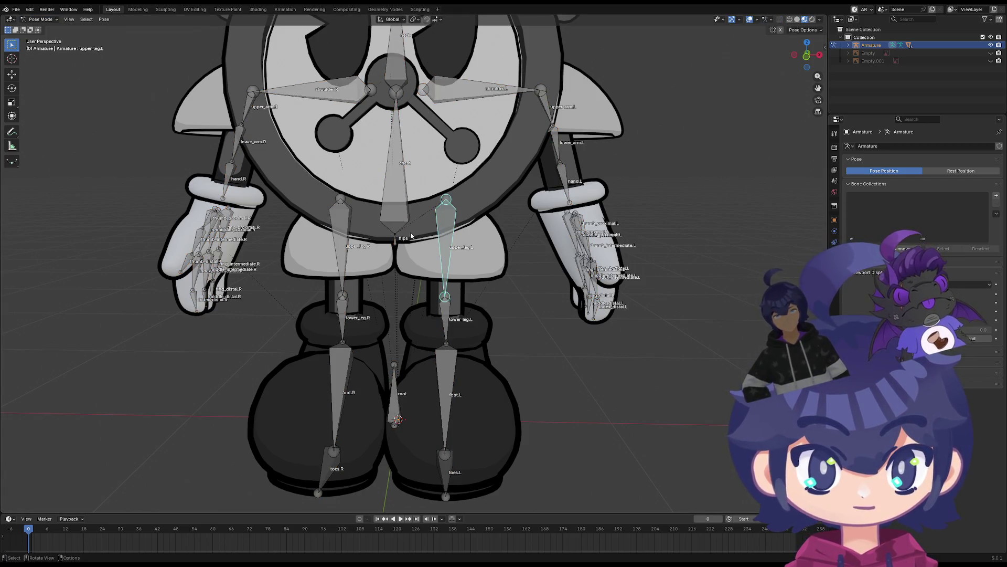
pyautogui.press('r')
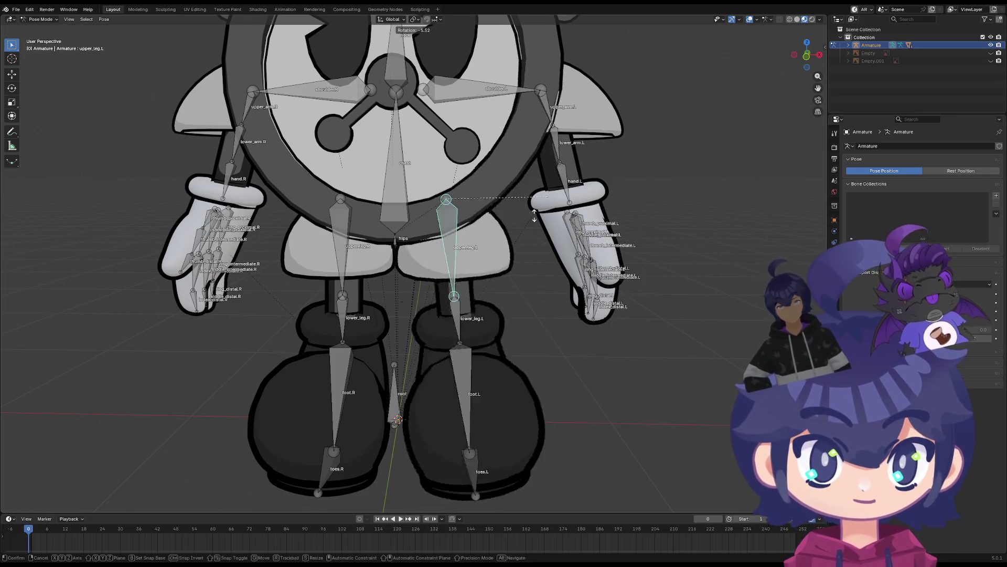
pyautogui.keyDown('alt'); pyautogui.scroll(-4, 511, 194); pyautogui.keyUp('alt')
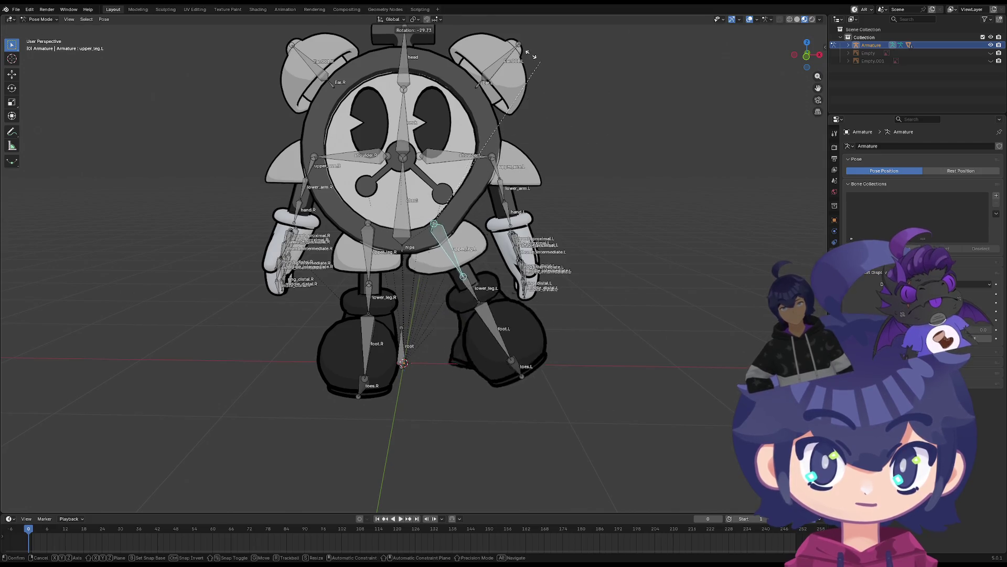
pyautogui.press('Escape')
# Rotate the left upper leg about Z to check deformation, then reset the pose to rest
pyautogui.moveTo(399, 173)
pyautogui.mouseDown(button='middle')
pyautogui.moveTo(346, 189)
pyautogui.moveTo(375, 197)
pyautogui.mouseUp(button='middle')
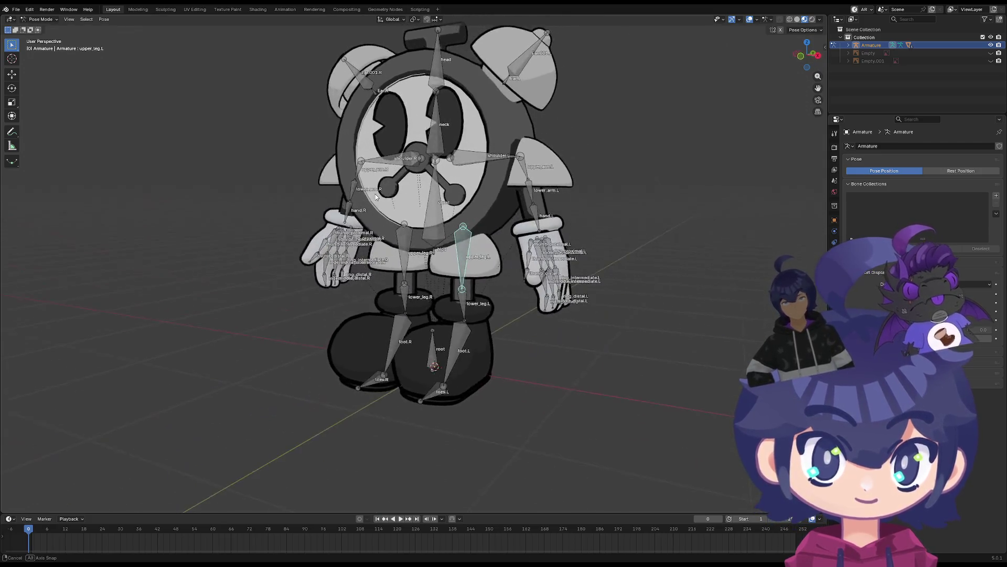
pyautogui.press('r')
pyautogui.press('z')
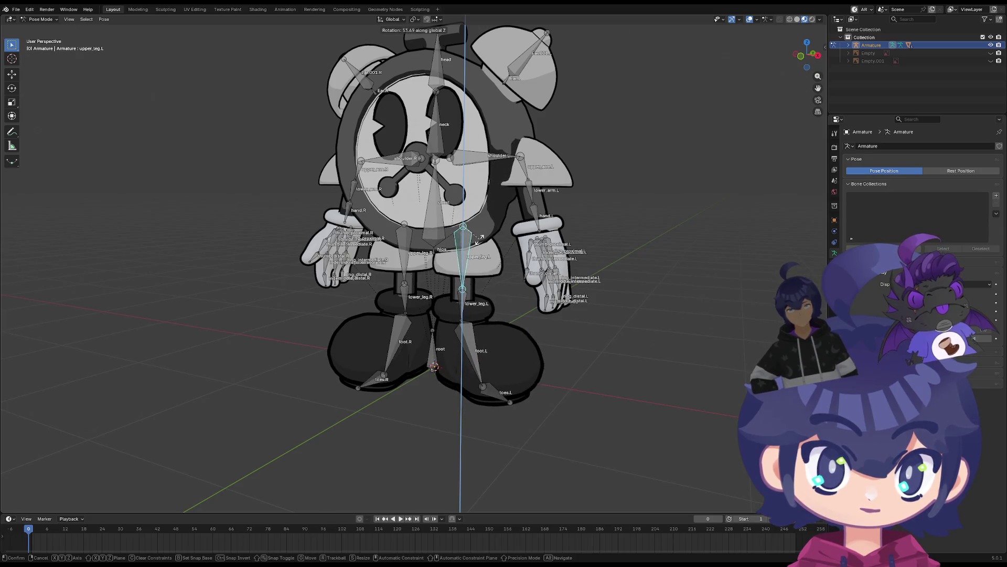
pyautogui.click(477, 240)
pyautogui.moveTo(477, 240)
pyautogui.mouseDown(button='middle')
pyautogui.moveTo(368, 245)
pyautogui.moveTo(420, 237)
pyautogui.mouseUp(button='middle')
pyautogui.rightClick(385, 247)
pyautogui.click(398, 247)
pyautogui.scroll(-3, 350, 249)
pyautogui.scroll(4, 392, 241)
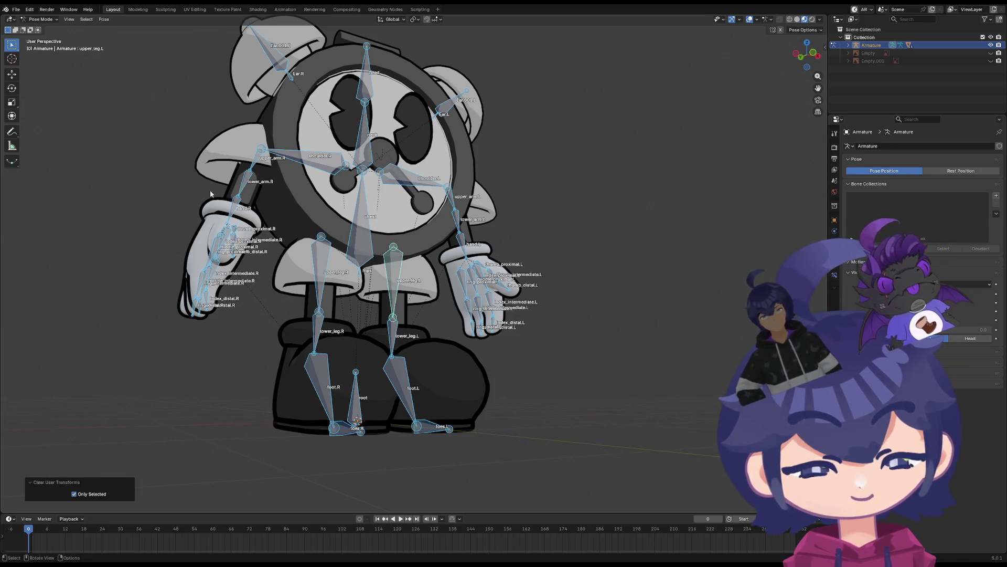
# Select only upper_leg.L and test-rotate it again, cancelling so it stays at rest
pyautogui.moveTo(345, 234); pyautogui.dragTo(400, 217, button='middle')
pyautogui.press('r')
pyautogui.press('z')
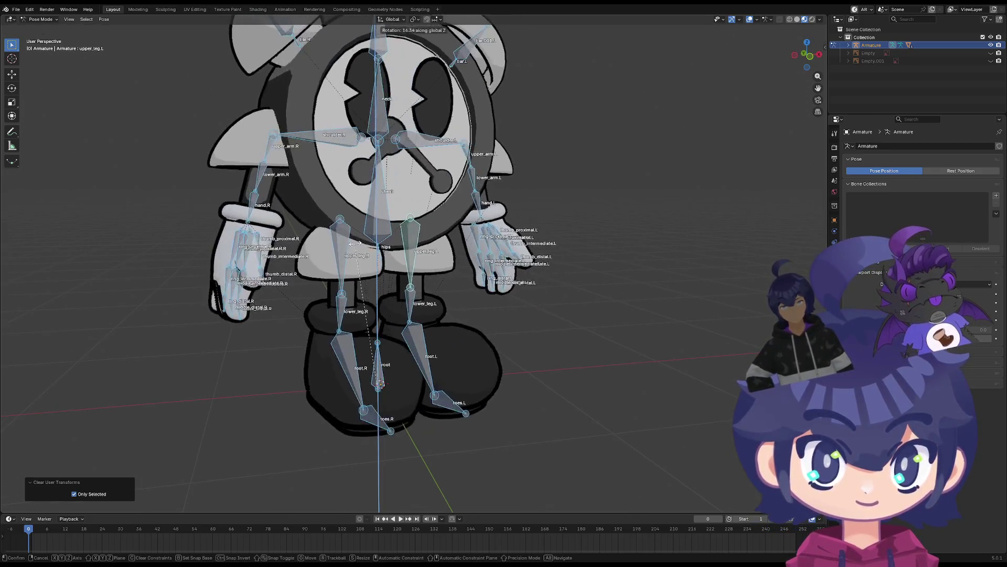
pyautogui.press('Escape')
pyautogui.click(414, 241)
pyautogui.press('r')
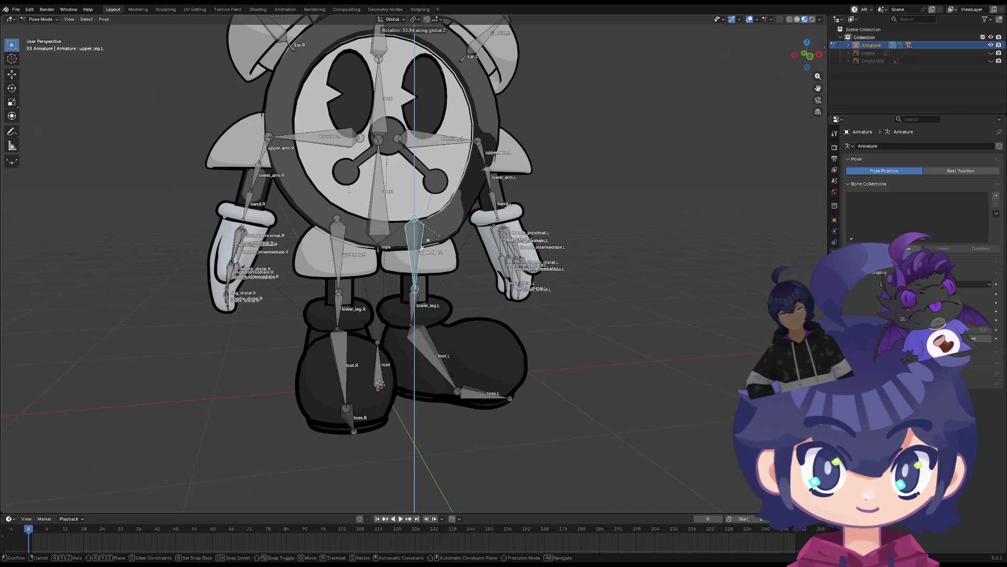
pyautogui.press('Escape')
pyautogui.scroll(2, 418, 242)
pyautogui.keyDown('shift'); pyautogui.moveTo(419, 242); pyautogui.dragTo(424, 269, button='middle'); pyautogui.keyUp('shift')
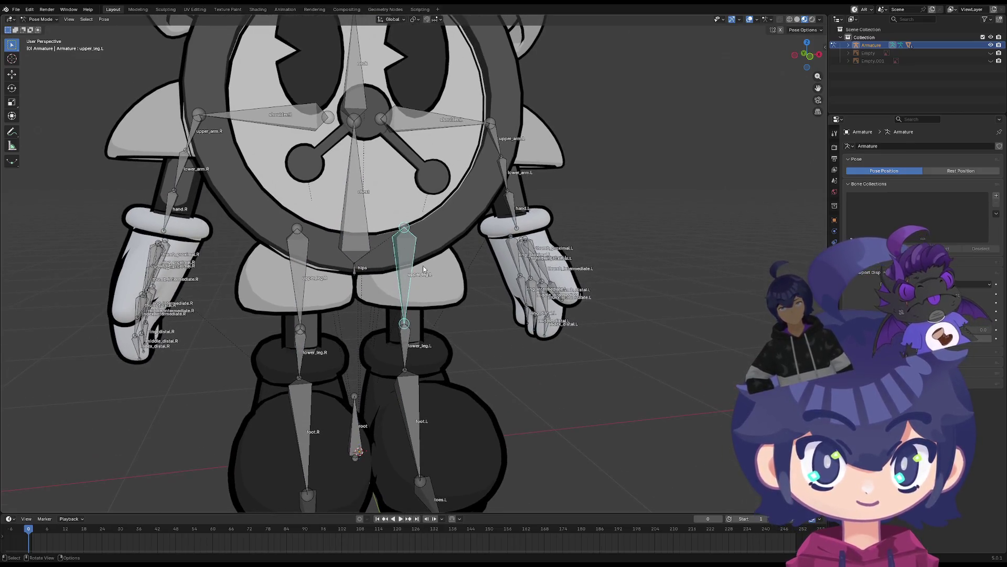
# Add the Circle body mesh to the armature selection and enter Weight Paint mode
pyautogui.click(40, 19)
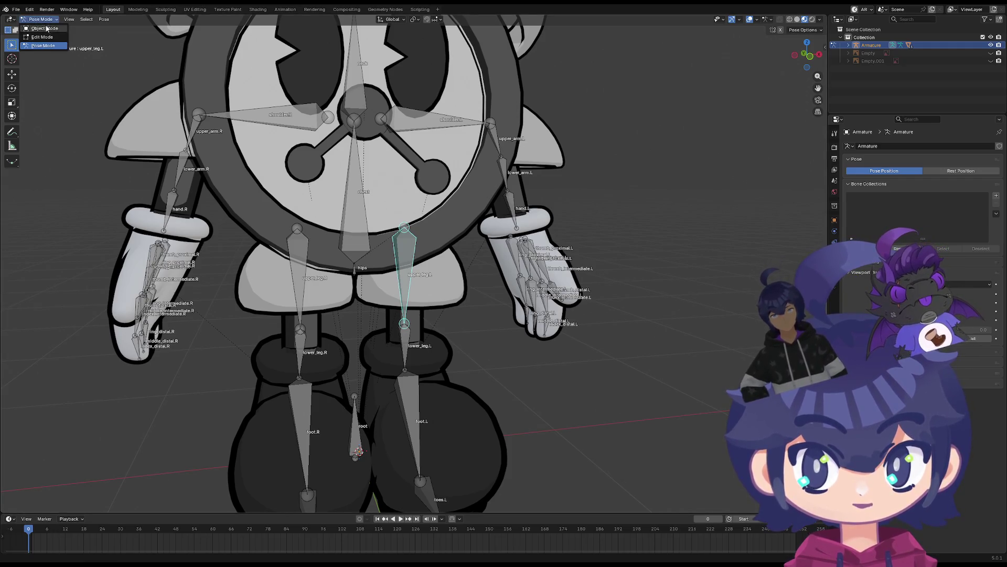
pyautogui.click(42, 29)
pyautogui.keyDown('shift'); pyautogui.click(466, 224); pyautogui.keyUp('shift')
pyautogui.scroll(3, 459, 274)
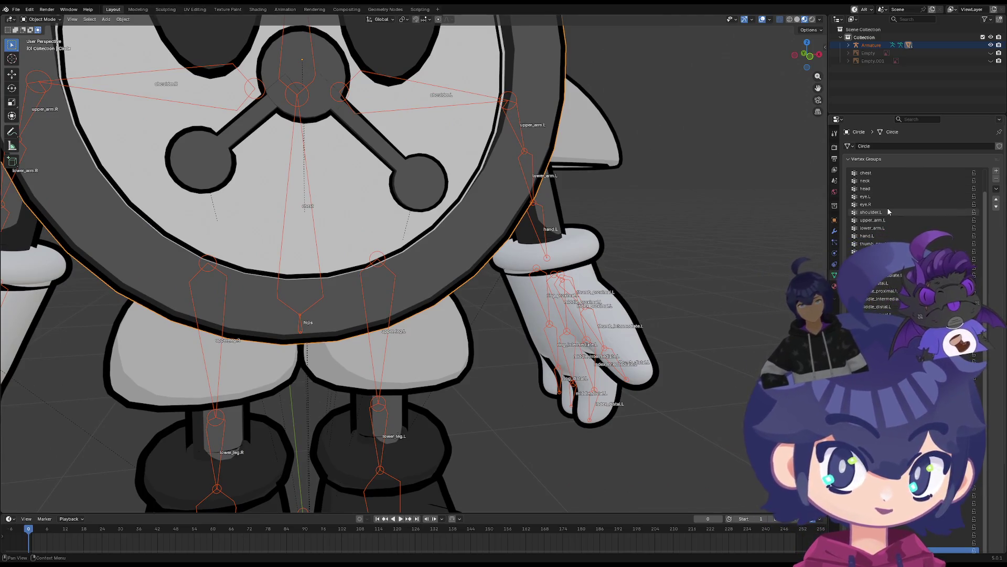
pyautogui.click(41, 19)
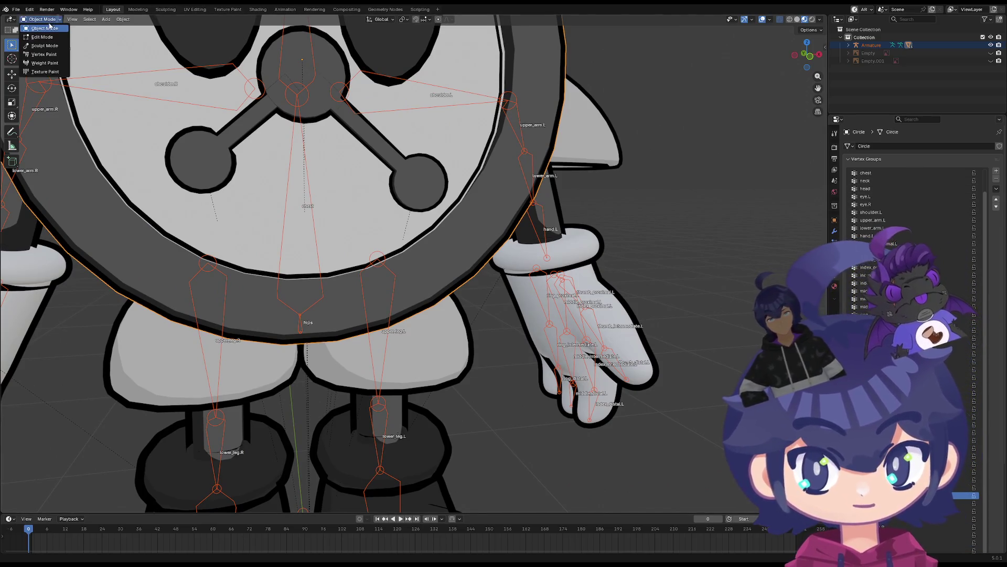
pyautogui.click(42, 63)
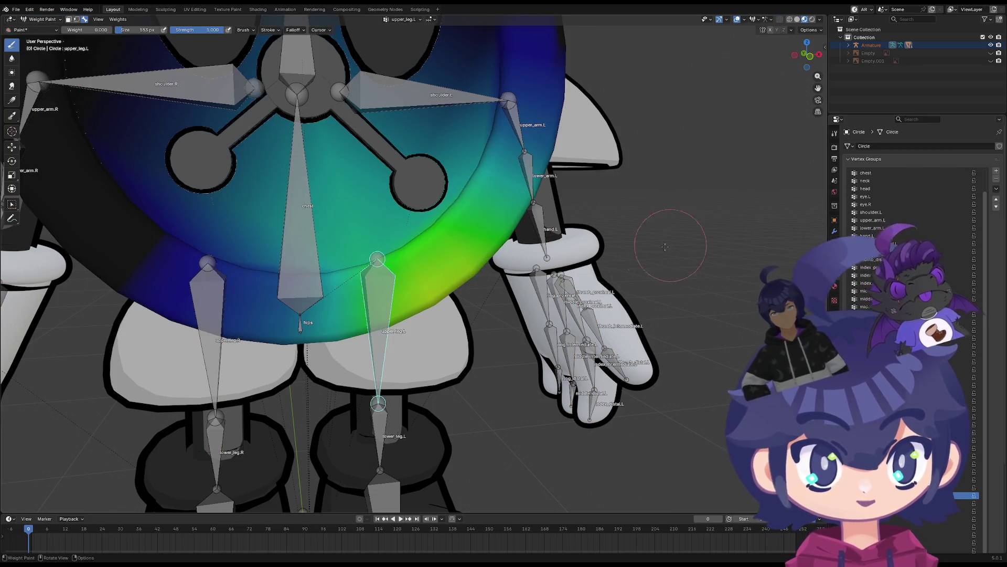
pyautogui.scroll(-4, 704, 315)
pyautogui.moveTo(525, 284)
pyautogui.mouseDown(button='middle')
pyautogui.moveTo(501, 271)
pyautogui.moveTo(430, 284)
pyautogui.moveTo(368, 230)
pyautogui.moveTo(300, 246)
pyautogui.moveTo(418, 290)
pyautogui.mouseUp(button='middle')
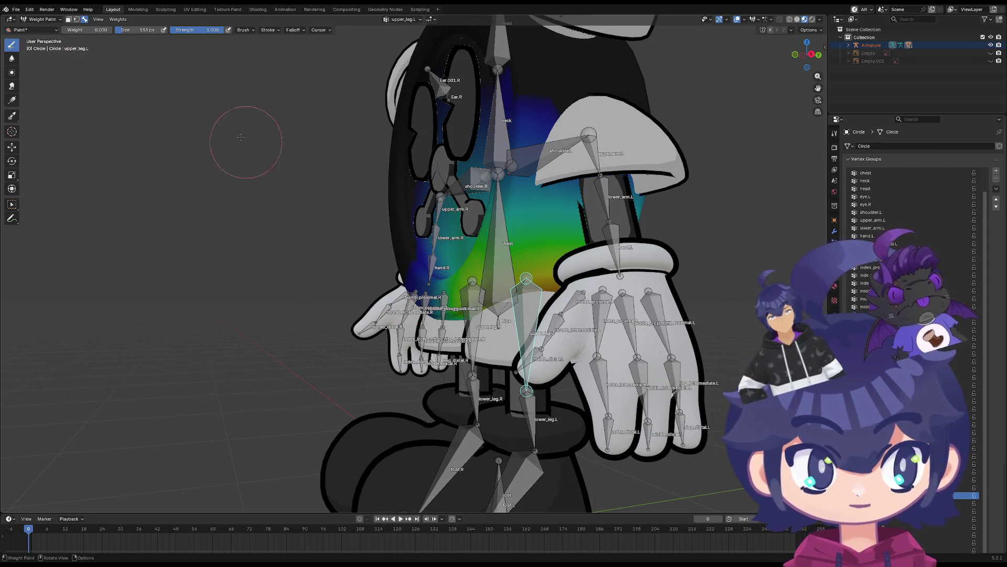
# Enlarge the brush and paint upper_leg.L weight 0.0 over the body's front and back
pyautogui.moveTo(157, 34); pyautogui.dragTo(164, 34)
pyautogui.moveTo(462, 168); pyautogui.dragTo(493, 137, button='middle')
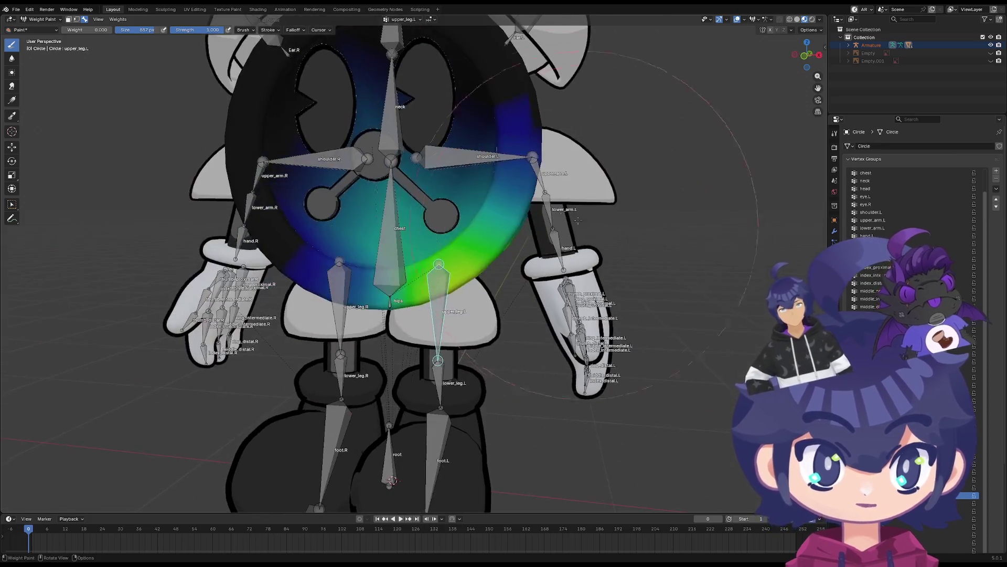
pyautogui.moveTo(473, 173); pyautogui.dragTo(494, 124)
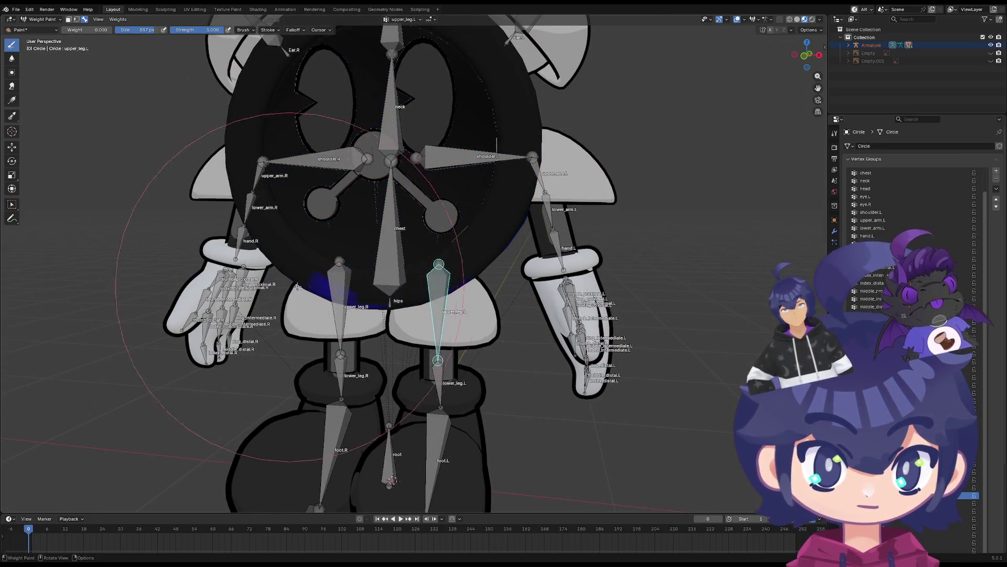
pyautogui.moveTo(521, 219); pyautogui.dragTo(391, 237, button='middle')
pyautogui.moveTo(391, 237)
pyautogui.mouseDown()
pyautogui.moveTo(500, 320)
pyautogui.moveTo(508, 307)
pyautogui.mouseUp()
pyautogui.moveTo(508, 307)
pyautogui.mouseDown(button='middle')
pyautogui.moveTo(526, 290)
pyautogui.moveTo(635, 281)
pyautogui.moveTo(395, 265)
pyautogui.moveTo(426, 269)
pyautogui.mouseUp(button='middle')
pyautogui.scroll(4, 385, 263)
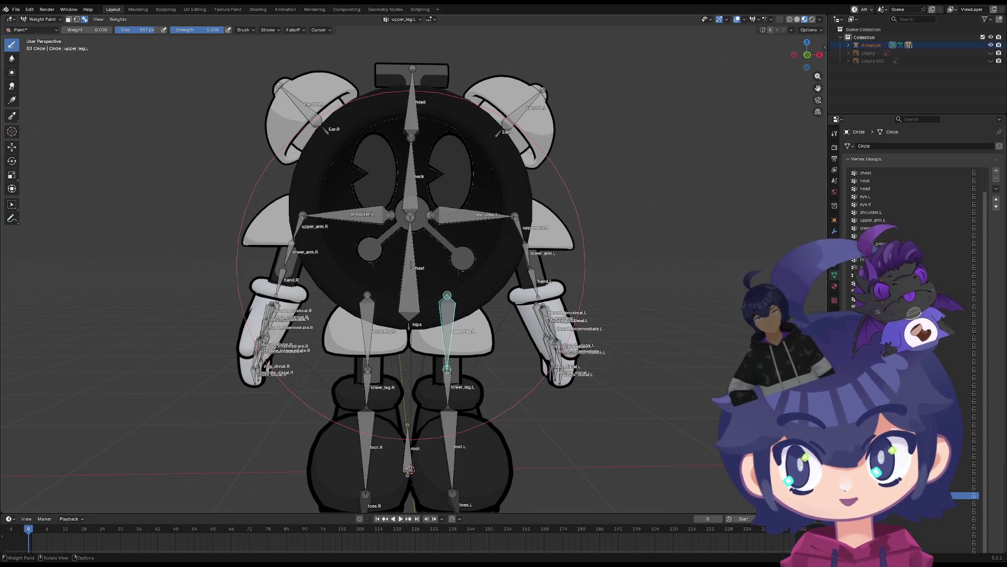
pyautogui.scroll(-4, 465, 326)
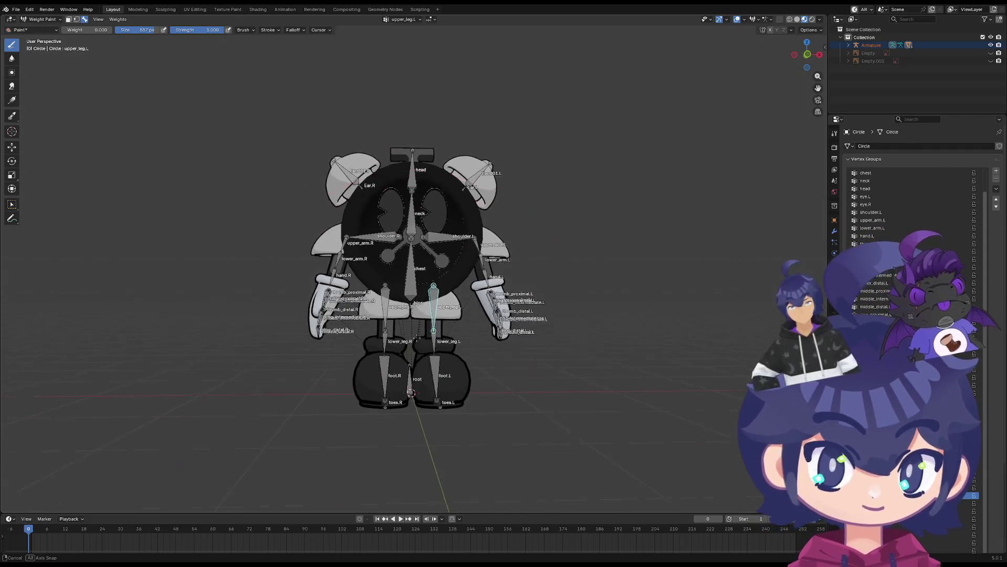
pyautogui.scroll(3, 409, 304)
# Return to Object Mode, select the armature and switch it to Pose Mode
pyautogui.click(41, 19)
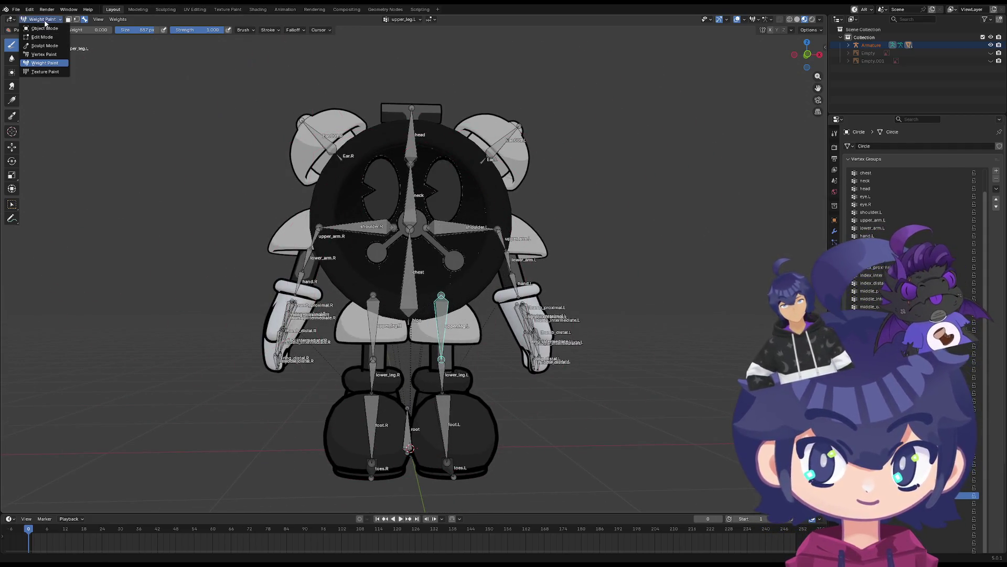
pyautogui.click(39, 27)
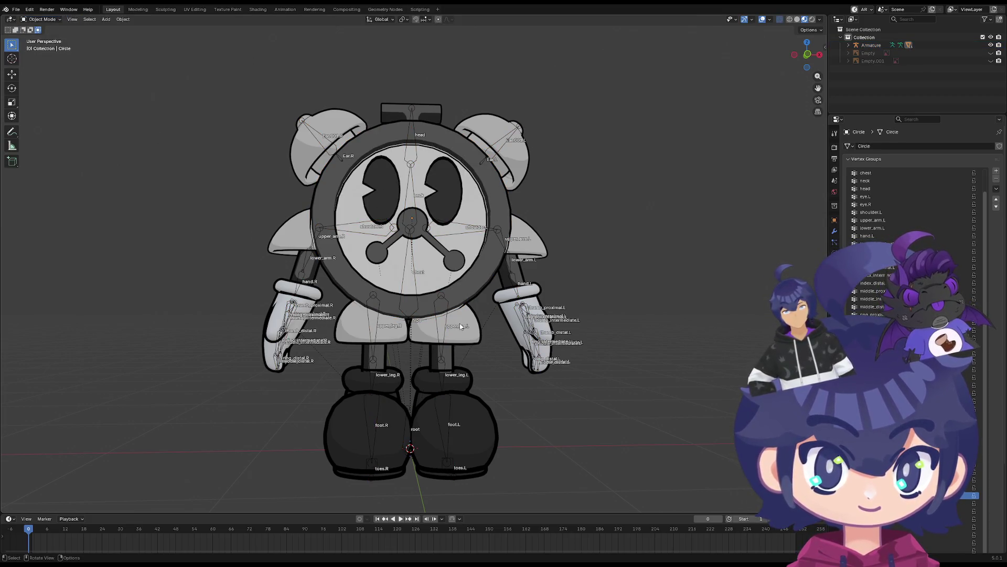
pyautogui.click(366, 244)
pyautogui.click(41, 19)
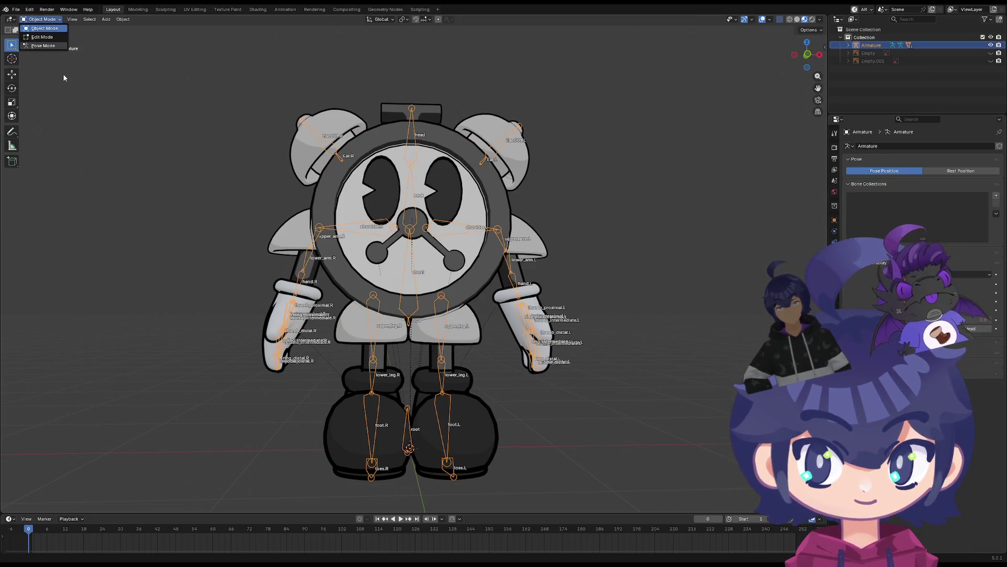
pyautogui.click(39, 45)
# Test-rotate upper_leg.L with a Z constraint, then cancel back to rest
pyautogui.press('r')
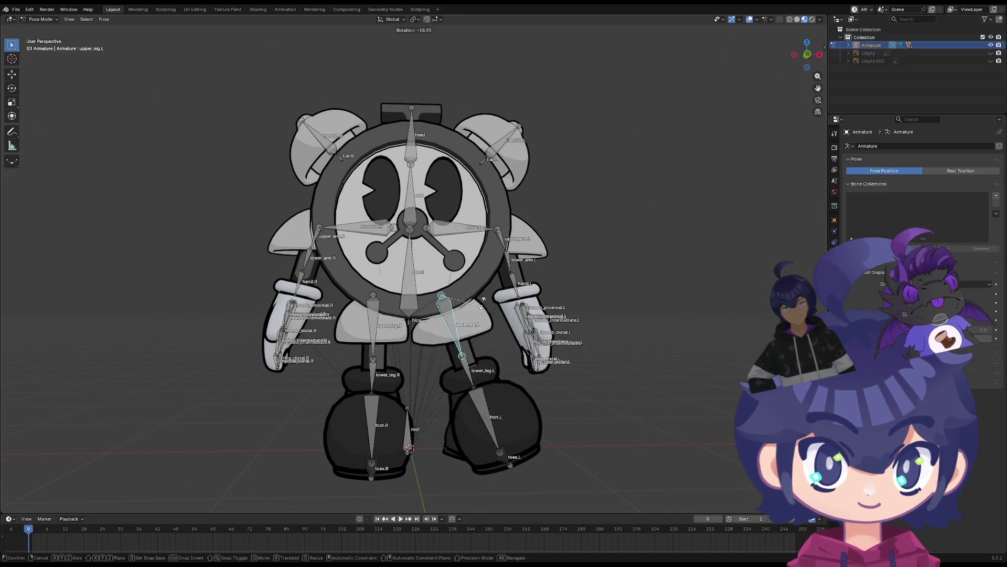
pyautogui.press('z')
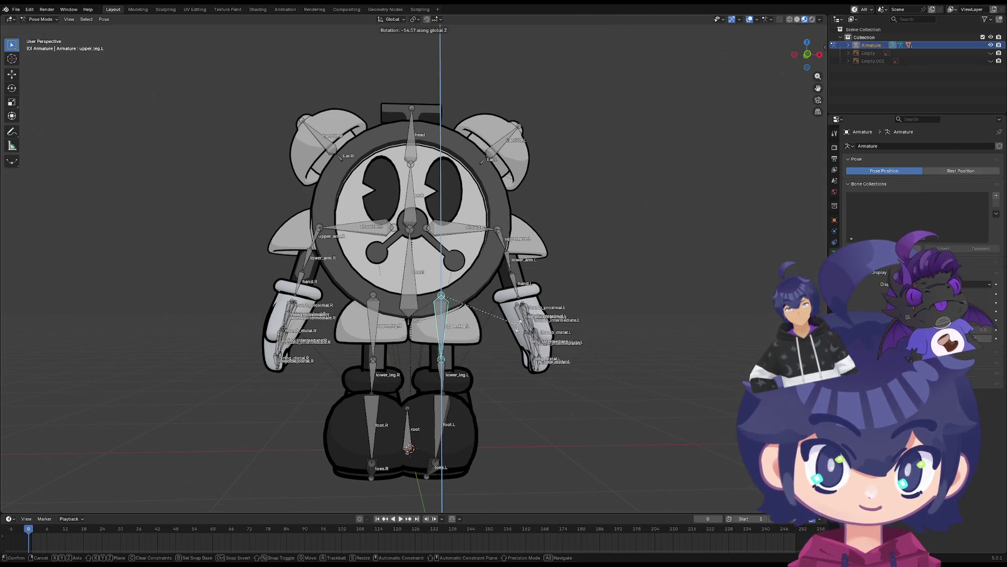
pyautogui.press('z')
pyautogui.press('z')
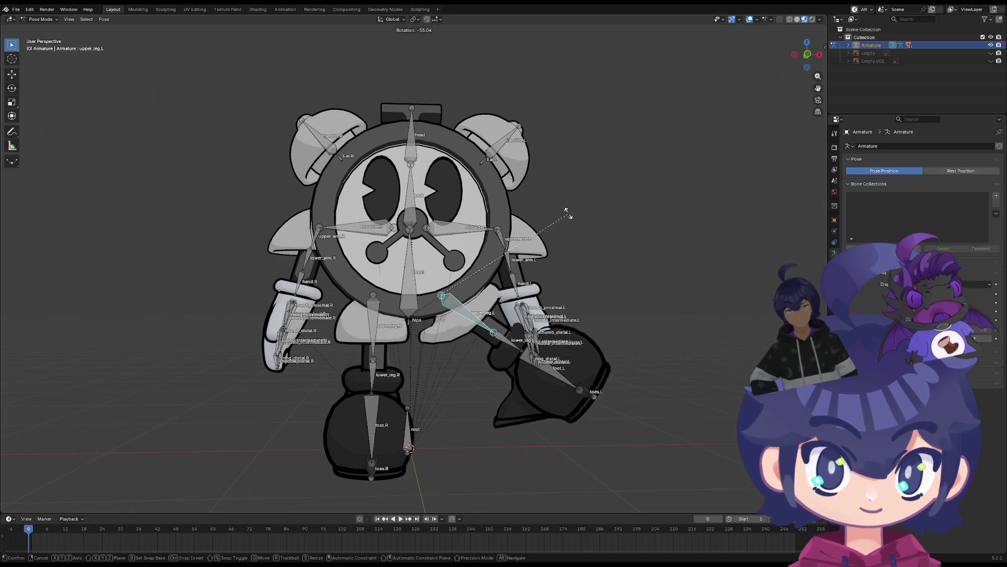
pyautogui.press('Escape')
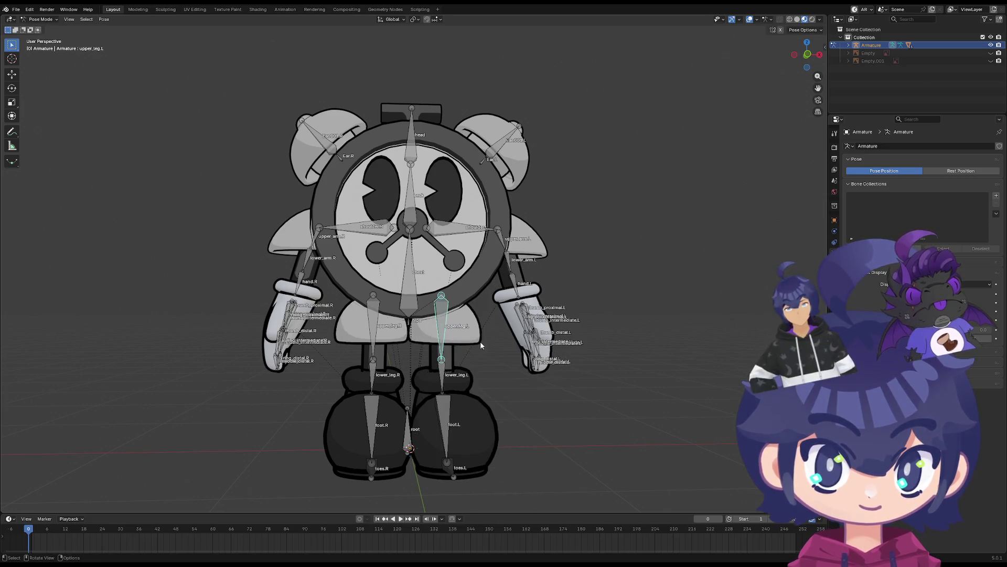
pyautogui.keyDown('shift'); pyautogui.scroll(-3, 424, 342); pyautogui.keyUp('shift')
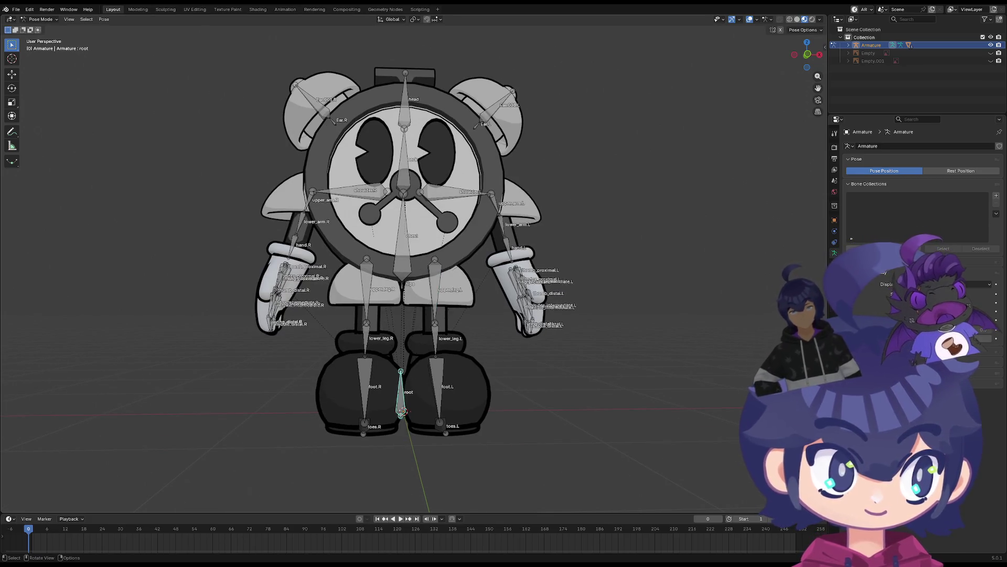
# Test-rotate the root bone, then upper_leg.L about Z, cancelling both rotations
pyautogui.click(834, 267)
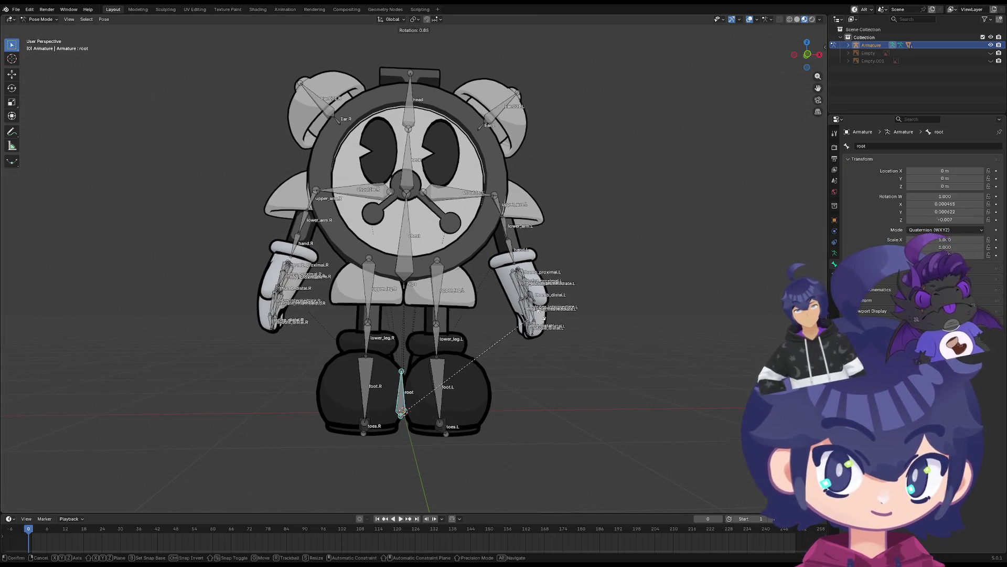
pyautogui.press('r')
pyautogui.press('Escape')
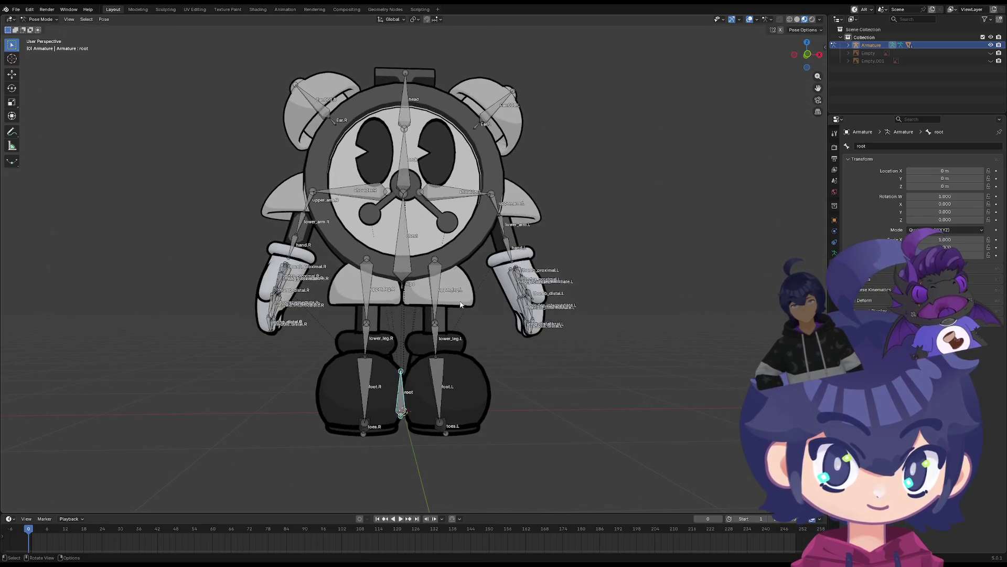
pyautogui.press('r')
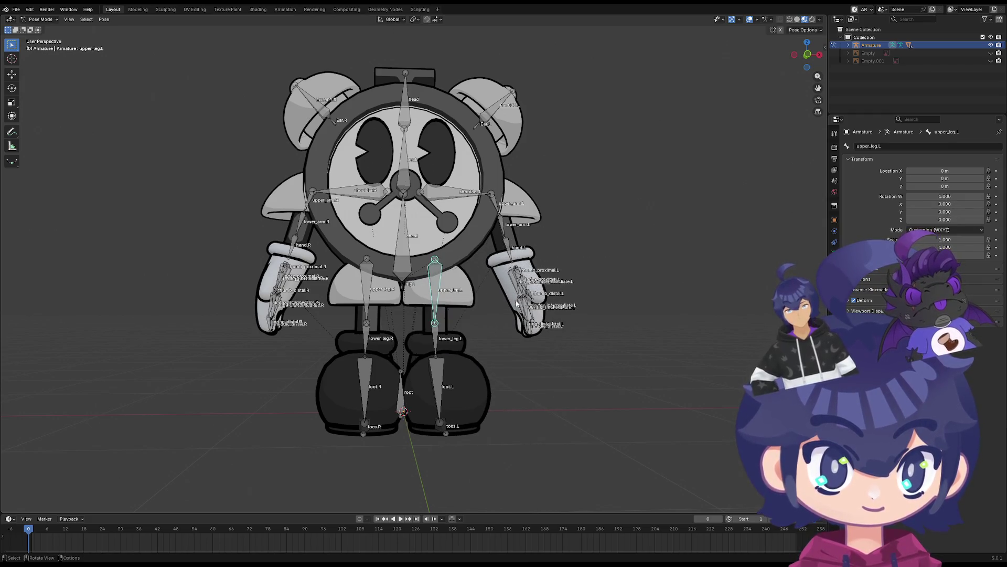
pyautogui.press('z')
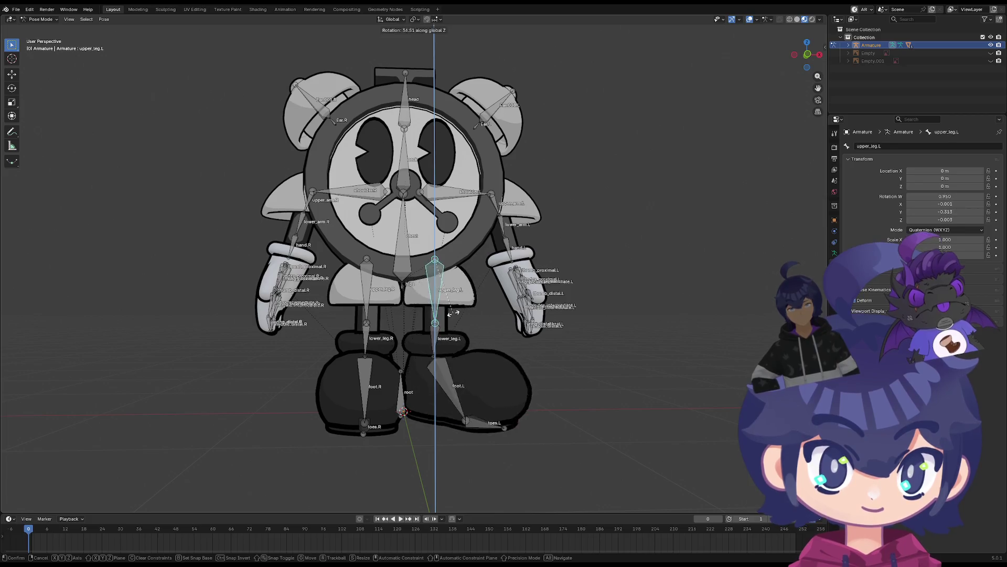
pyautogui.press('Escape')
# Bend the toes.L bone and test-rotate the foot.L bone, cancelling the foot rotation
pyautogui.moveTo(478, 426)
pyautogui.mouseDown(button='middle')
pyautogui.moveTo(408, 398)
pyautogui.moveTo(403, 431)
pyautogui.mouseUp(button='middle')
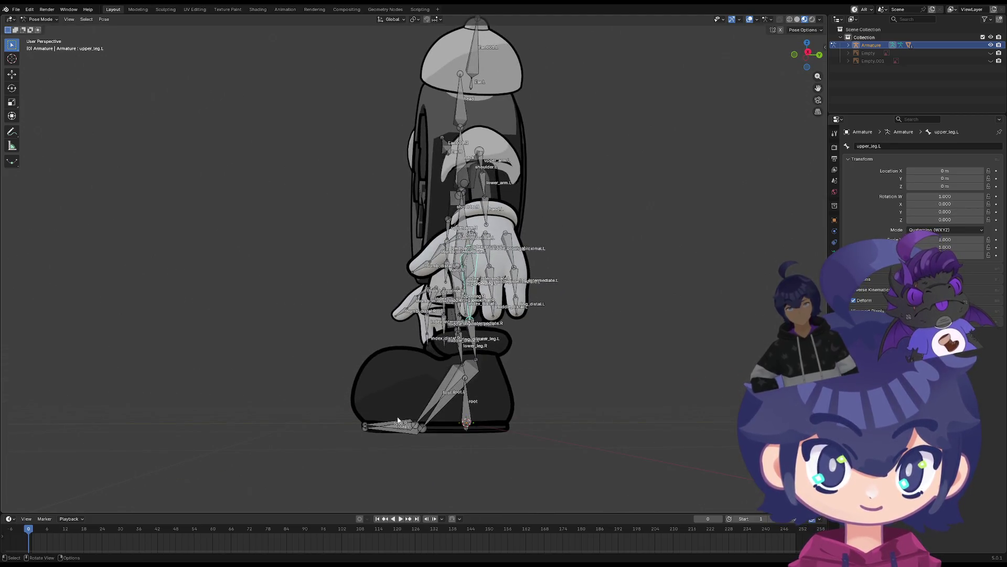
pyautogui.click(399, 423)
pyautogui.press('r')
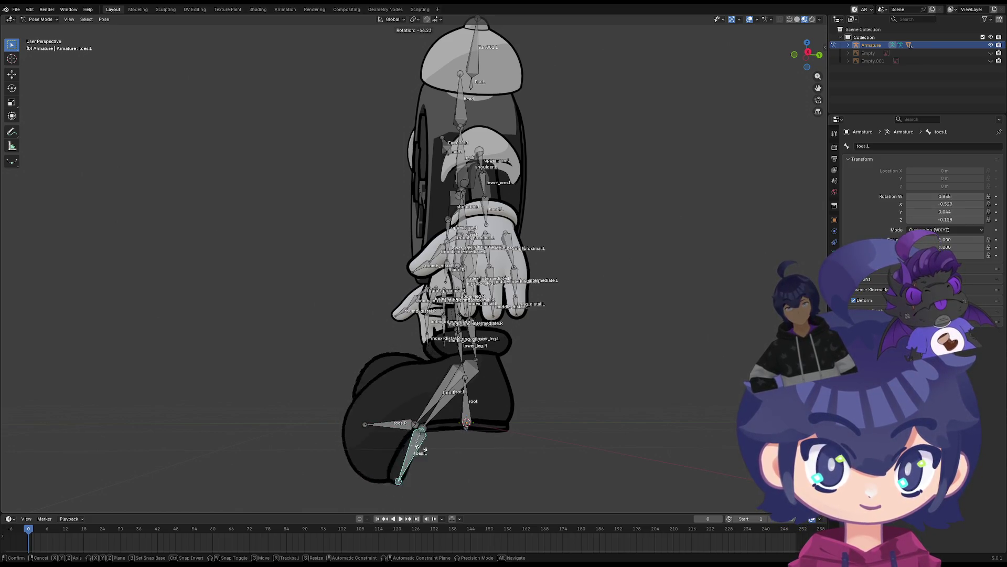
pyautogui.click(424, 449)
pyautogui.click(445, 399)
pyautogui.press('r')
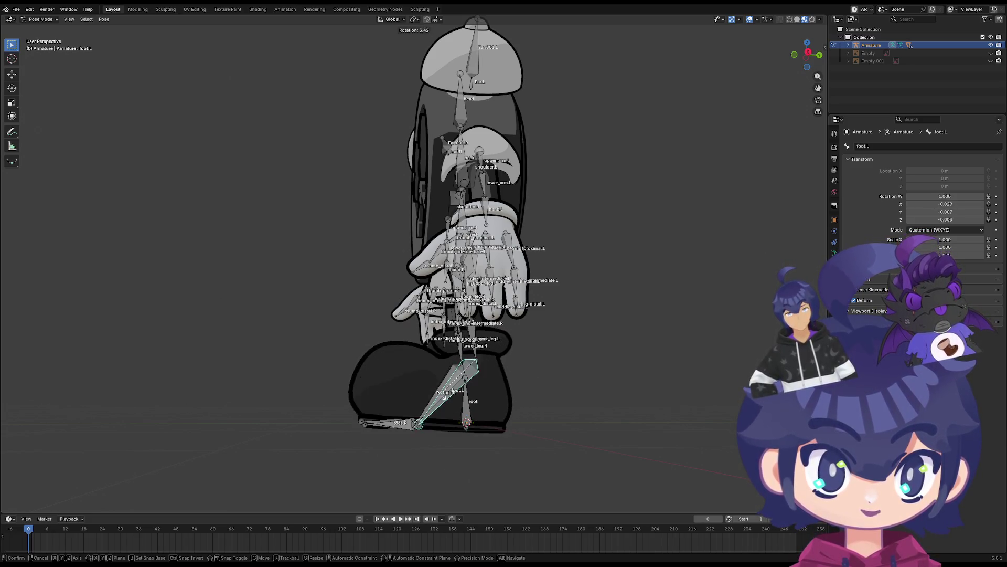
pyautogui.press('Escape')
# Select upper_leg.L and switch to the front orthographic view (Numpad 1)
pyautogui.moveTo(569, 379); pyautogui.dragTo(436, 330, button='middle')
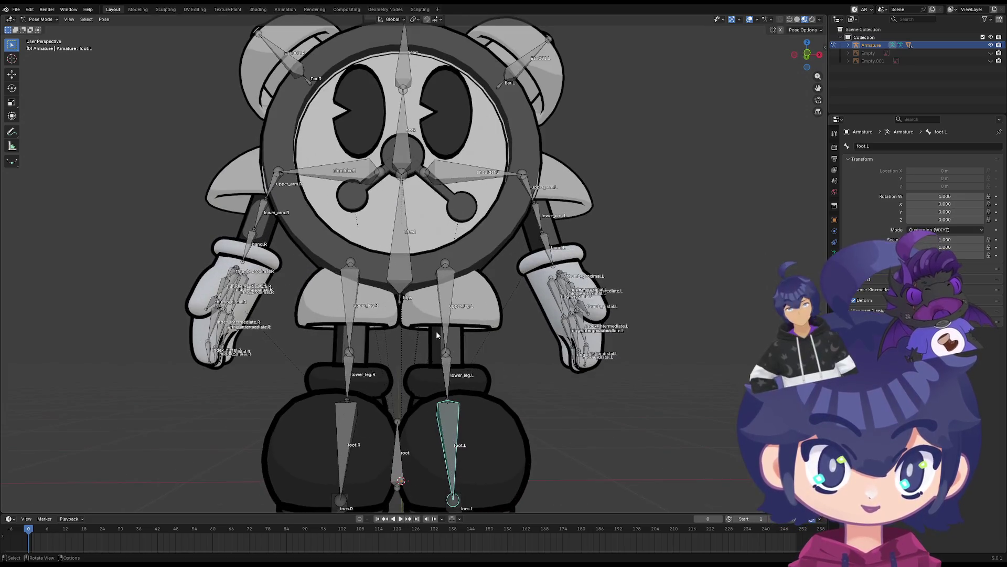
pyautogui.click(438, 334)
pyautogui.press('KP_1')
pyautogui.scroll(5, 458, 334)
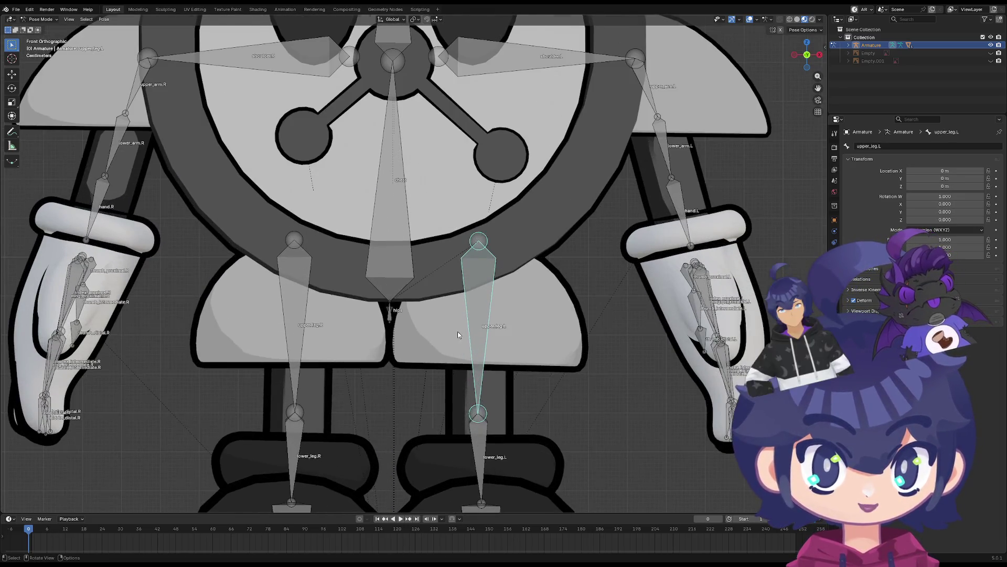
# Briefly test-rotate the left upper leg, select the right upper leg bone and leave Pose Mode
pyautogui.scroll(-2, 457, 332)
pyautogui.press('r')
pyautogui.press('Escape')
pyautogui.click(328, 310)
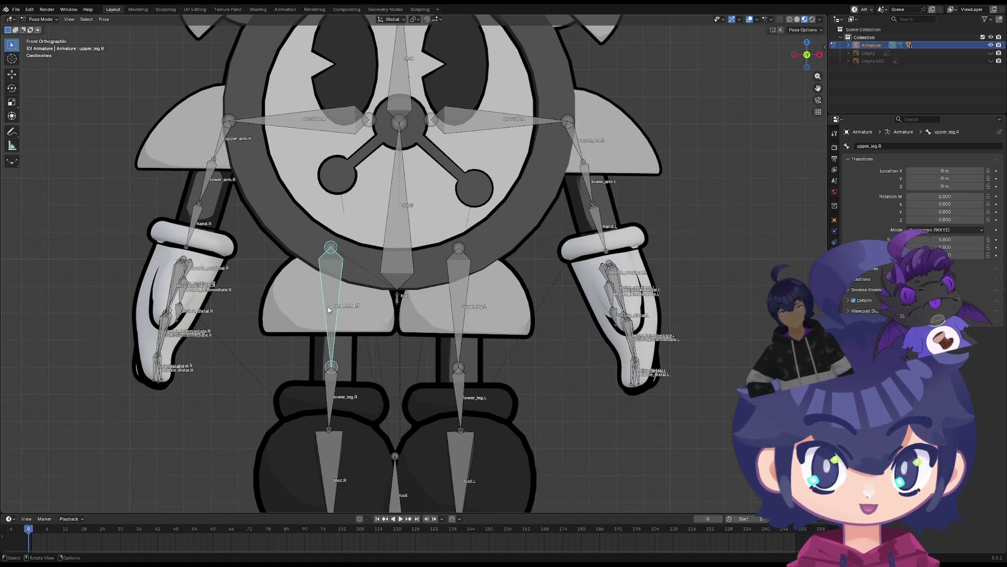
pyautogui.hotkey('ctrl', 'Tab')
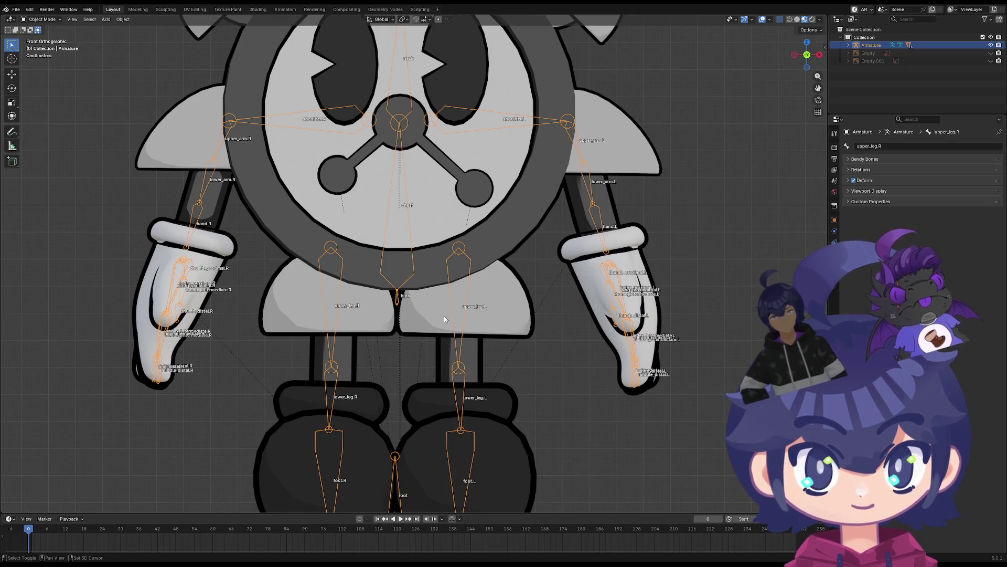
# Put the hip mesh into Weight Paint mode and show its vertex groups in Object Data properties
pyautogui.click(444, 319)
pyautogui.click(53, 18)
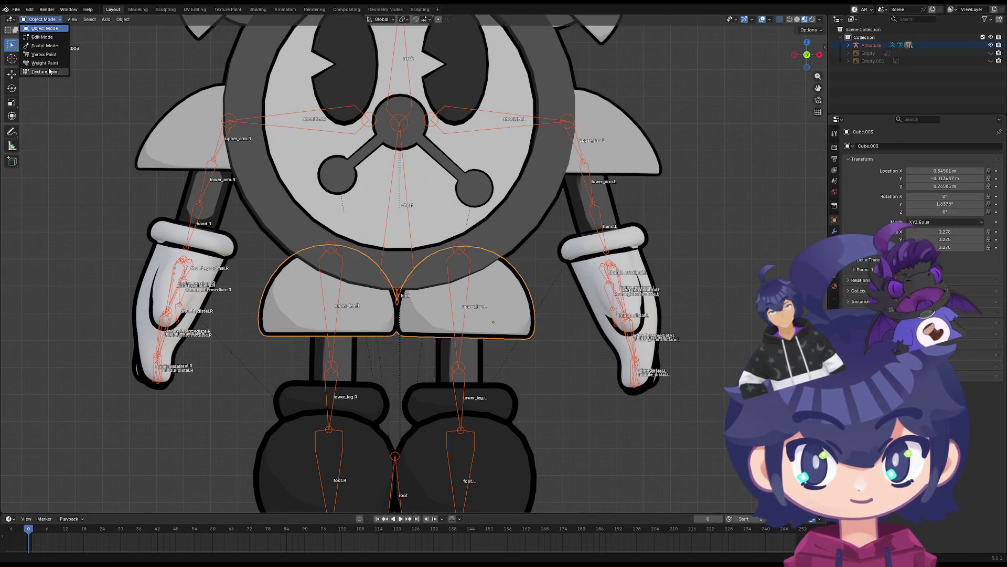
pyautogui.click(44, 62)
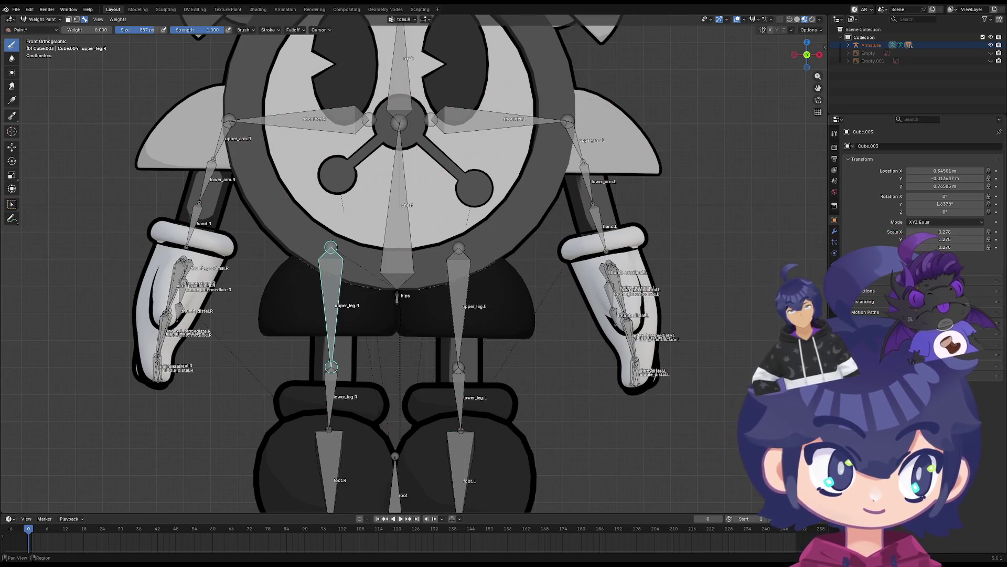
pyautogui.click(835, 242)
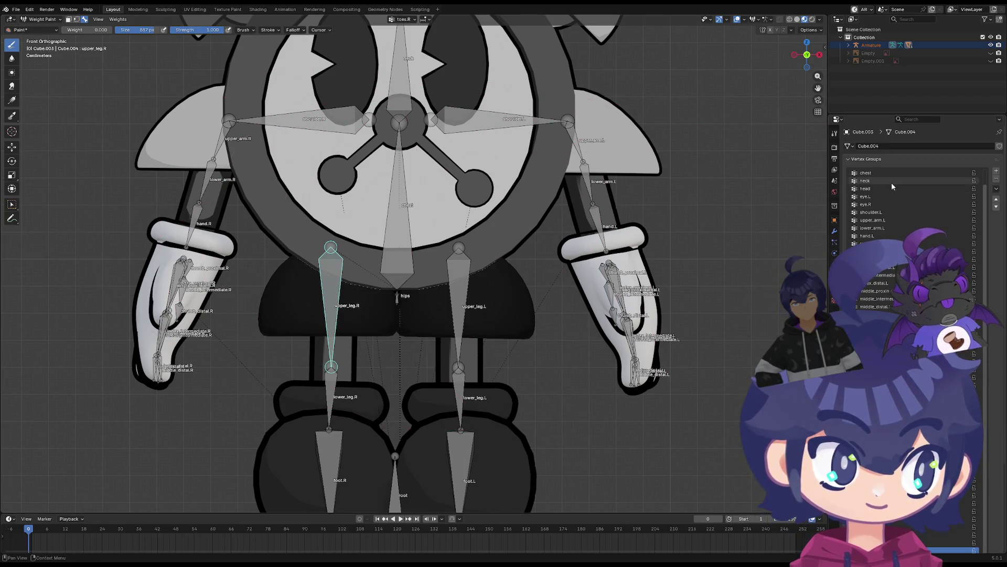
pyautogui.keyDown('ctrl'); pyautogui.scroll(20, 893, 181); pyautogui.keyUp('ctrl')
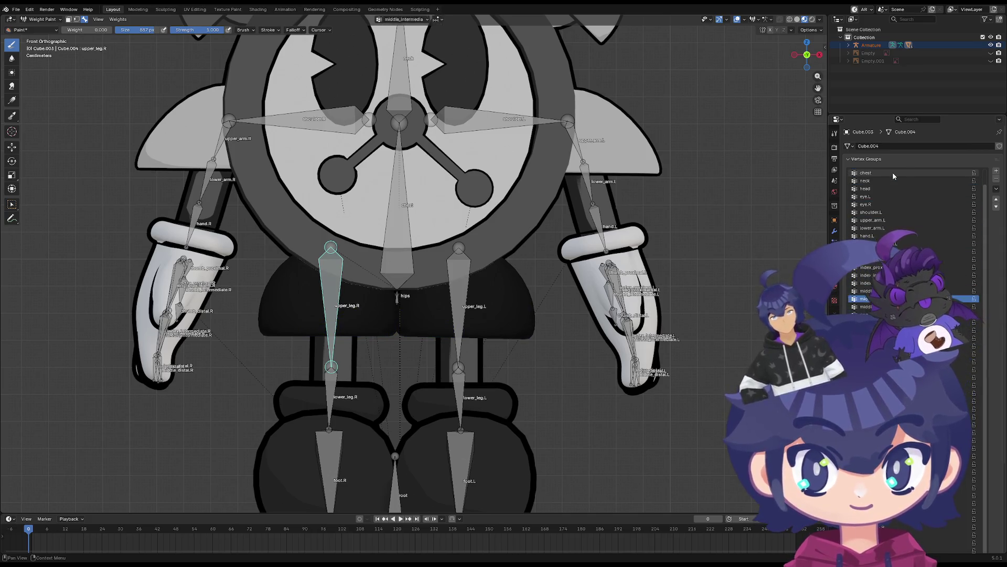
pyautogui.keyDown('ctrl'); pyautogui.scroll(-20, 892, 171); pyautogui.keyUp('ctrl')
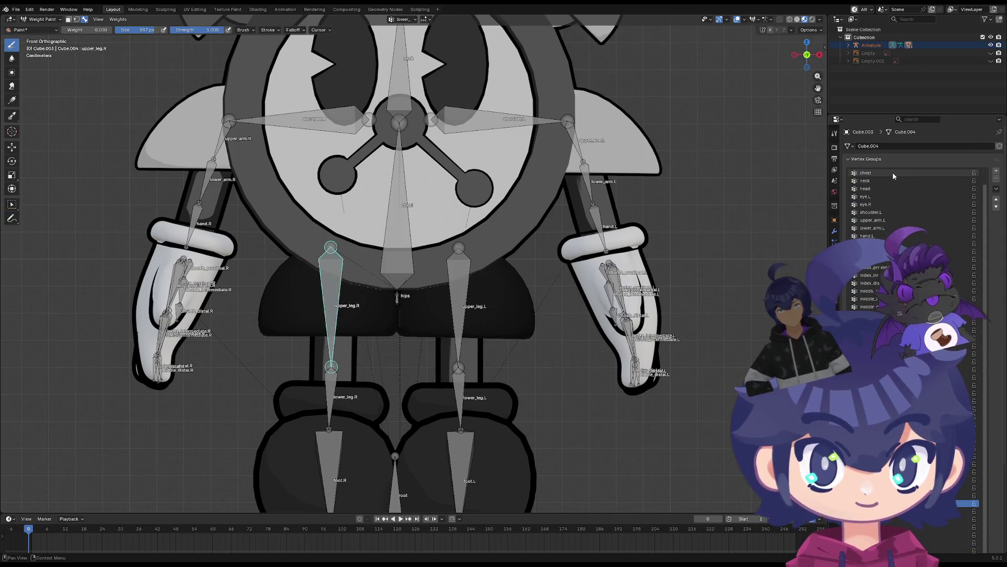
pyautogui.keyDown('ctrl'); pyautogui.scroll(1, 893, 172); pyautogui.keyUp('ctrl')
pyautogui.scroll(-1, 414, 263)
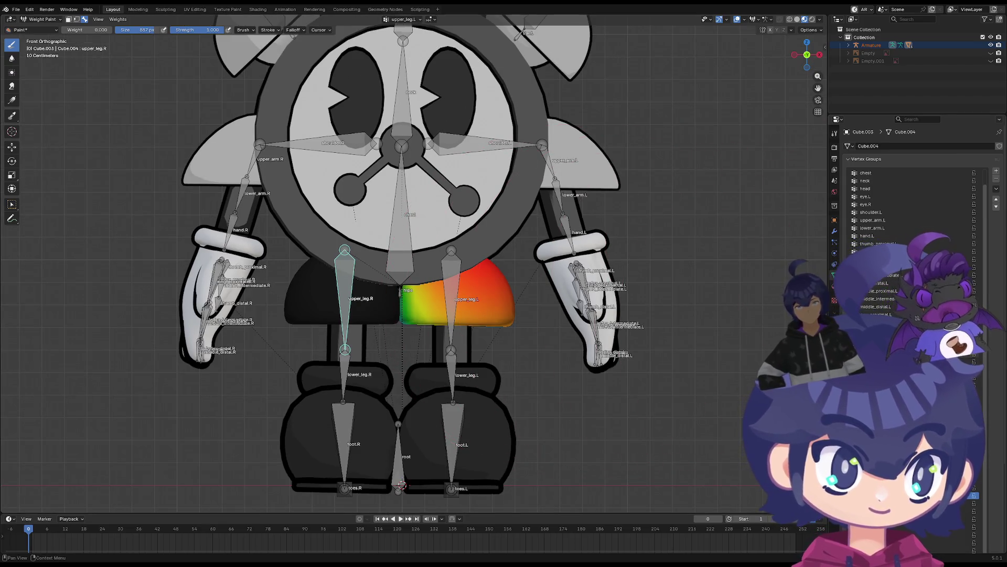
pyautogui.keyDown('ctrl'); pyautogui.scroll(-1, 893, 172); pyautogui.keyUp('ctrl')
# Orbit around the character to inspect the upper-leg weights on each leg half
pyautogui.moveTo(682, 315); pyautogui.dragTo(597, 312, button='middle')
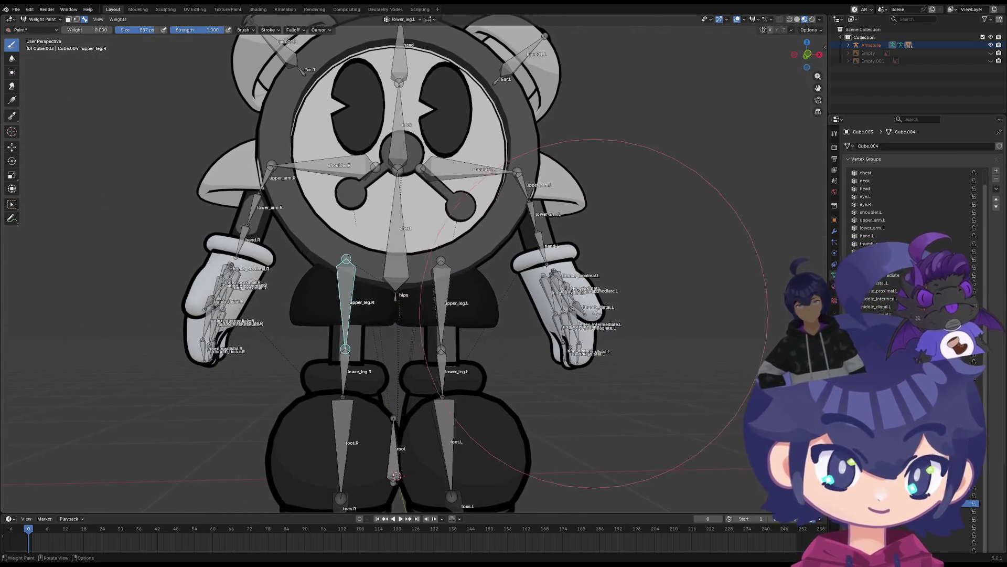
pyautogui.keyDown('ctrl'); pyautogui.scroll(1, 902, 242); pyautogui.keyUp('ctrl')
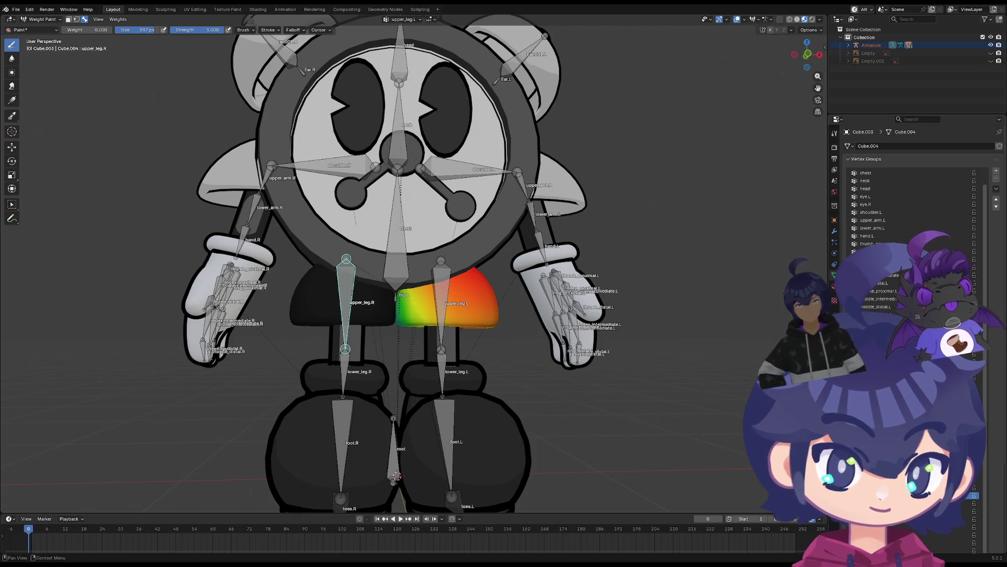
pyautogui.keyDown('ctrl'); pyautogui.scroll(-1, 903, 242); pyautogui.keyUp('ctrl')
pyautogui.keyDown('ctrl'); pyautogui.scroll(-1, 902, 241); pyautogui.keyUp('ctrl')
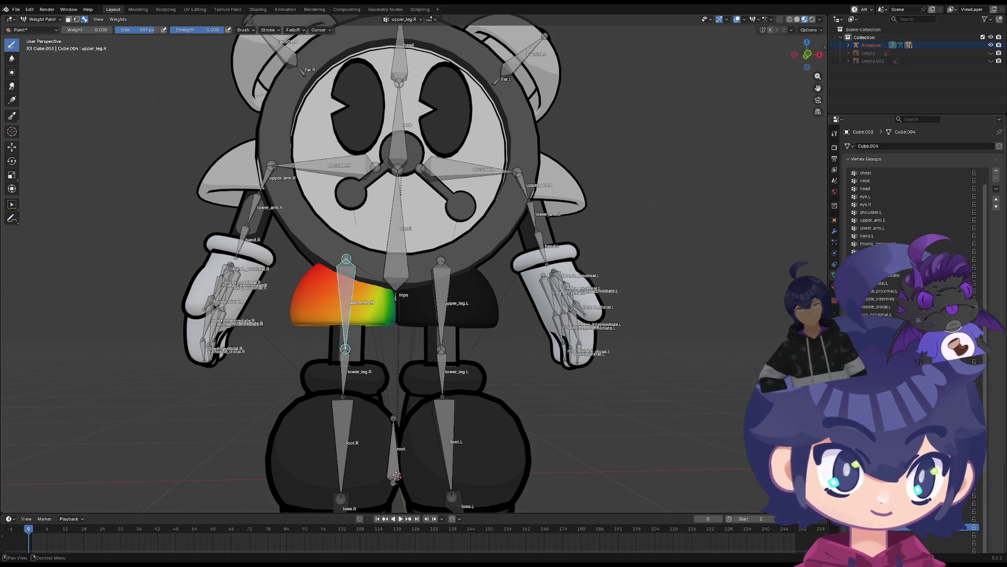
pyautogui.moveTo(577, 289)
pyautogui.mouseDown(button='middle')
pyautogui.moveTo(514, 252)
pyautogui.moveTo(541, 304)
pyautogui.moveTo(527, 356)
pyautogui.moveTo(530, 312)
pyautogui.moveTo(520, 348)
pyautogui.mouseUp(button='middle')
pyautogui.keyDown('ctrl'); pyautogui.scroll(-1, 902, 242); pyautogui.keyUp('ctrl')
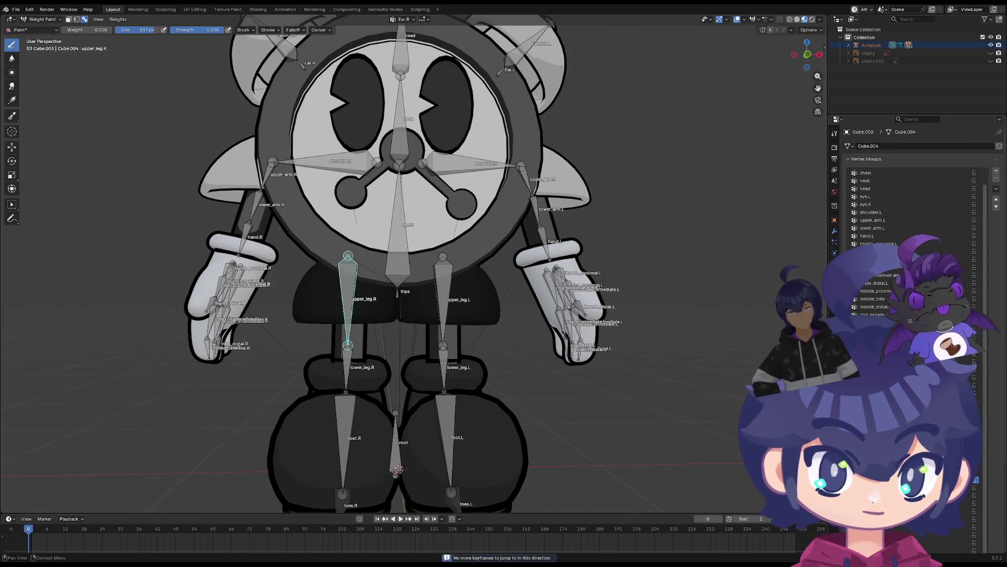
pyautogui.keyDown('ctrl'); pyautogui.scroll(-1, 913, 488); pyautogui.keyUp('ctrl')
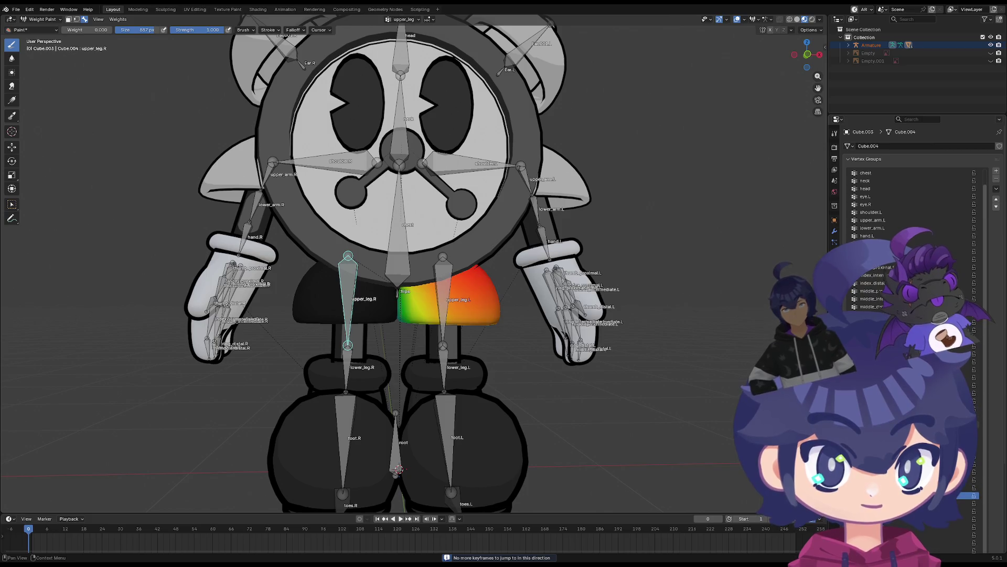
# Return to Object Mode with only the hip mesh selected
pyautogui.click(46, 24)
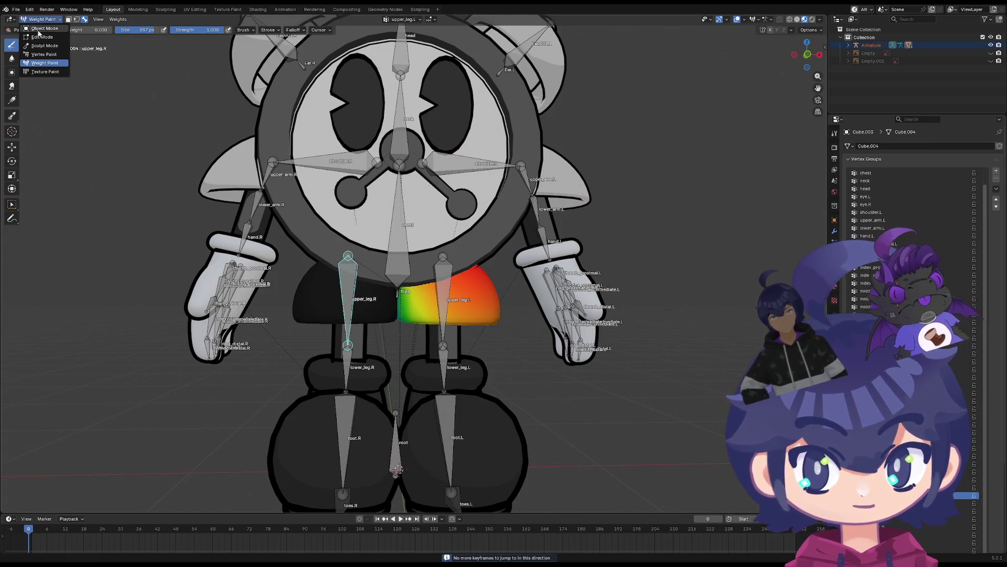
pyautogui.click(40, 28)
pyautogui.click(389, 305)
pyautogui.scroll(-1, 382, 310)
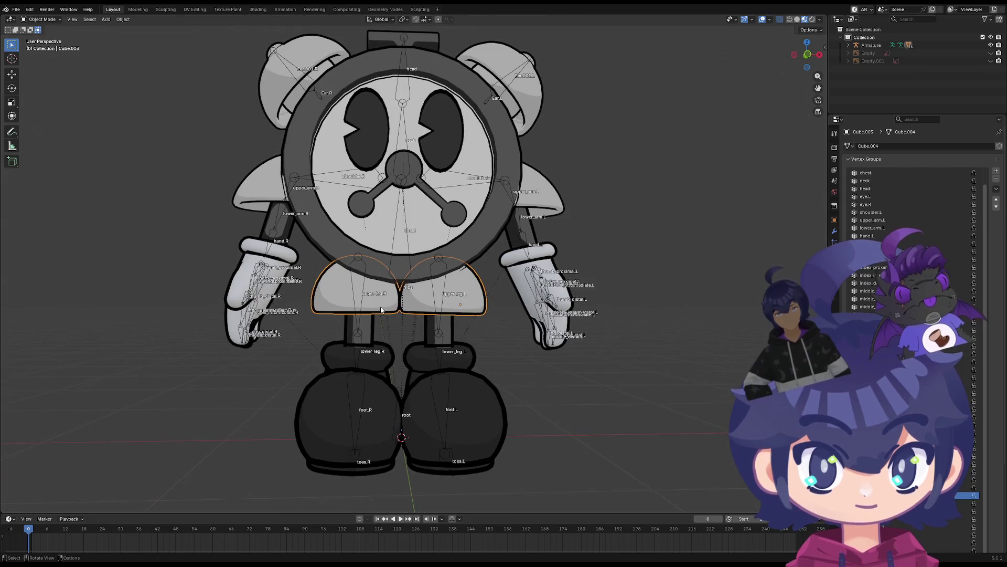
pyautogui.press('Tab')
pyautogui.press('Tab')
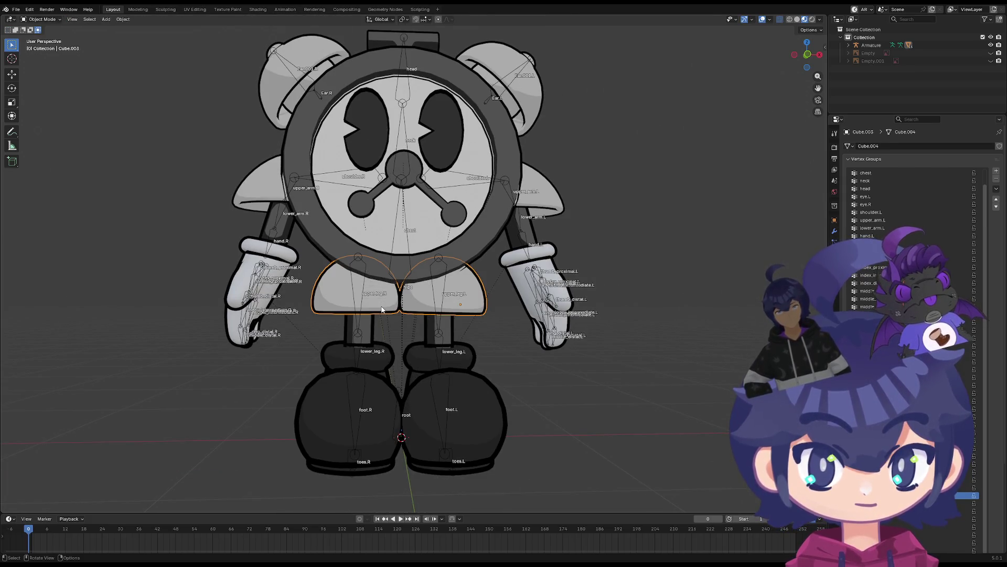
# In Edit Mode, select and hide the right hip half with L and H, then return to Object Mode
pyautogui.press('Tab')
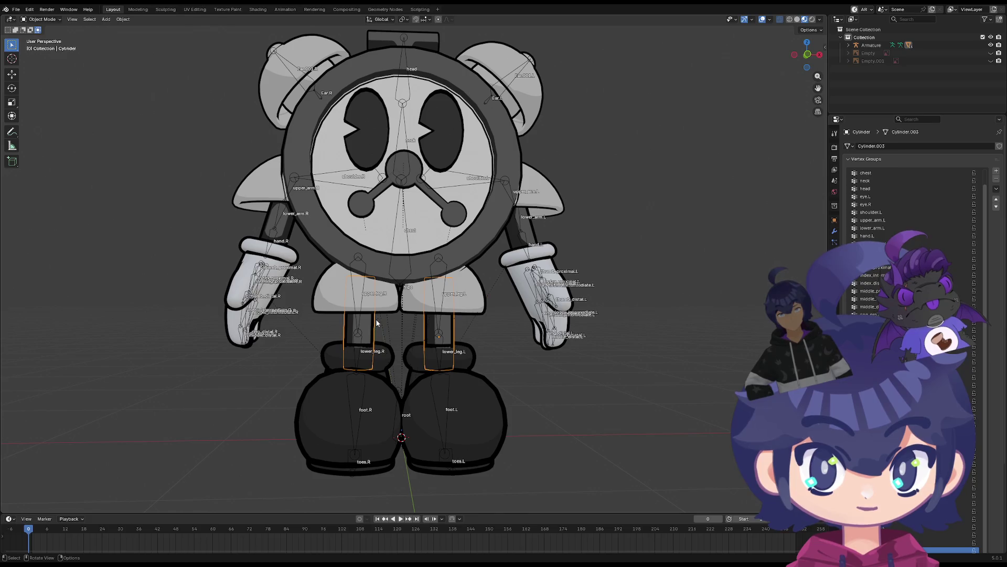
pyautogui.press('Tab')
pyautogui.press('Tab')
pyautogui.scroll(3, 382, 312)
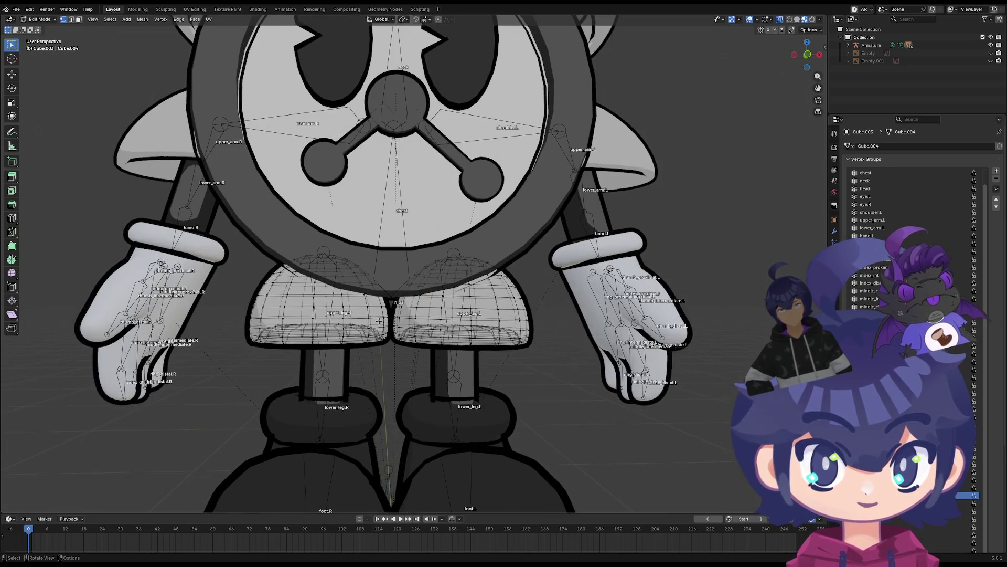
pyautogui.press('l')
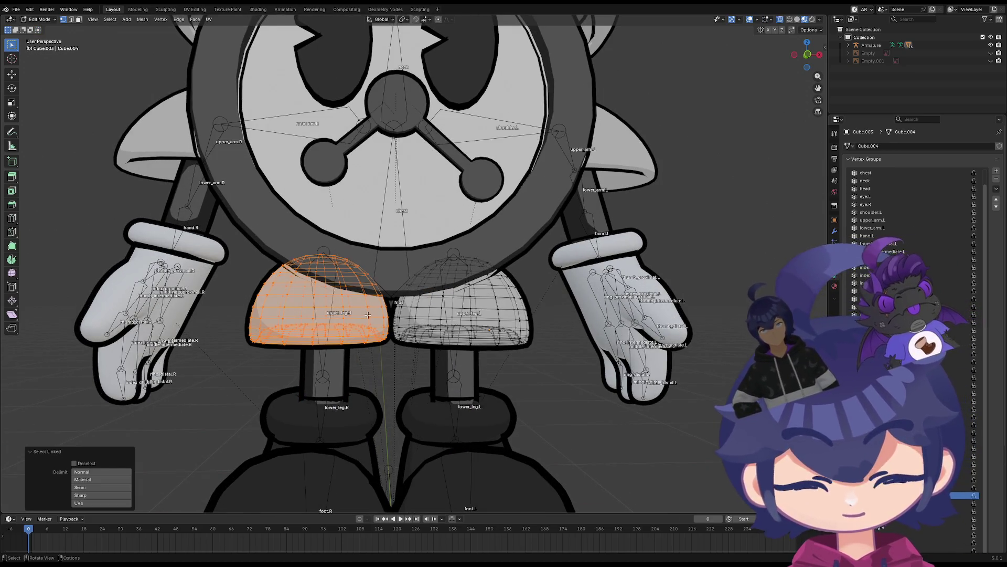
pyautogui.press('h')
pyautogui.moveTo(381, 318)
pyautogui.mouseDown(button='middle')
pyautogui.moveTo(455, 325)
pyautogui.moveTo(429, 319)
pyautogui.moveTo(442, 317)
pyautogui.mouseUp(button='middle')
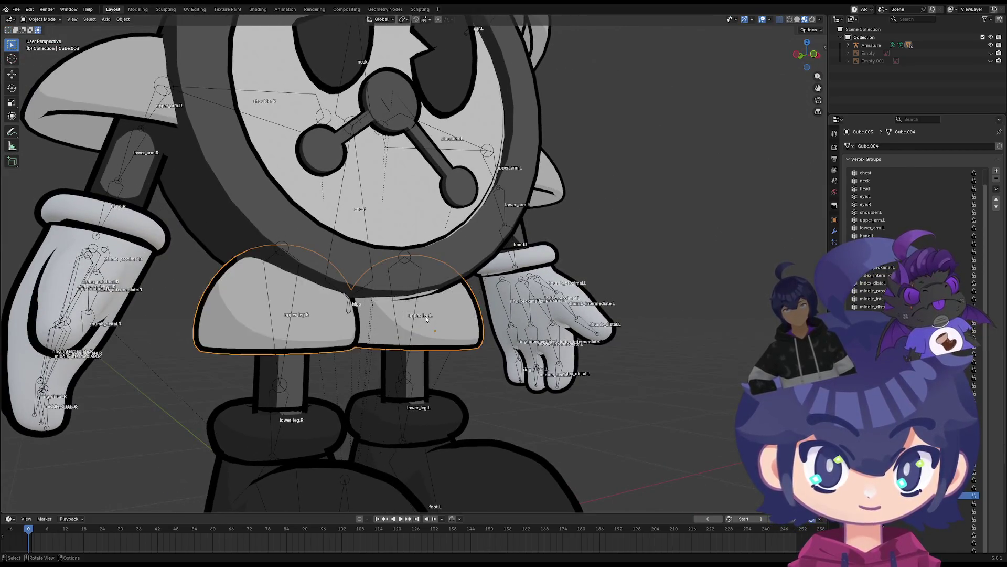
pyautogui.press('KP_1')
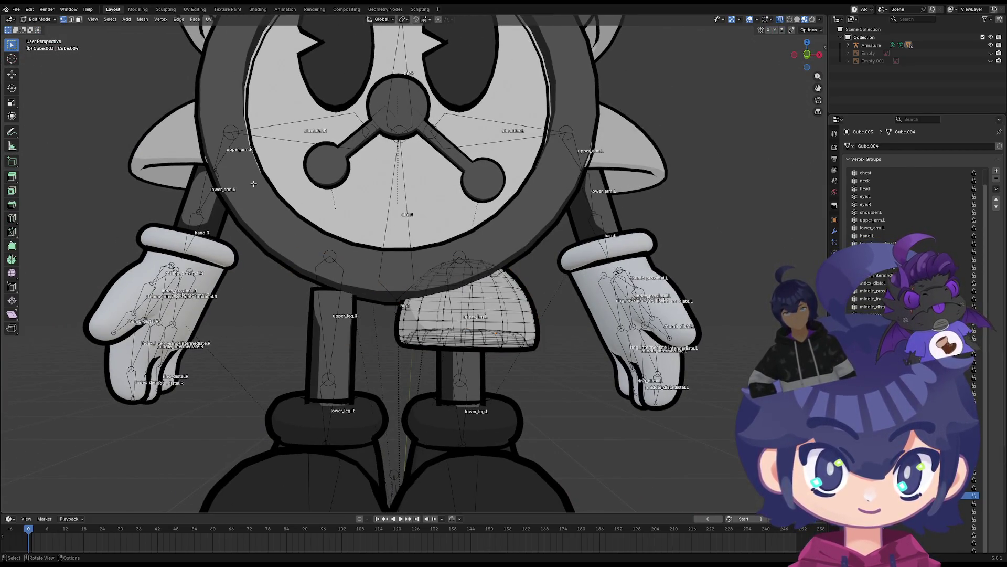
pyautogui.click(39, 19)
pyautogui.click(40, 27)
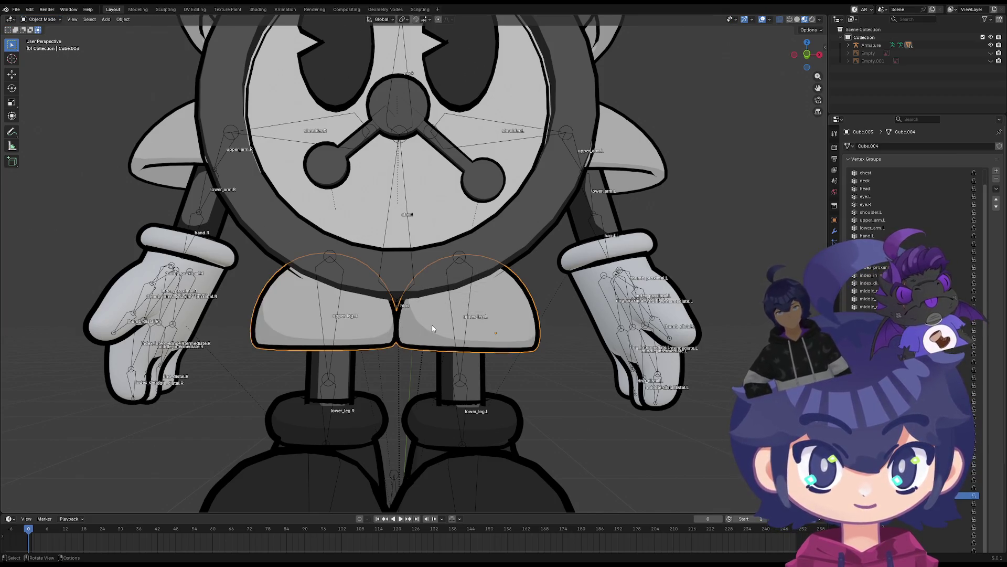
# Select the armature with the hip mesh active and switch to Weight Paint mode
pyautogui.click(395, 475)
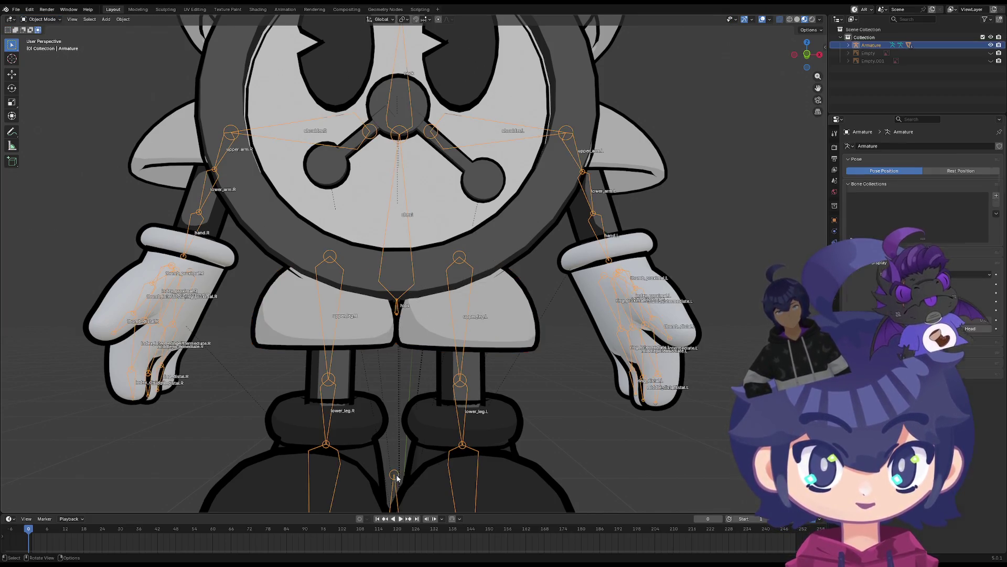
pyautogui.keyDown('shift'); pyautogui.click(441, 332); pyautogui.keyUp('shift')
pyautogui.click(50, 20)
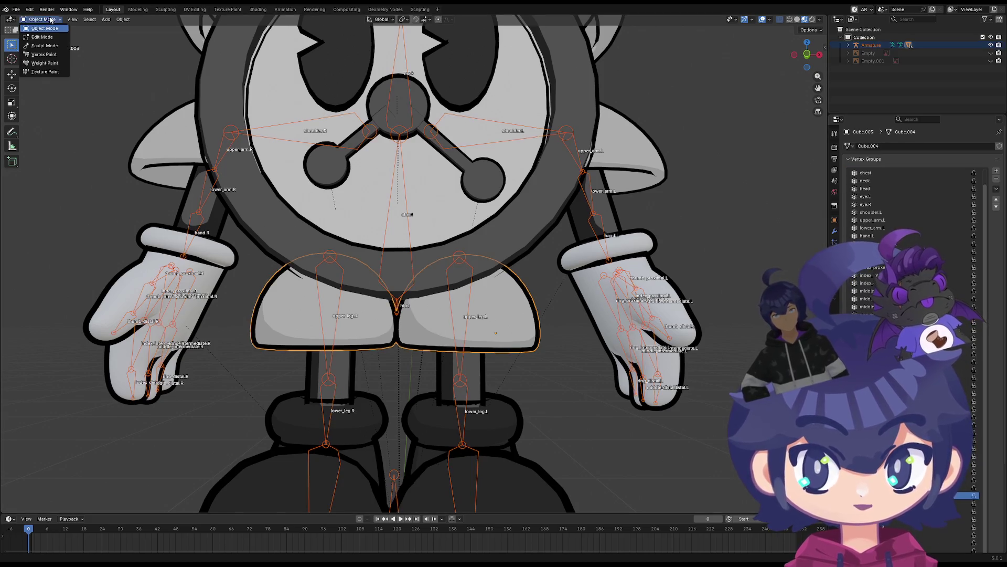
pyautogui.click(45, 63)
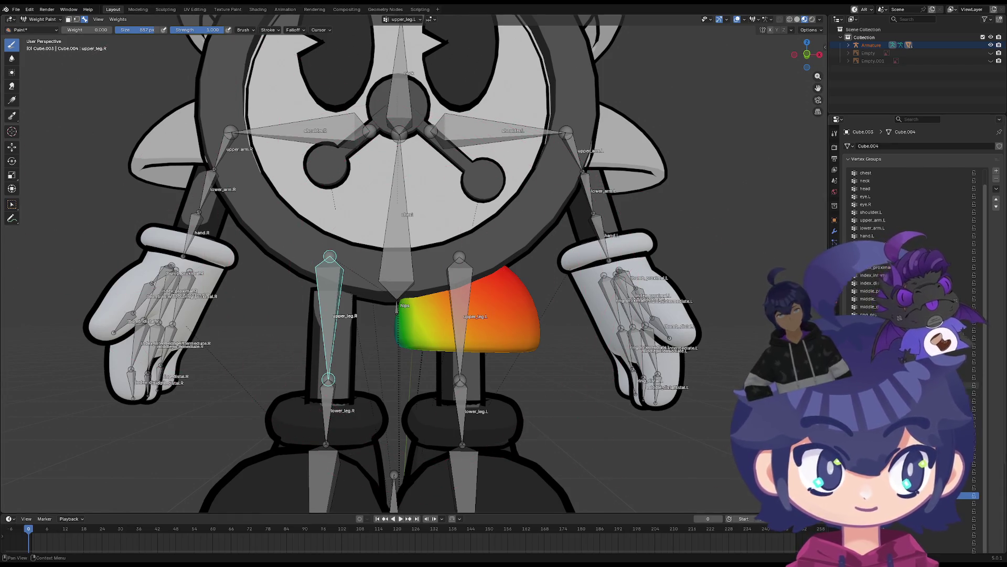
pyautogui.moveTo(555, 379); pyautogui.dragTo(552, 369, button='middle')
# Toggle between the upper_leg.L and lower_leg.L groups, settling on upper_leg.L, and orbit the hips to inspect
pyautogui.click(892, 503)
pyautogui.click(891, 495)
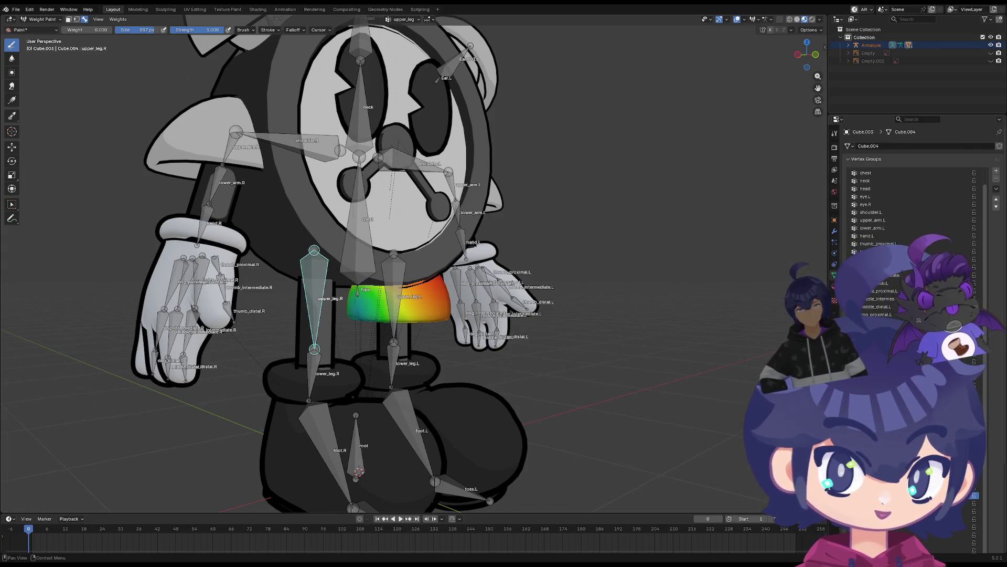
pyautogui.click(891, 503)
pyautogui.click(892, 495)
pyautogui.click(892, 504)
pyautogui.click(892, 495)
pyautogui.click(892, 503)
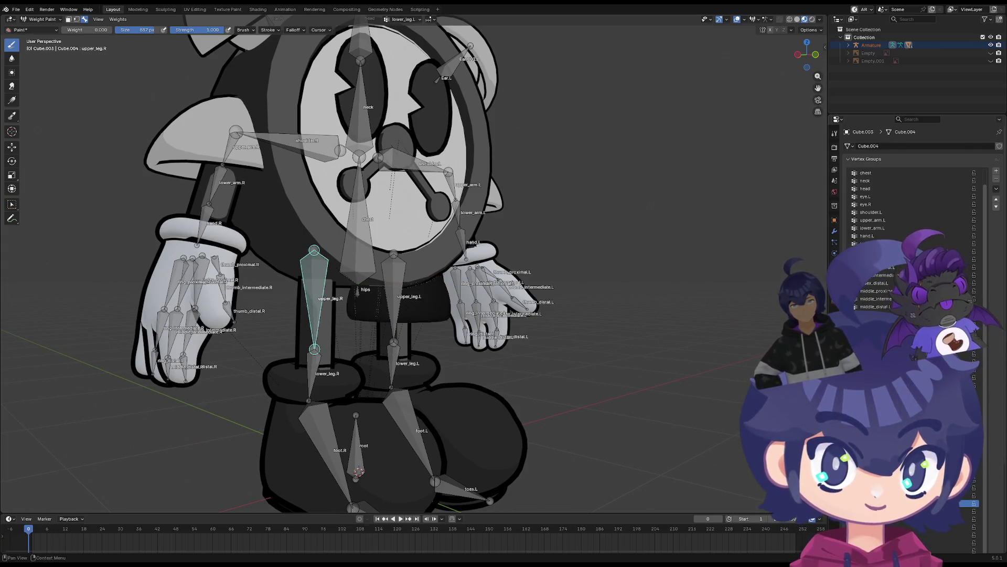
pyautogui.click(892, 496)
pyautogui.scroll(-5, 428, 366)
pyautogui.moveTo(429, 365); pyautogui.dragTo(429, 366, button='middle')
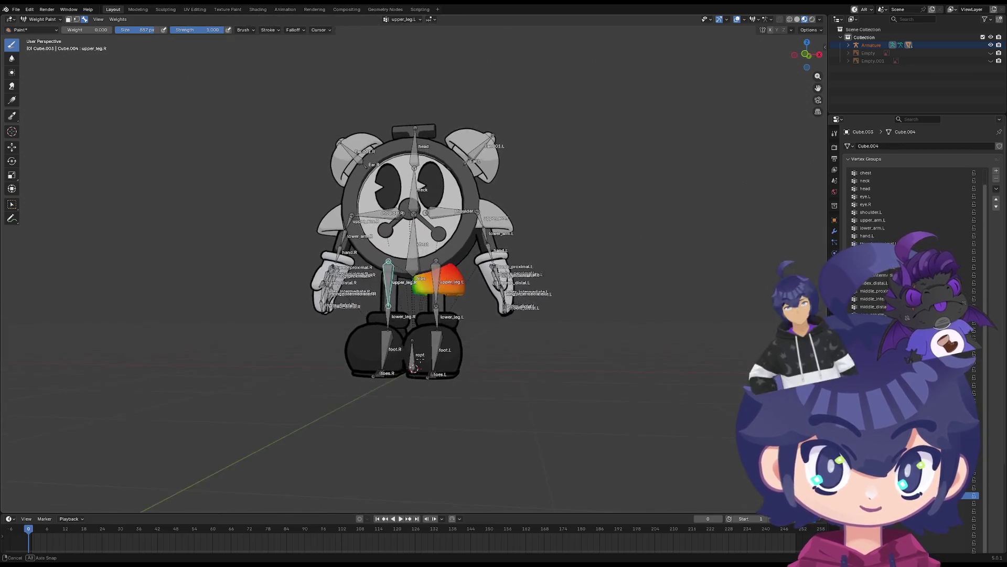
pyautogui.scroll(3, 429, 366)
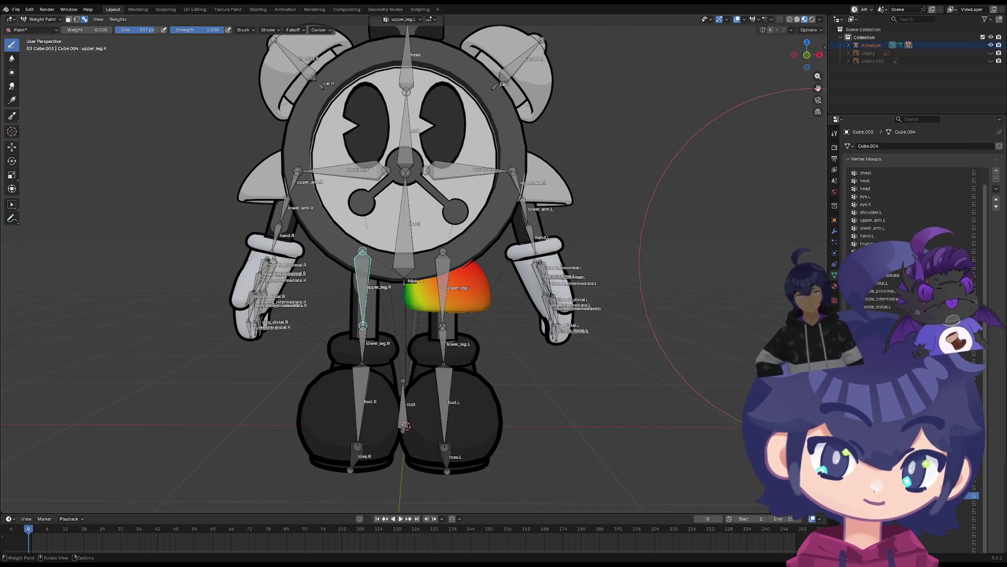
pyautogui.scroll(1, 446, 252)
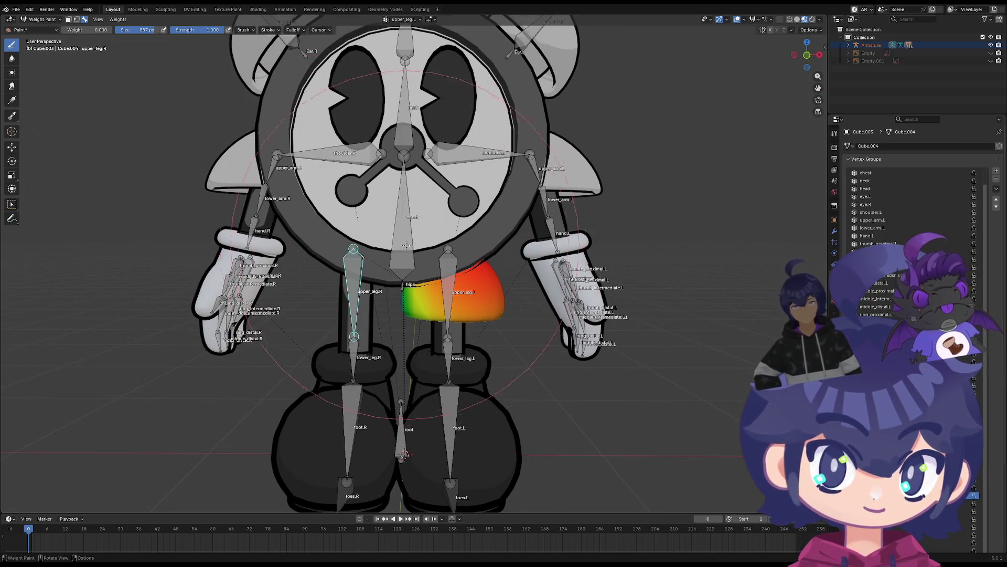
pyautogui.moveTo(385, 276)
pyautogui.mouseDown(button='middle')
pyautogui.moveTo(518, 293)
pyautogui.moveTo(220, 173)
pyautogui.moveTo(432, 278)
pyautogui.moveTo(513, 295)
pyautogui.mouseUp(button='middle')
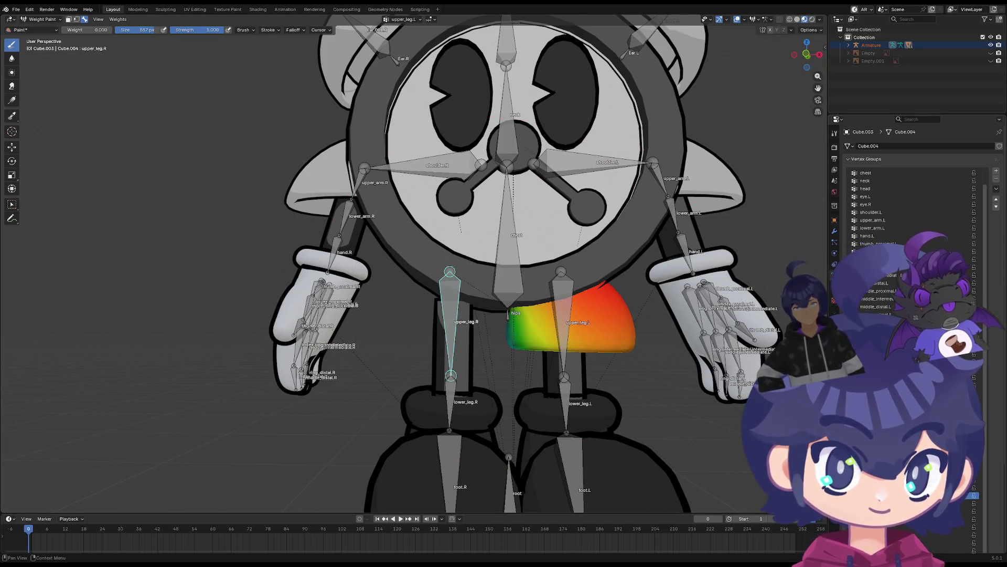
# With the hips vertex group active, paint its weights on the pelvis down to zero
pyautogui.hotkey('ctrl', 'z')
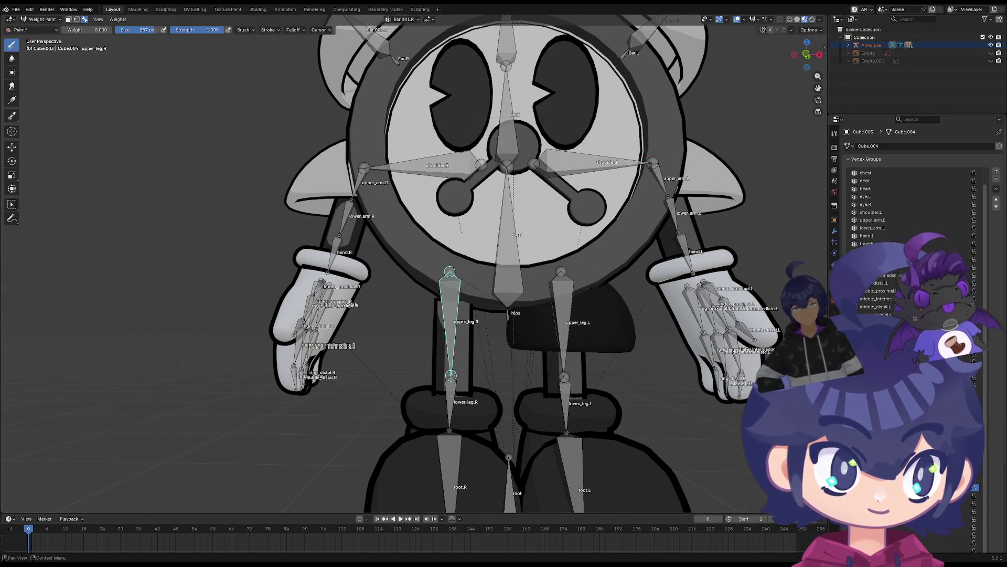
pyautogui.keyDown('ctrl'); pyautogui.scroll(-1, 404, 19); pyautogui.keyUp('ctrl')
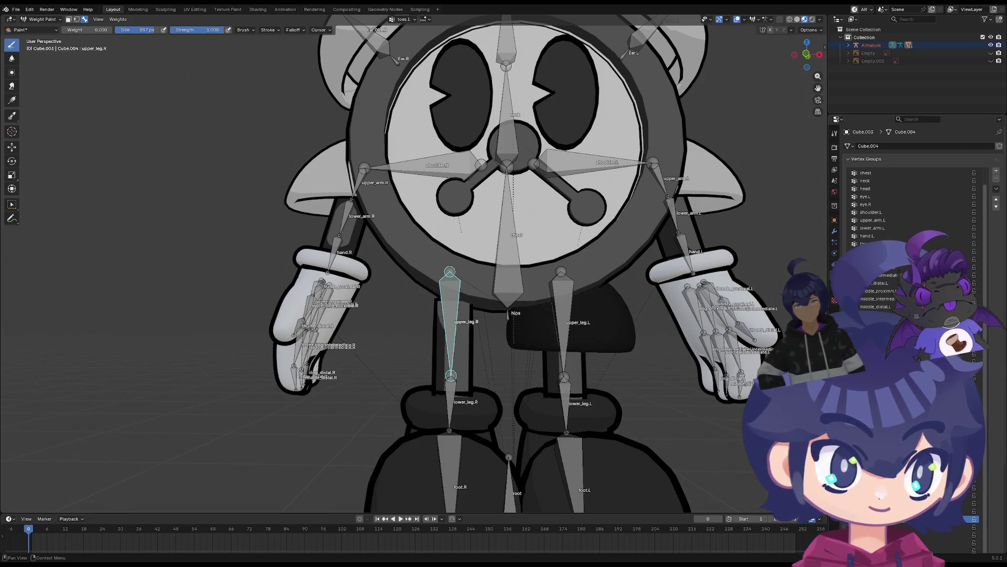
pyautogui.moveTo(590, 382)
pyautogui.mouseDown(button='middle')
pyautogui.moveTo(503, 378)
pyautogui.moveTo(598, 376)
pyautogui.moveTo(585, 370)
pyautogui.moveTo(577, 388)
pyautogui.moveTo(571, 367)
pyautogui.mouseUp(button='middle')
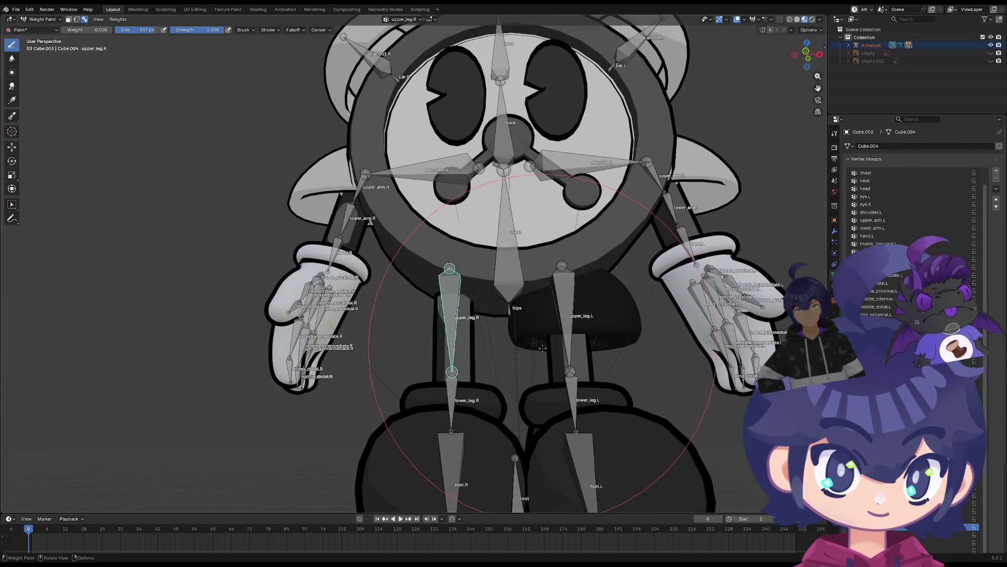
pyautogui.scroll(4, 542, 347)
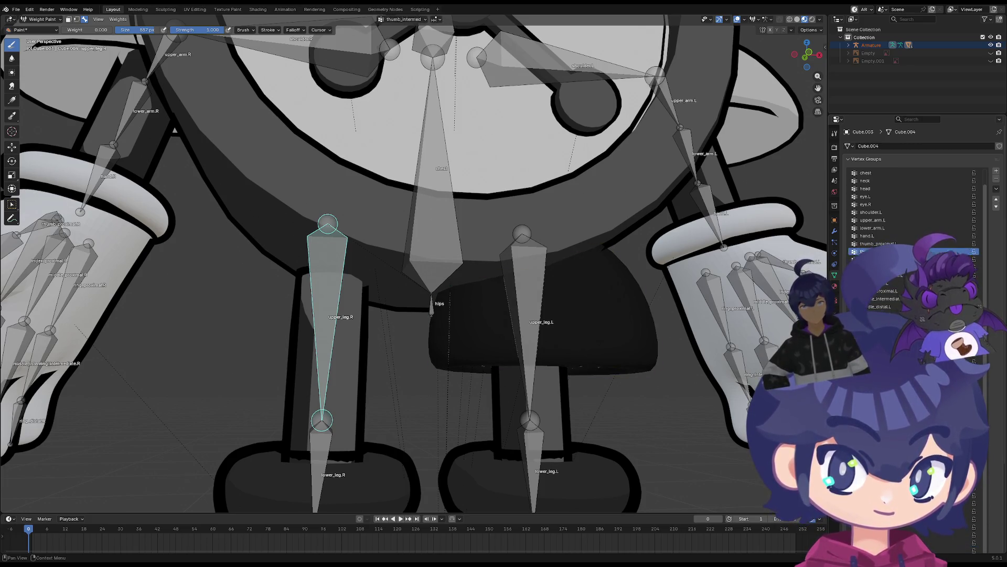
pyautogui.keyDown('ctrl'); pyautogui.scroll(12, 913, 221); pyautogui.keyUp('ctrl')
pyautogui.keyDown('ctrl'); pyautogui.scroll(-1, 913, 220); pyautogui.keyUp('ctrl')
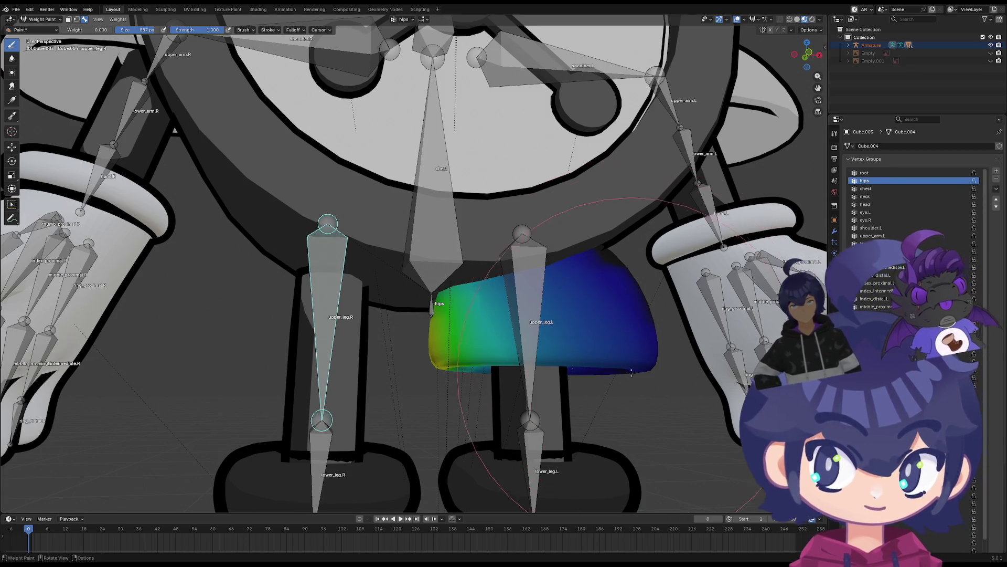
pyautogui.moveTo(632, 337)
pyautogui.mouseDown(button='middle')
pyautogui.moveTo(545, 322)
pyautogui.moveTo(490, 294)
pyautogui.mouseUp(button='middle')
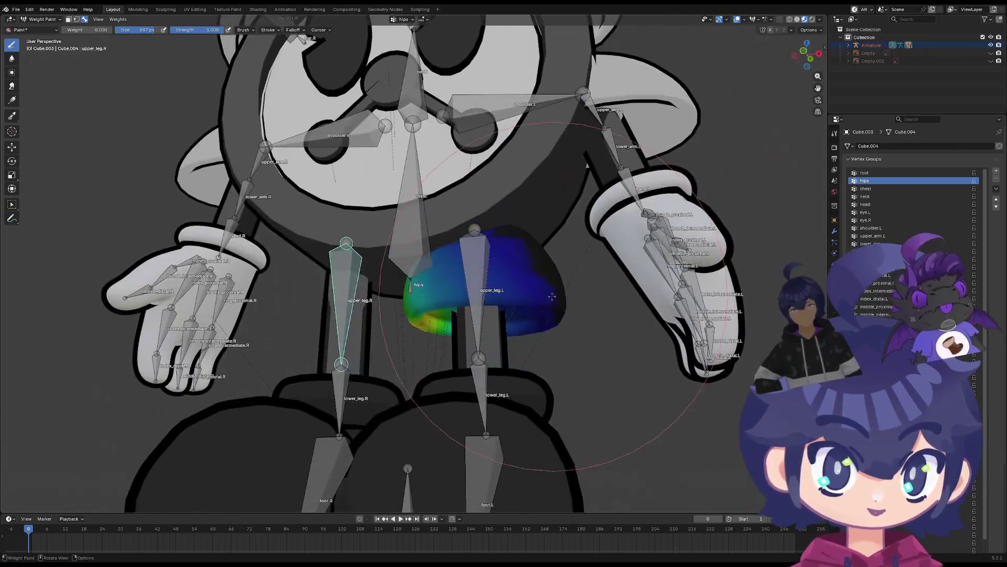
pyautogui.moveTo(491, 294)
pyautogui.mouseDown()
pyautogui.moveTo(480, 257)
pyautogui.moveTo(494, 298)
pyautogui.mouseUp()
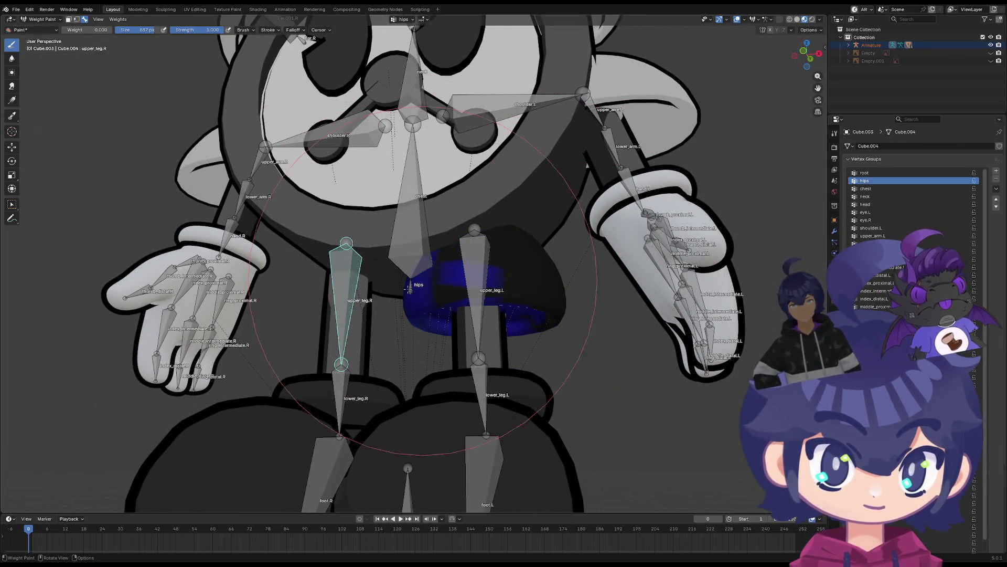
pyautogui.moveTo(494, 298)
pyautogui.mouseDown(button='middle')
pyautogui.moveTo(472, 272)
pyautogui.moveTo(397, 319)
pyautogui.moveTo(362, 310)
pyautogui.mouseUp(button='middle')
# Inspect the neck, chest and thumb_distal.L vertex groups from below and behind the rig
pyautogui.click(870, 228)
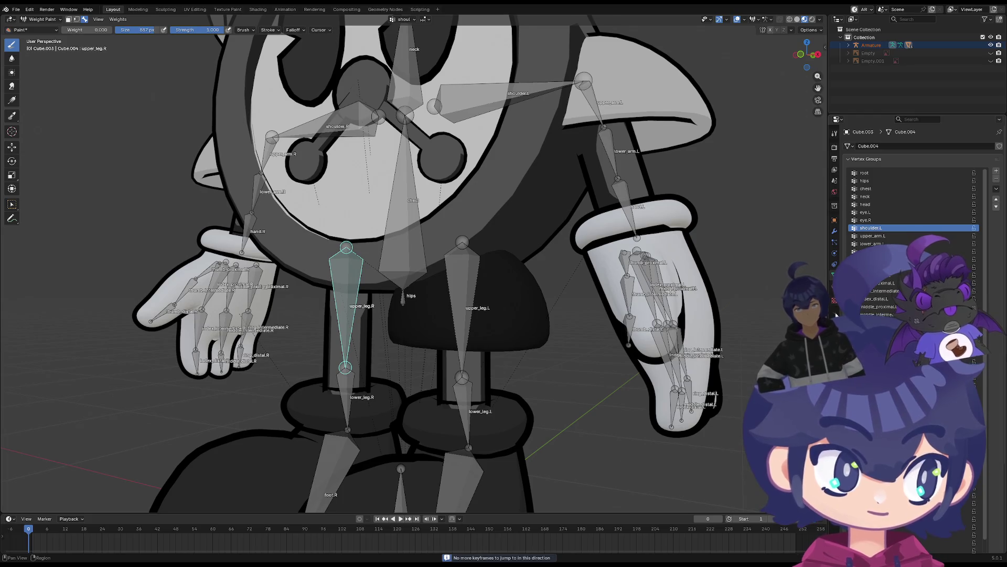
pyautogui.keyDown('ctrl'); pyautogui.scroll(6, 897, 227); pyautogui.keyUp('ctrl')
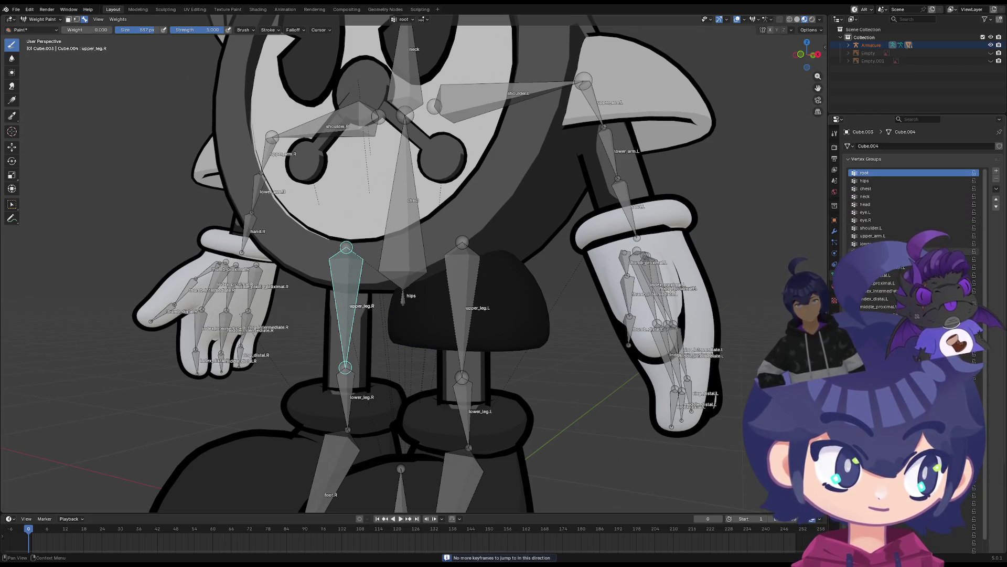
pyautogui.keyDown('ctrl'); pyautogui.scroll(-1, 897, 237); pyautogui.keyUp('ctrl')
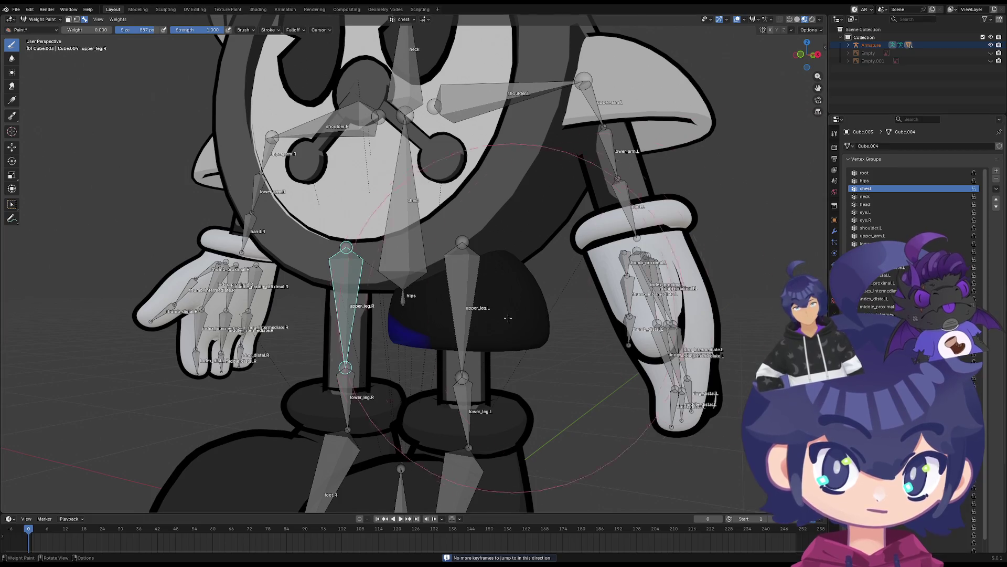
pyautogui.moveTo(508, 318); pyautogui.dragTo(515, 315, button='middle')
pyautogui.moveTo(435, 328)
pyautogui.mouseDown(button='middle')
pyautogui.moveTo(304, 341)
pyautogui.moveTo(560, 309)
pyautogui.moveTo(460, 337)
pyautogui.moveTo(723, 315)
pyautogui.mouseUp(button='middle')
pyautogui.press('Down')
pyautogui.press('Up')
pyautogui.press('Down')
pyautogui.press('Down')
pyautogui.press('Down')
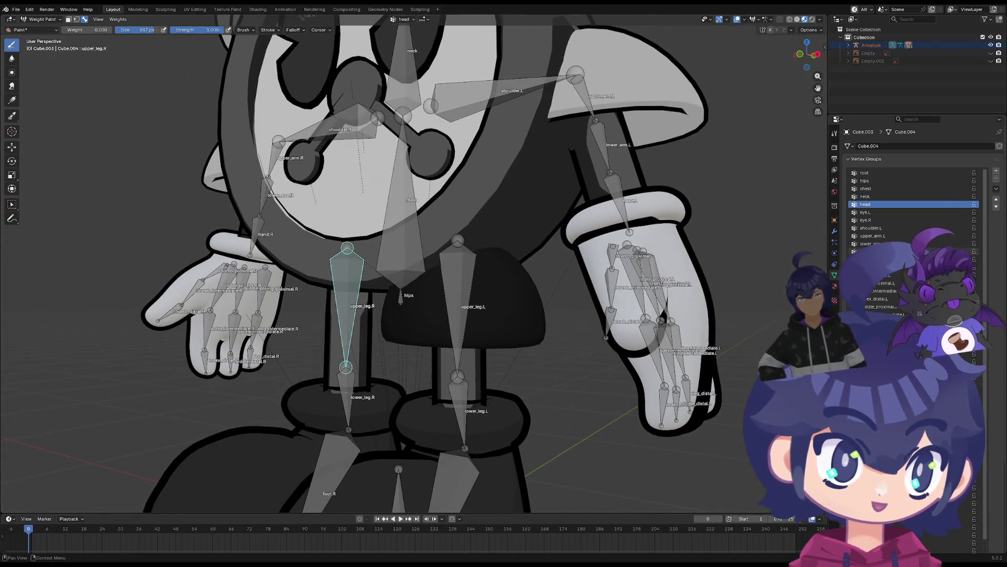
# Zero out the remaining hips weights on the pelvis before leaving Weight Paint
pyautogui.moveTo(535, 314)
pyautogui.mouseDown(button='middle')
pyautogui.moveTo(535, 262)
pyautogui.moveTo(536, 308)
pyautogui.mouseUp(button='middle')
pyautogui.moveTo(536, 308); pyautogui.dragTo(442, 308)
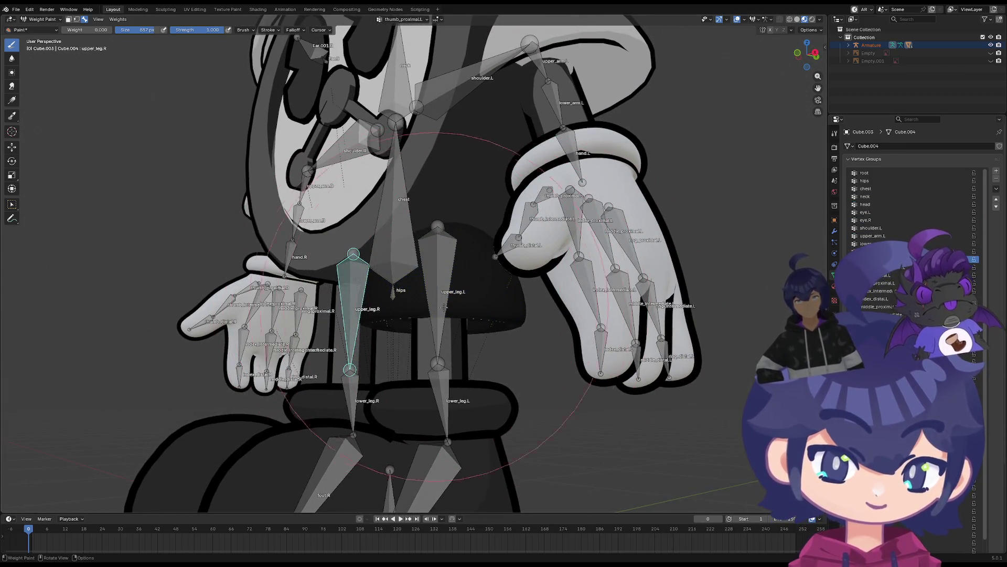
pyautogui.moveTo(443, 308)
pyautogui.mouseDown(button='middle')
pyautogui.moveTo(467, 246)
pyautogui.moveTo(337, 284)
pyautogui.moveTo(614, 353)
pyautogui.mouseUp(button='middle')
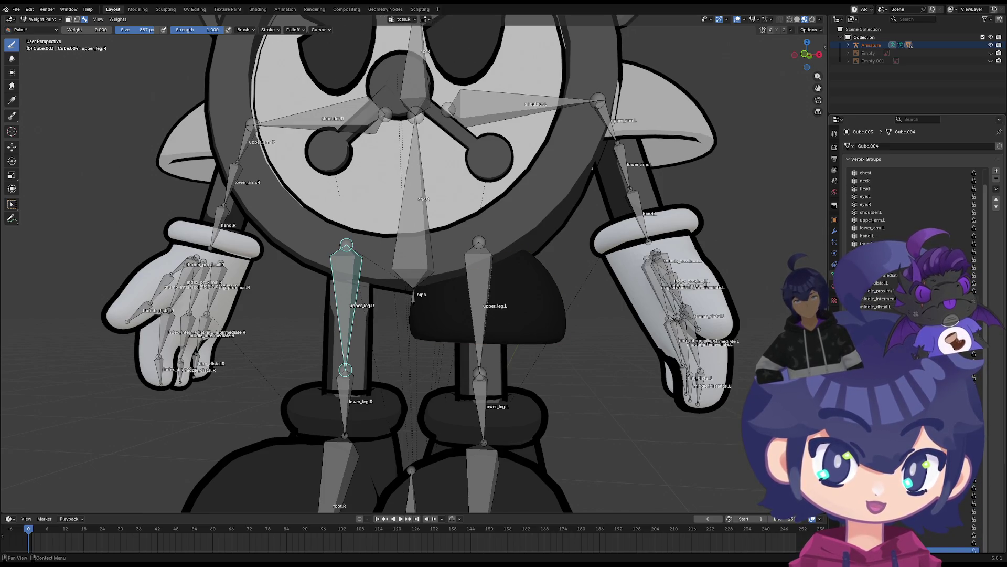
pyautogui.scroll(-4, 483, 283)
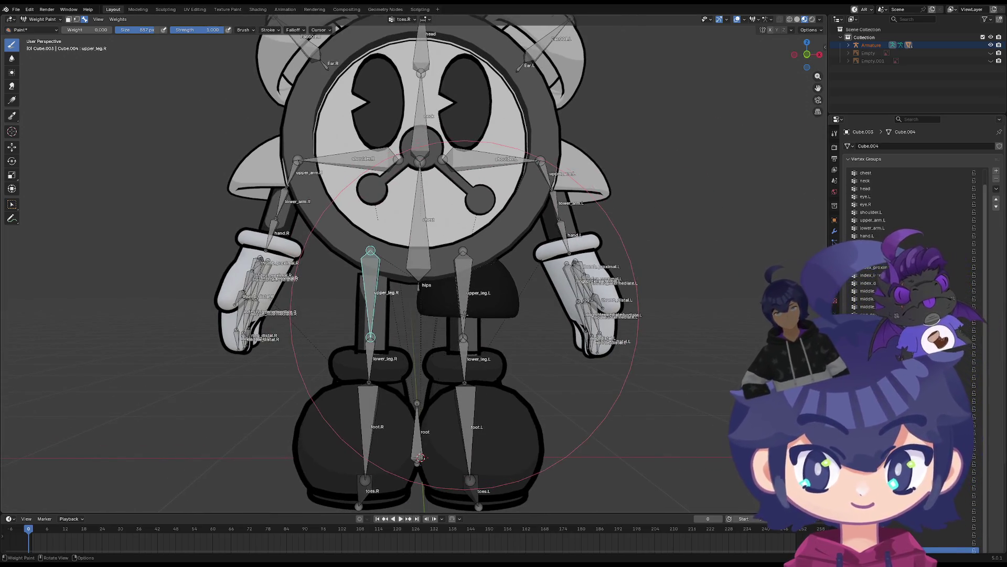
pyautogui.click(55, 20)
# Return the mesh to Object Mode, select the armature and put it in Pose Mode
pyautogui.click(42, 29)
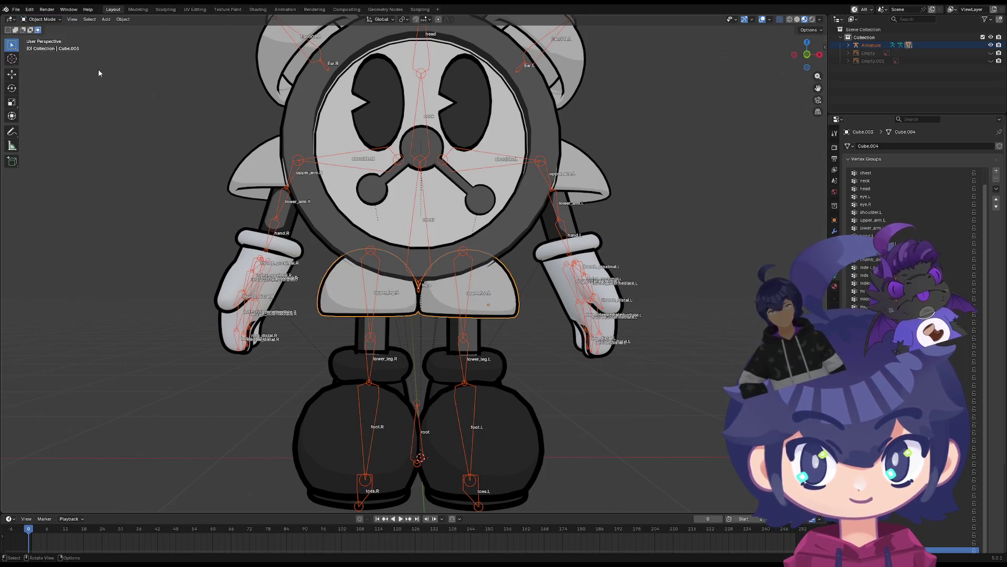
pyautogui.click(43, 20)
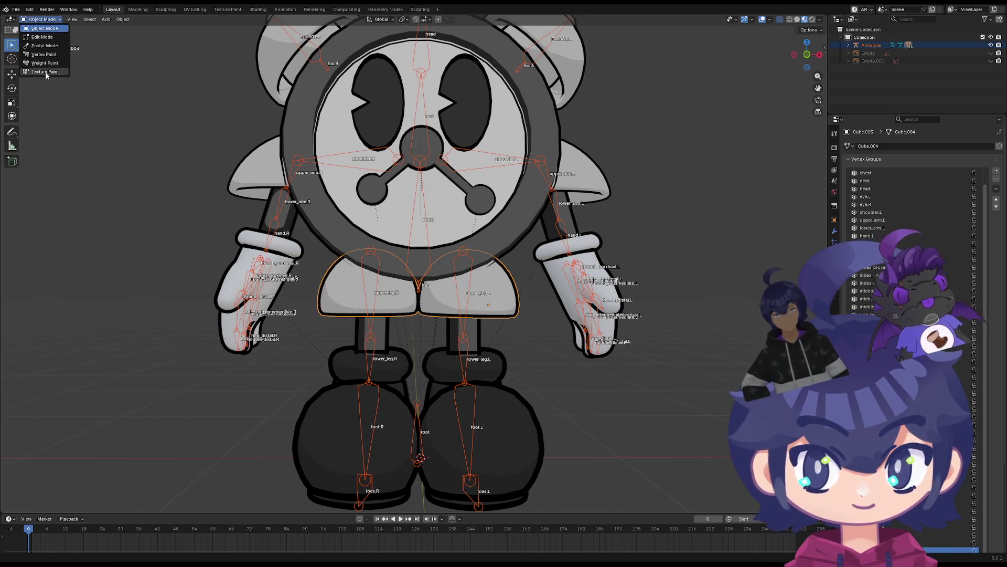
pyautogui.click(460, 288)
pyautogui.click(471, 273)
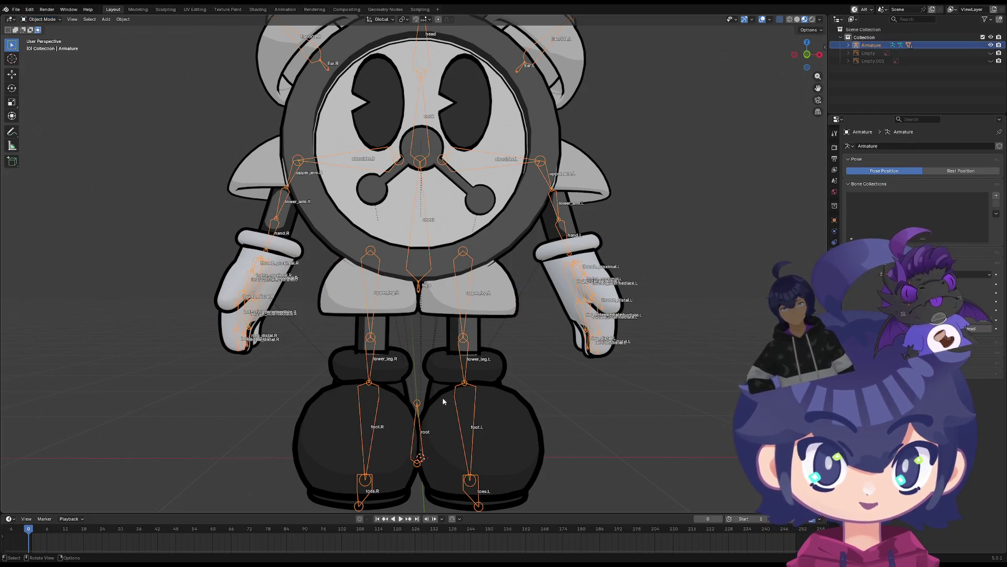
pyautogui.click(42, 19)
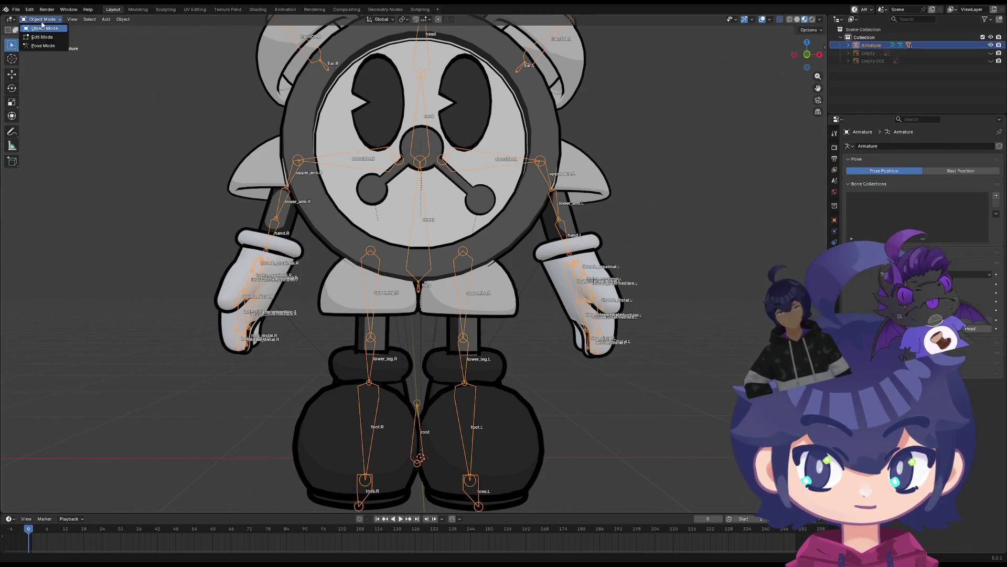
pyautogui.click(43, 46)
# Turn upper_leg.L out 50.5° on Z and bend lower_leg.L 44.3° on X
pyautogui.press('r')
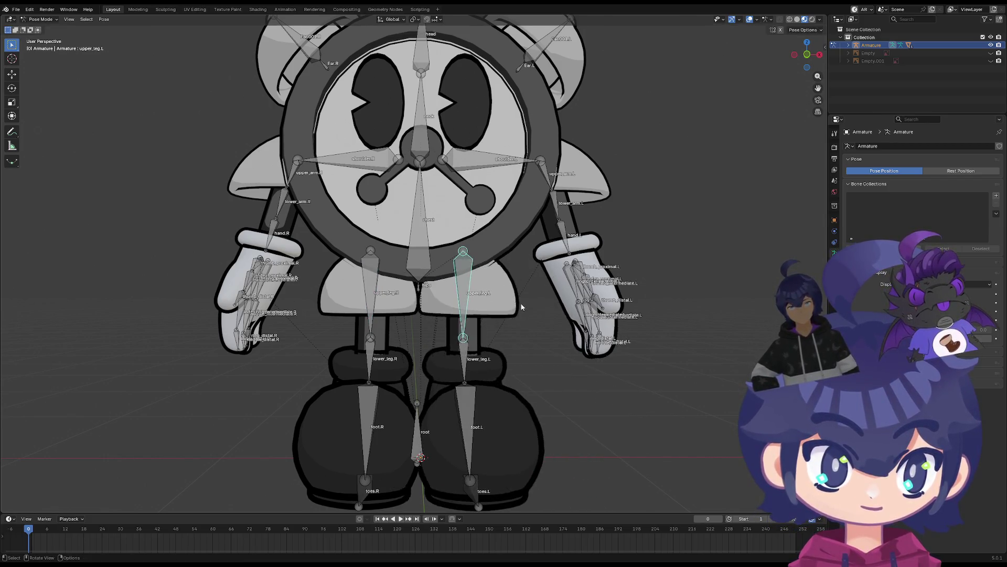
pyautogui.press('z')
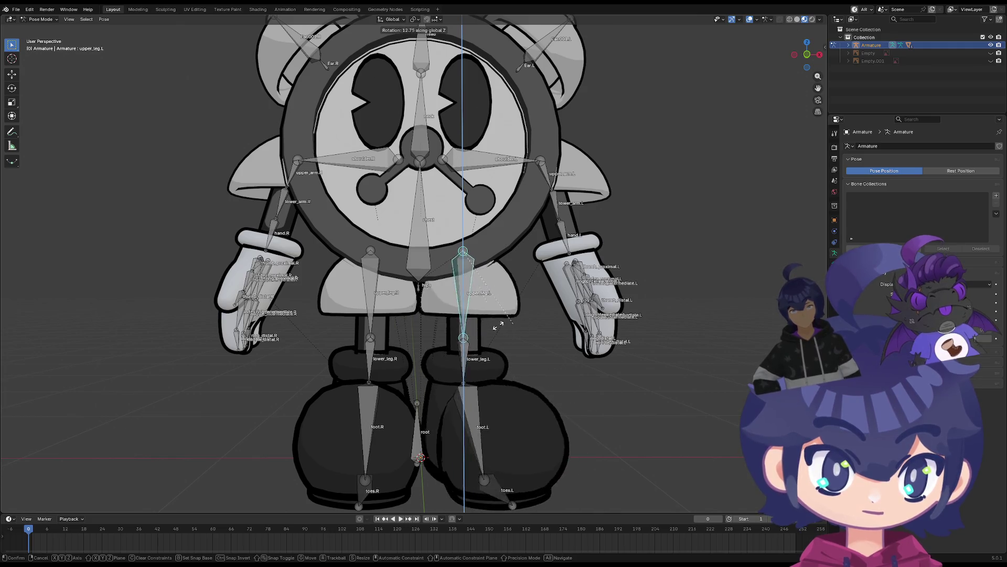
pyautogui.click(466, 343)
pyautogui.click(464, 350)
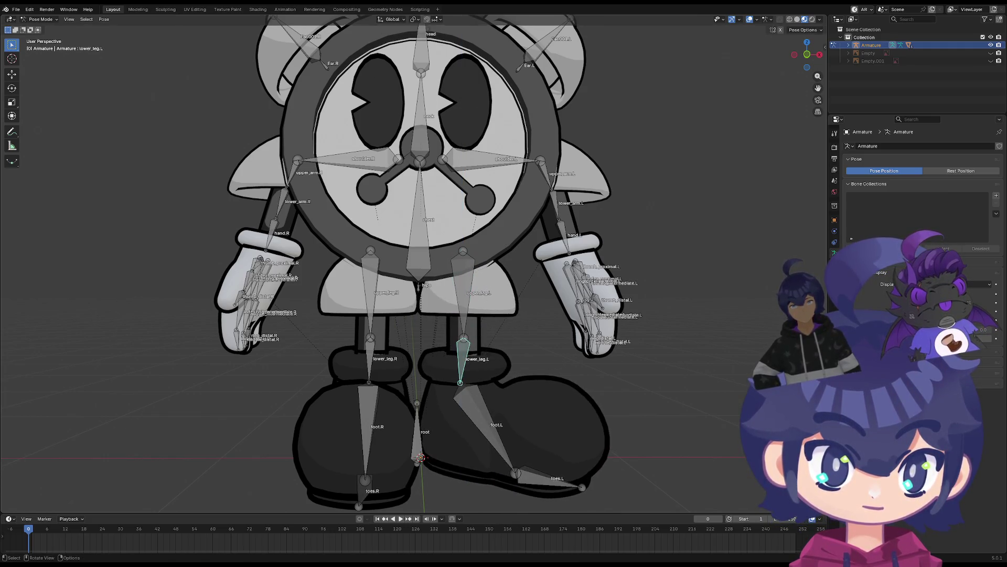
pyautogui.press('r')
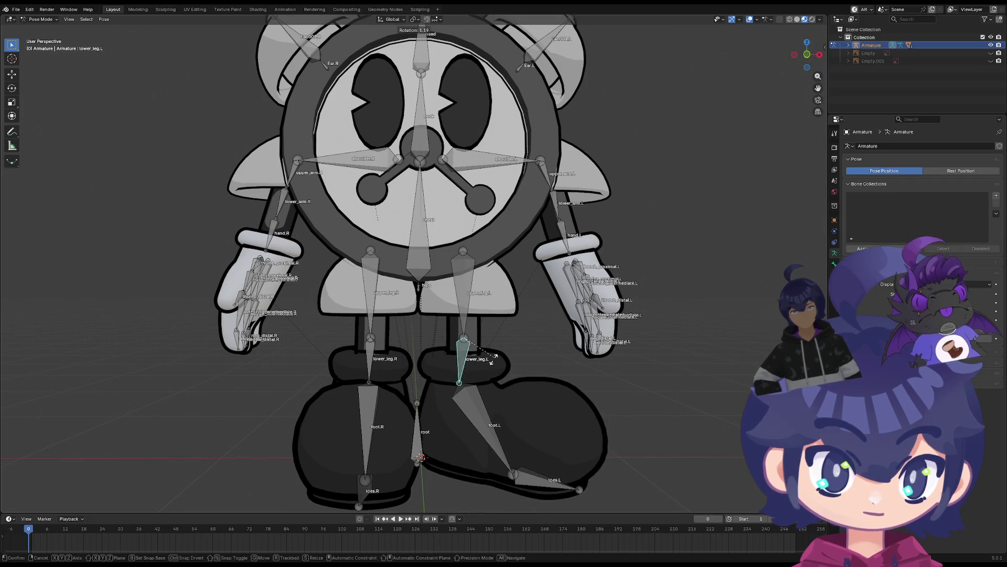
pyautogui.press('z')
pyautogui.press('x')
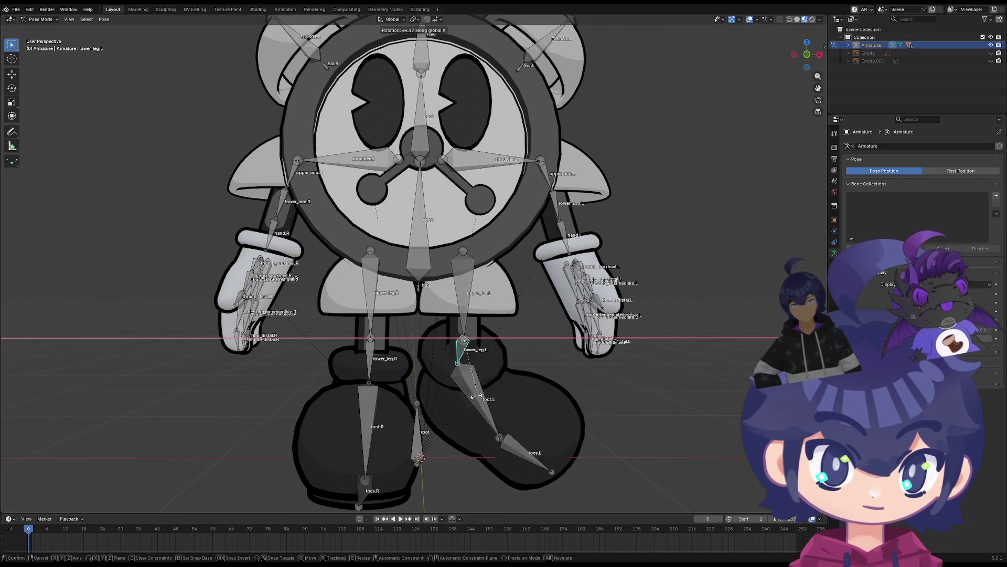
pyautogui.click(476, 403)
# Rotate toes.L 31.8°, then reset every bone back to its rest pose
pyautogui.moveTo(496, 383)
pyautogui.mouseDown(button='middle')
pyautogui.moveTo(208, 365)
pyautogui.moveTo(465, 383)
pyautogui.moveTo(367, 428)
pyautogui.moveTo(362, 397)
pyautogui.moveTo(349, 399)
pyautogui.mouseUp(button='middle')
pyautogui.click(363, 435)
pyautogui.press('r')
pyautogui.click(340, 429)
pyautogui.click(476, 376)
pyautogui.press('r')
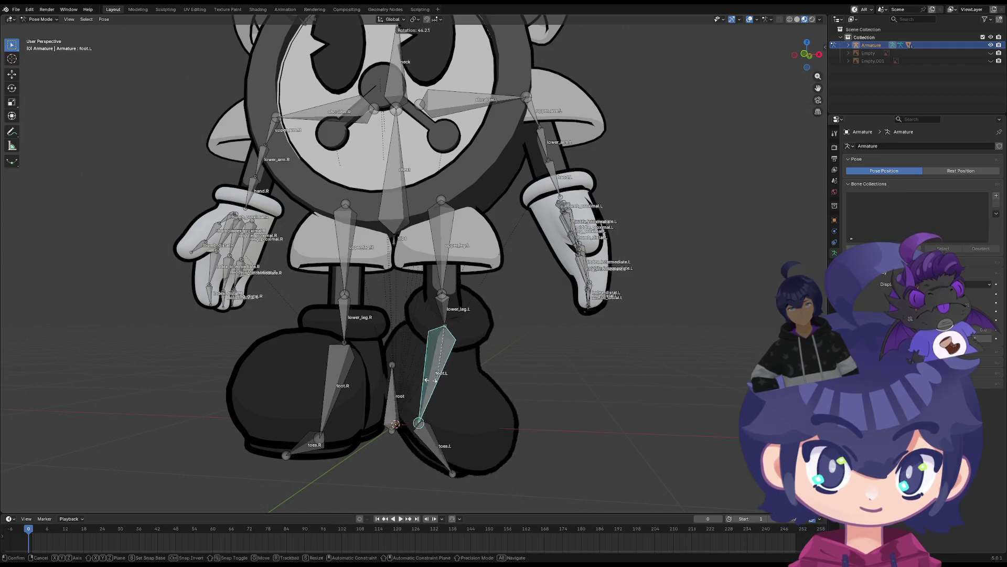
pyautogui.press('Escape')
pyautogui.press('a')
pyautogui.rightClick(452, 329)
pyautogui.click(451, 321)
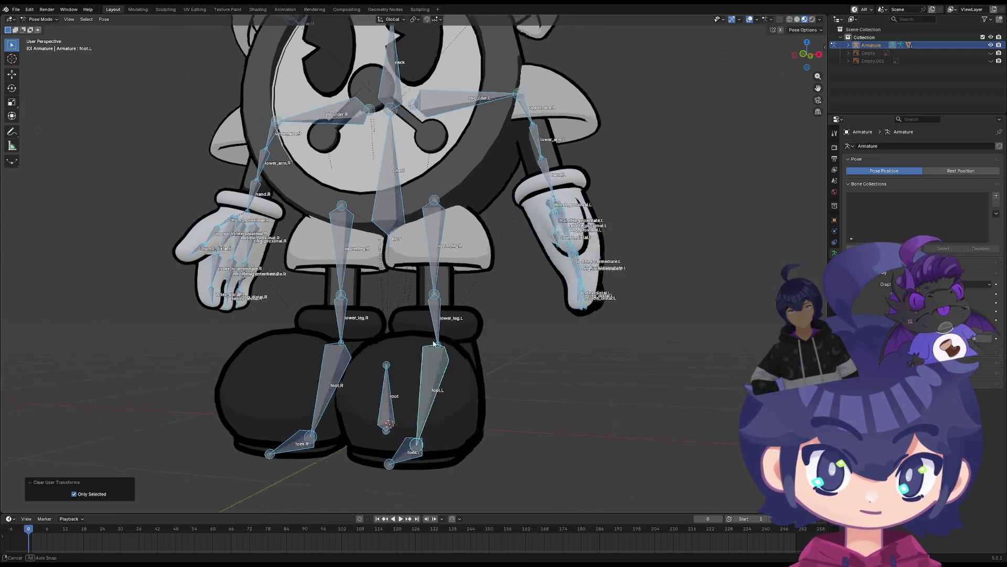
# Bend lower_leg.L by -74.9° and rotate the foot.L bone
pyautogui.moveTo(452, 321); pyautogui.dragTo(330, 292, button='middle')
pyautogui.click(344, 310)
pyautogui.press('r')
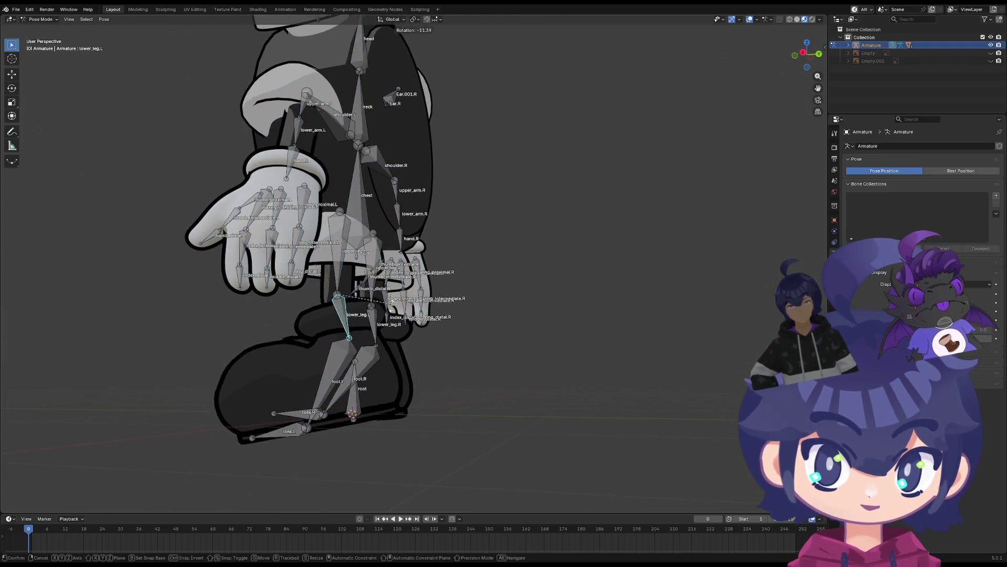
pyautogui.click(409, 179)
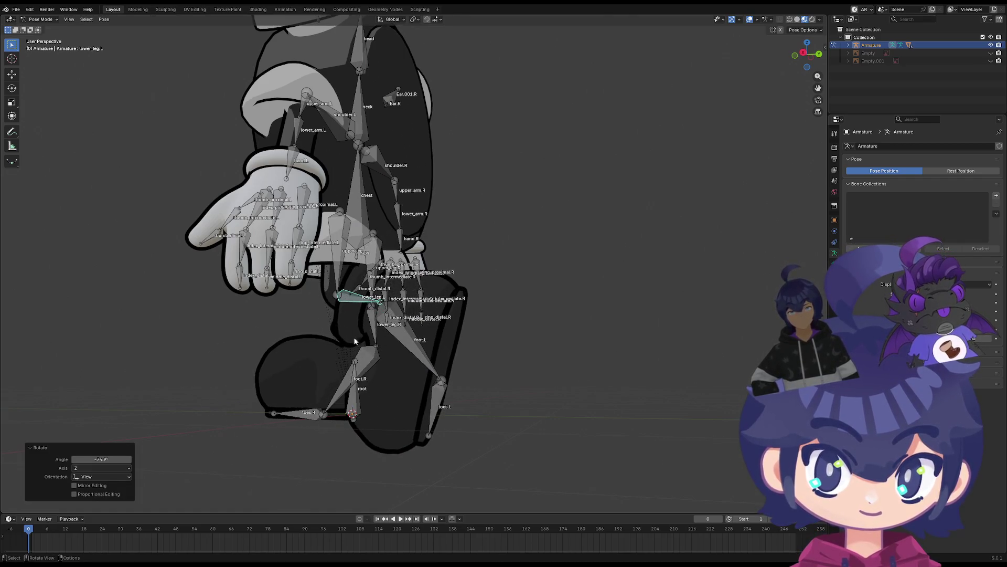
pyautogui.moveTo(357, 342)
pyautogui.mouseDown(button='middle')
pyautogui.moveTo(501, 344)
pyautogui.moveTo(456, 347)
pyautogui.mouseUp(button='middle')
pyautogui.scroll(3, 454, 348)
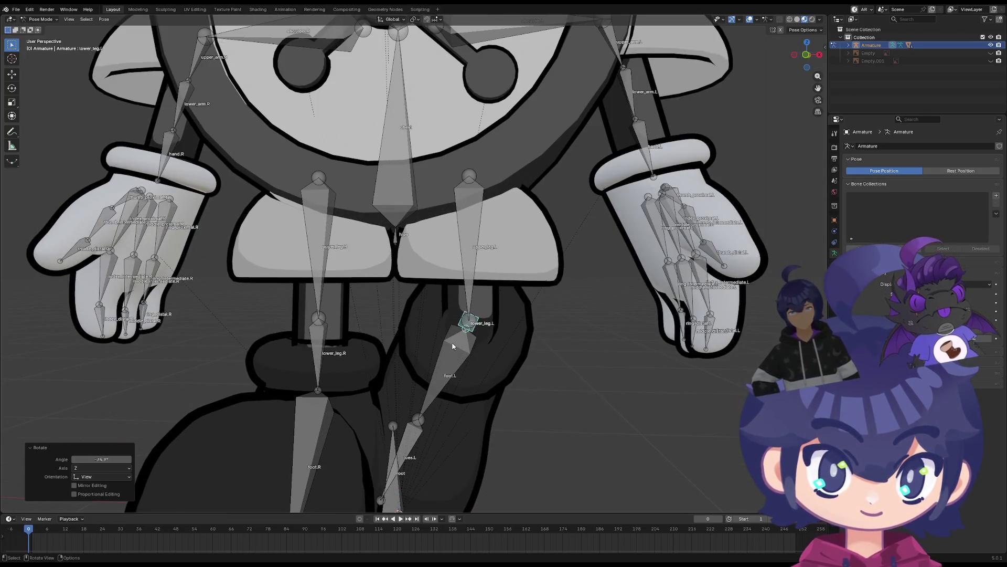
pyautogui.scroll(-4, 447, 390)
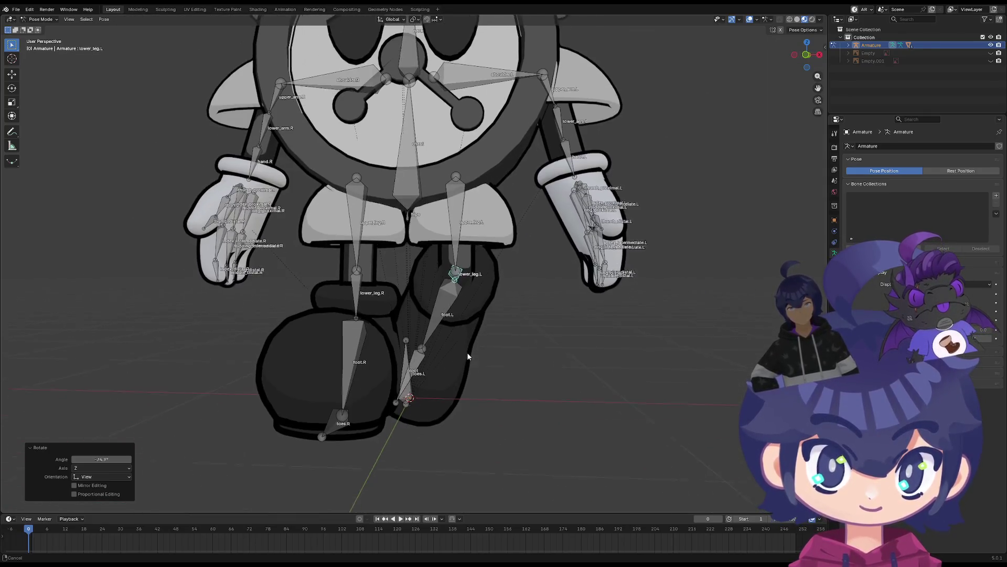
pyautogui.moveTo(467, 351)
pyautogui.mouseDown(button='middle')
pyautogui.moveTo(434, 330)
pyautogui.moveTo(460, 278)
pyautogui.mouseUp(button='middle')
pyautogui.click(436, 336)
pyautogui.press('r')
pyautogui.click(442, 324)
# Rotate lower_leg.L so the leg hangs straight, adjust foot.L and toes.L, then select all bones
pyautogui.press('r')
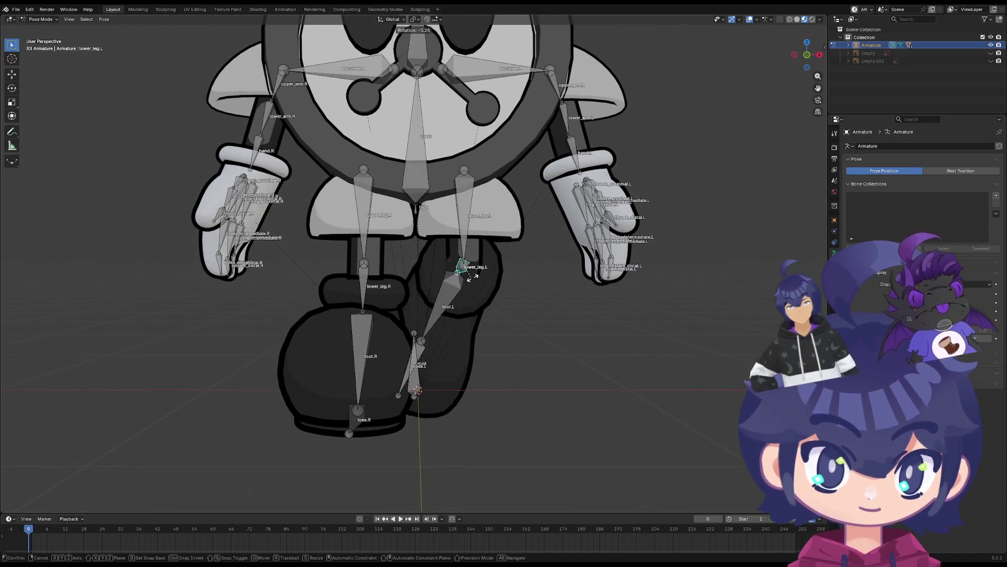
pyautogui.click(470, 337)
pyautogui.click(469, 337)
pyautogui.press('r')
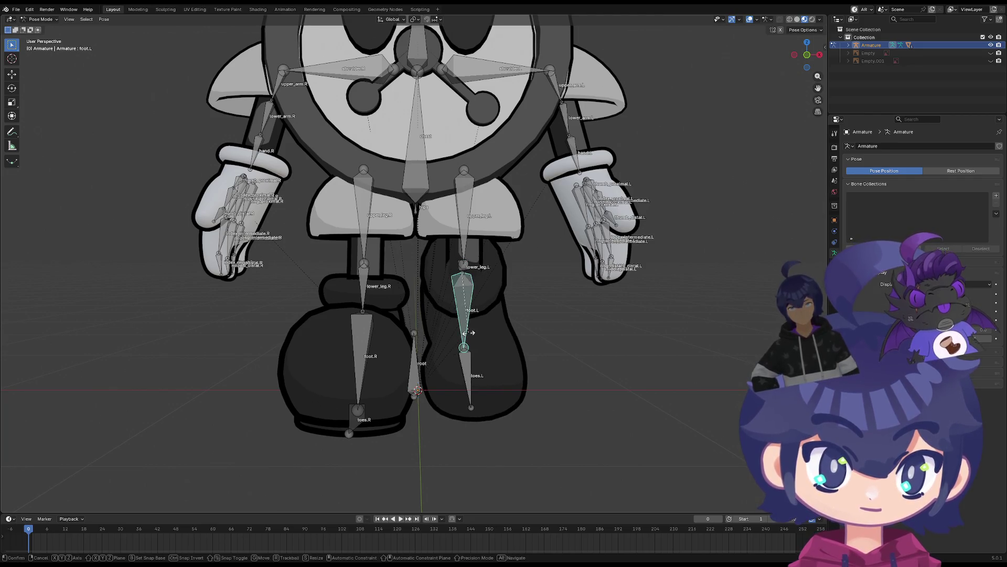
pyautogui.click(469, 330)
pyautogui.moveTo(469, 331); pyautogui.dragTo(435, 376, button='middle')
pyautogui.press('r')
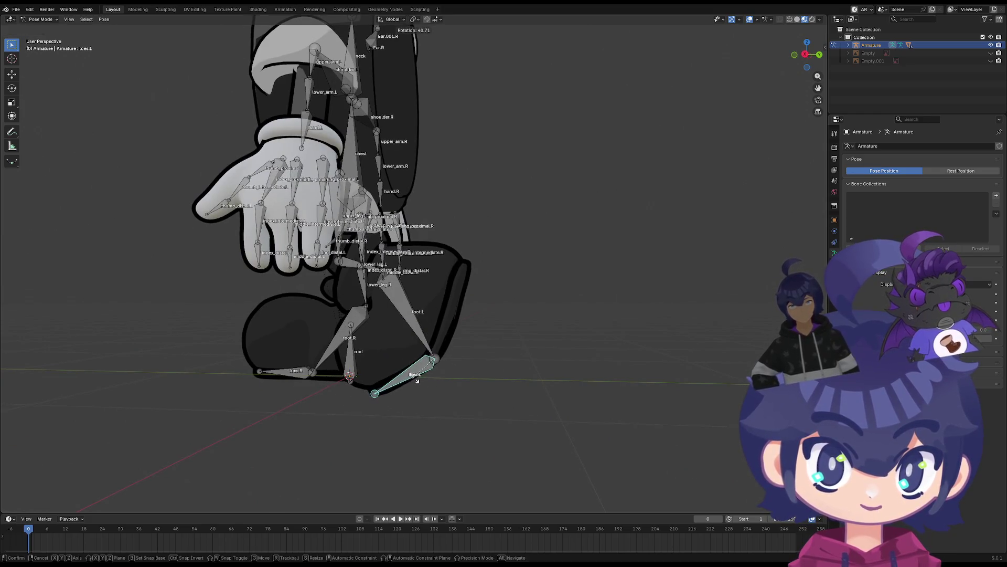
pyautogui.click(420, 376)
pyautogui.moveTo(420, 376)
pyautogui.mouseDown(button='middle')
pyautogui.moveTo(335, 370)
pyautogui.moveTo(373, 371)
pyautogui.moveTo(337, 385)
pyautogui.moveTo(404, 387)
pyautogui.moveTo(21, 387)
pyautogui.moveTo(56, 376)
pyautogui.moveTo(483, 382)
pyautogui.moveTo(416, 388)
pyautogui.moveTo(461, 309)
pyautogui.moveTo(445, 292)
pyautogui.moveTo(254, 289)
pyautogui.mouseUp(button='middle')
pyautogui.press('a')
pyautogui.rightClick(305, 265)
# Clear user transforms to return all bones to rest pose, then deselect them
pyautogui.click(305, 263)
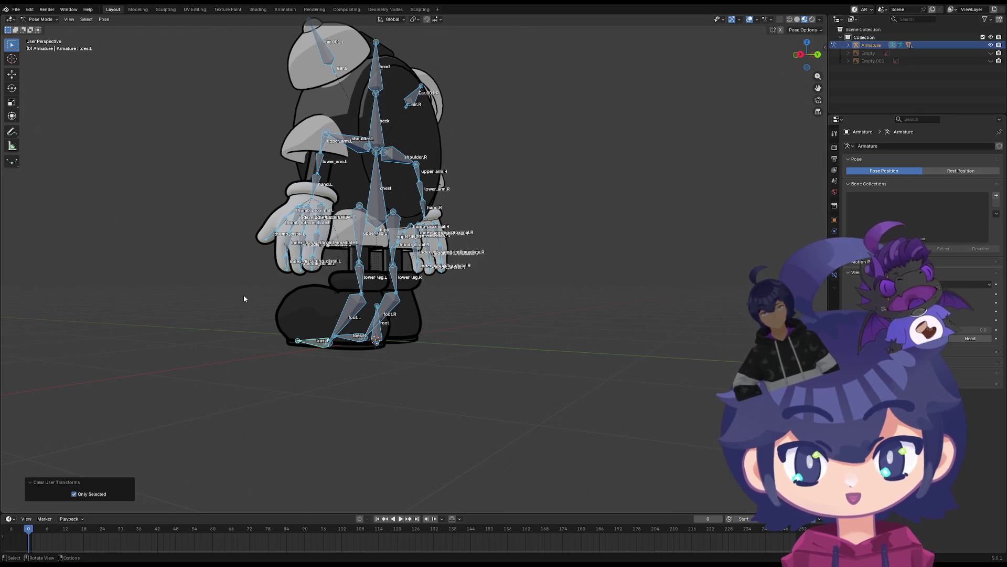
pyautogui.moveTo(244, 295)
pyautogui.mouseDown(button='middle')
pyautogui.moveTo(212, 299)
pyautogui.moveTo(330, 300)
pyautogui.moveTo(374, 329)
pyautogui.mouseUp(button='middle')
pyautogui.scroll(3, 351, 296)
pyautogui.click(418, 272)
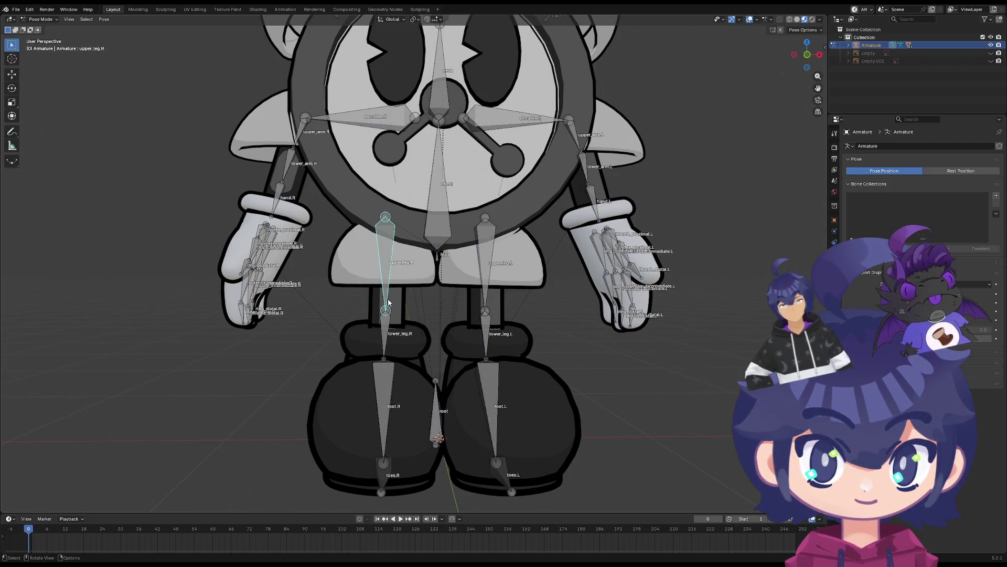
# Cycle the armature through Edit, Object and Pose Mode, ending in Object Mode
pyautogui.press('Tab')
pyautogui.click(44, 22)
pyautogui.click(46, 29)
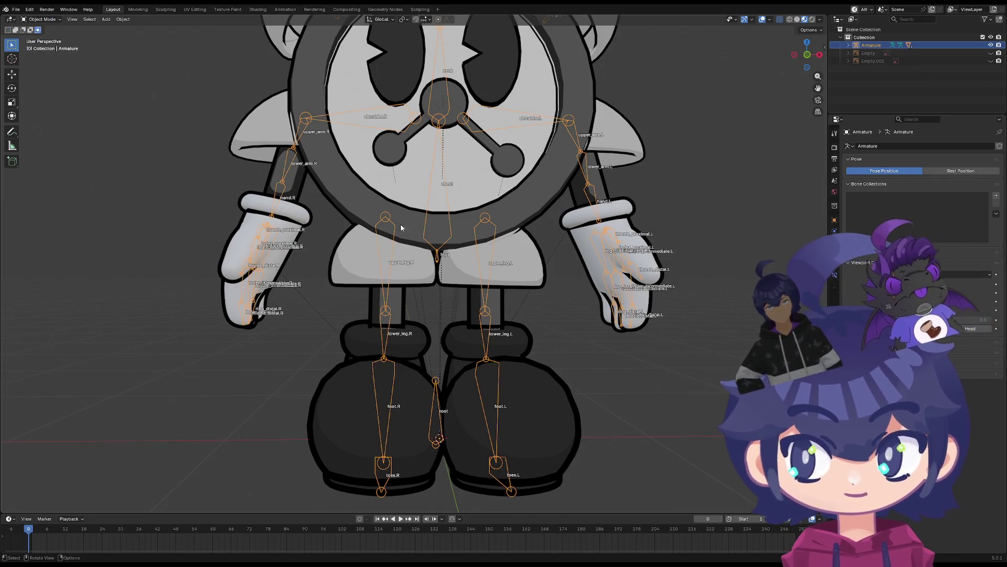
pyautogui.click(44, 21)
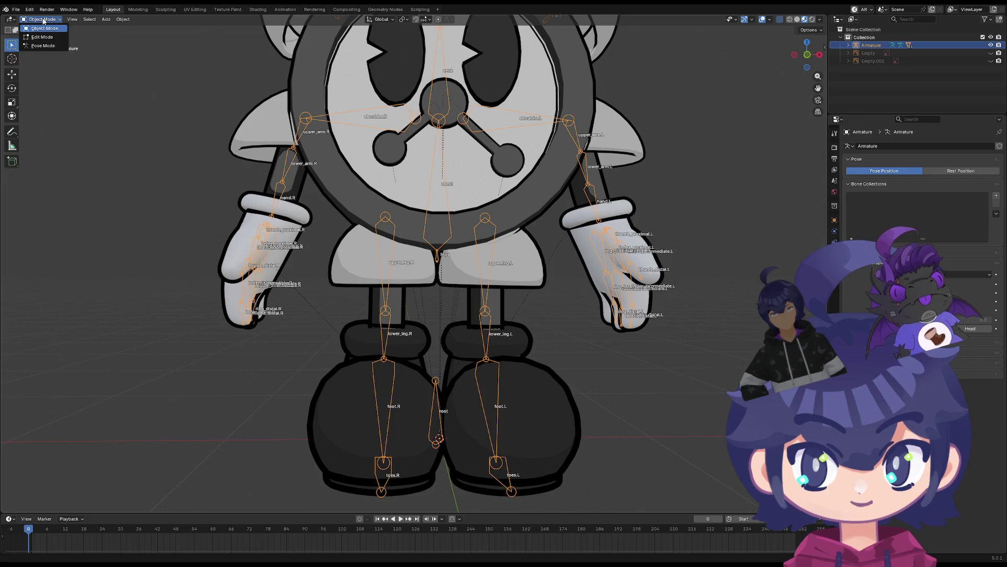
pyautogui.click(48, 46)
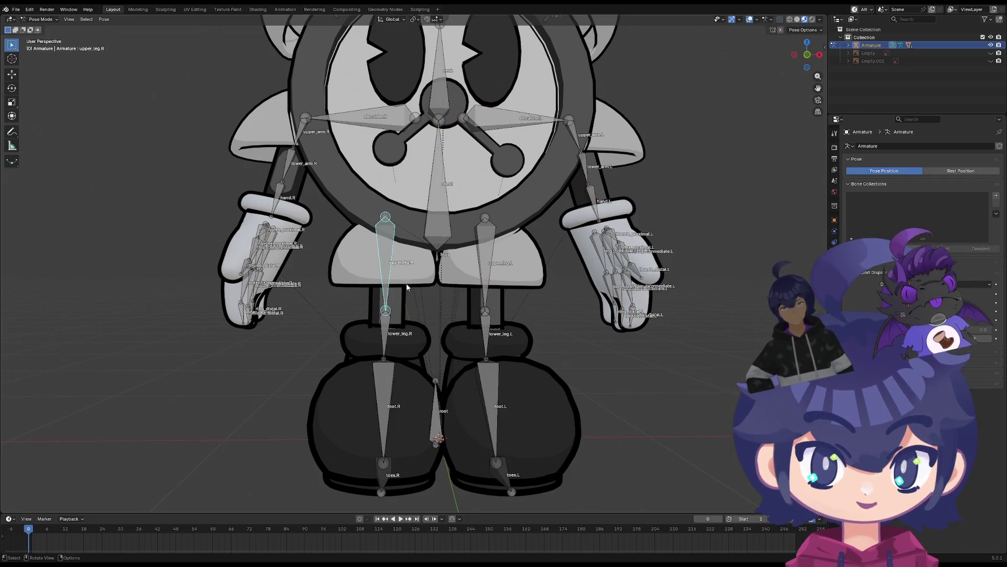
pyautogui.click(40, 19)
pyautogui.click(46, 29)
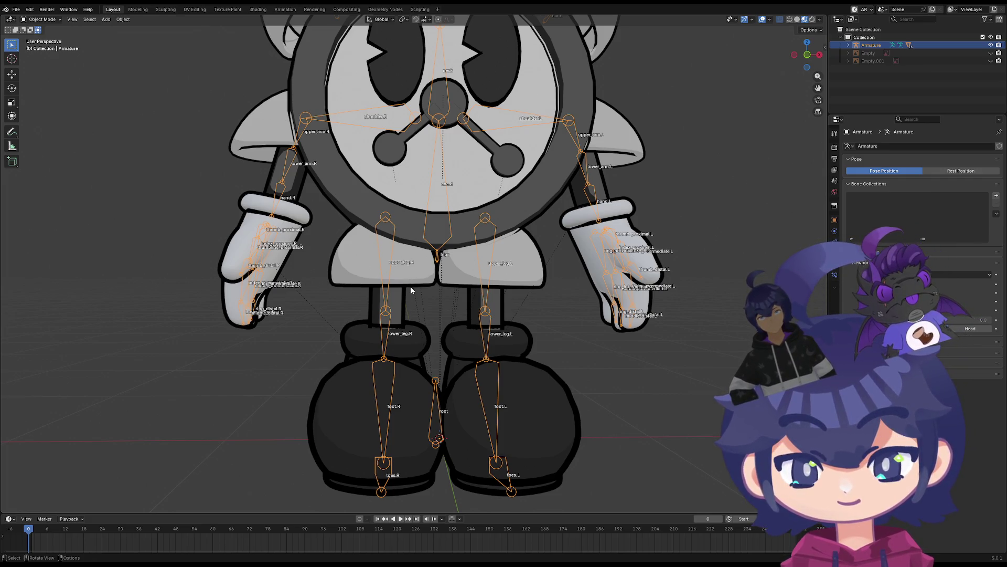
# Save the rigged alarm-clock character as Tom_Wip.blend with Ctrl+S
pyautogui.scroll(-1, 480, 315)
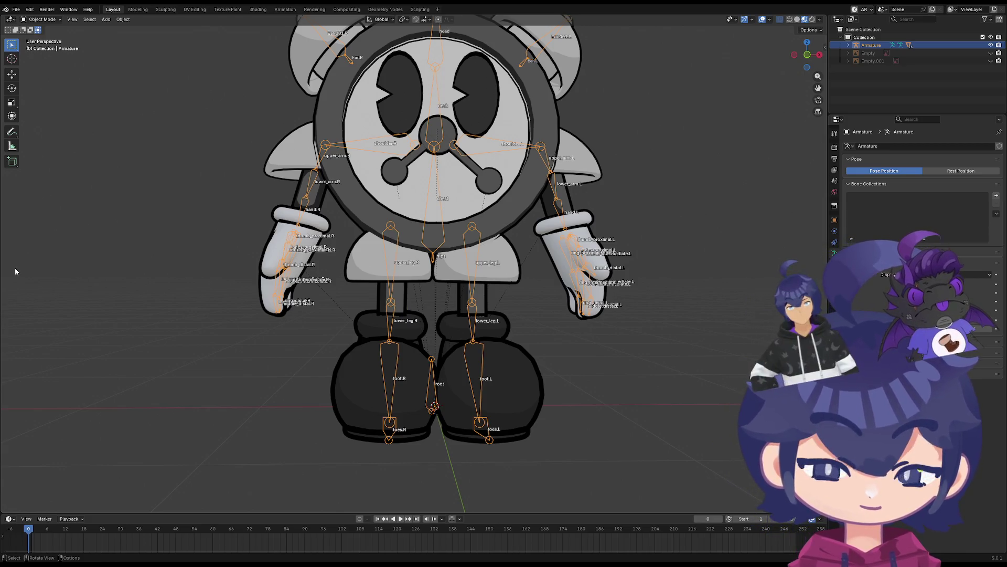
pyautogui.moveTo(396, 415); pyautogui.dragTo(339, 367, button='middle')
pyautogui.hotkey('ctrl', 's')
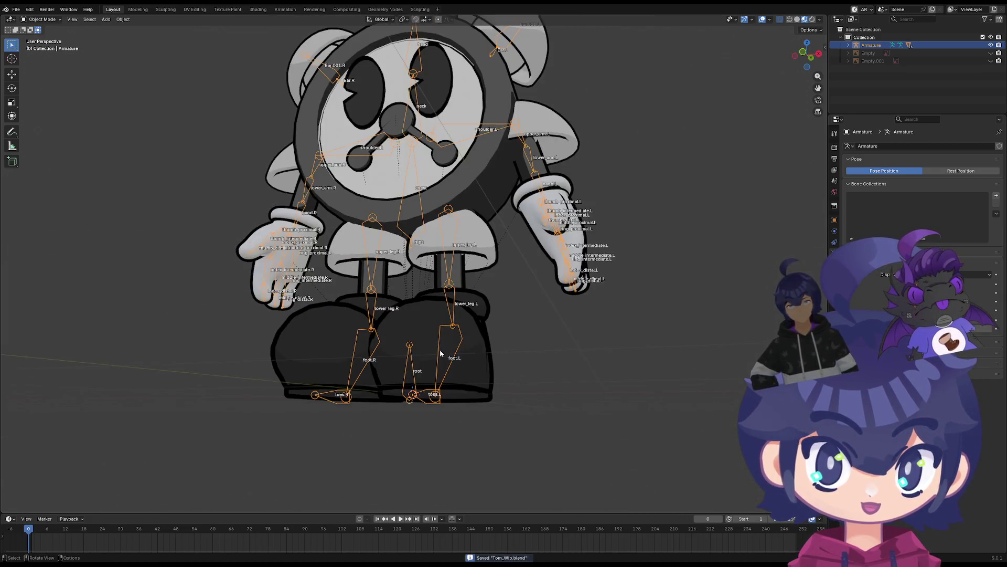
pyautogui.moveTo(445, 353)
pyautogui.mouseDown(button='middle')
pyautogui.moveTo(374, 298)
pyautogui.moveTo(274, 187)
pyautogui.mouseUp(button='middle')
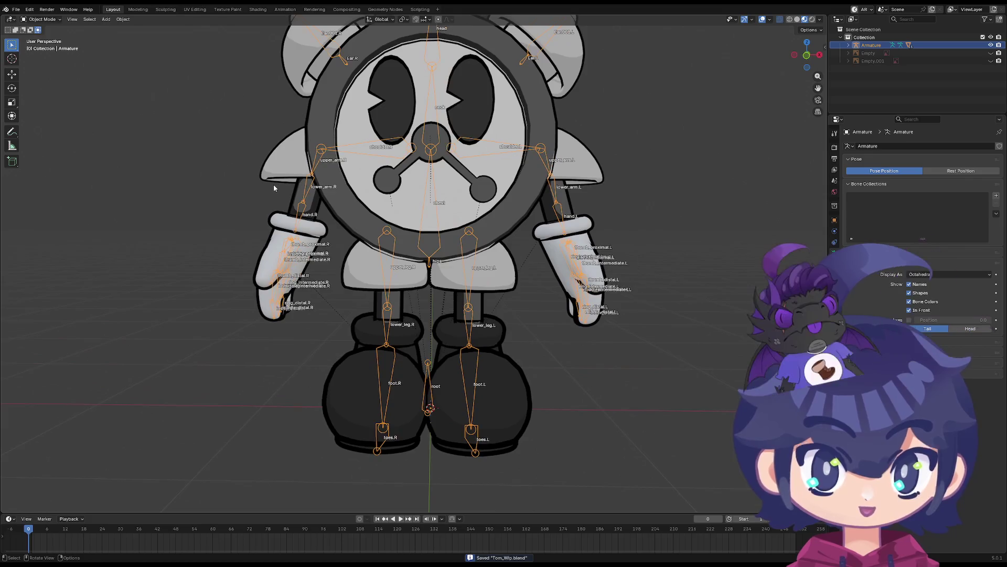
pyautogui.click(43, 19)
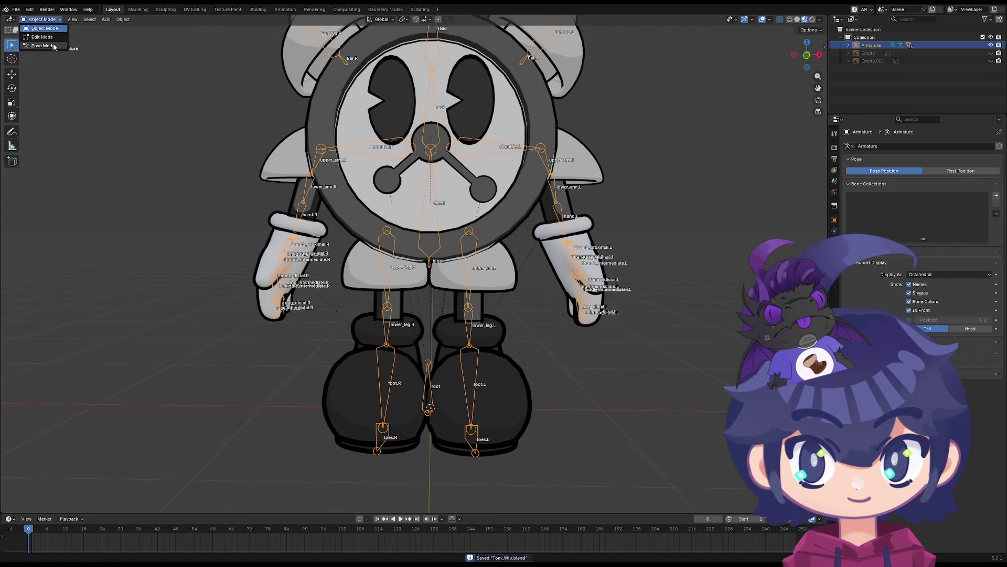
pyautogui.scroll(4, 368, 269)
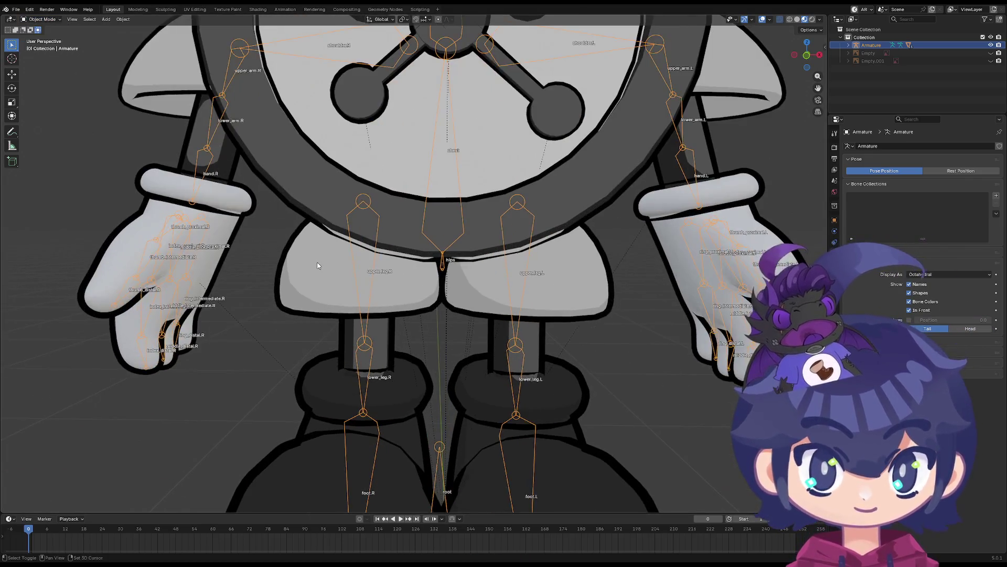
pyautogui.click(314, 259)
pyautogui.scroll(-4, 314, 260)
pyautogui.click(380, 255)
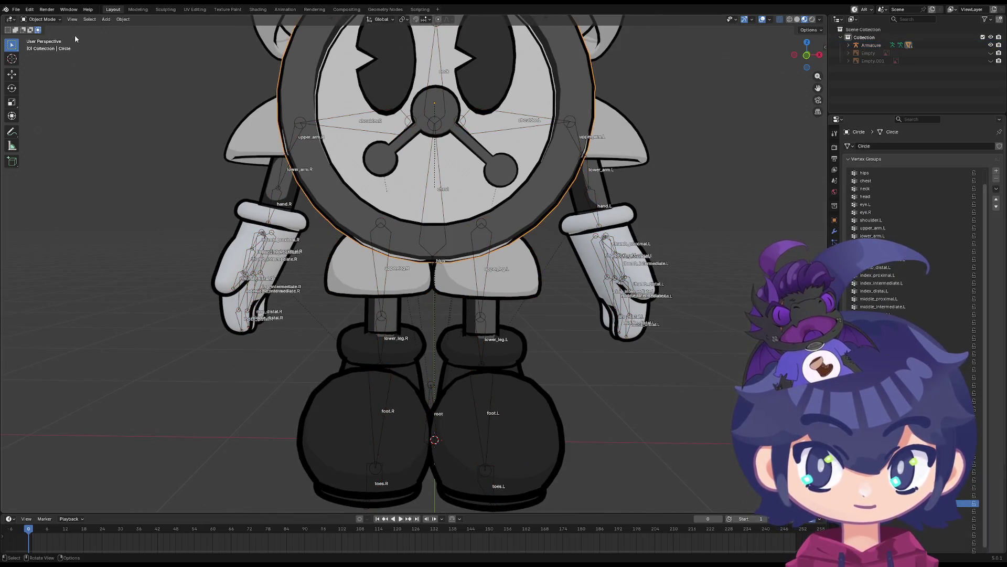
pyautogui.click(44, 19)
pyautogui.click(54, 30)
pyautogui.click(382, 279)
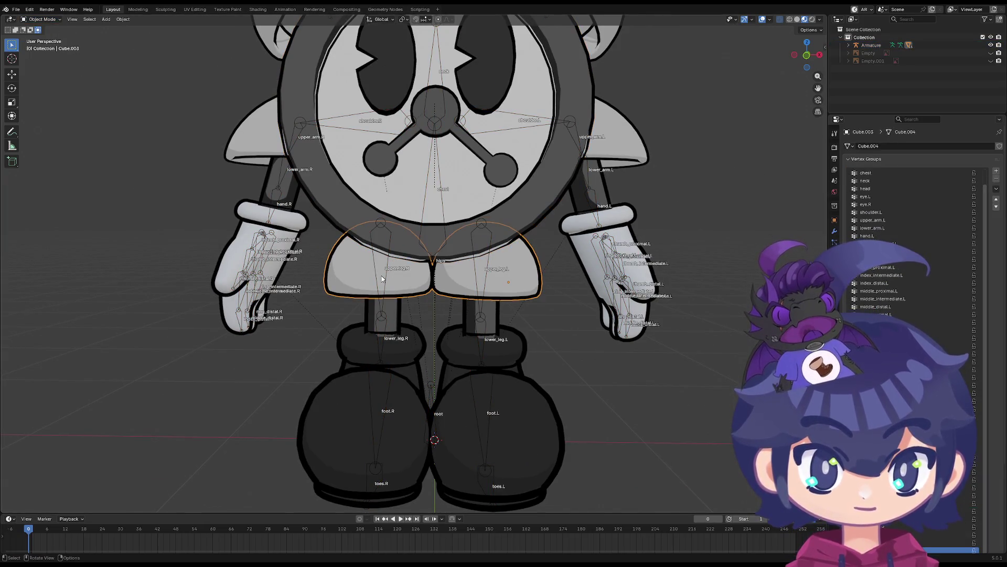
pyautogui.click(420, 290)
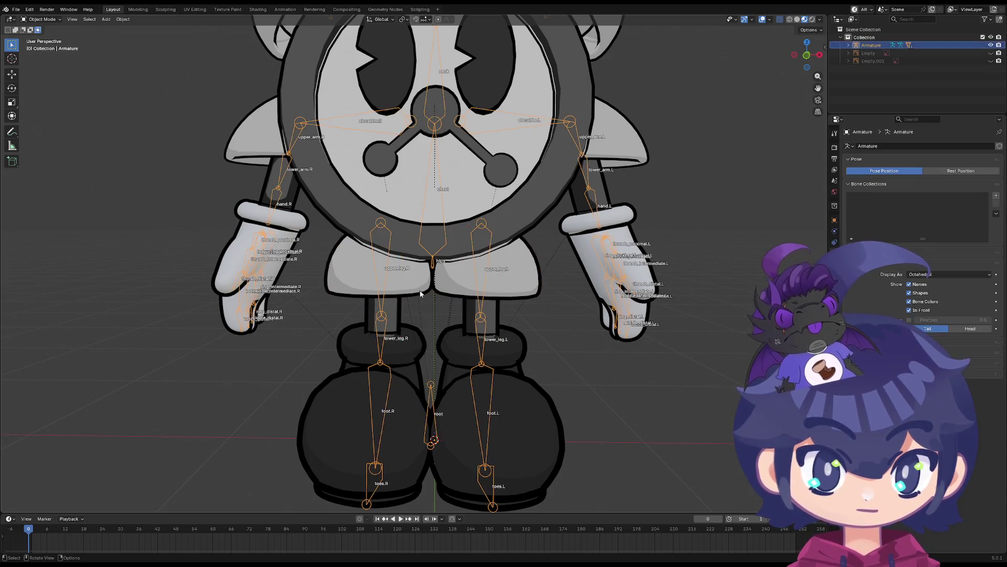
pyautogui.click(420, 290)
pyautogui.press('Tab')
pyautogui.press('a')
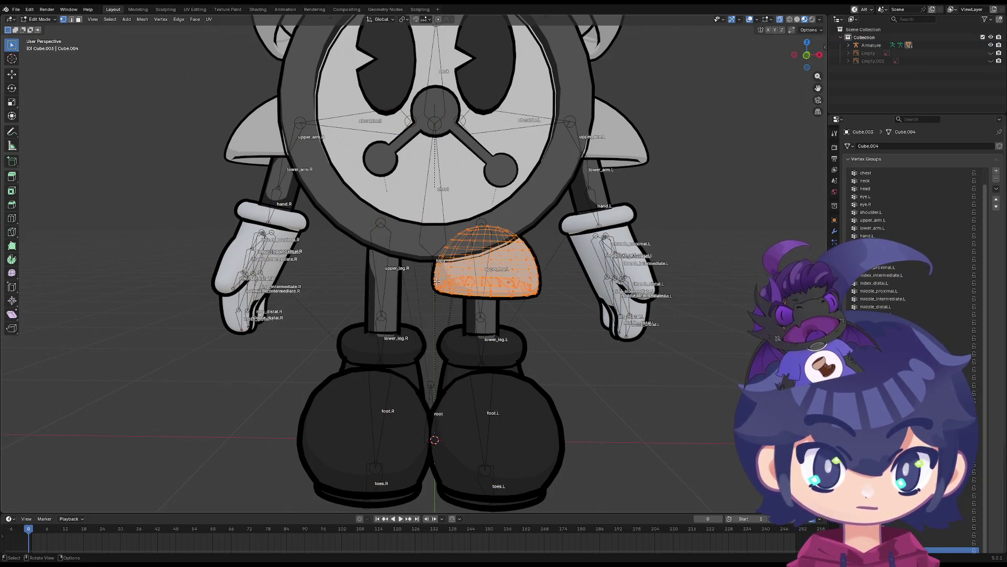
pyautogui.press('Tab')
pyautogui.press('Tab')
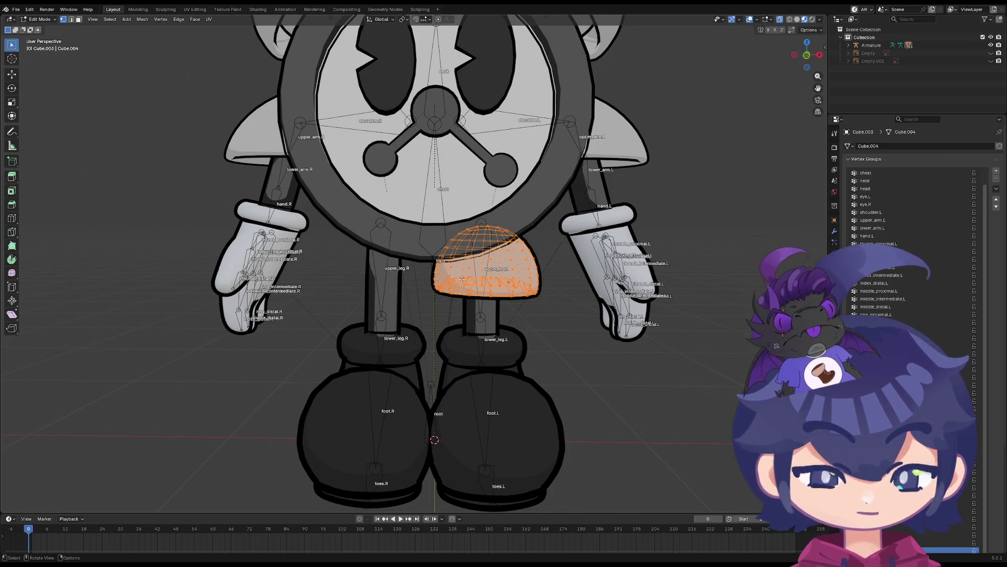
pyautogui.press('h')
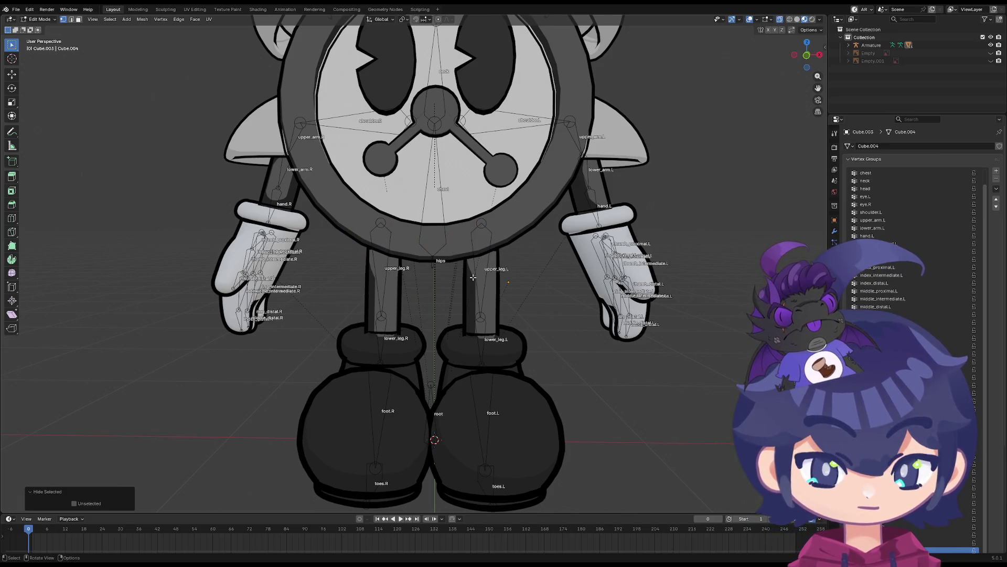
pyautogui.hotkey('alt', 'h')
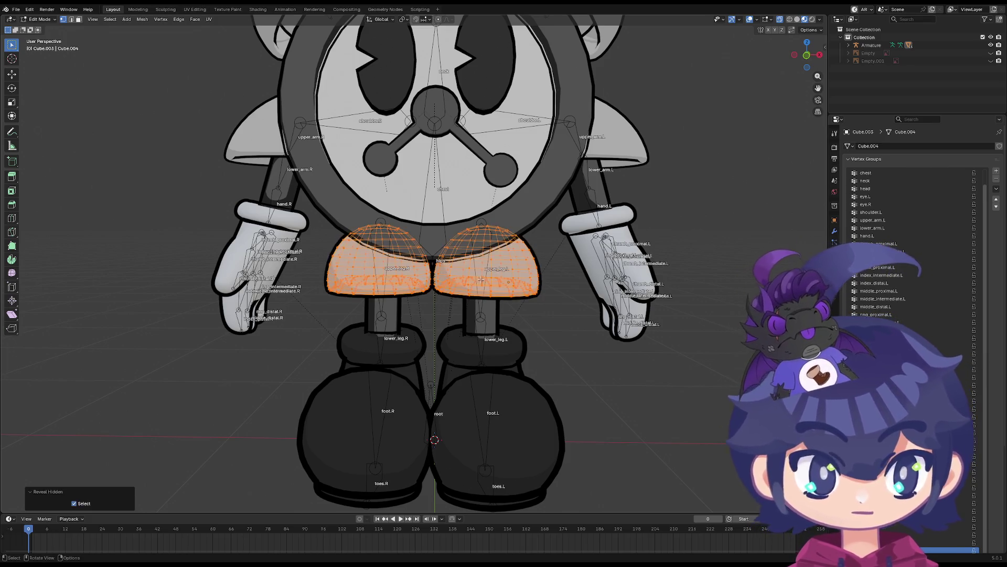
pyautogui.press('l')
pyautogui.hotkey('alt', 'a')
pyautogui.press('l')
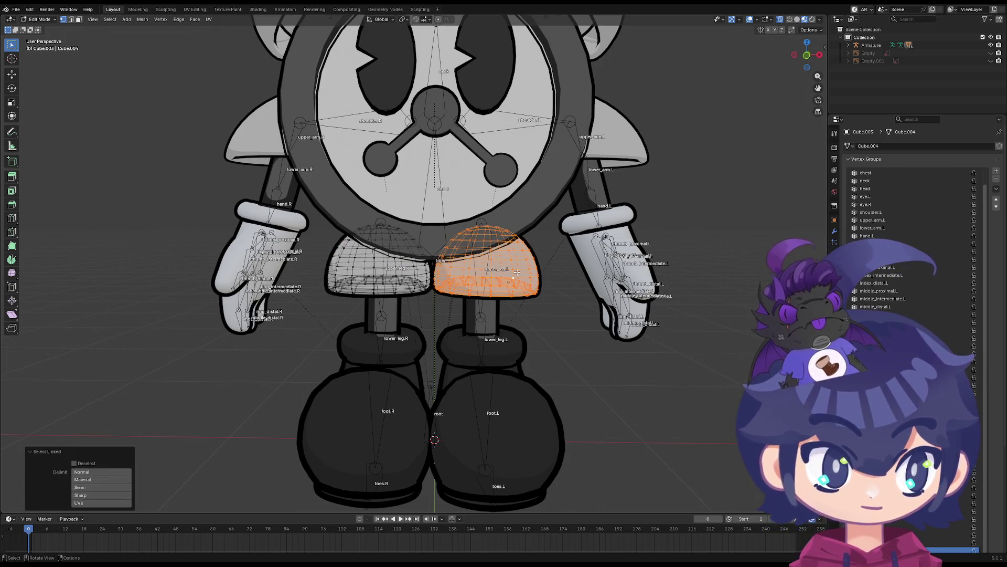
pyautogui.hotkey('alt', 'a')
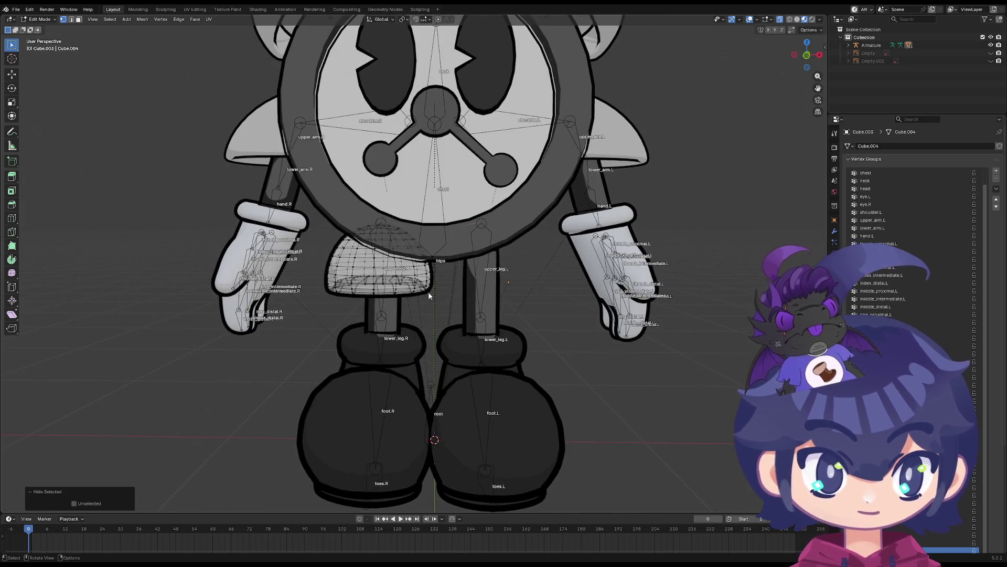
pyautogui.press('Tab')
pyautogui.click(381, 304)
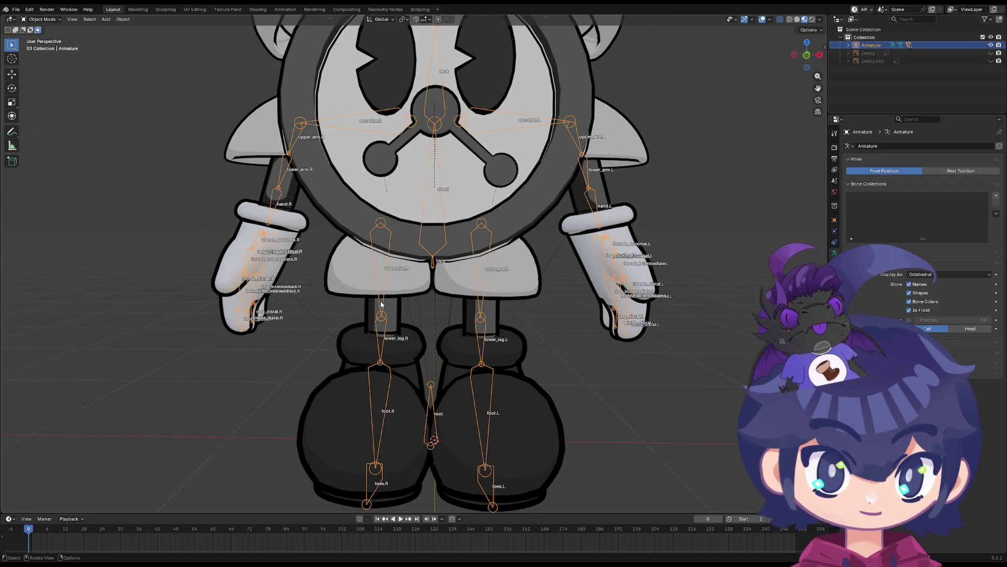
pyautogui.click(42, 19)
pyautogui.click(45, 48)
pyautogui.click(386, 265)
# Test-rotate upper_leg.R and try moving the hips bone, cancelling each so both stay at rest
pyautogui.press('r')
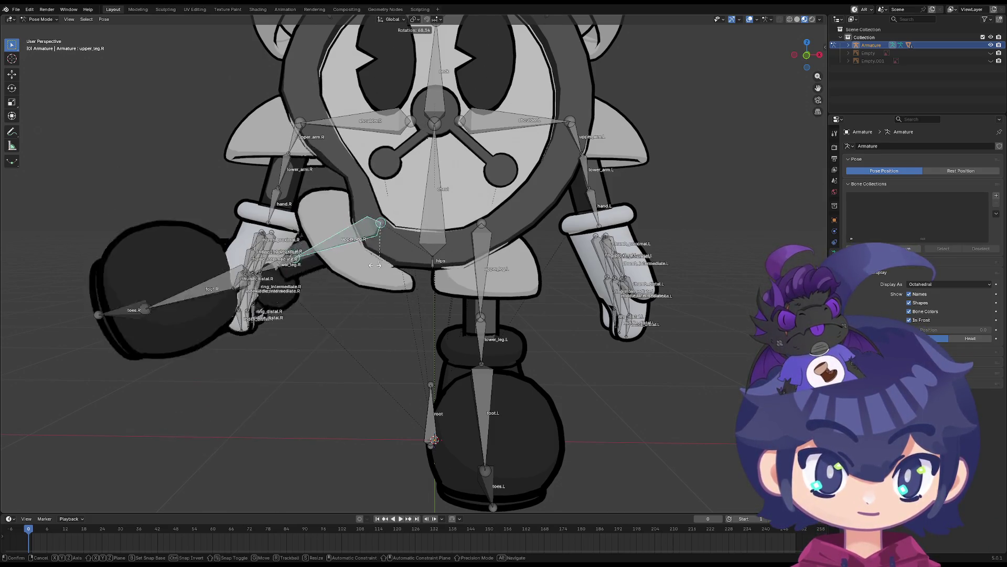
pyautogui.rightClick(426, 267)
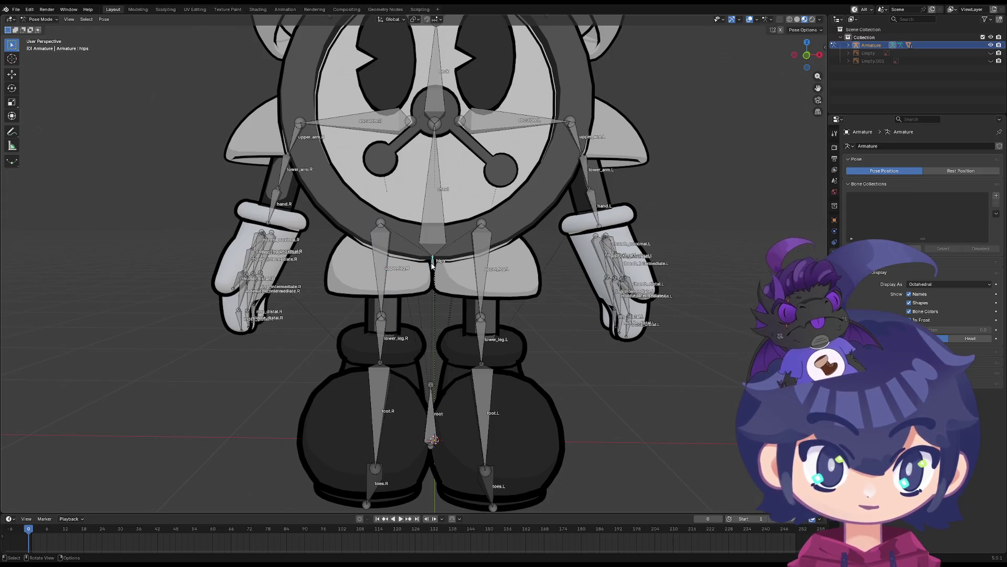
pyautogui.click(834, 242)
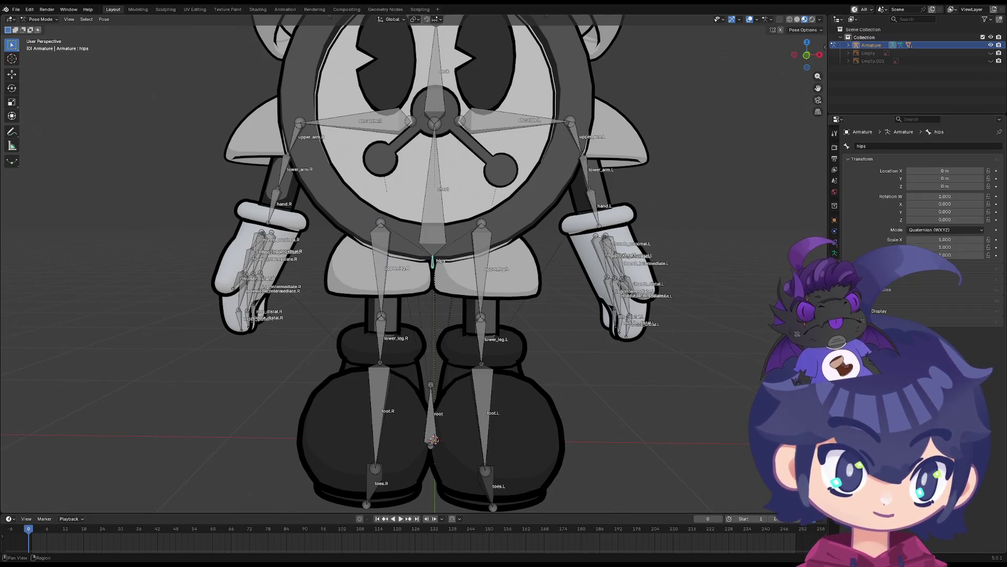
pyautogui.press('g')
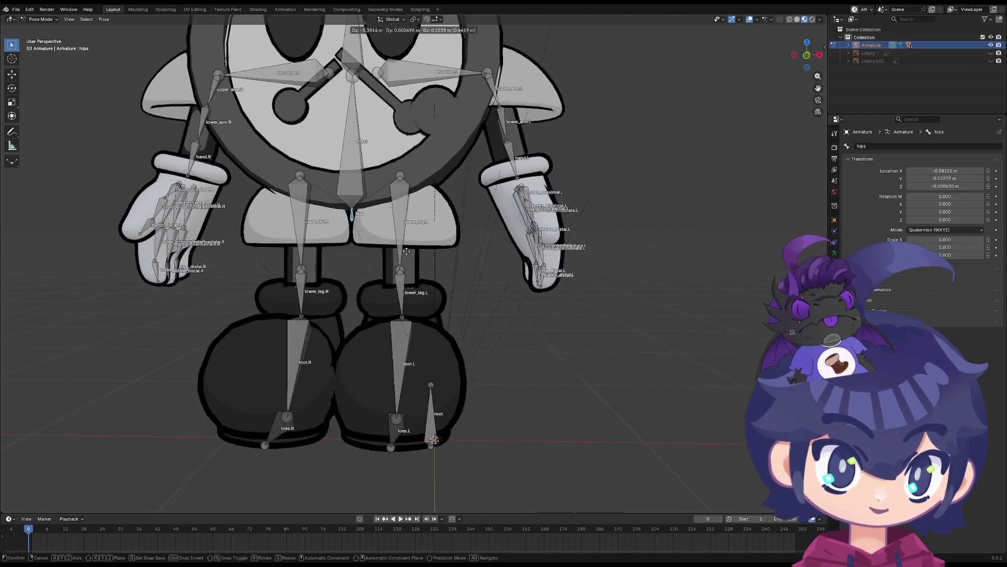
pyautogui.rightClick(407, 252)
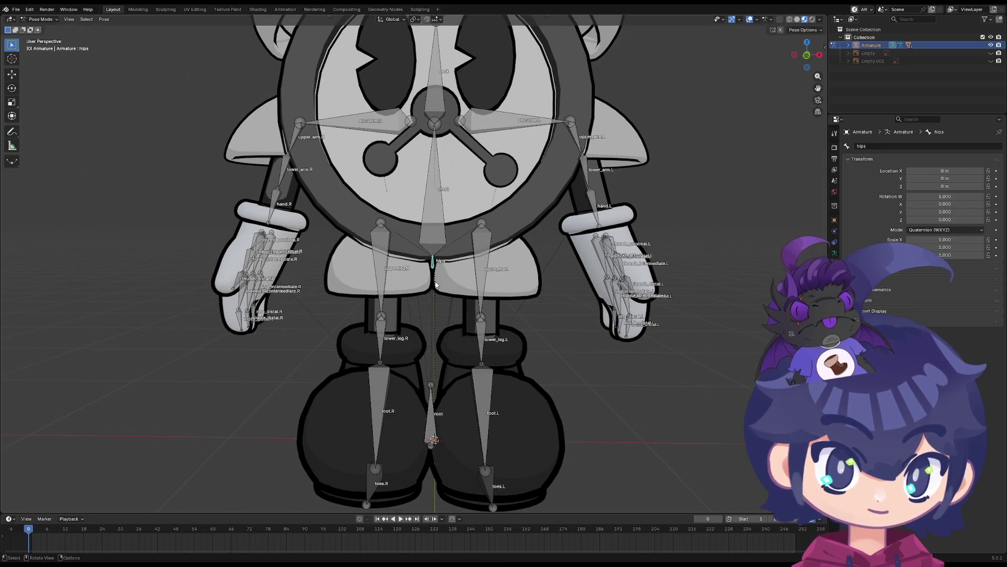
pyautogui.press('r')
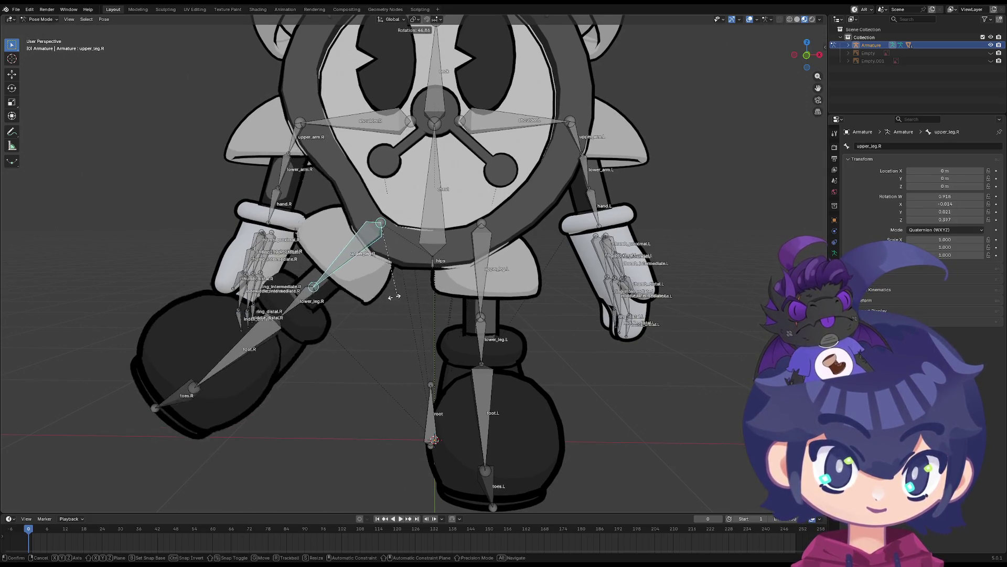
pyautogui.rightClick(369, 297)
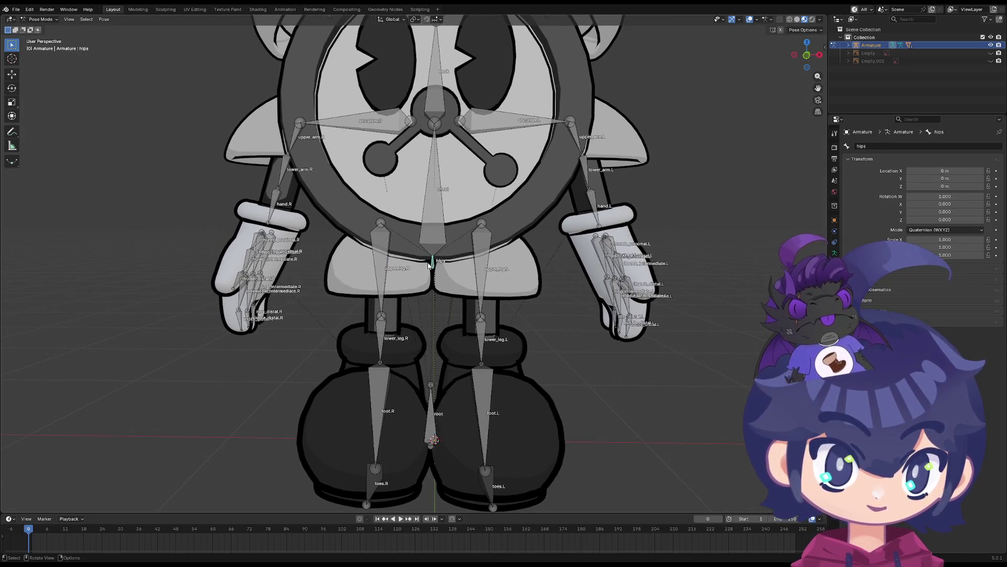
pyautogui.click(419, 269)
pyautogui.click(401, 279)
pyautogui.press('r')
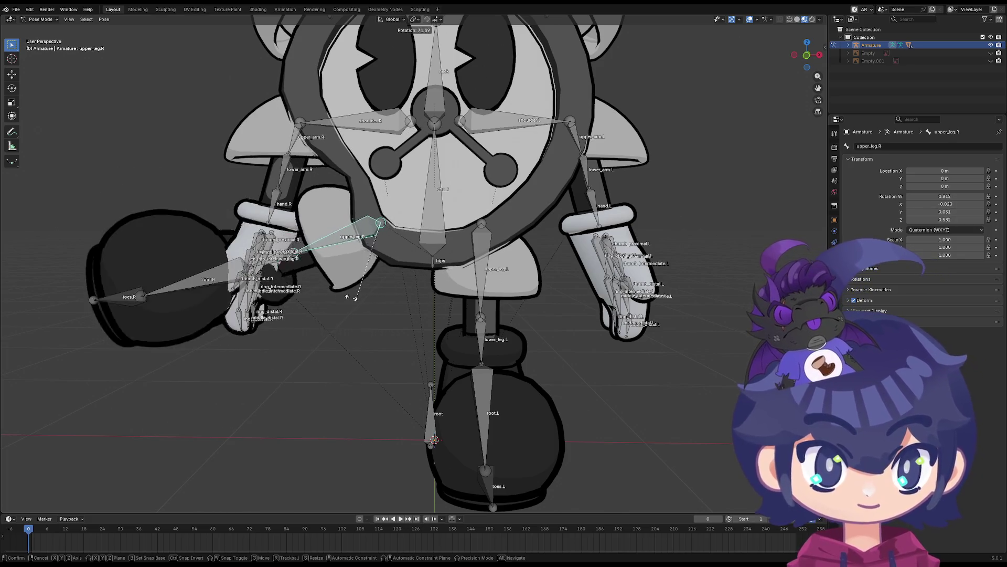
pyautogui.press('Escape')
# Test-rotate the right lower leg, cancel it, then switch the armature to Object Mode
pyautogui.scroll(2, 350, 296)
pyautogui.scroll(-2, 439, 370)
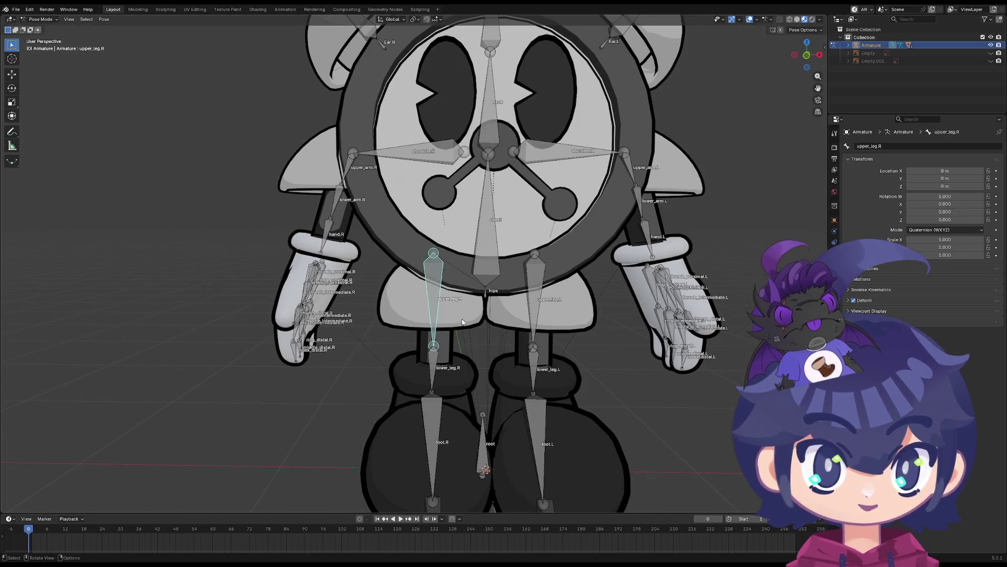
pyautogui.click(440, 371)
pyautogui.moveTo(440, 370); pyautogui.dragTo(403, 362, button='middle')
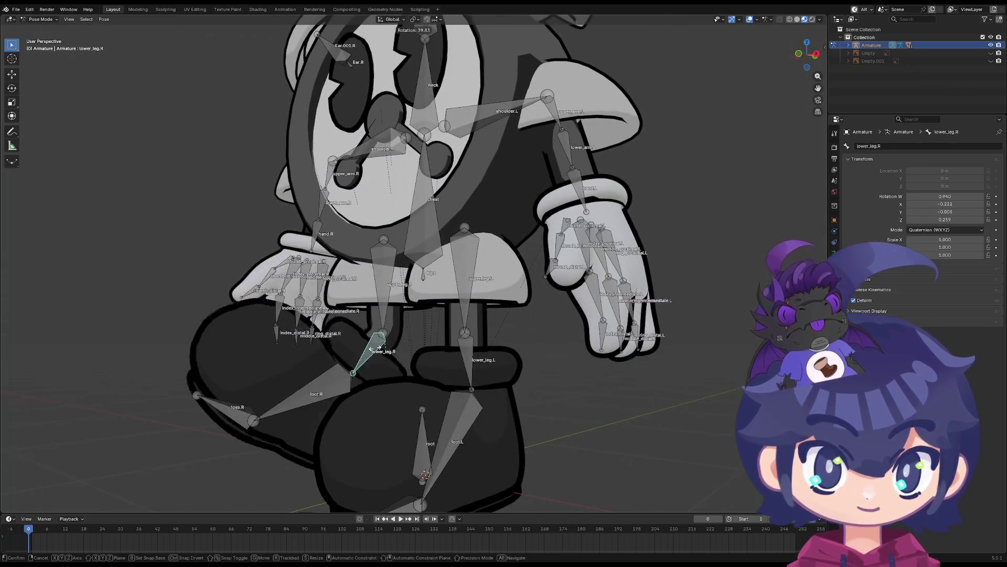
pyautogui.press('r')
pyautogui.press('Escape')
pyautogui.click(465, 347)
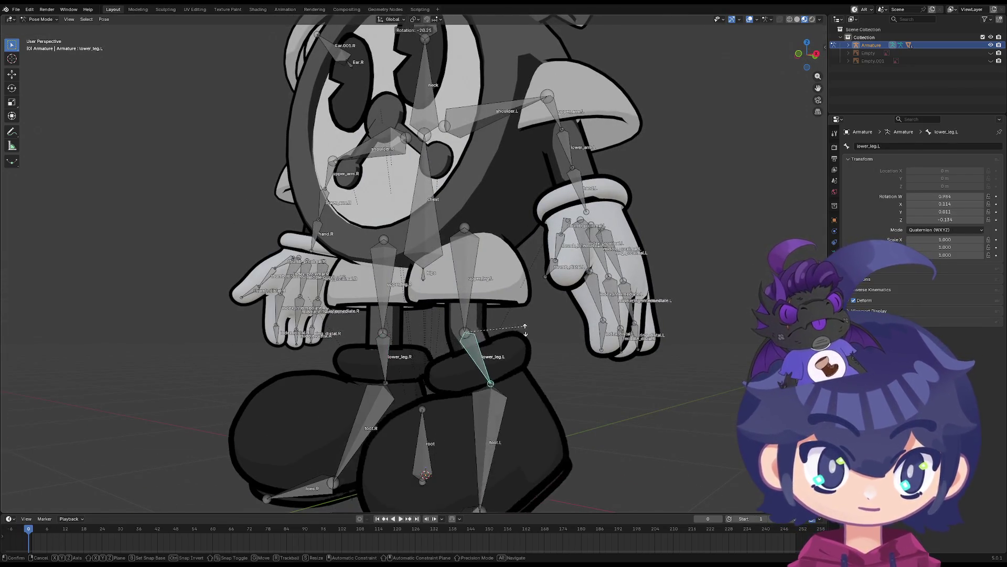
pyautogui.moveTo(465, 348)
pyautogui.mouseDown(button='middle')
pyautogui.moveTo(492, 346)
pyautogui.moveTo(414, 291)
pyautogui.mouseUp(button='middle')
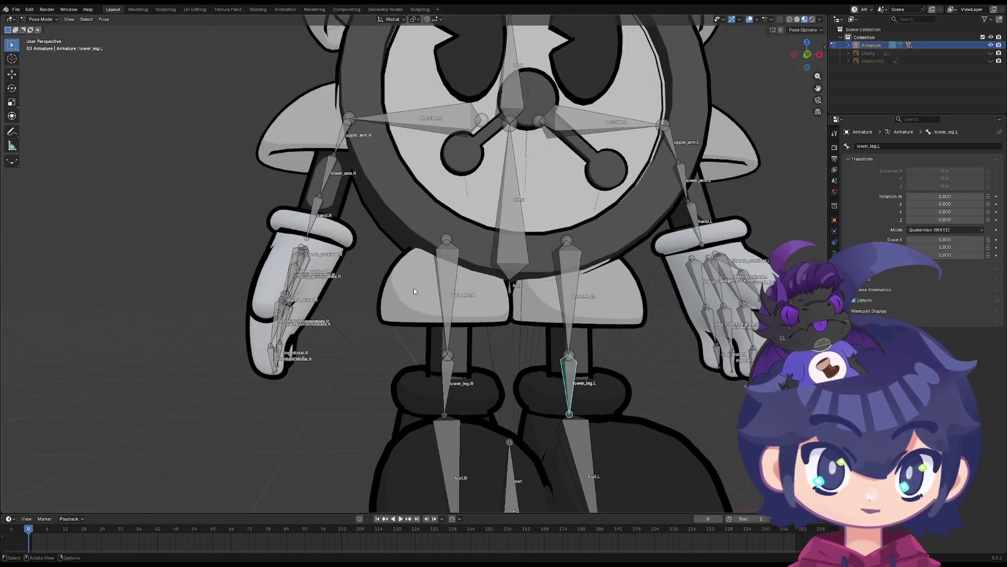
pyautogui.click(439, 287)
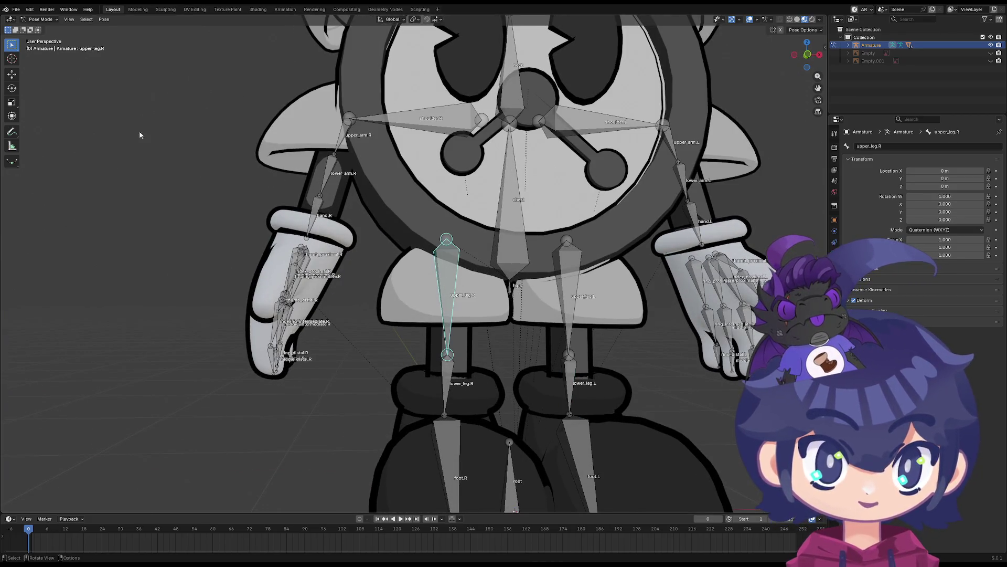
pyautogui.click(40, 19)
pyautogui.click(42, 27)
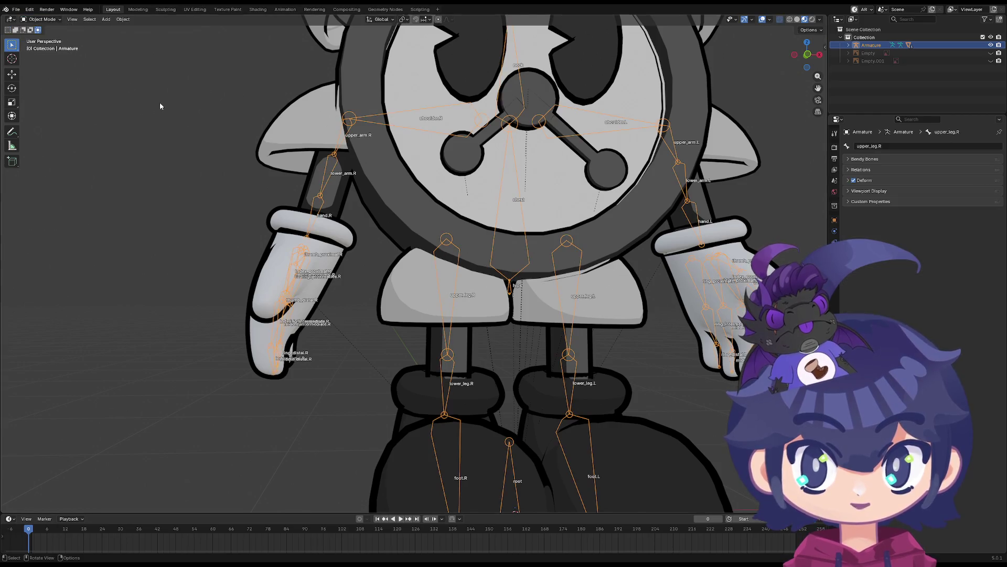
# Put the Circle body mesh in Weight Paint and activate a vertex group from its Object Data list
pyautogui.click(452, 253)
pyautogui.click(450, 350)
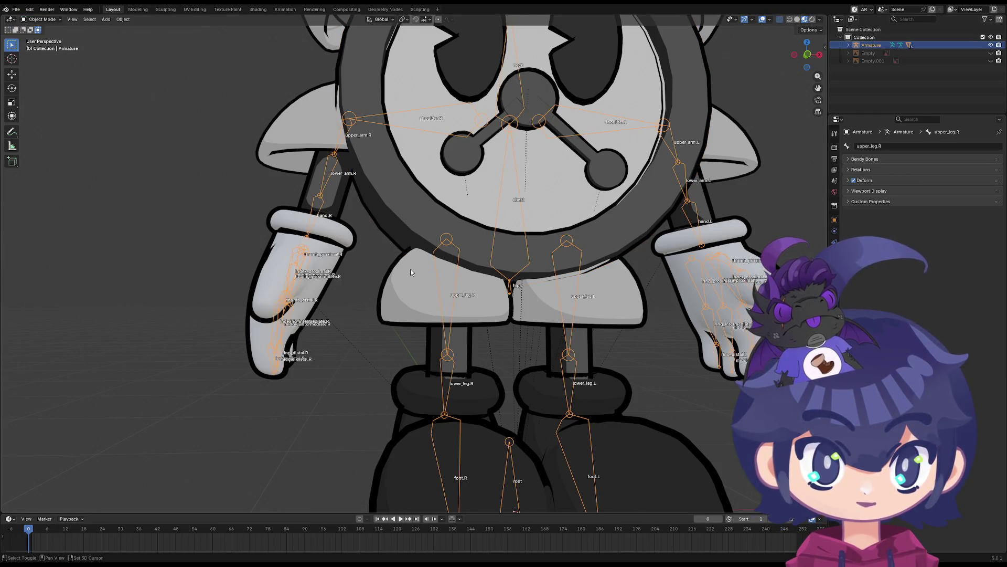
pyautogui.click(406, 231)
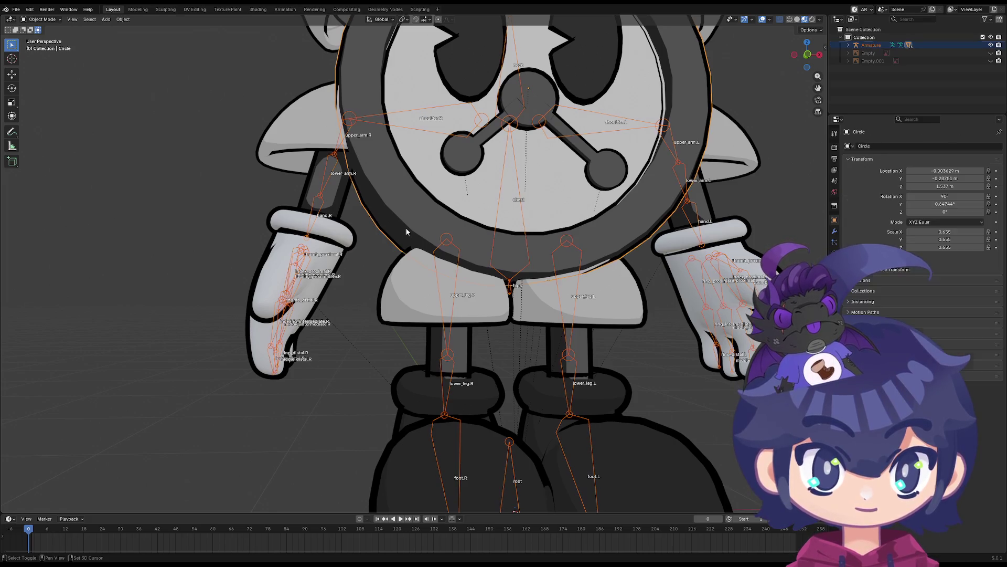
pyautogui.click(50, 21)
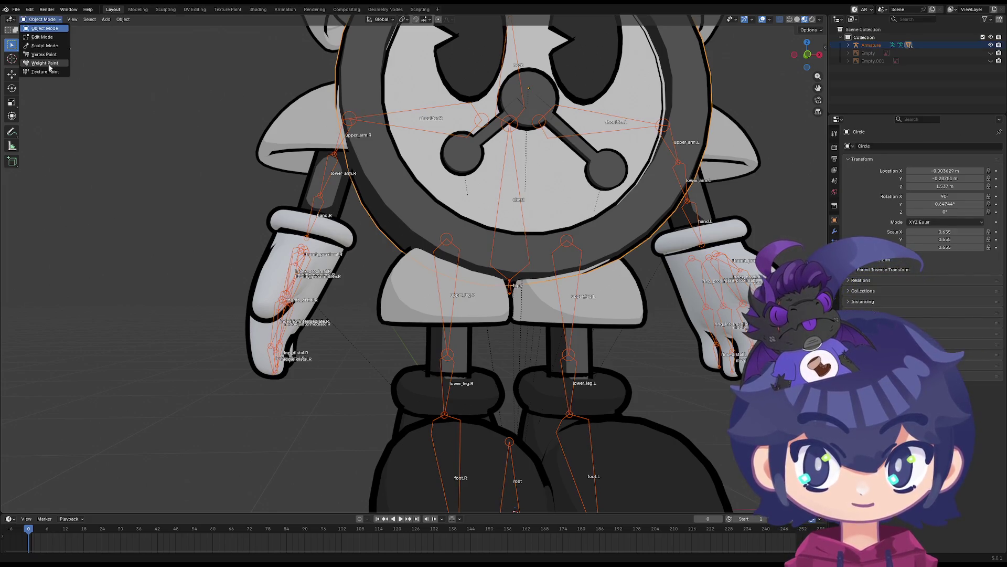
pyautogui.click(47, 63)
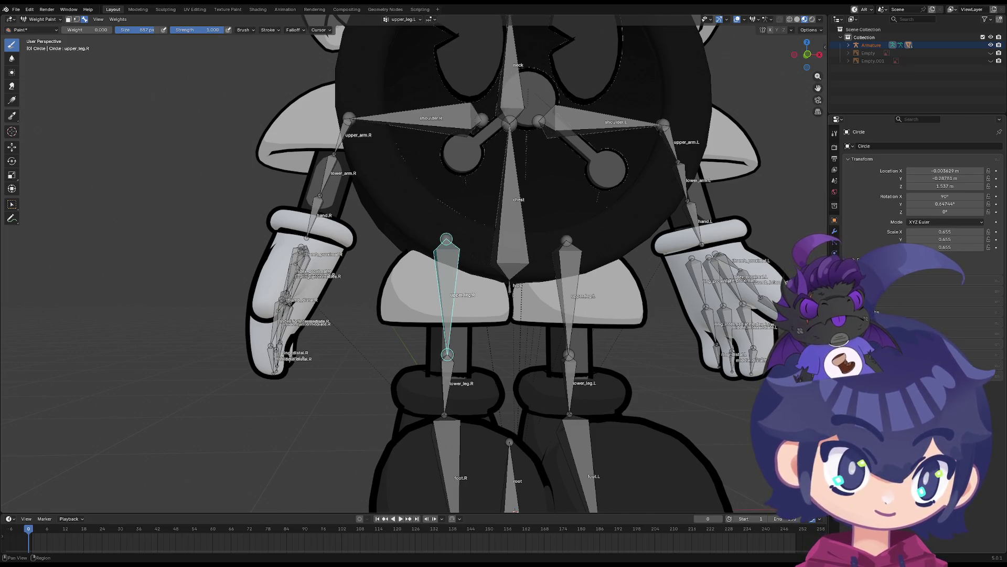
pyautogui.click(834, 276)
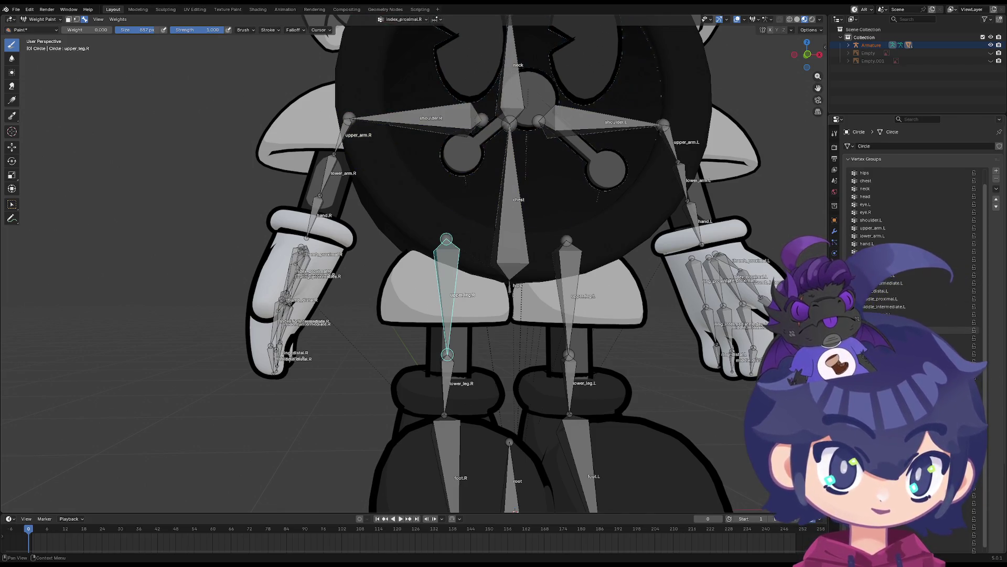
pyautogui.click(881, 275)
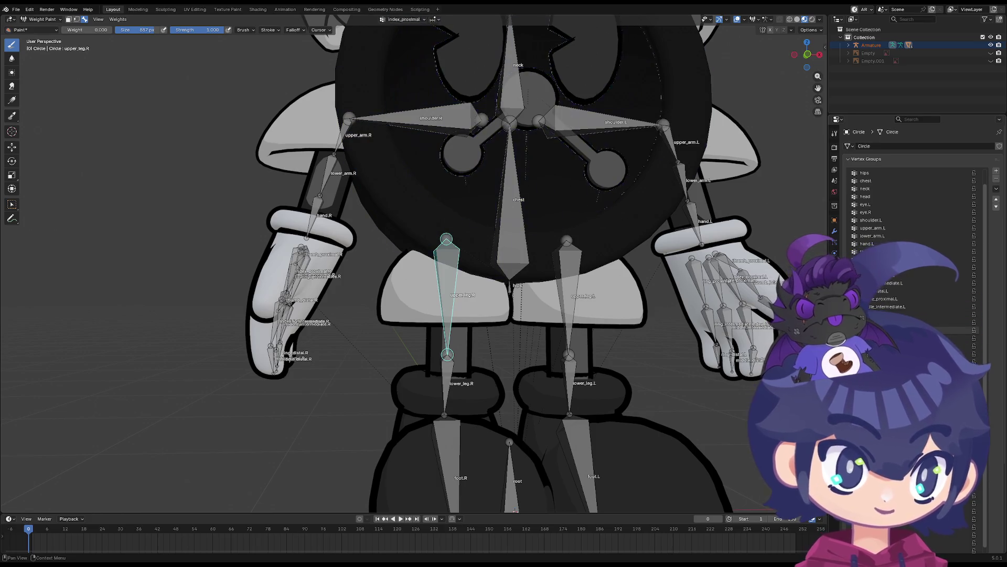
pyautogui.scroll(-5, 430, 246)
pyautogui.moveTo(336, 247)
pyautogui.mouseDown(button='middle')
pyautogui.moveTo(431, 247)
pyautogui.moveTo(419, 315)
pyautogui.mouseUp(button='middle')
pyautogui.moveTo(480, 256)
pyautogui.mouseDown(button='middle')
pyautogui.moveTo(427, 297)
pyautogui.moveTo(436, 289)
pyautogui.moveTo(449, 303)
pyautogui.moveTo(444, 280)
pyautogui.moveTo(289, 166)
pyautogui.mouseUp(button='middle')
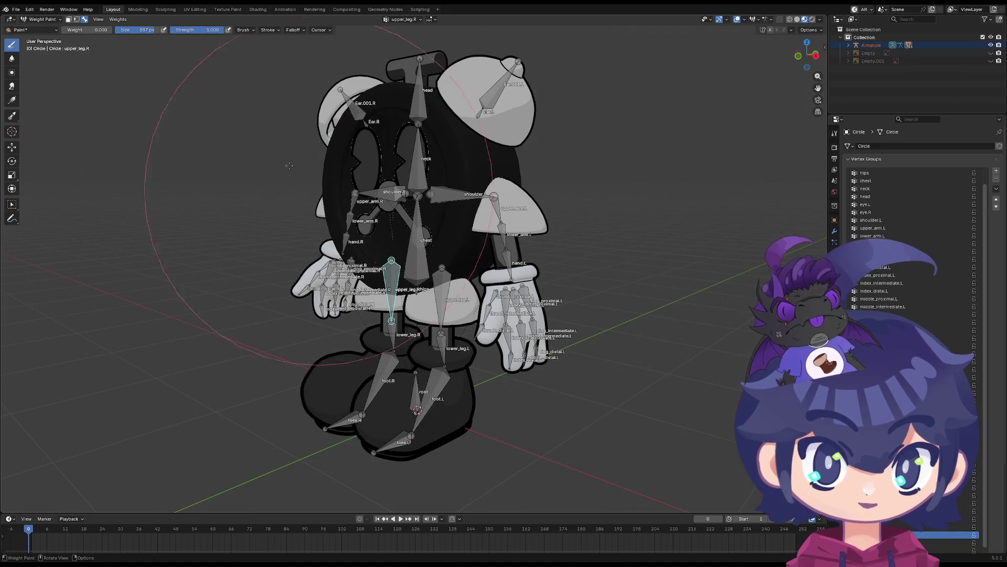
# Return the Circle mesh to Object Mode, select the armature and enter Pose Mode
pyautogui.click(45, 19)
pyautogui.click(45, 28)
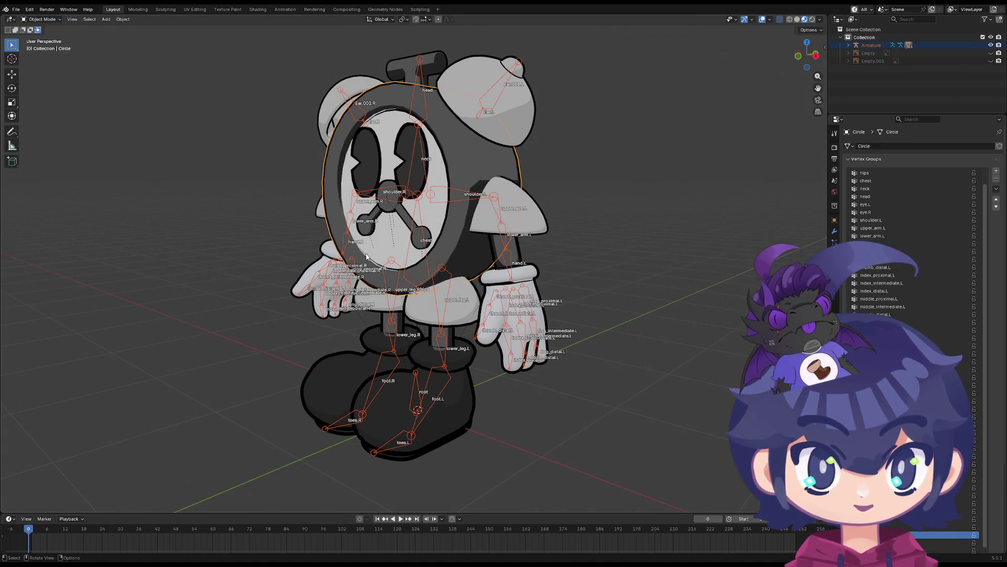
pyautogui.click(387, 286)
pyautogui.click(393, 298)
pyautogui.click(393, 298)
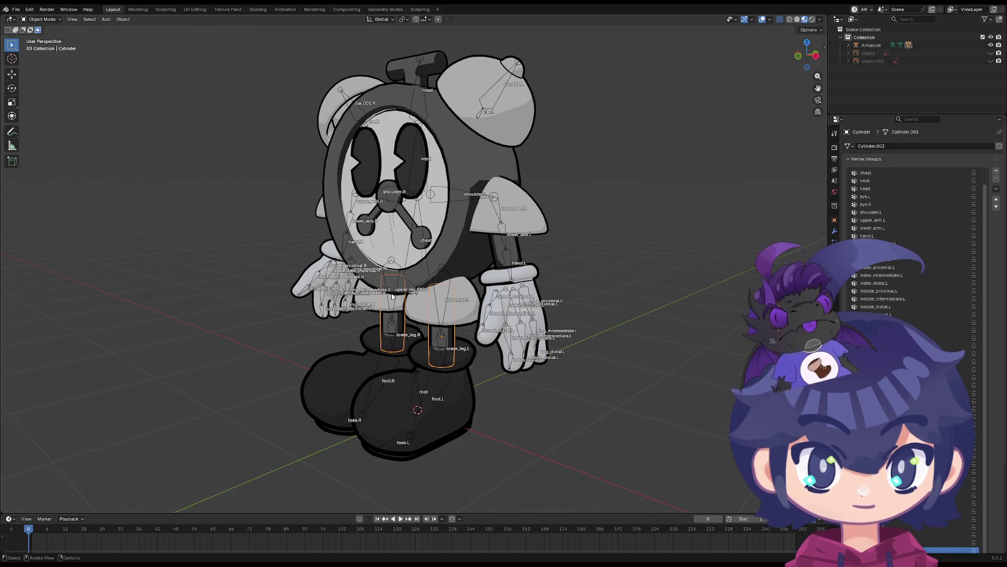
pyautogui.click(392, 282)
pyautogui.click(392, 262)
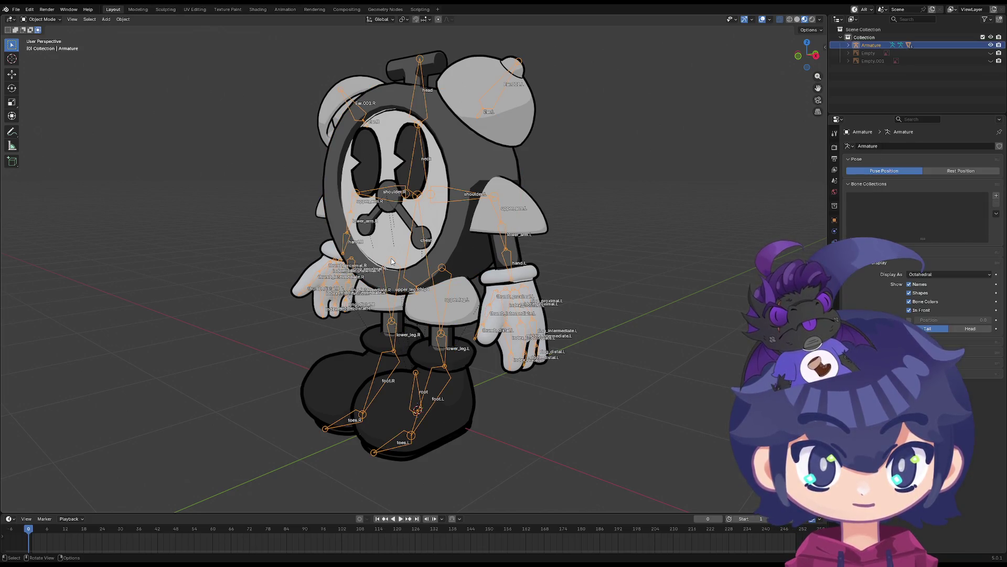
pyautogui.click(42, 19)
pyautogui.click(42, 48)
# Test-swing the right and left upper legs, cancelling each to leave them at rest
pyautogui.moveTo(367, 262); pyautogui.dragTo(409, 273, button='middle')
pyautogui.click(406, 281)
pyautogui.press('r')
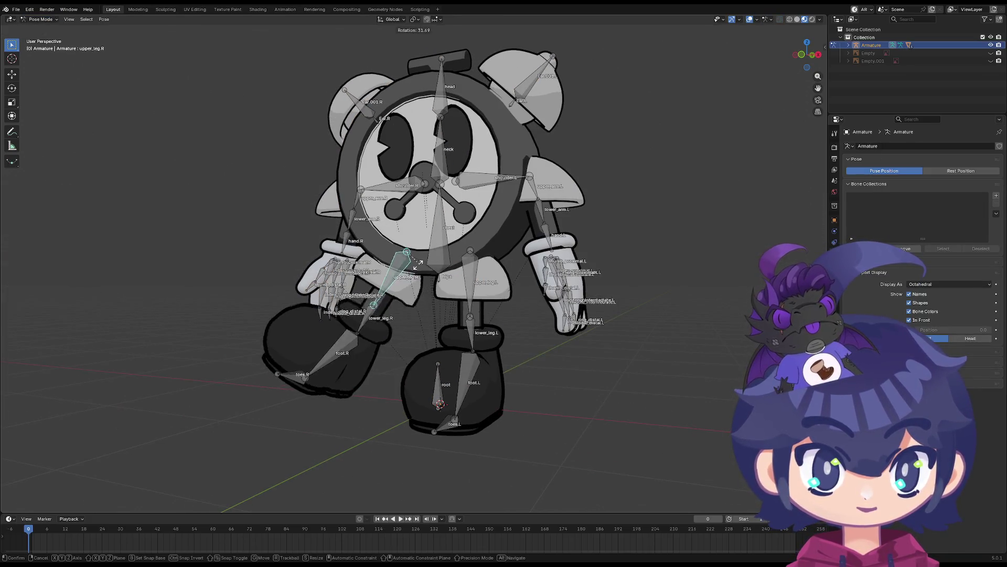
pyautogui.rightClick(409, 269)
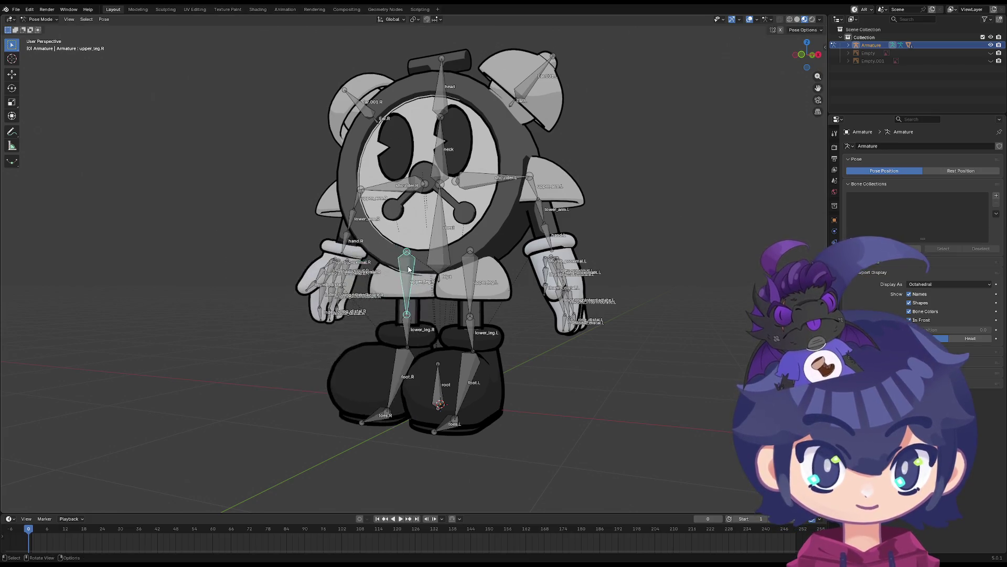
pyautogui.moveTo(408, 269); pyautogui.dragTo(425, 273, button='middle')
pyautogui.press('r')
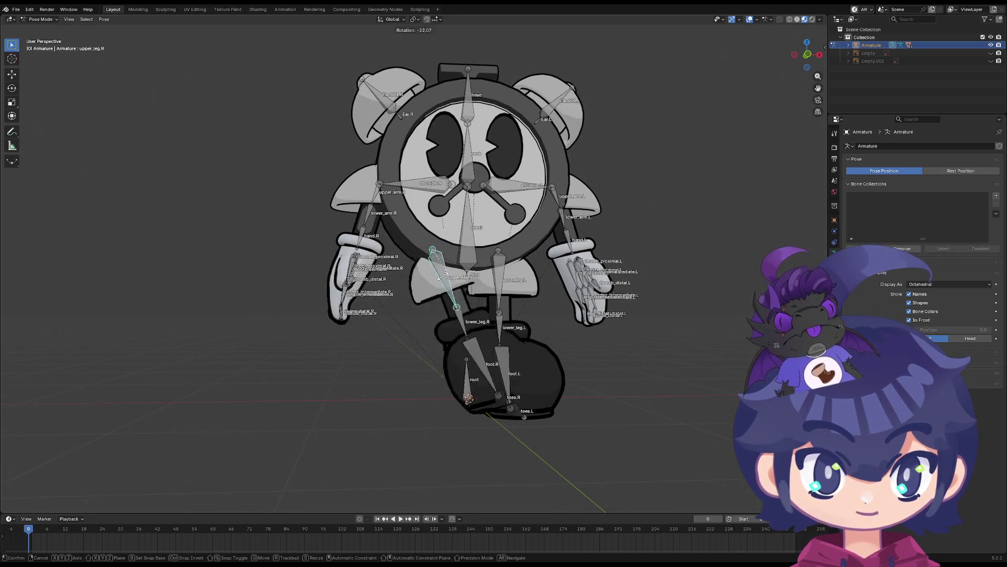
pyautogui.rightClick(474, 276)
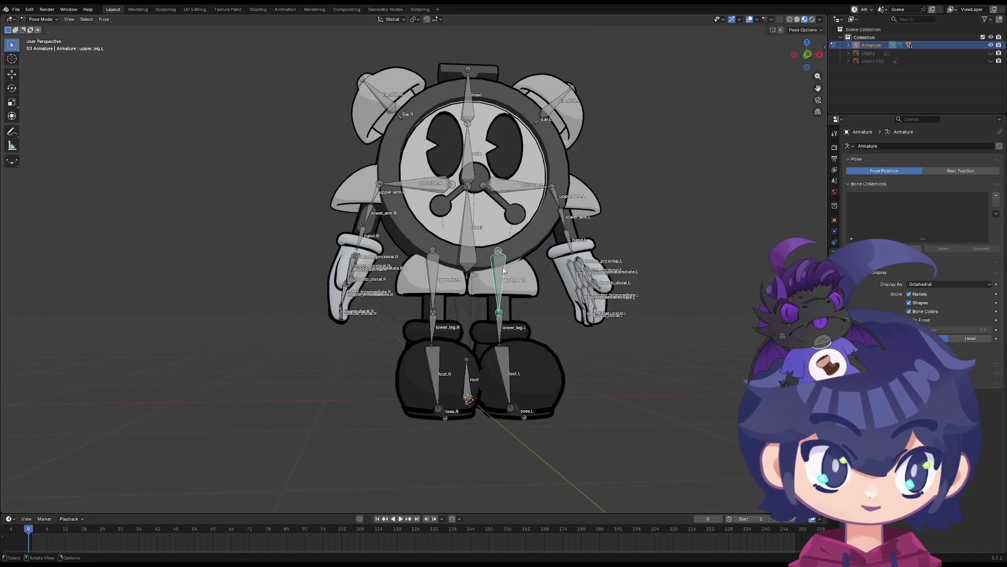
pyautogui.press('r')
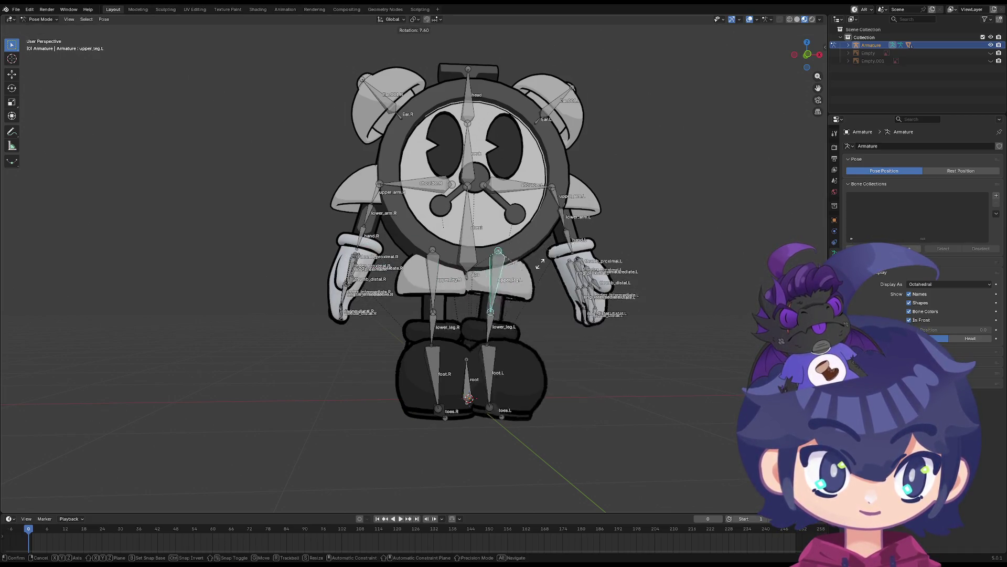
pyautogui.rightClick(540, 263)
pyautogui.scroll(3, 511, 247)
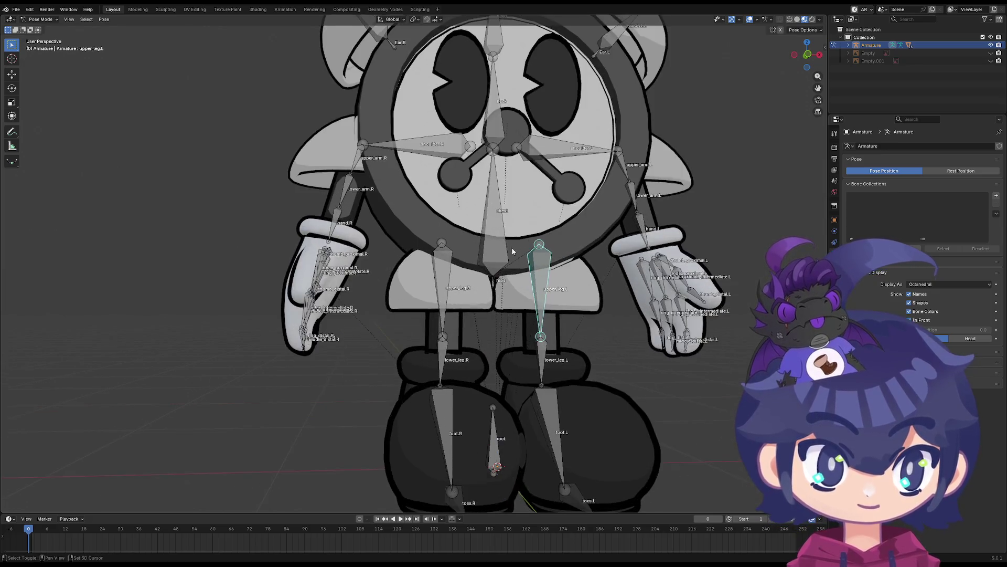
pyautogui.keyDown('shift'); pyautogui.moveTo(512, 247); pyautogui.dragTo(405, 210, button='middle'); pyautogui.keyUp('shift')
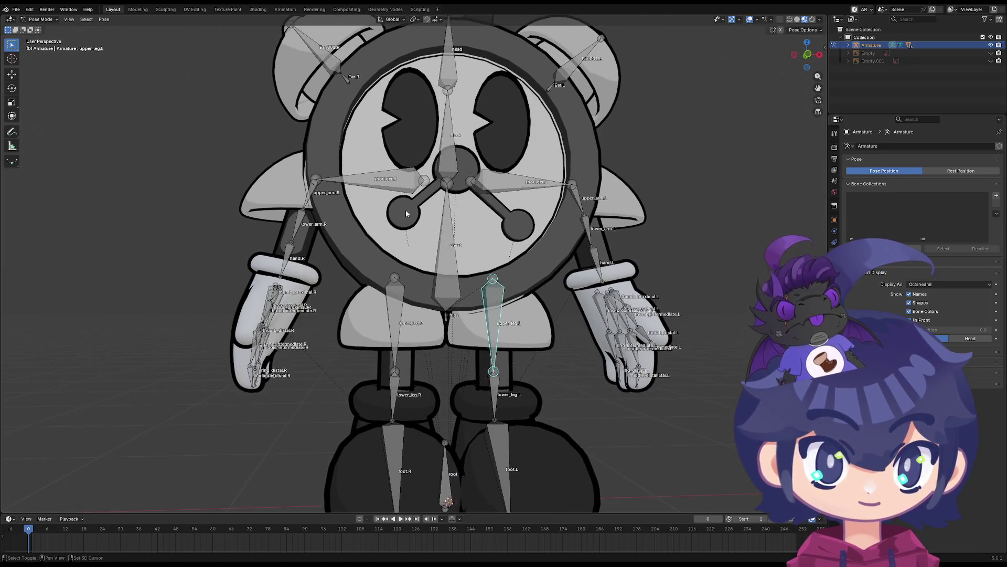
pyautogui.click(40, 20)
# Select the armature together with the clock-hand mesh and enter Weight Paint mode
pyautogui.click(37, 30)
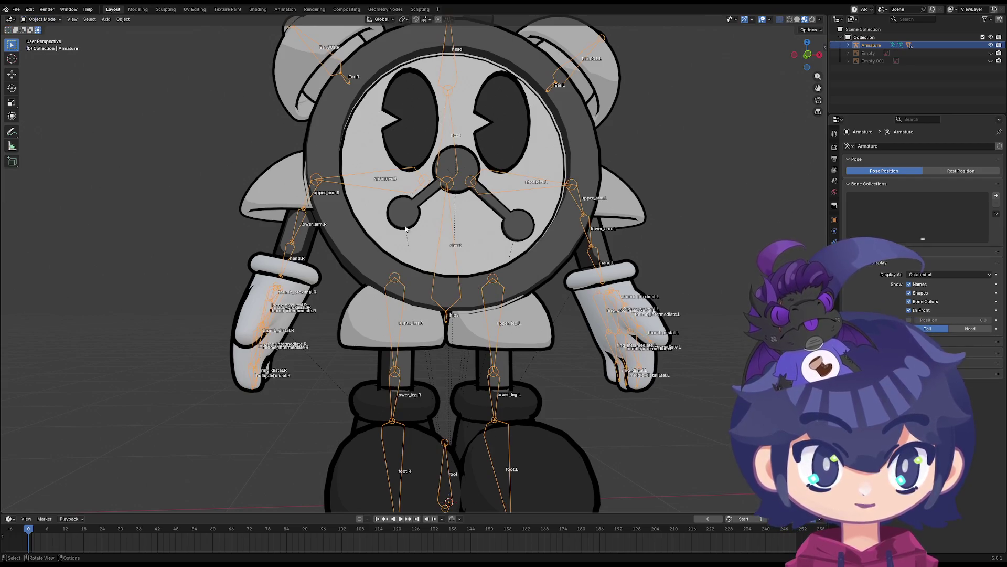
pyautogui.click(415, 214)
pyautogui.click(494, 285)
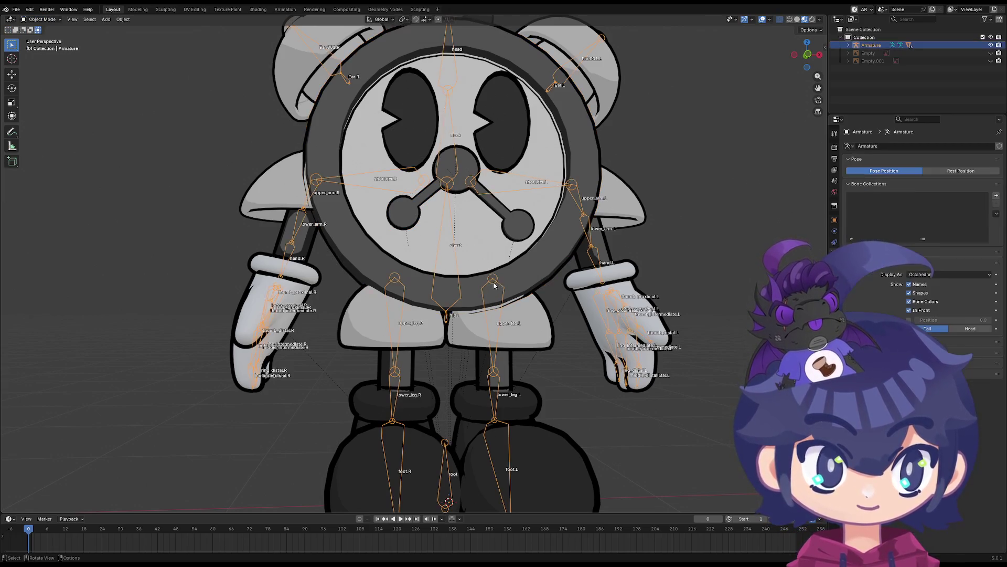
pyautogui.keyDown('shift'); pyautogui.click(403, 207); pyautogui.keyUp('shift')
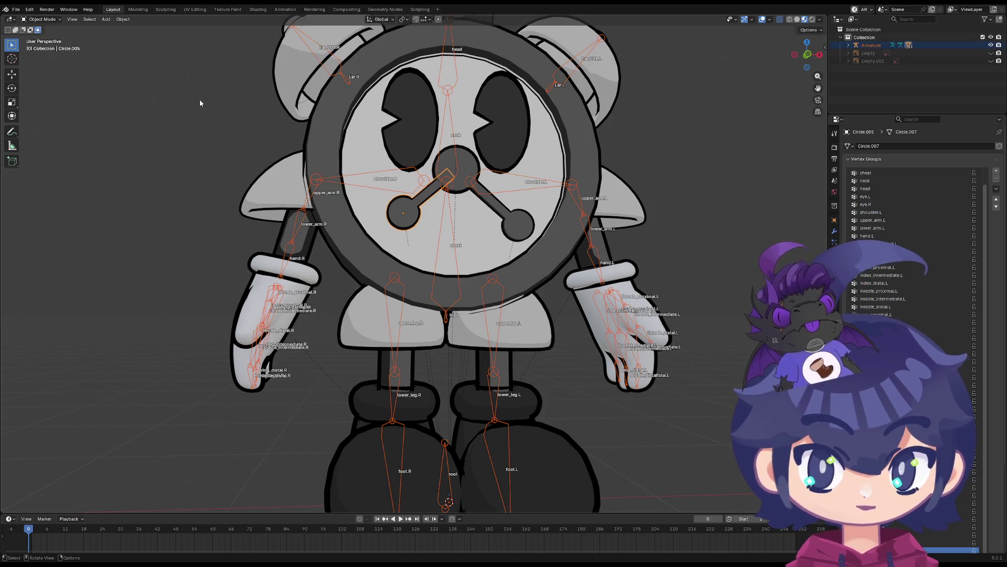
pyautogui.click(40, 20)
pyautogui.click(46, 62)
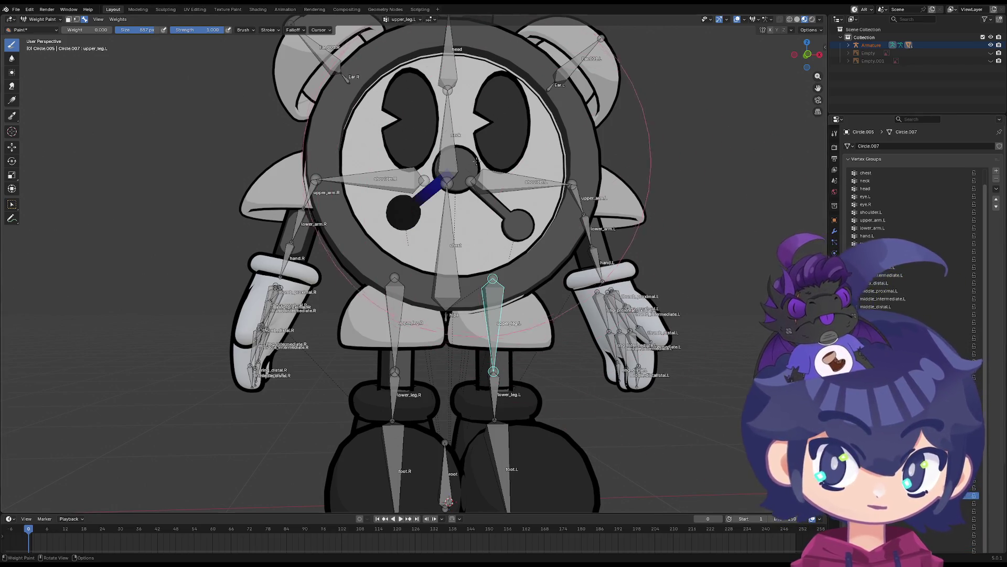
# Zoom in on the clock face and delete the eye.L and eye.R vertex groups
pyautogui.scroll(4, 434, 197)
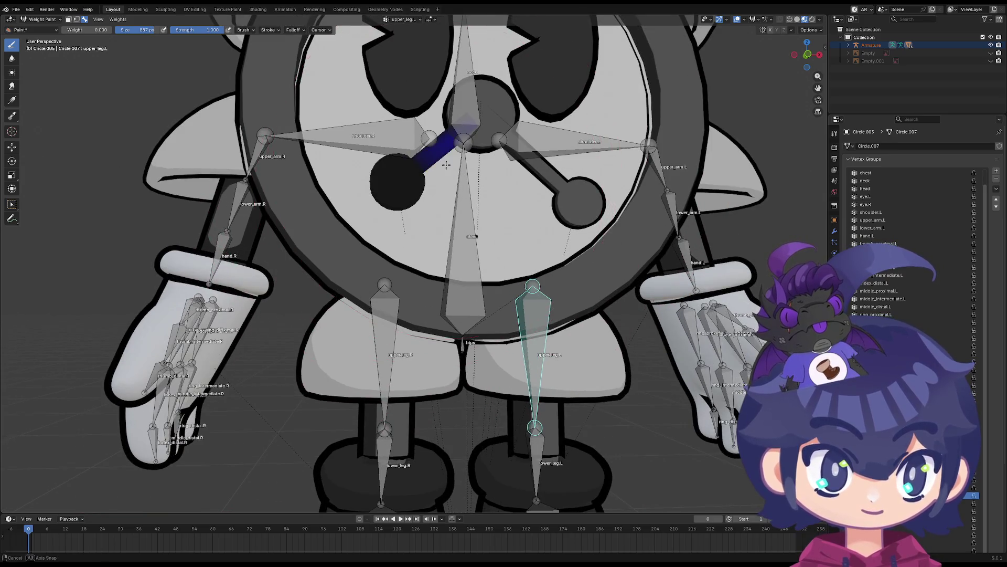
pyautogui.moveTo(435, 197)
pyautogui.mouseDown(button='middle')
pyautogui.moveTo(439, 162)
pyautogui.moveTo(409, 173)
pyautogui.moveTo(567, 205)
pyautogui.moveTo(539, 220)
pyautogui.moveTo(519, 199)
pyautogui.moveTo(538, 191)
pyautogui.moveTo(630, 221)
pyautogui.mouseUp(button='middle')
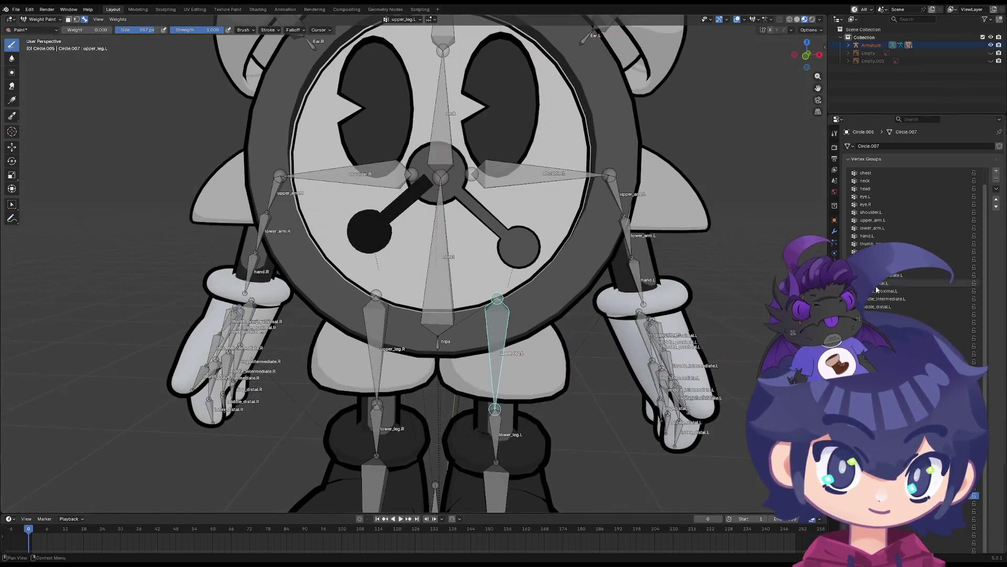
pyautogui.keyDown('ctrl'); pyautogui.scroll(-1, 926, 313); pyautogui.keyUp('ctrl')
pyautogui.keyDown('ctrl'); pyautogui.scroll(20, 912, 307); pyautogui.keyUp('ctrl')
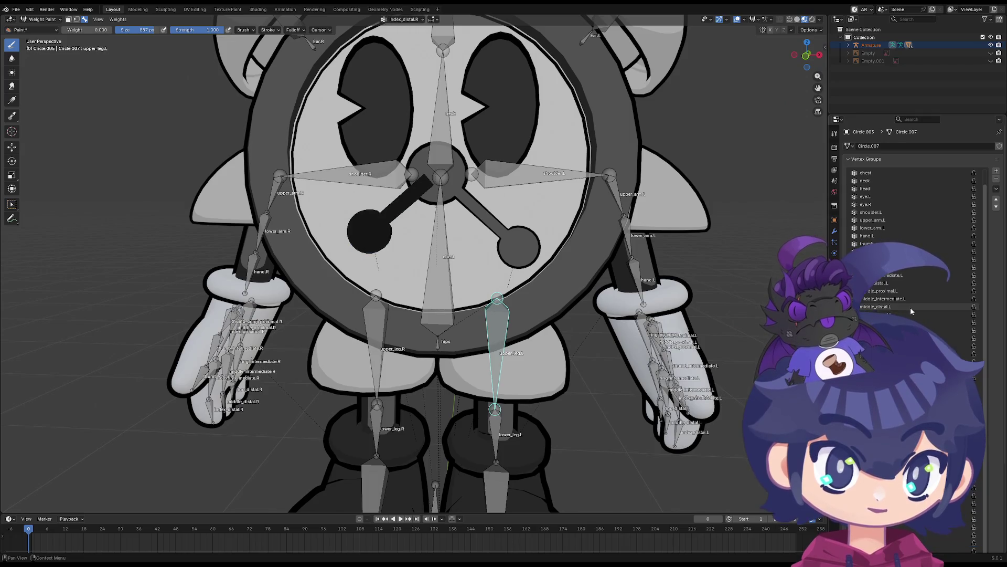
pyautogui.keyDown('ctrl'); pyautogui.scroll(3, 911, 310); pyautogui.keyUp('ctrl')
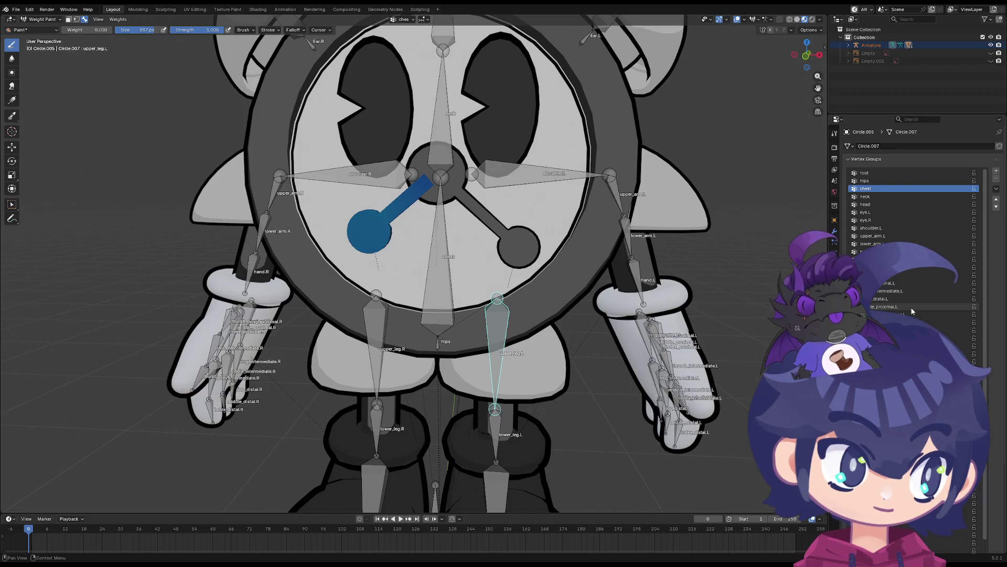
pyautogui.keyDown('ctrl'); pyautogui.scroll(-4, 912, 311); pyautogui.keyUp('ctrl')
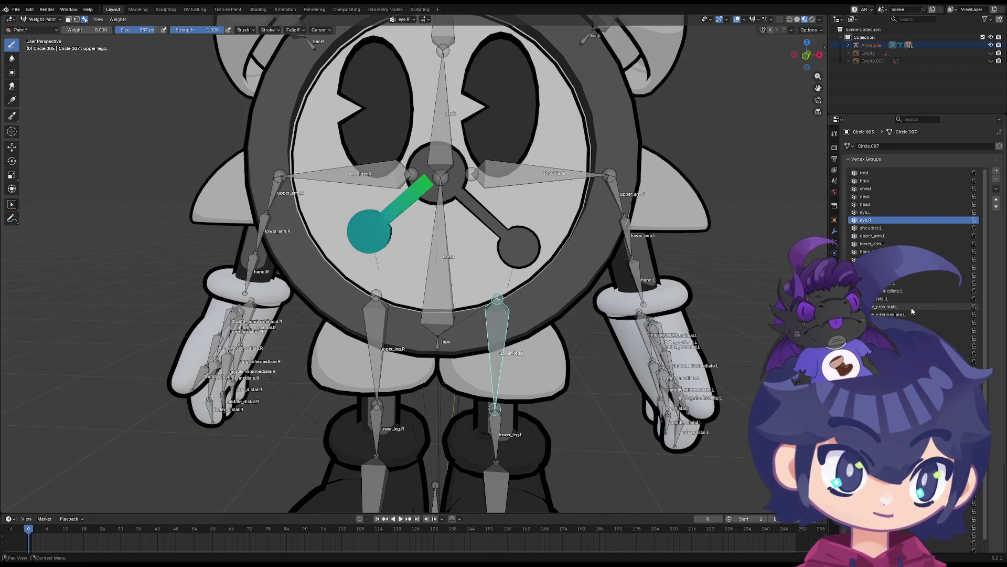
pyautogui.scroll(-3, 526, 248)
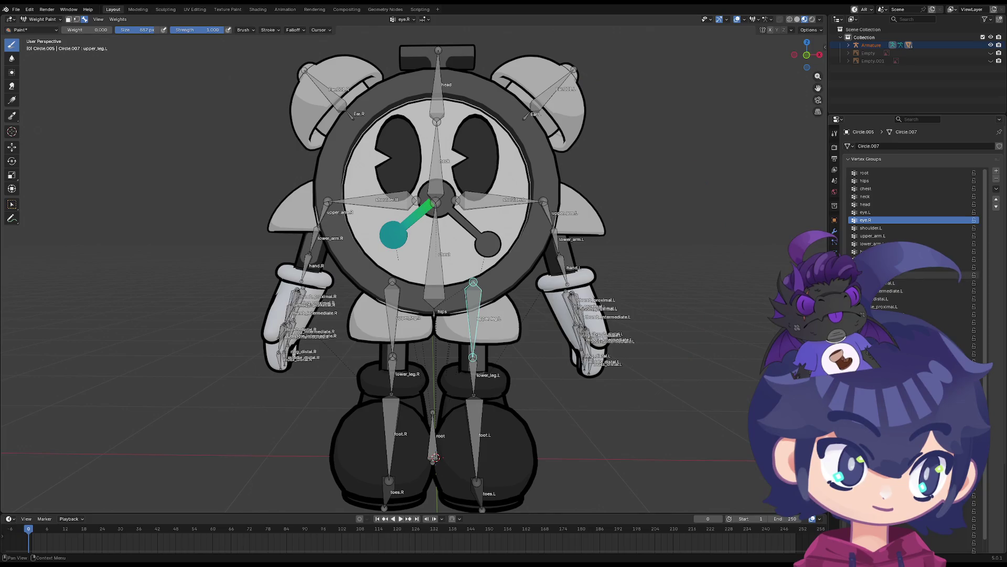
pyautogui.keyDown('ctrl'); pyautogui.scroll(1, 952, 207); pyautogui.keyUp('ctrl')
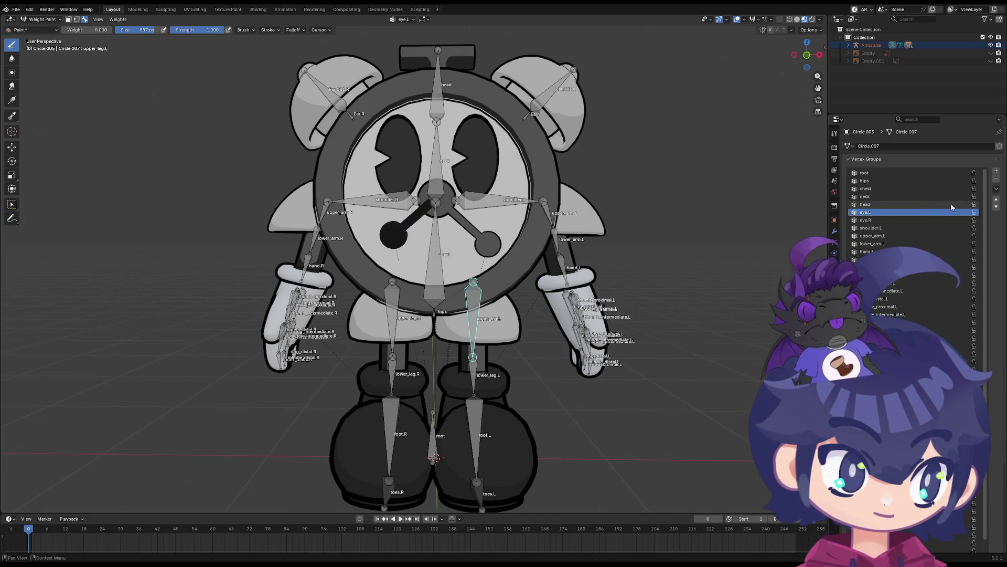
pyautogui.click(996, 179)
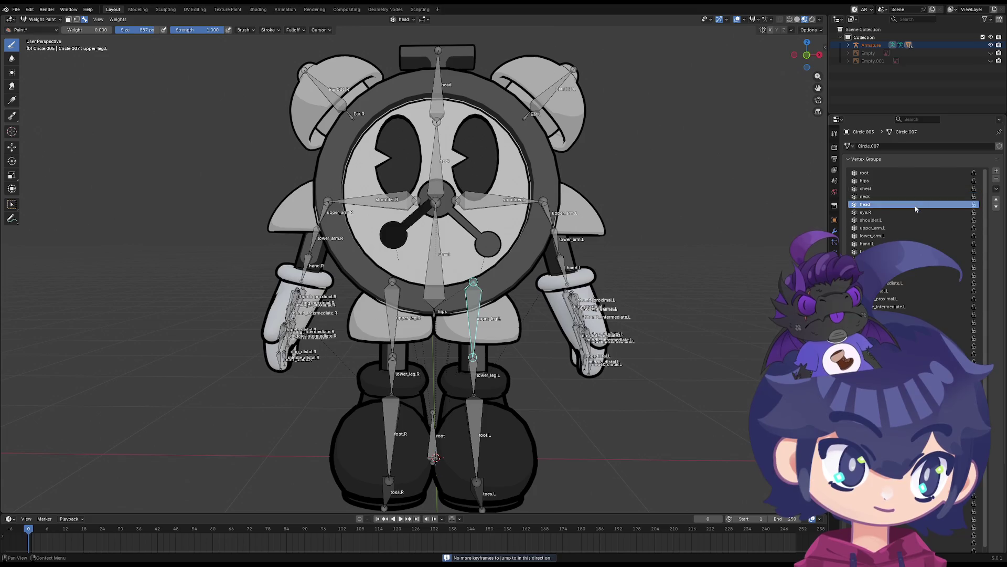
pyautogui.click(997, 180)
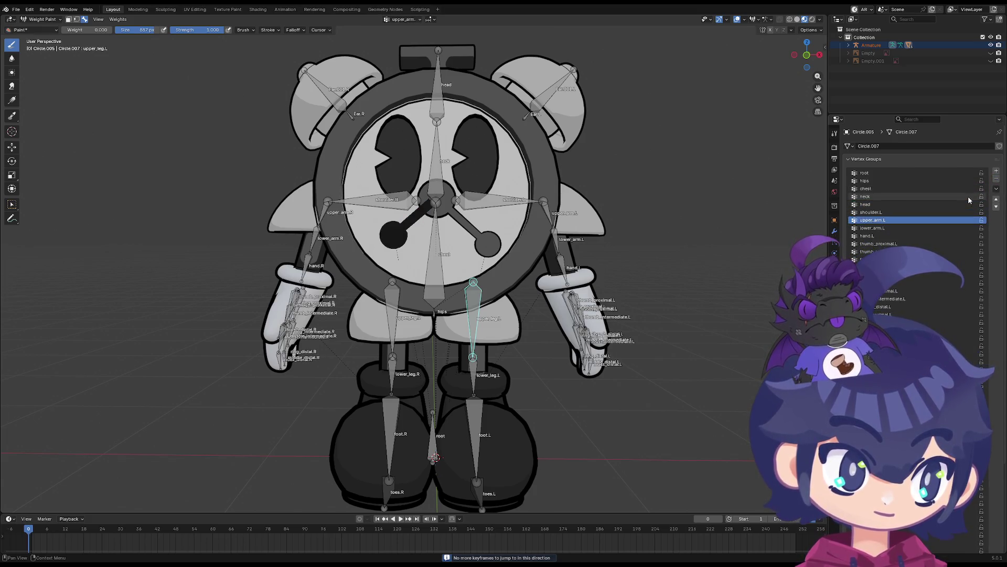
pyautogui.keyDown('ctrl'); pyautogui.scroll(-17, 969, 200); pyautogui.keyUp('ctrl')
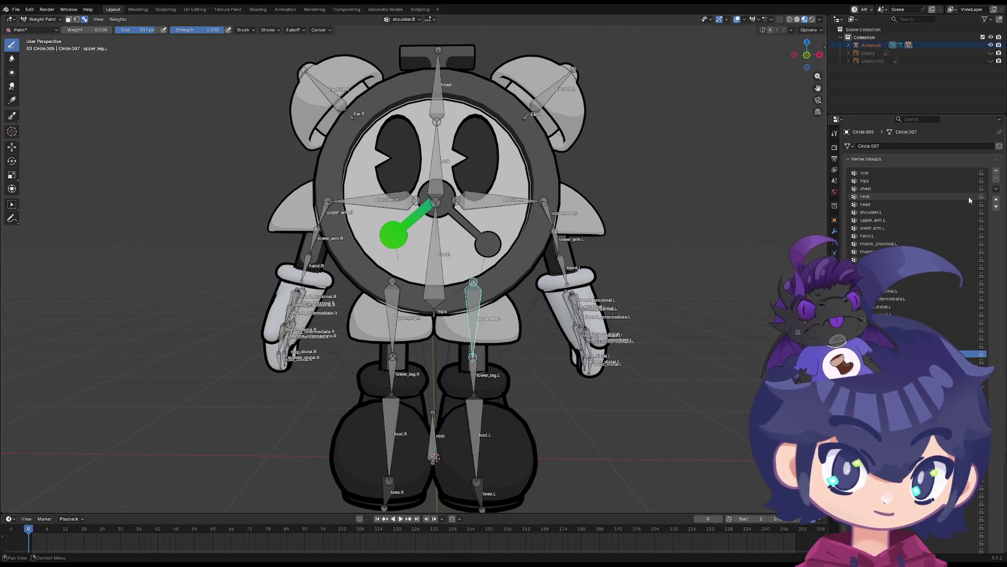
# Paint zero shoulder.R weight over the clock hand, then check the Ear.R and upper_leg.R groups
pyautogui.scroll(1, 390, 208)
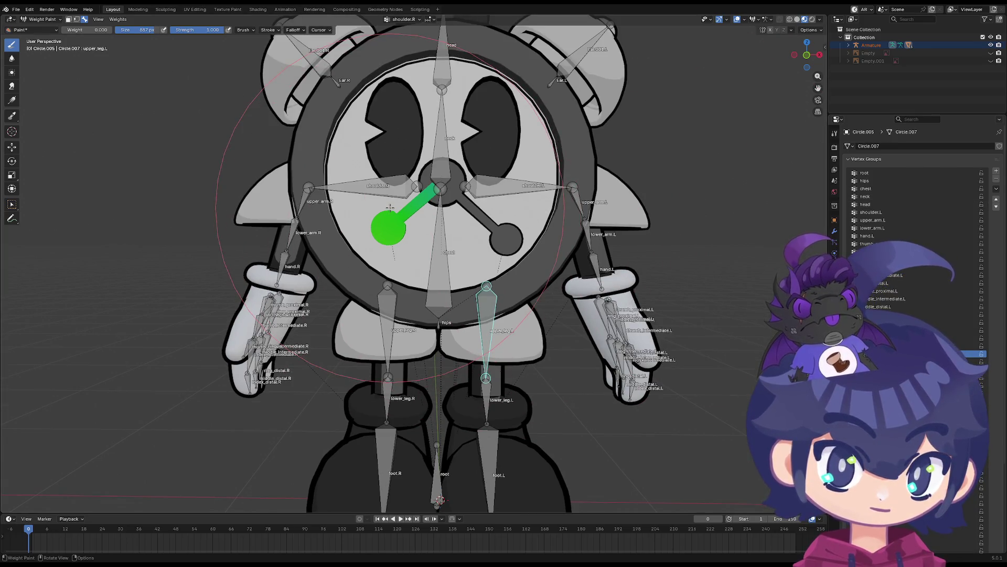
pyautogui.moveTo(396, 210); pyautogui.dragTo(418, 224, button='middle')
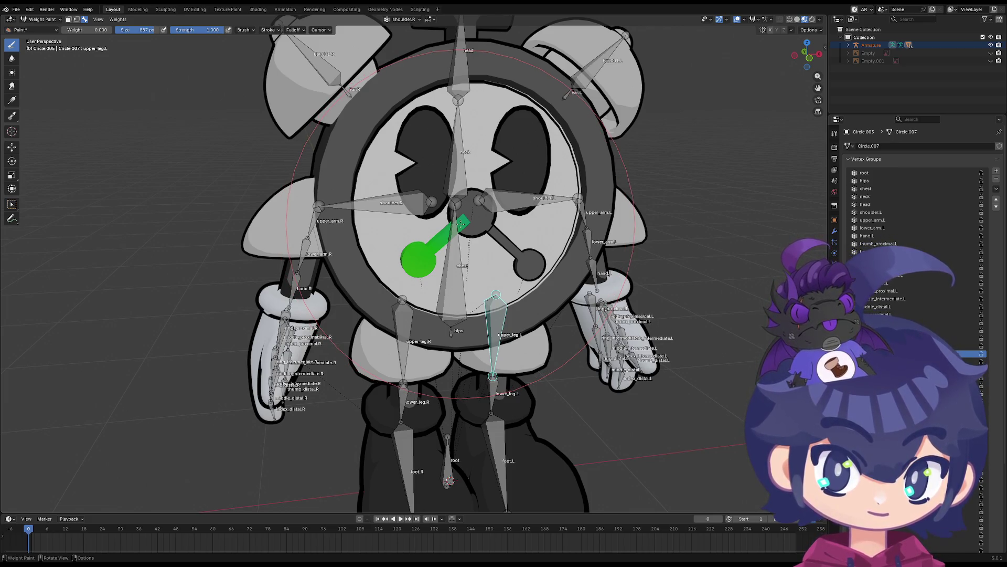
pyautogui.moveTo(455, 231); pyautogui.dragTo(420, 265)
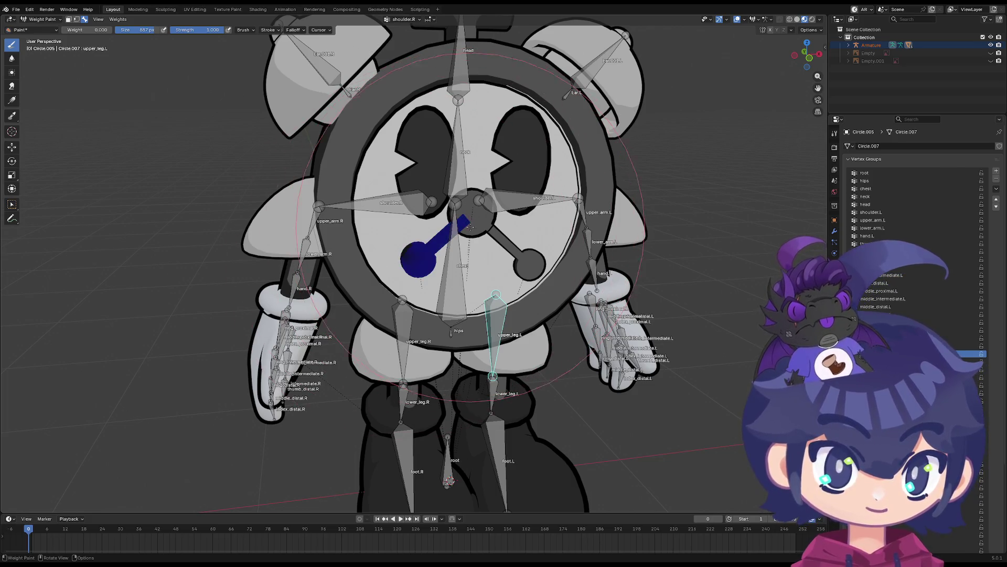
pyautogui.scroll(5, 410, 282)
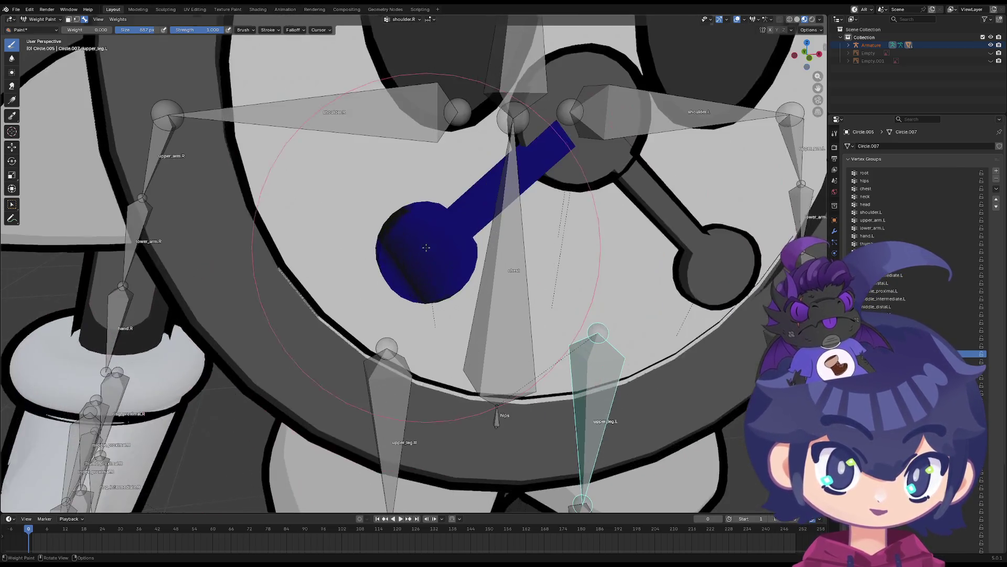
pyautogui.moveTo(418, 286); pyautogui.dragTo(678, 165, button='middle')
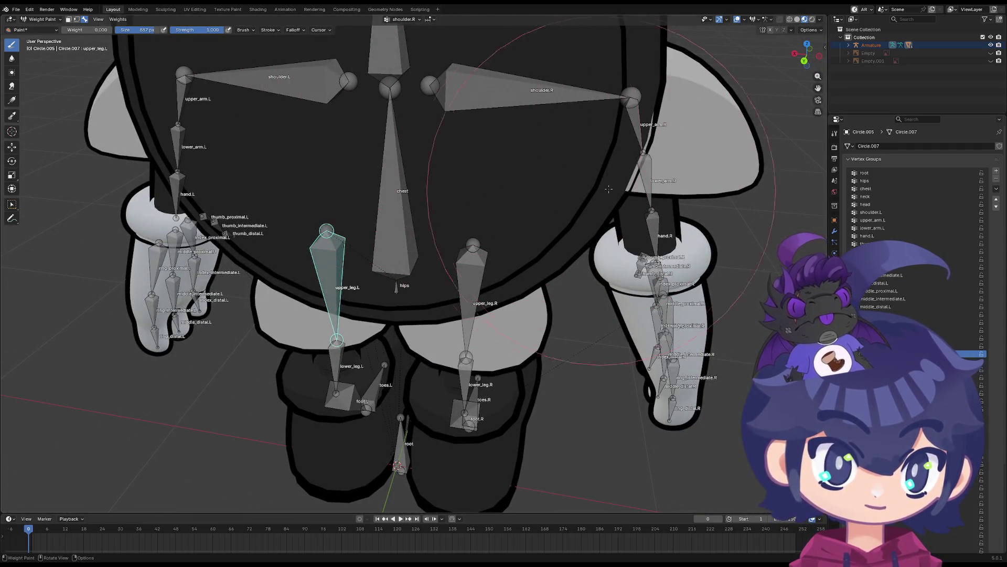
pyautogui.moveTo(407, 103); pyautogui.dragTo(520, 157, button='middle')
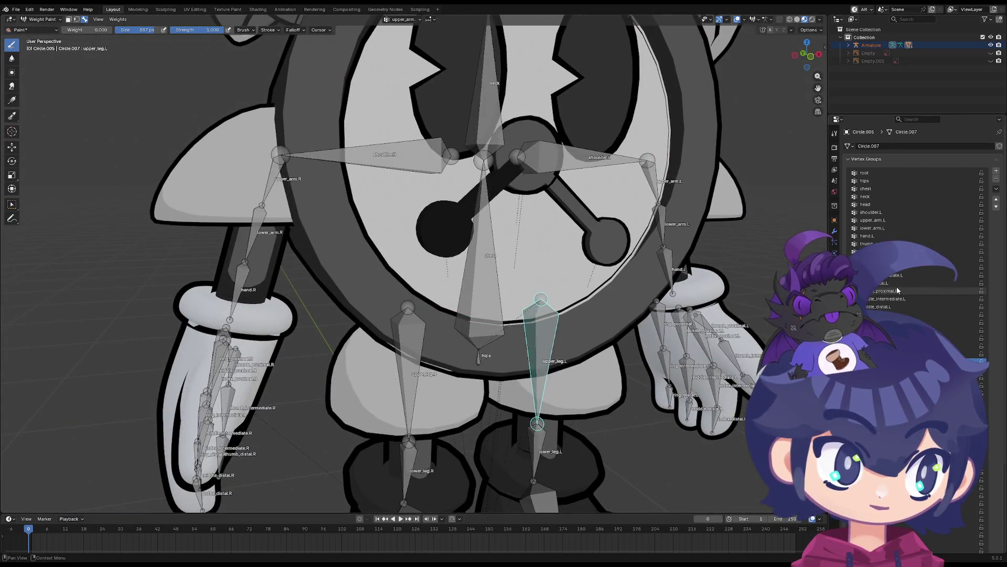
pyautogui.press('Down')
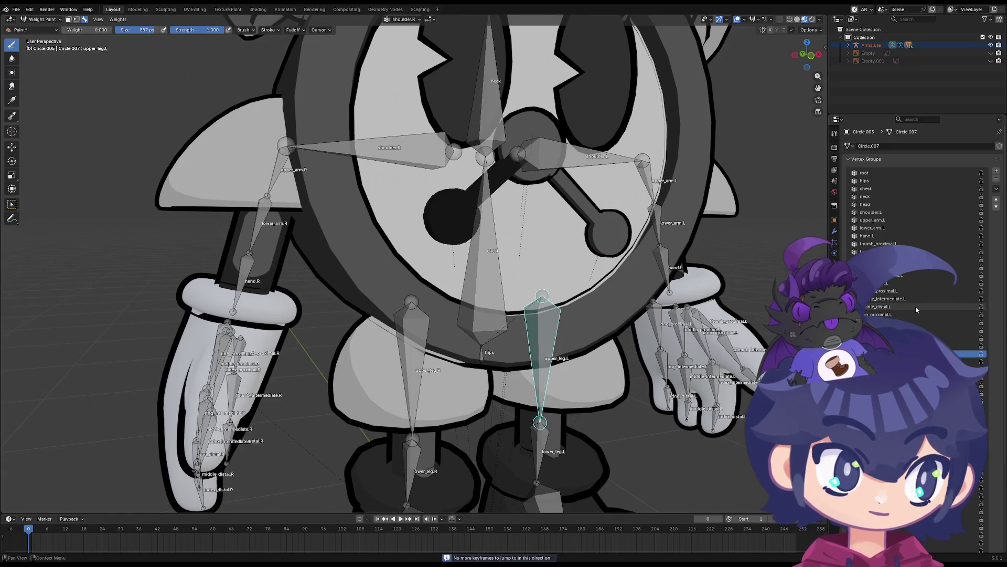
pyautogui.press('Down')
pyautogui.press('Down')
pyautogui.press('Down')
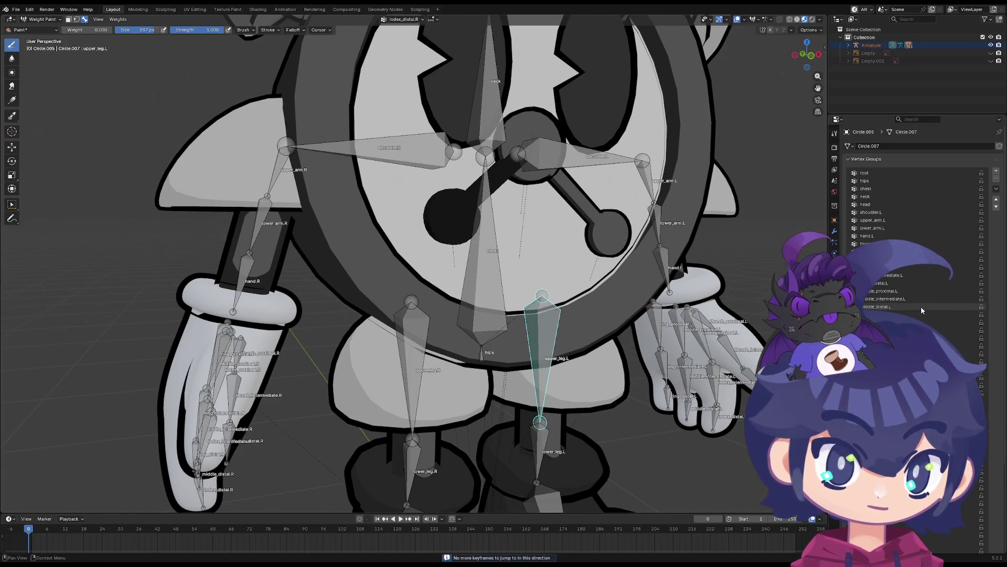
pyautogui.press('Down')
pyautogui.press('Down')
pyautogui.press('Down')
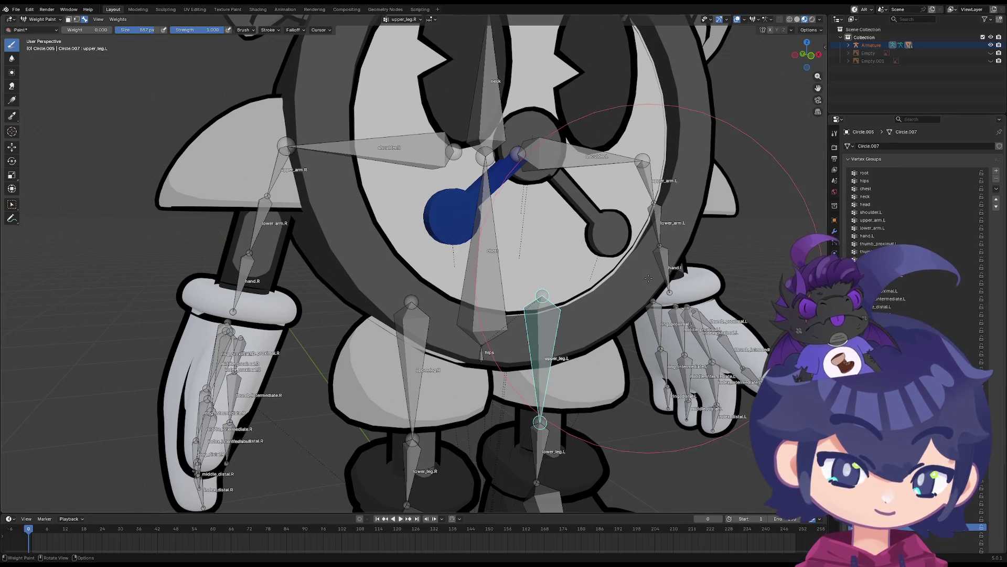
# Inspect the character's weights from front, back, side and top, then switch Circle.007 into Edit Mode
pyautogui.moveTo(631, 270); pyautogui.dragTo(473, 223, button='middle')
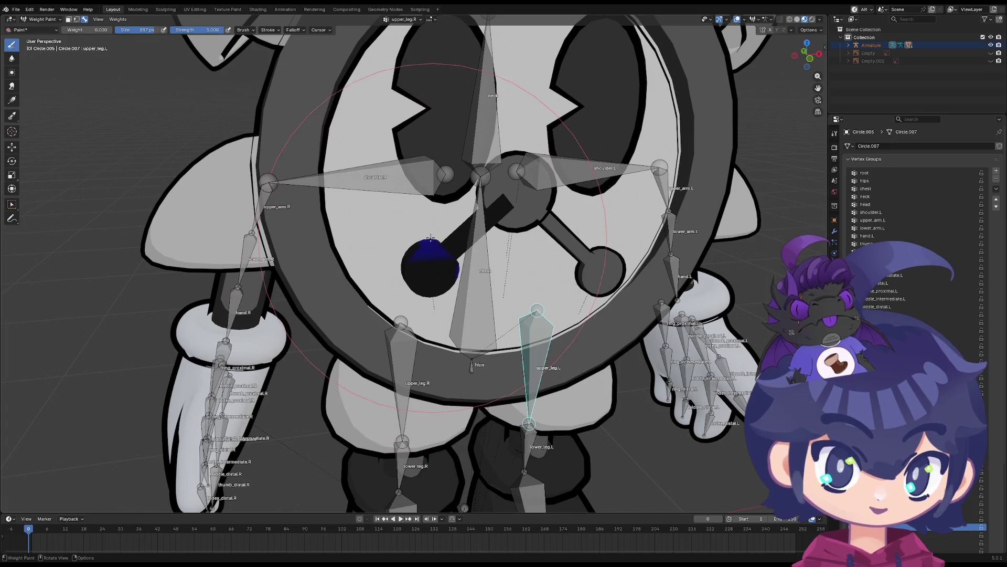
pyautogui.moveTo(465, 278); pyautogui.dragTo(400, 228, button='middle')
pyautogui.moveTo(290, 210); pyautogui.dragTo(424, 169, button='middle')
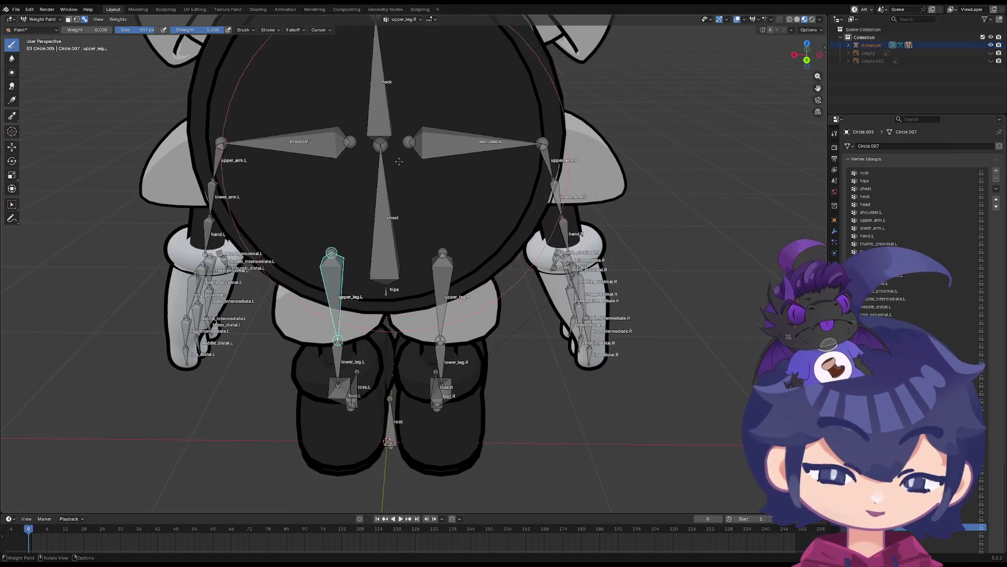
pyautogui.moveTo(430, 154); pyautogui.dragTo(482, 166, button='middle')
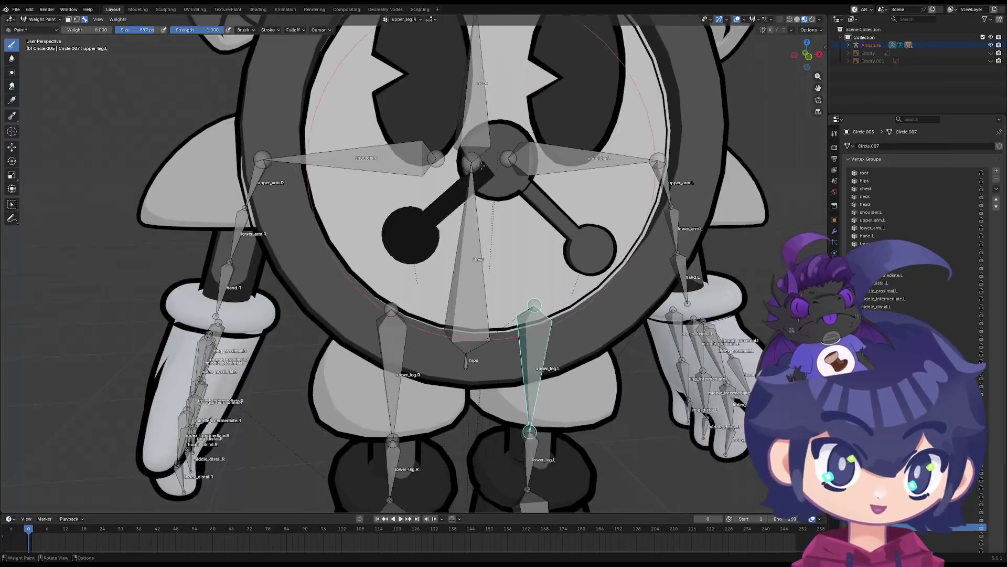
pyautogui.moveTo(437, 213); pyautogui.dragTo(558, 246, button='middle')
pyautogui.moveTo(448, 243); pyautogui.dragTo(437, 161, button='middle')
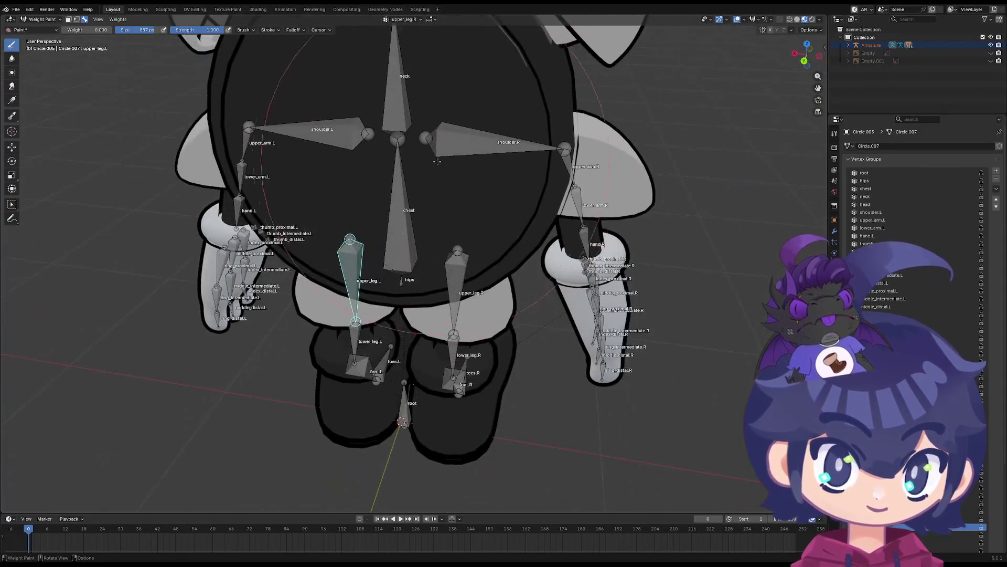
pyautogui.moveTo(441, 227); pyautogui.dragTo(396, 246, button='middle')
pyautogui.moveTo(309, 269); pyautogui.dragTo(413, 151, button='middle')
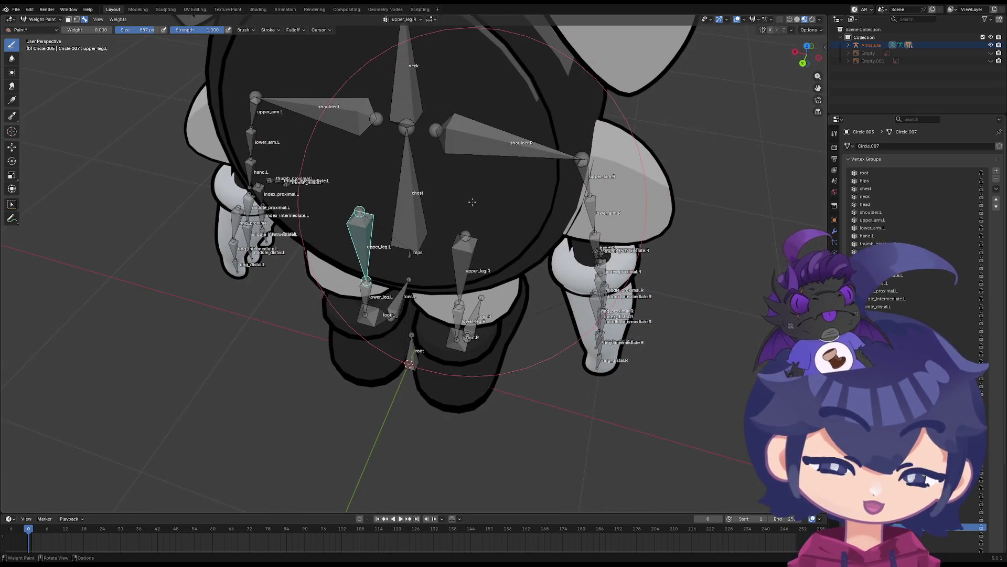
pyautogui.moveTo(472, 201); pyautogui.dragTo(569, 297, button='middle')
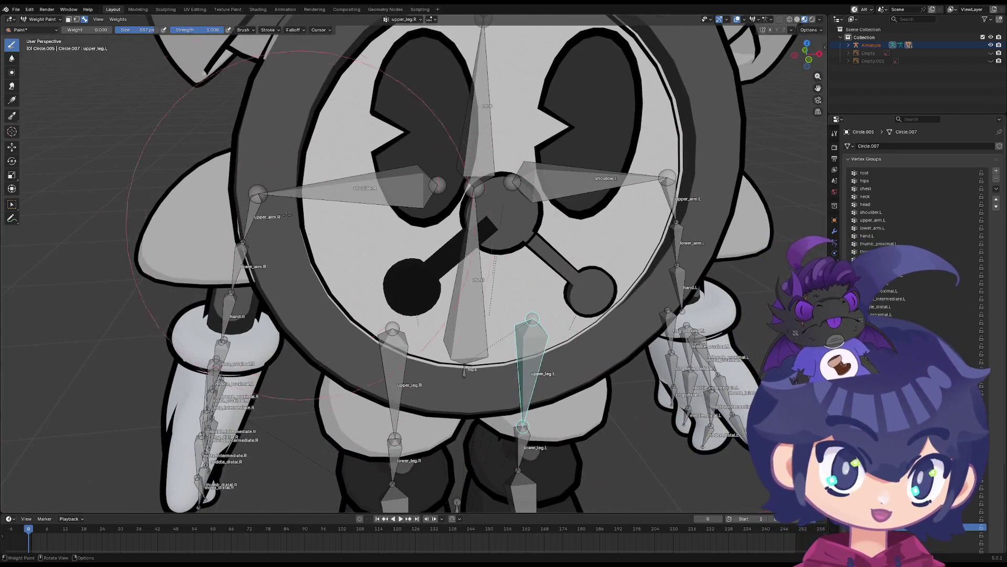
pyautogui.click(44, 28)
pyautogui.moveTo(403, 314); pyautogui.dragTo(398, 265, button='middle')
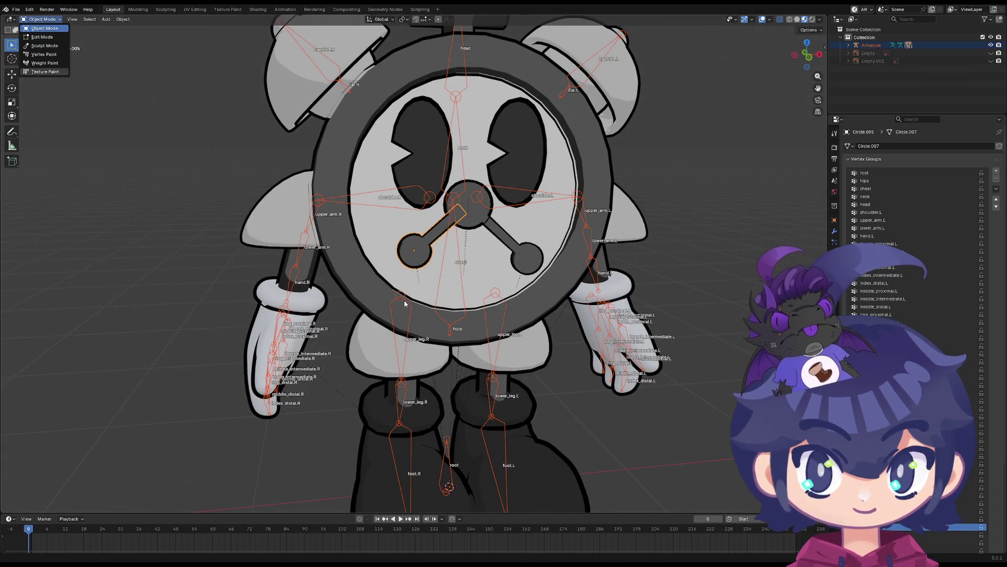
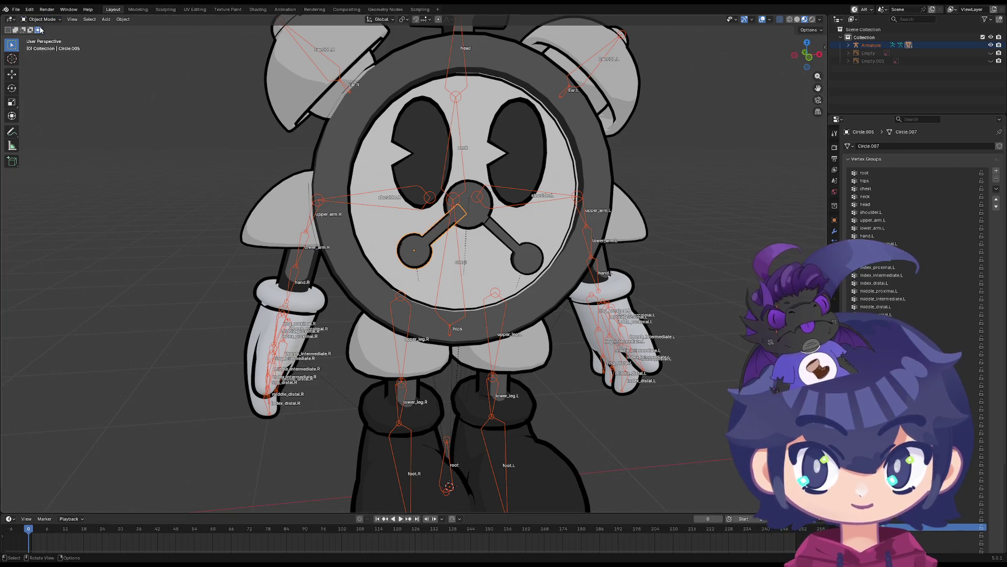
# Select the clock character's armature and switch it to Pose Mode
pyautogui.click(395, 315)
pyautogui.click(391, 292)
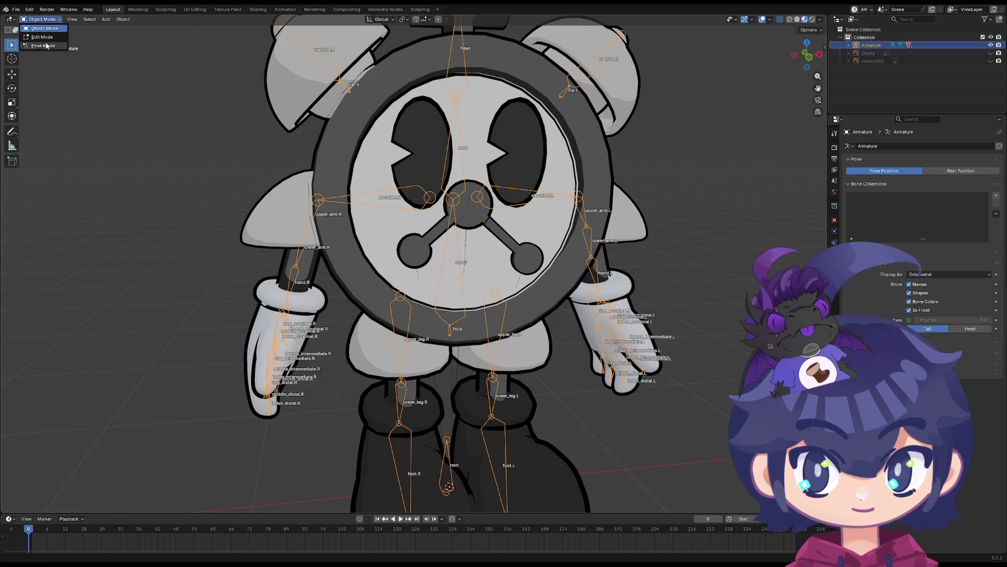
pyautogui.click(46, 46)
pyautogui.moveTo(366, 270); pyautogui.dragTo(464, 283, button='middle')
# Test-rotate the left upper leg bone several times, cancelling each rotation back to rest
pyautogui.click(464, 282)
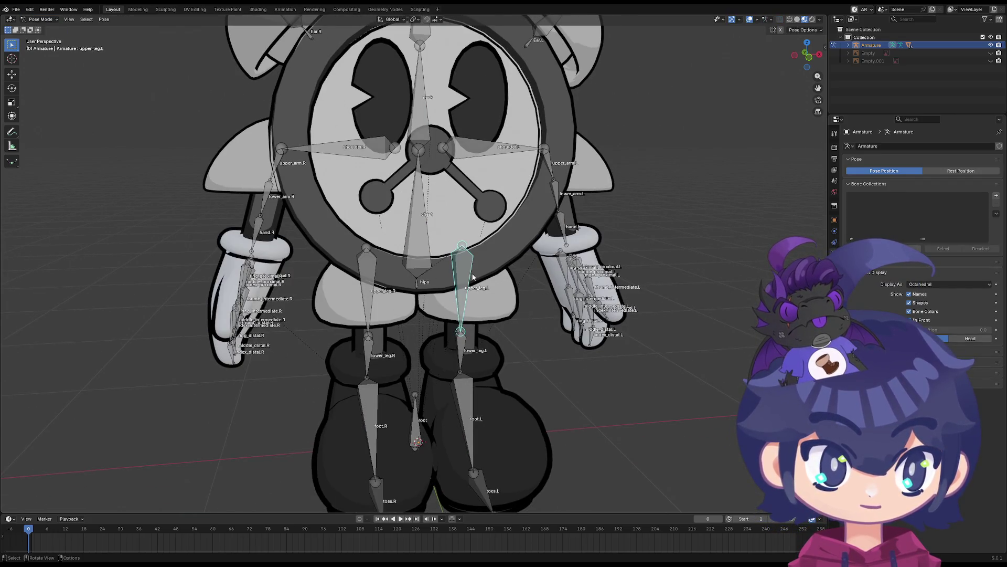
pyautogui.press('r')
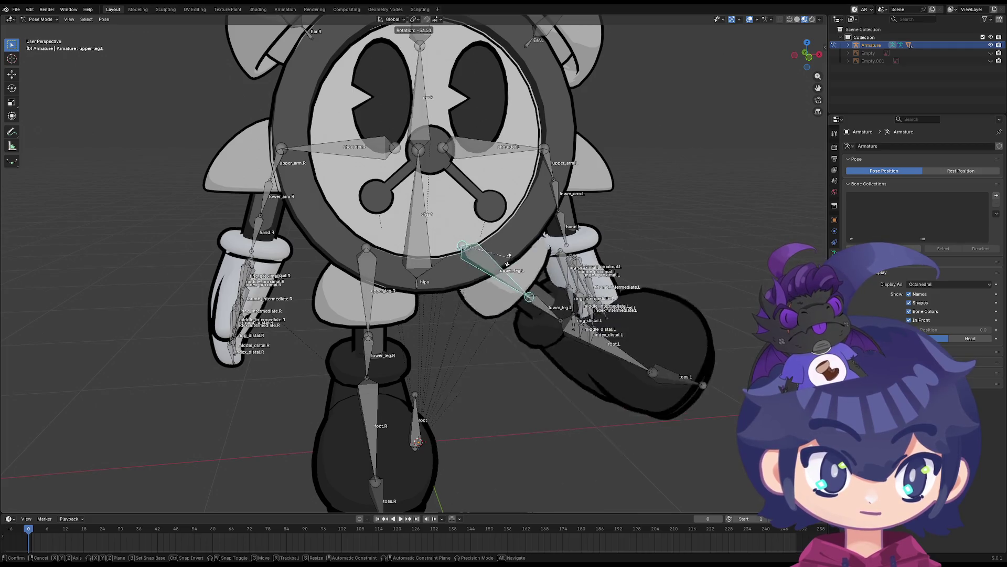
pyautogui.press('Escape')
pyautogui.moveTo(462, 292); pyautogui.dragTo(470, 294, button='middle')
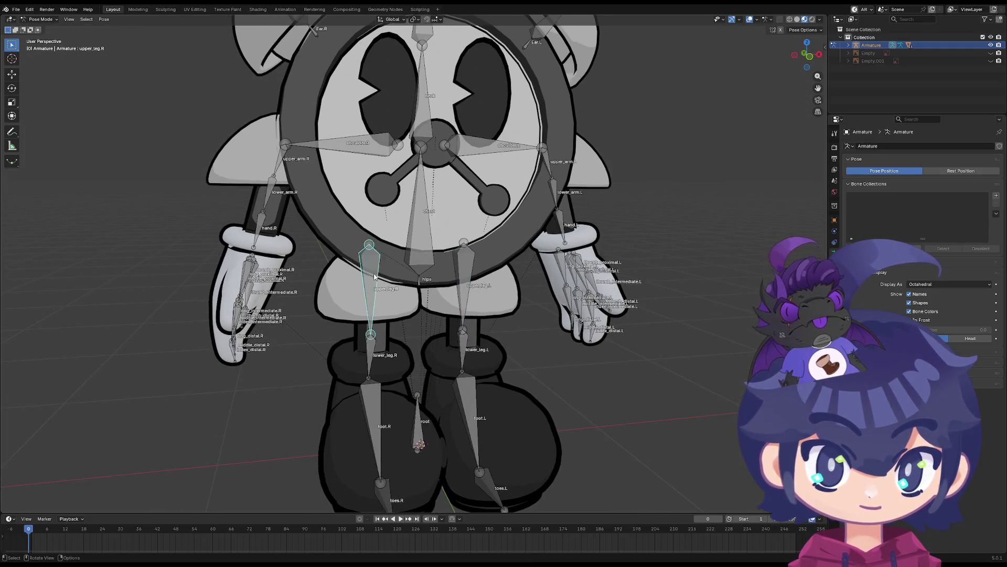
pyautogui.click(468, 290)
pyautogui.press('r')
pyautogui.press('Escape')
pyautogui.press('r')
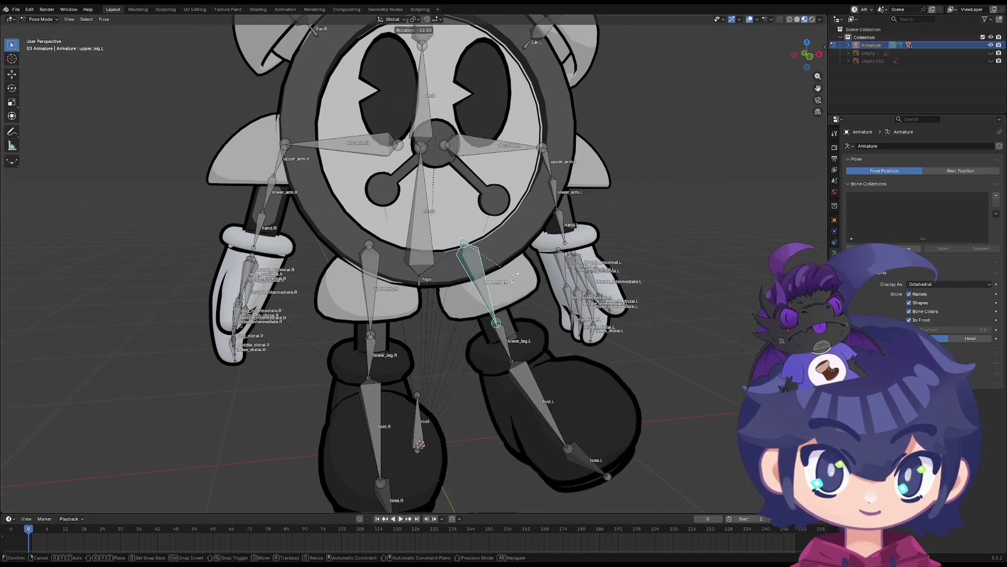
pyautogui.press('Escape')
# Test-rotate the right upper leg and right lower leg bones, cancelling each rotation
pyautogui.click(378, 286)
pyautogui.press('r')
pyautogui.press('Escape')
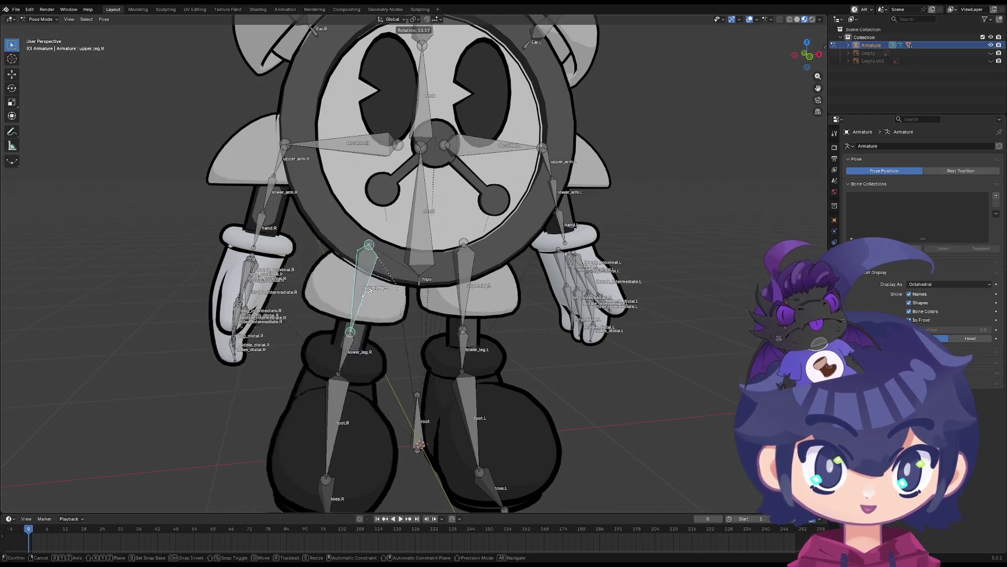
pyautogui.press('r')
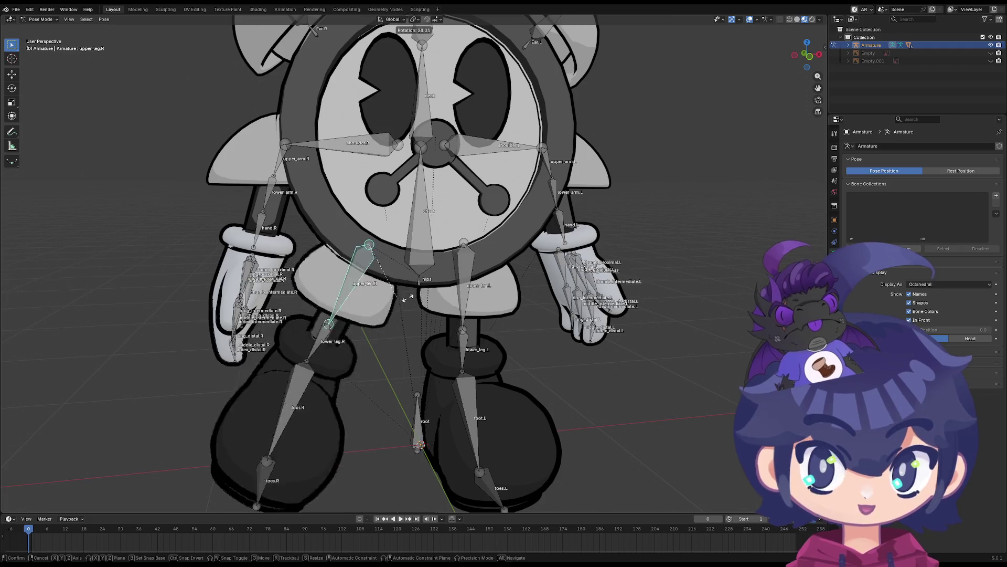
pyautogui.press('Escape')
pyautogui.press('r')
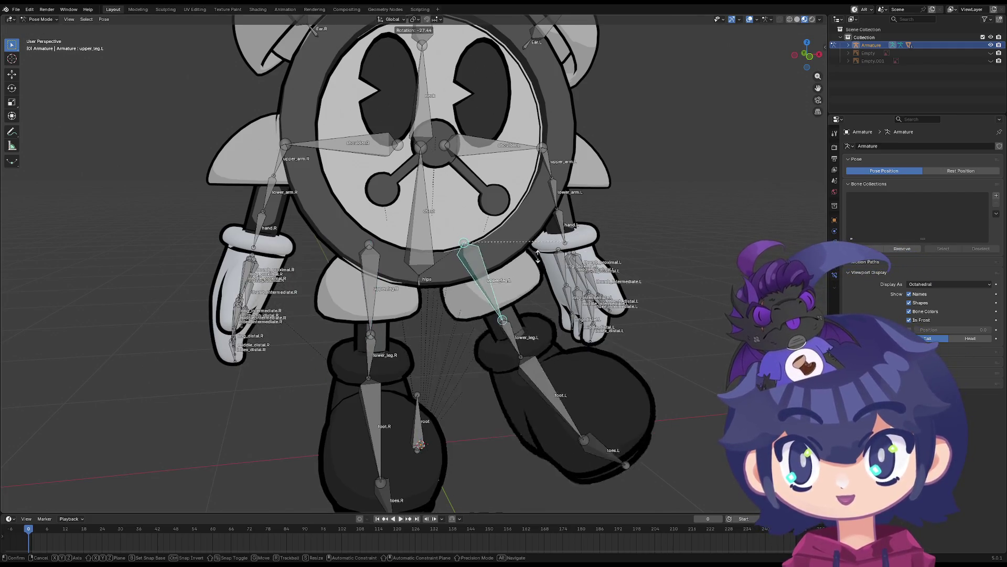
pyautogui.press('Escape')
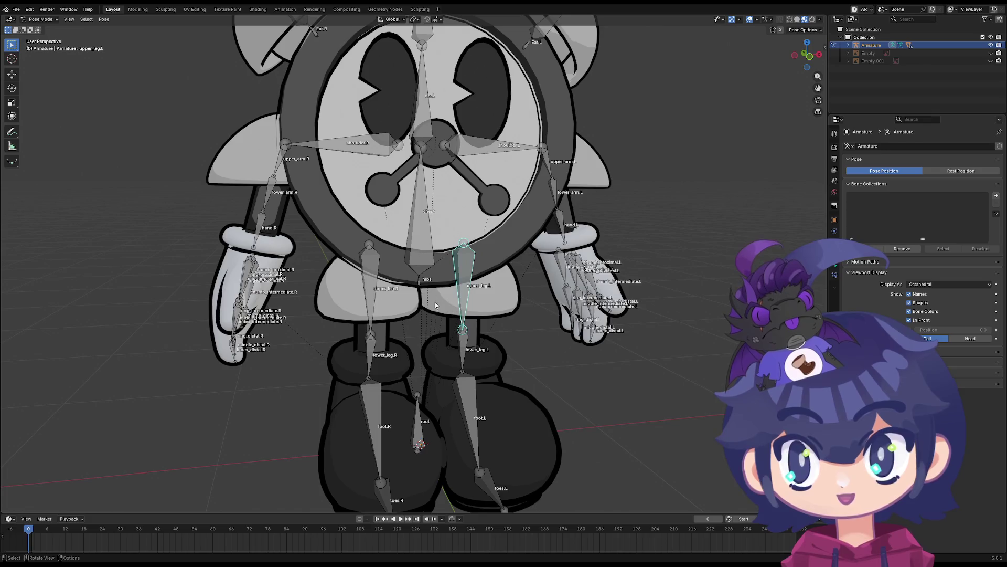
pyautogui.moveTo(504, 284); pyautogui.dragTo(464, 306, button='middle')
pyautogui.click(391, 360)
pyautogui.press('r')
pyautogui.press('Escape')
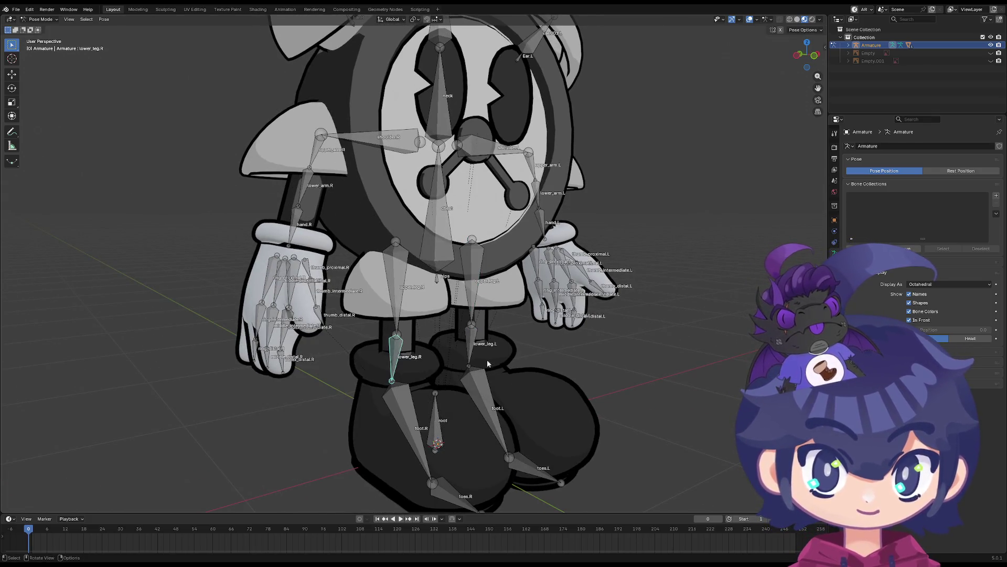
# Pose the left upper leg swung out and the right upper leg rotated -32° about Z
pyautogui.moveTo(533, 341)
pyautogui.mouseDown(button='middle')
pyautogui.moveTo(407, 352)
pyautogui.moveTo(433, 331)
pyautogui.mouseUp(button='middle')
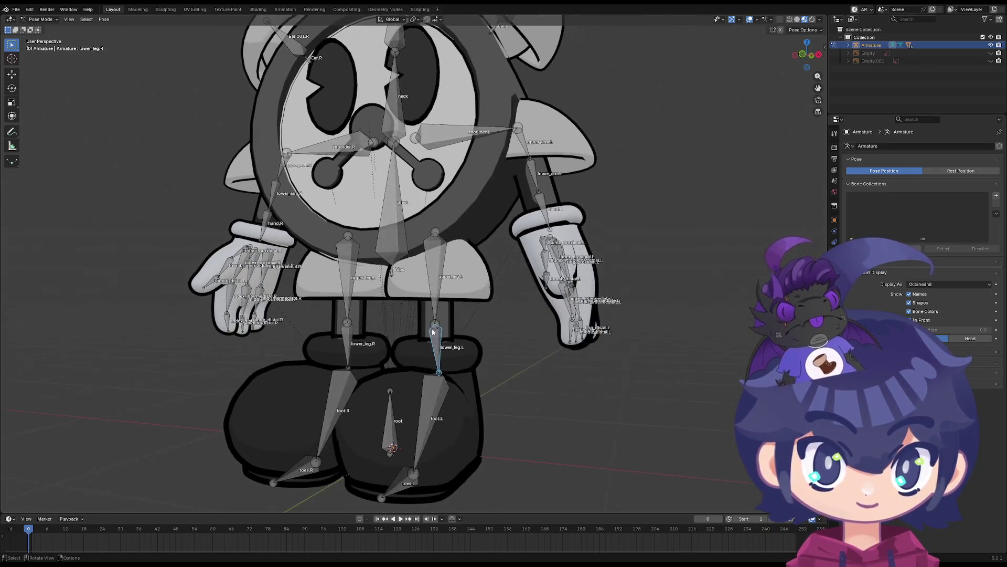
pyautogui.click(347, 283)
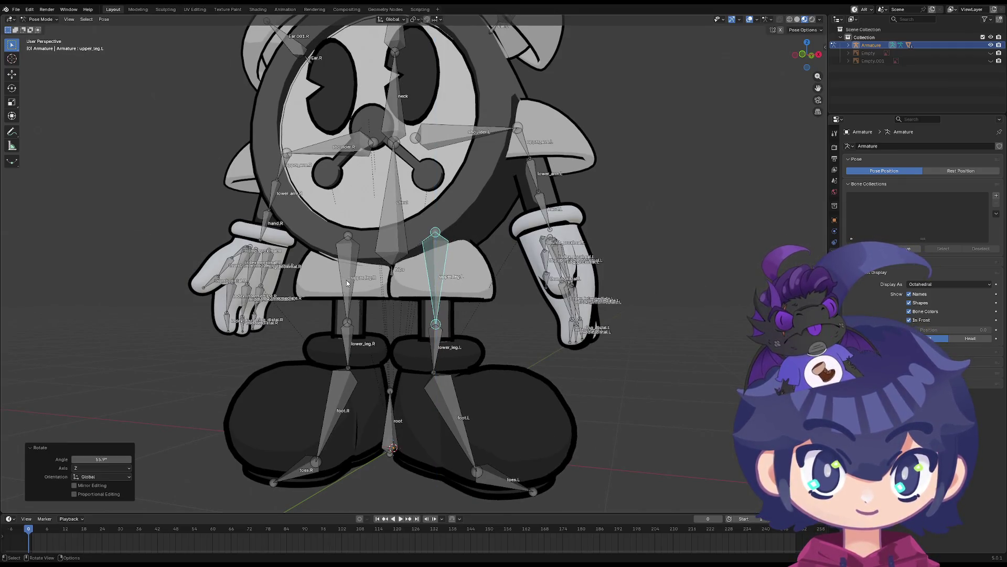
pyautogui.press('z')
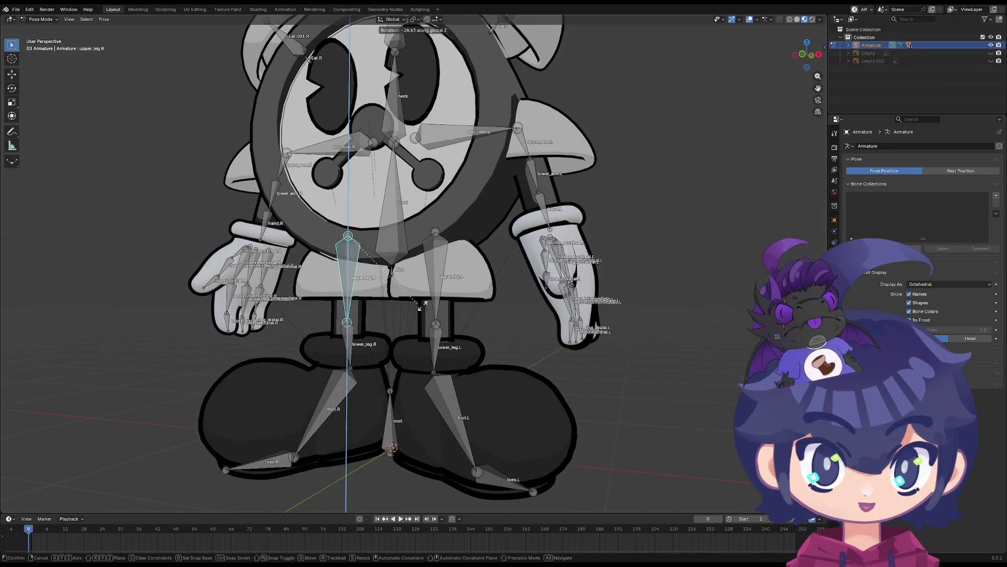
pyautogui.click(389, 326)
pyautogui.scroll(-2, 389, 327)
pyautogui.moveTo(389, 327)
pyautogui.mouseDown(button='middle')
pyautogui.moveTo(449, 326)
pyautogui.moveTo(336, 323)
pyautogui.moveTo(413, 293)
pyautogui.moveTo(437, 325)
pyautogui.moveTo(451, 310)
pyautogui.mouseUp(button='middle')
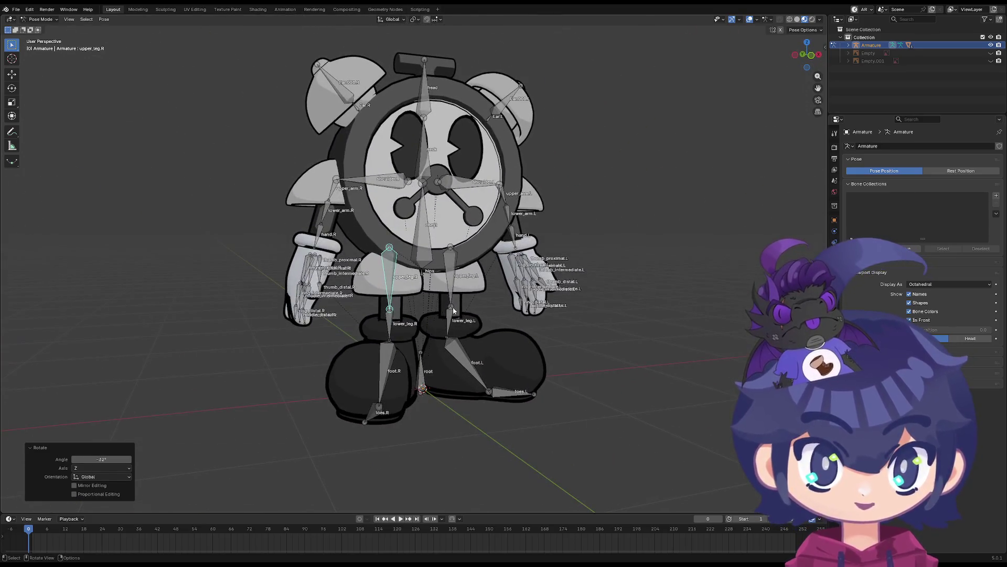
# Select all bones and clear their user transforms back to the rest pose
pyautogui.press('a')
pyautogui.rightClick(456, 307)
pyautogui.click(455, 305)
pyautogui.scroll(3, 448, 305)
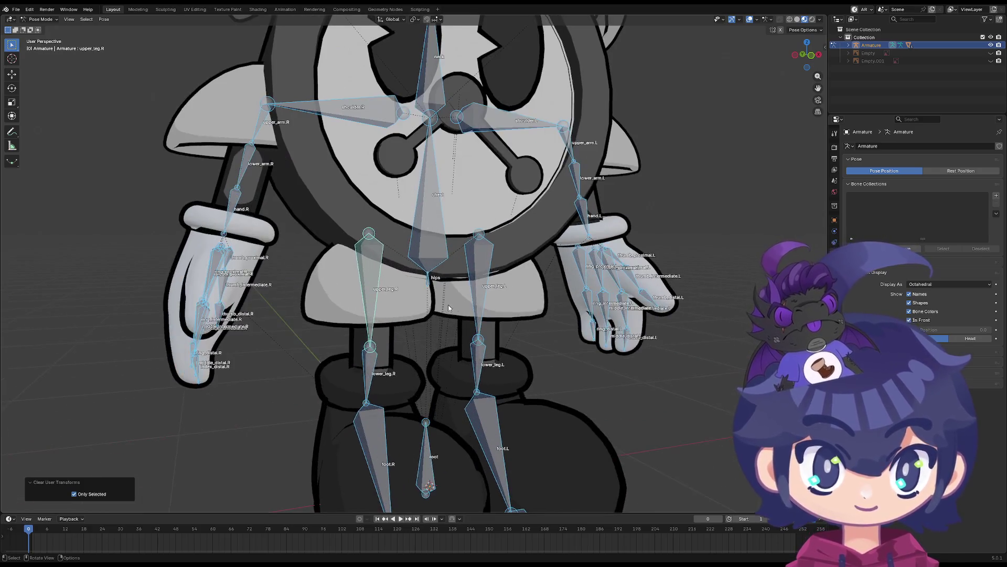
pyautogui.scroll(-3, 435, 304)
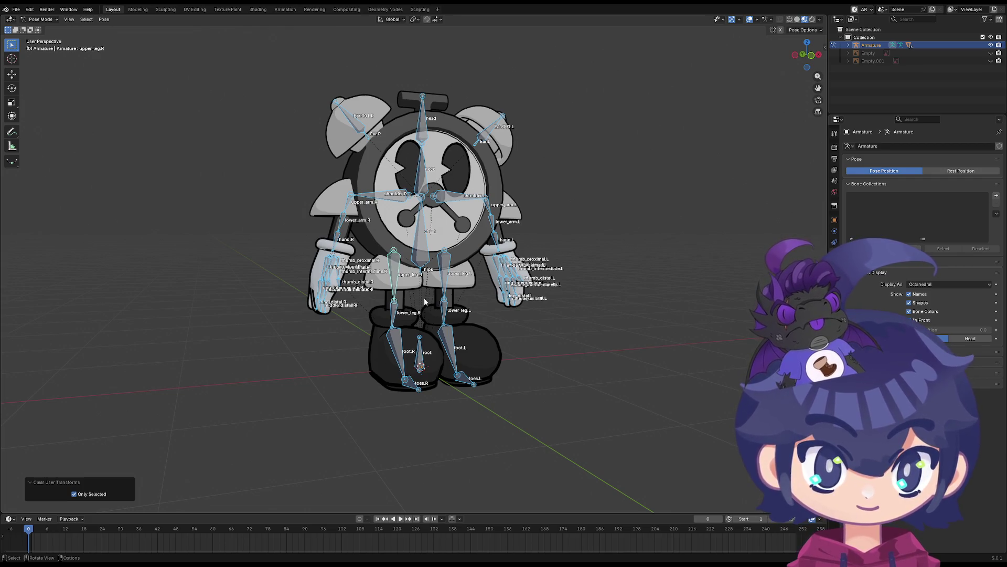
pyautogui.scroll(3, 449, 136)
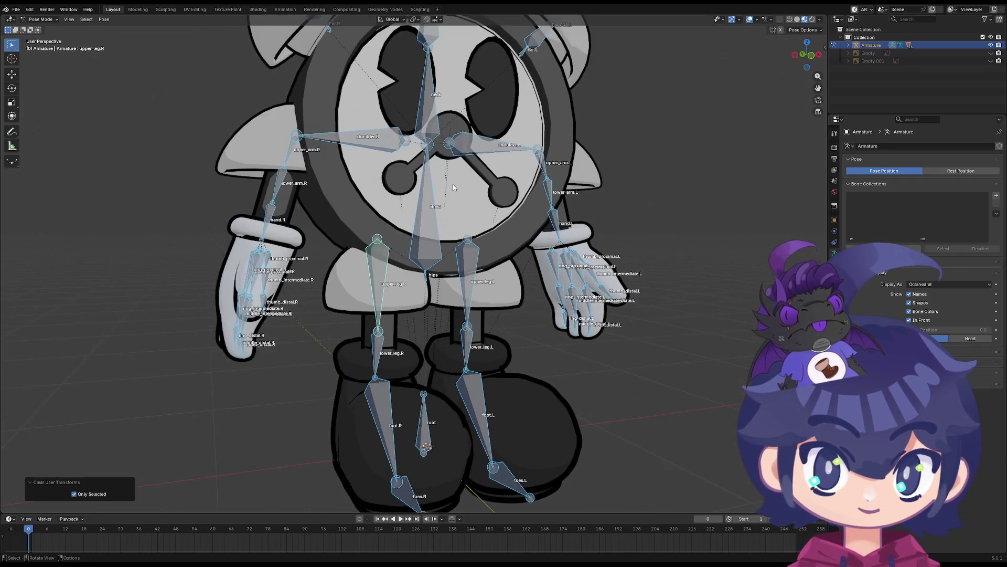
pyautogui.click(290, 159)
pyautogui.moveTo(361, 174)
pyautogui.mouseDown(button='middle')
pyautogui.moveTo(359, 184)
pyautogui.moveTo(354, 166)
pyautogui.moveTo(378, 131)
pyautogui.moveTo(391, 32)
pyautogui.moveTo(401, 131)
pyautogui.mouseUp(button='middle')
pyautogui.press('r')
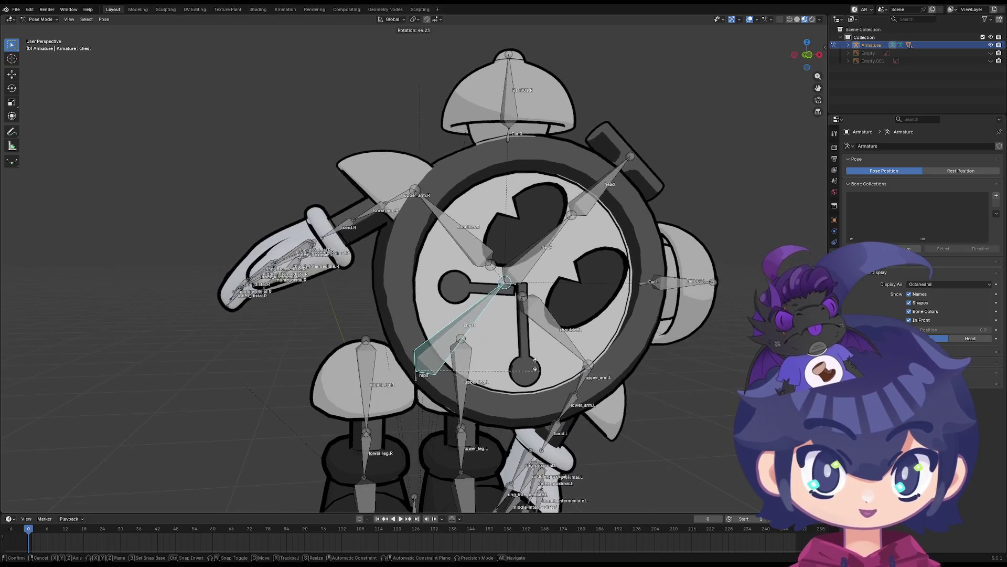
pyautogui.rightClick(505, 341)
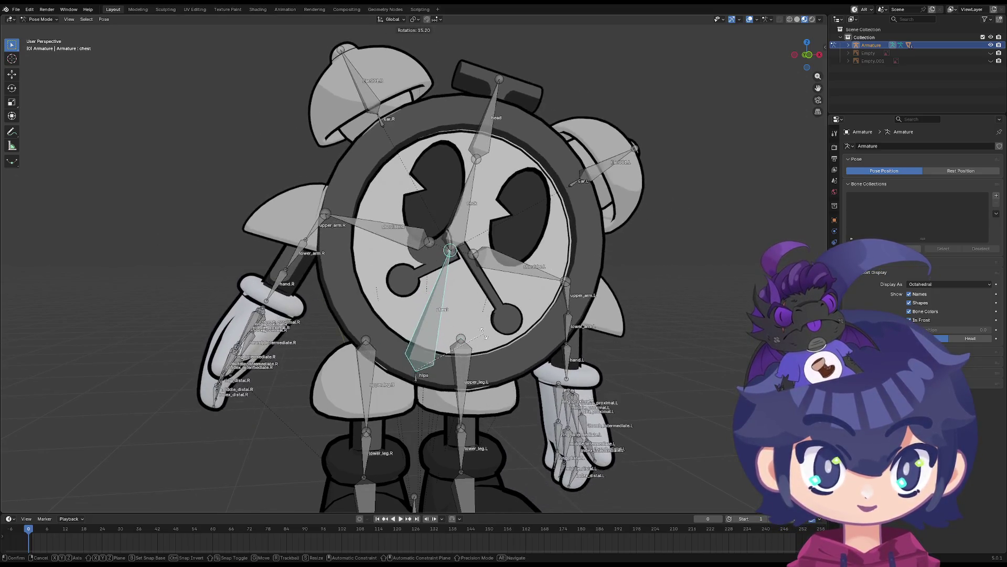
pyautogui.moveTo(506, 341)
pyautogui.mouseDown(button='middle')
pyautogui.moveTo(508, 314)
pyautogui.moveTo(439, 317)
pyautogui.mouseUp(button='middle')
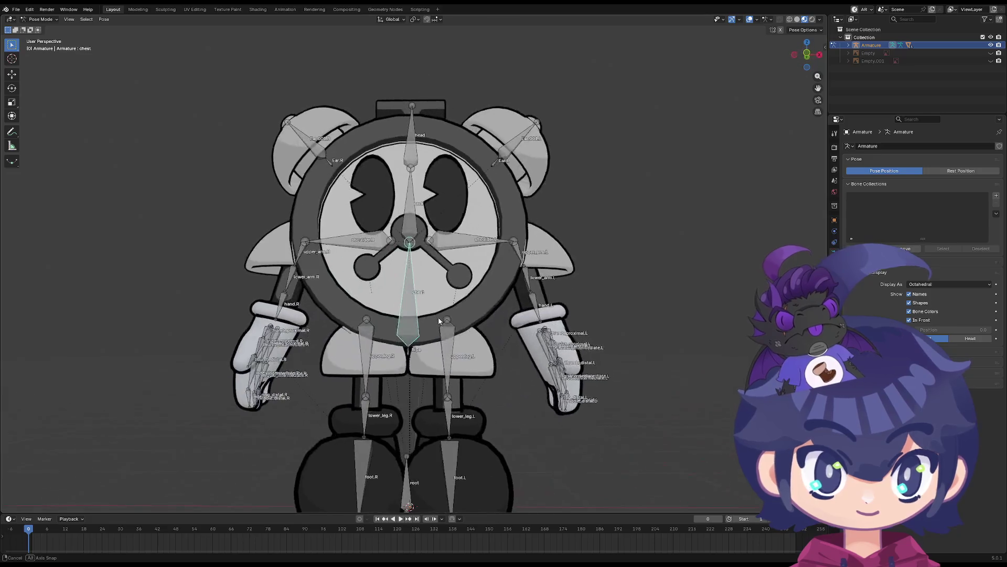
pyautogui.press('r')
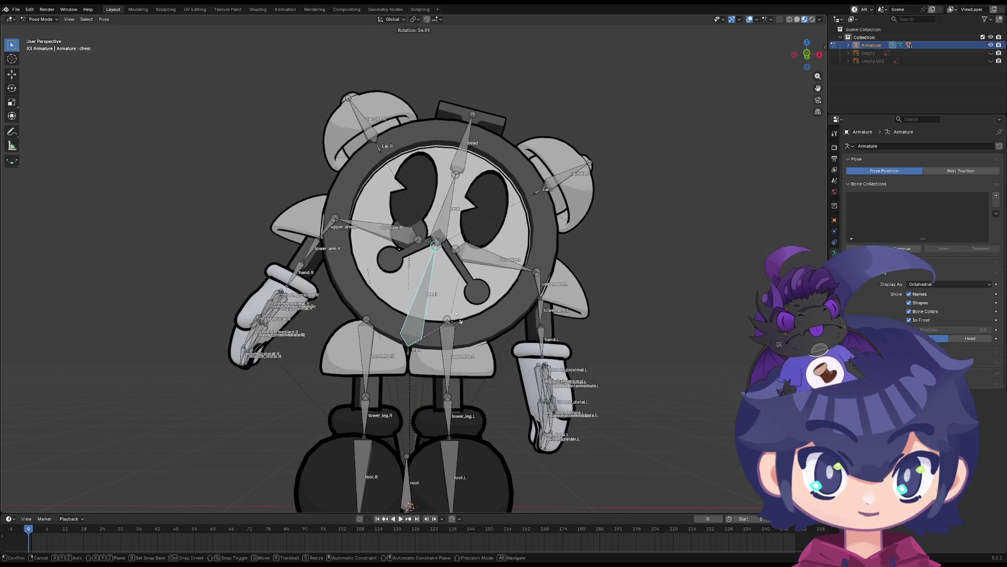
pyautogui.moveTo(434, 312)
pyautogui.keyDown('alt'); pyautogui.mouseDown(button='middle')
pyautogui.moveTo(551, 328)
pyautogui.moveTo(503, 312)
pyautogui.moveTo(536, 346)
pyautogui.moveTo(376, 305)
pyautogui.moveTo(656, 331)
pyautogui.moveTo(619, 338)
pyautogui.moveTo(451, 309)
pyautogui.mouseUp(button='middle'); pyautogui.keyUp('alt')
pyautogui.click(536, 347)
pyautogui.press('a')
pyautogui.click(379, 304)
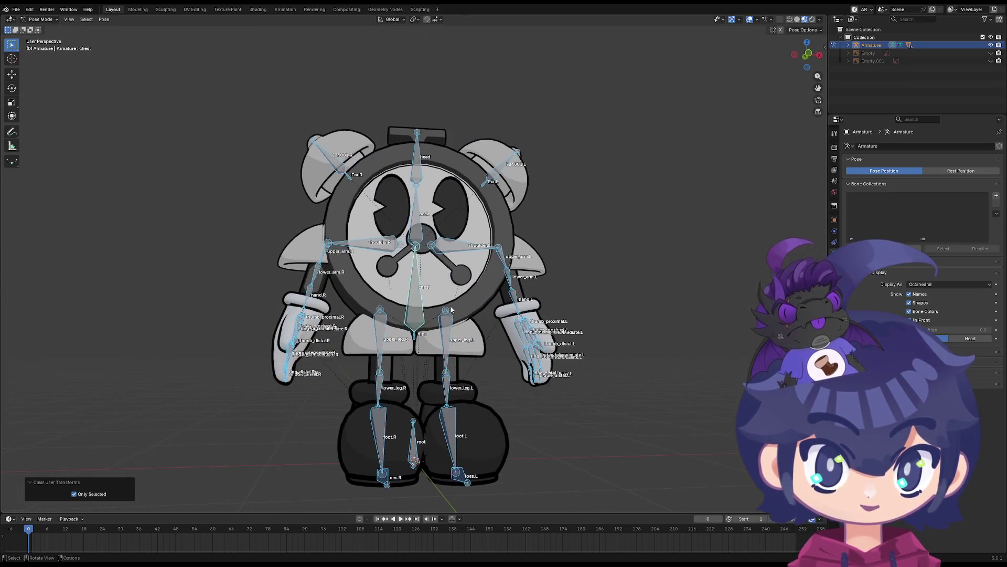
pyautogui.press('r')
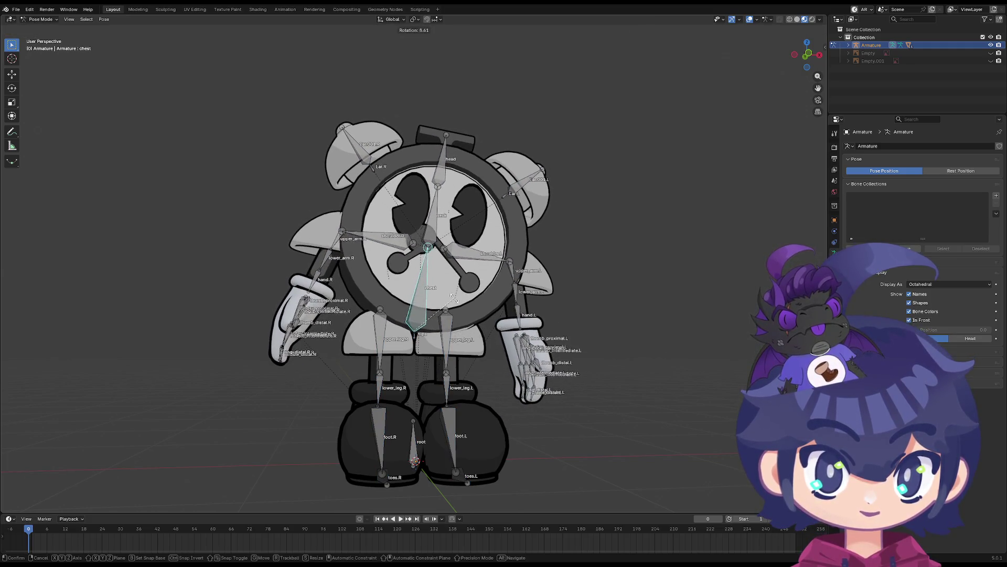
pyautogui.click(456, 311)
pyautogui.moveTo(457, 312); pyautogui.dragTo(409, 309, button='middle')
pyautogui.press('a')
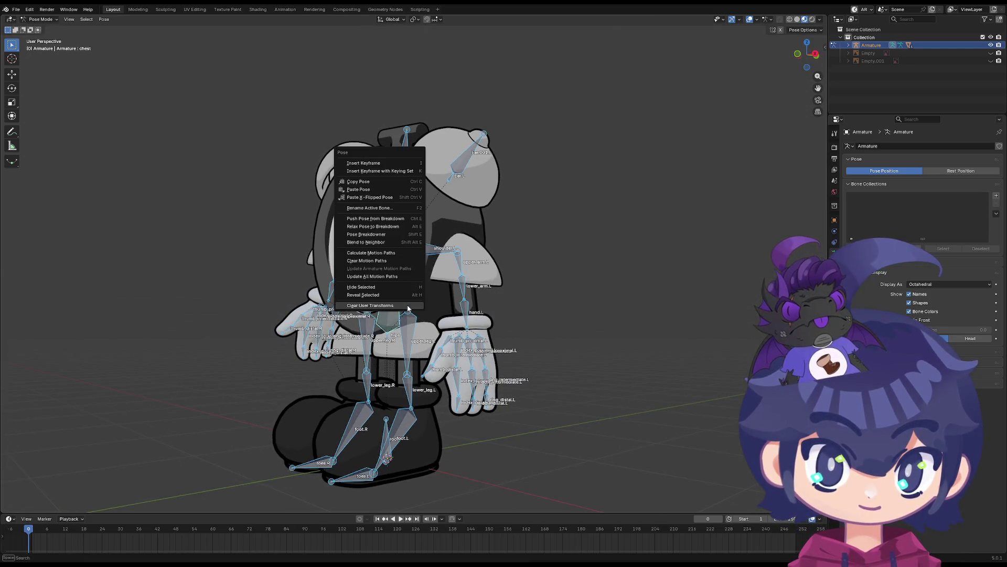
pyautogui.click(408, 305)
pyautogui.scroll(3, 380, 259)
pyautogui.moveTo(380, 260); pyautogui.dragTo(420, 241, button='middle')
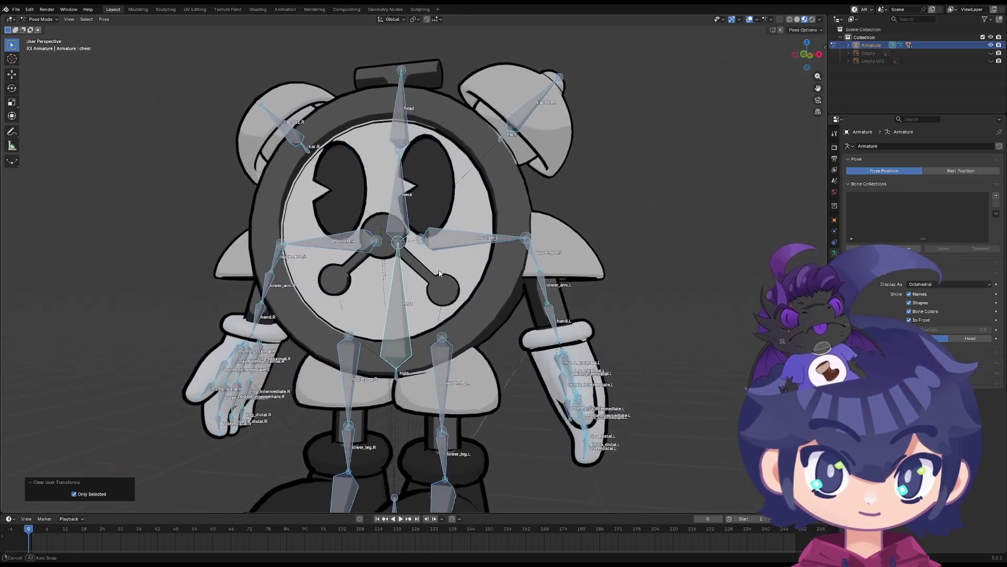
pyautogui.click(472, 225)
pyautogui.press('r')
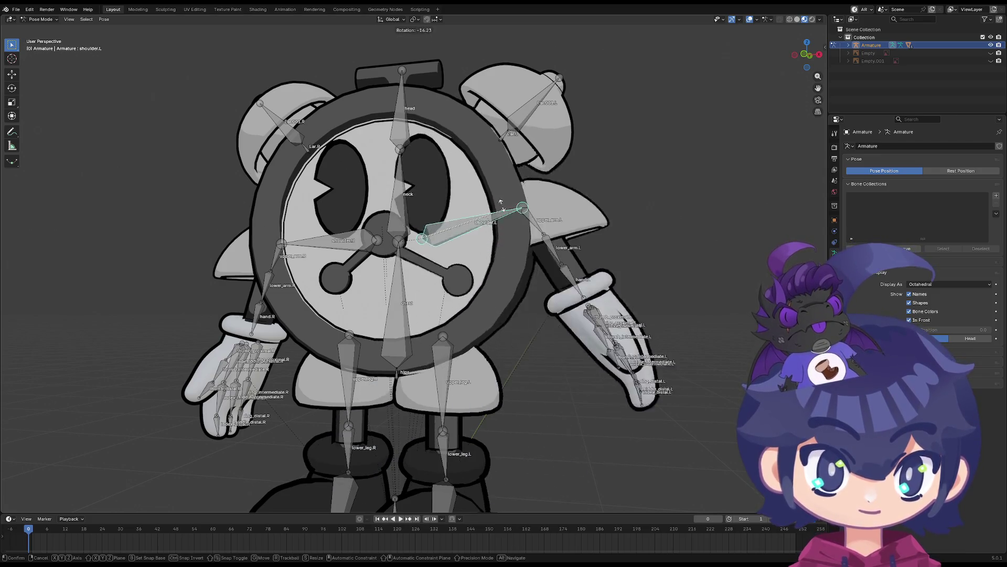
pyautogui.click(511, 222)
pyautogui.moveTo(511, 223); pyautogui.dragTo(488, 273, button='middle')
pyautogui.press('r')
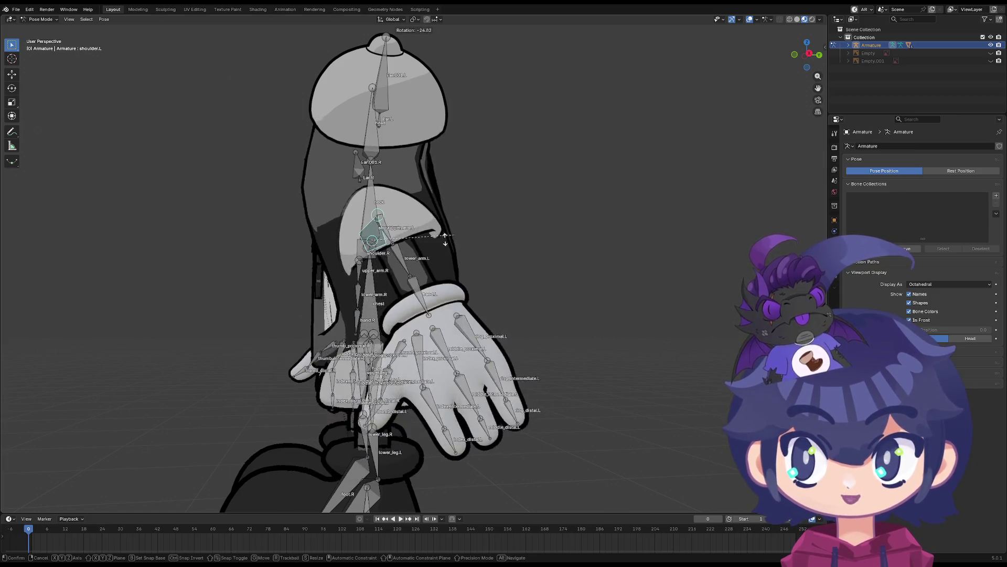
pyautogui.press('Escape')
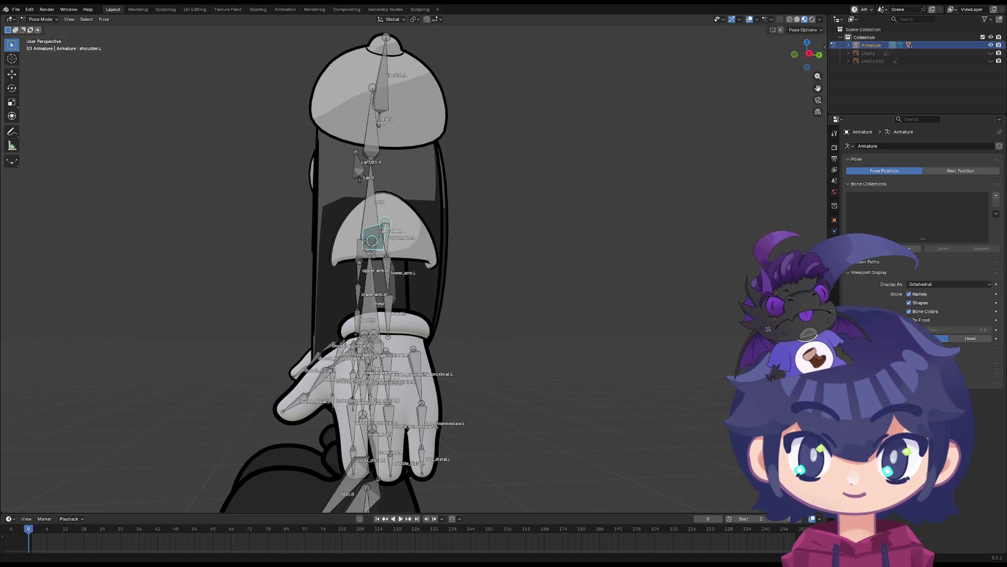
pyautogui.moveTo(142, 202); pyautogui.dragTo(217, 212, button='middle')
pyautogui.click(411, 285)
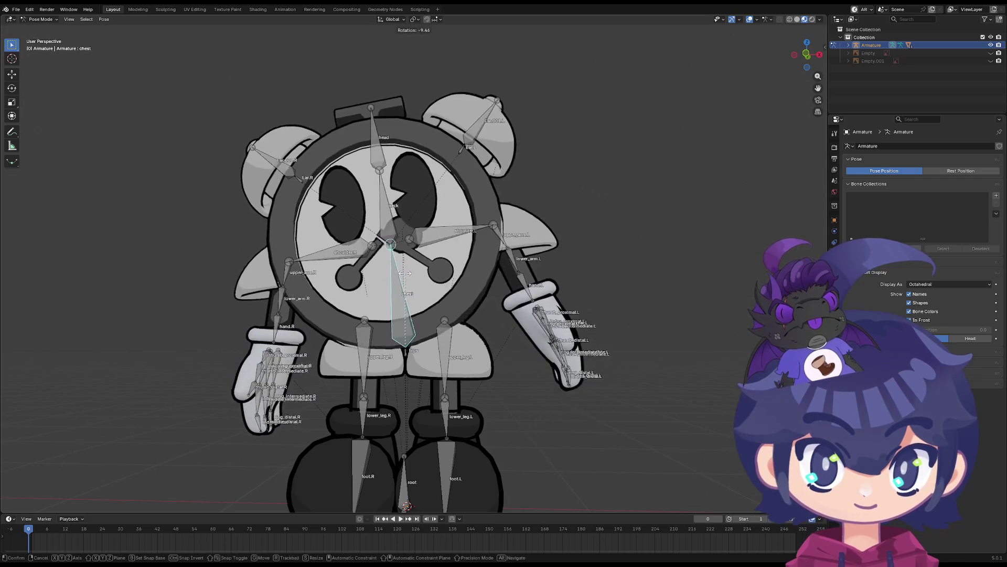
pyautogui.click(407, 226)
pyautogui.press('r')
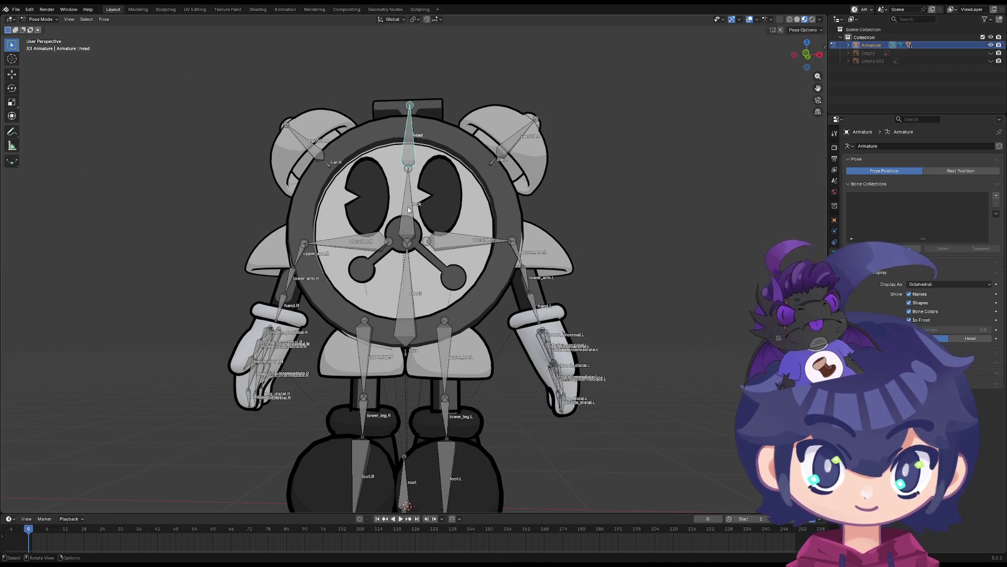
pyautogui.rightClick(410, 224)
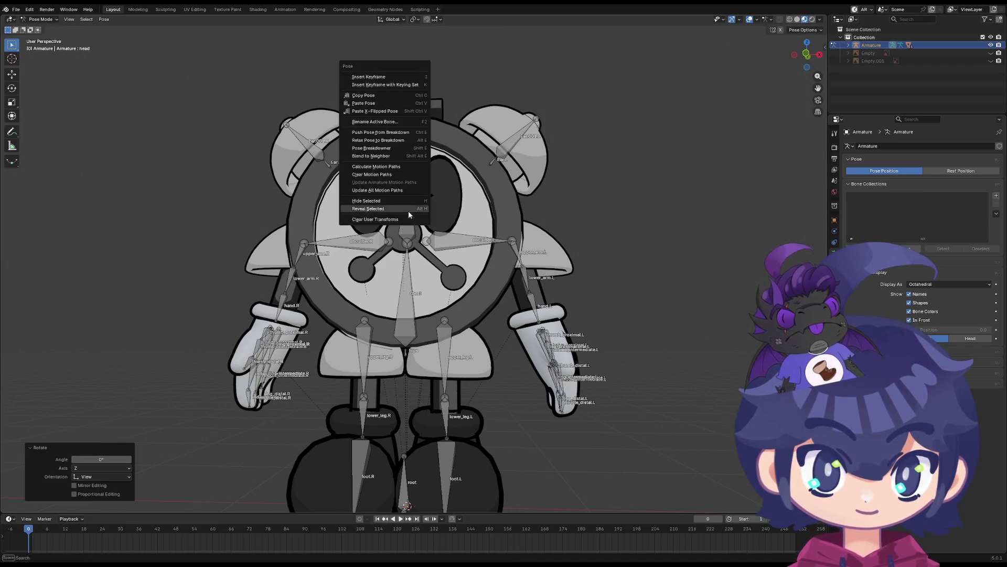
pyautogui.click(453, 245)
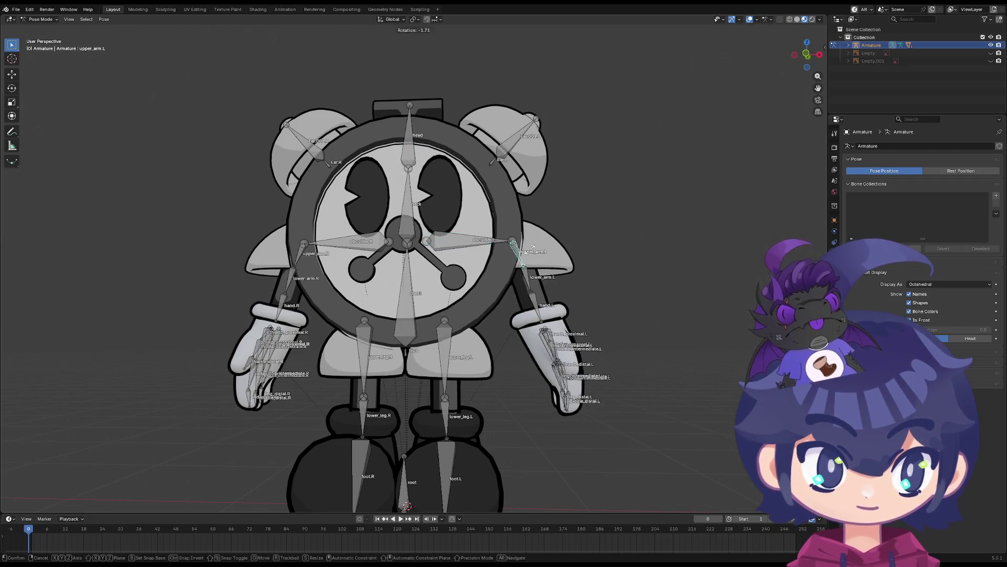
pyautogui.press('Escape')
pyautogui.moveTo(532, 247)
pyautogui.mouseDown(button='middle')
pyautogui.moveTo(482, 305)
pyautogui.moveTo(416, 336)
pyautogui.moveTo(410, 306)
pyautogui.mouseUp(button='middle')
pyautogui.click(386, 275)
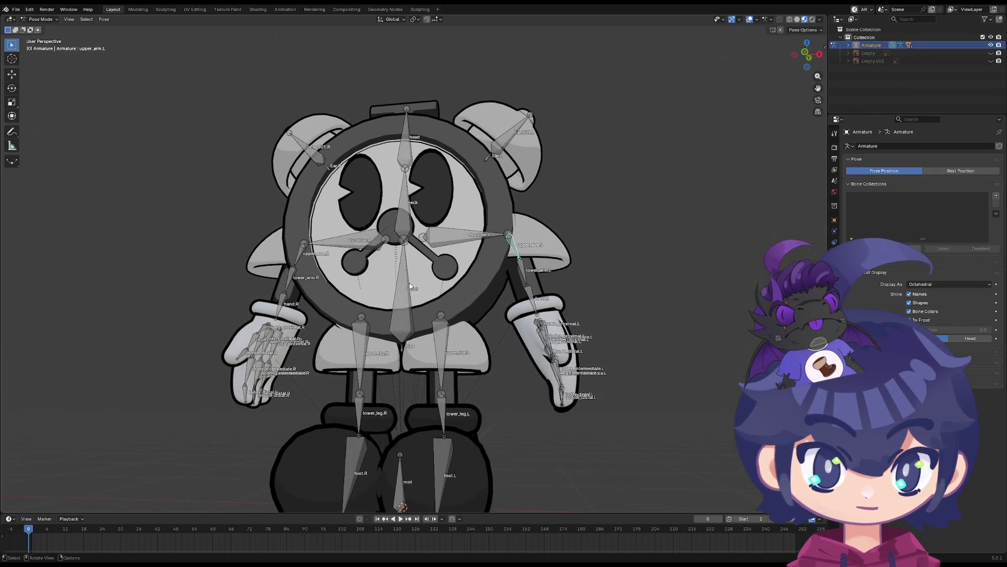
pyautogui.press('r')
pyautogui.press('Escape')
pyautogui.scroll(2, 411, 241)
# Rotate the right shoulder bone, locking the rotation to the global Z axis
pyautogui.moveTo(413, 244); pyautogui.dragTo(404, 231, button='middle')
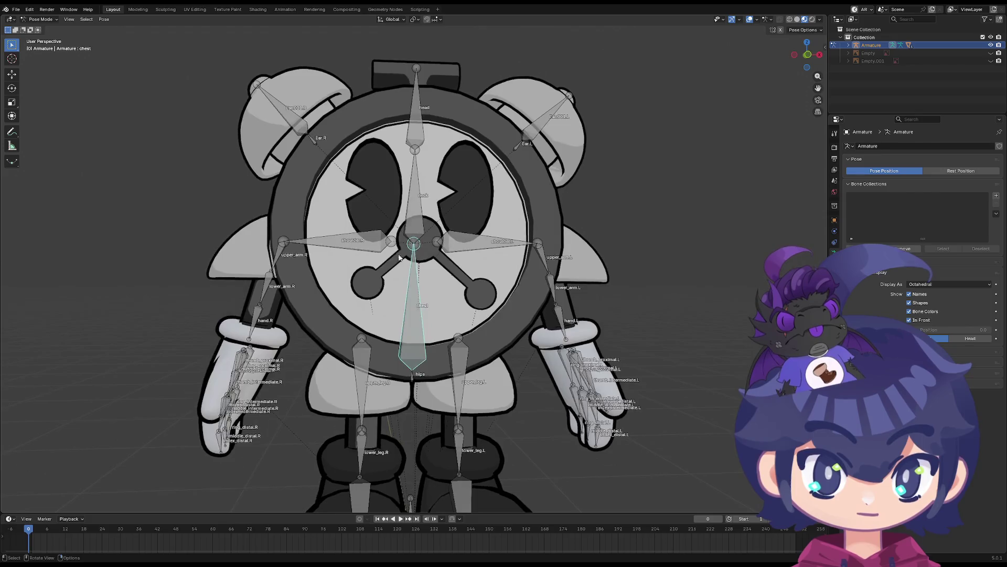
pyautogui.click(348, 252)
pyautogui.press('r')
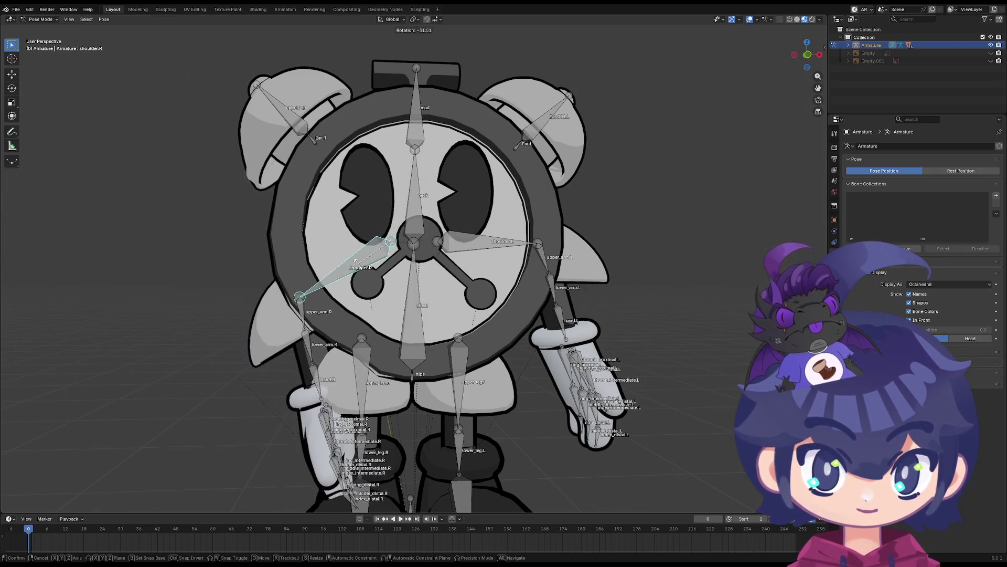
pyautogui.click(367, 235)
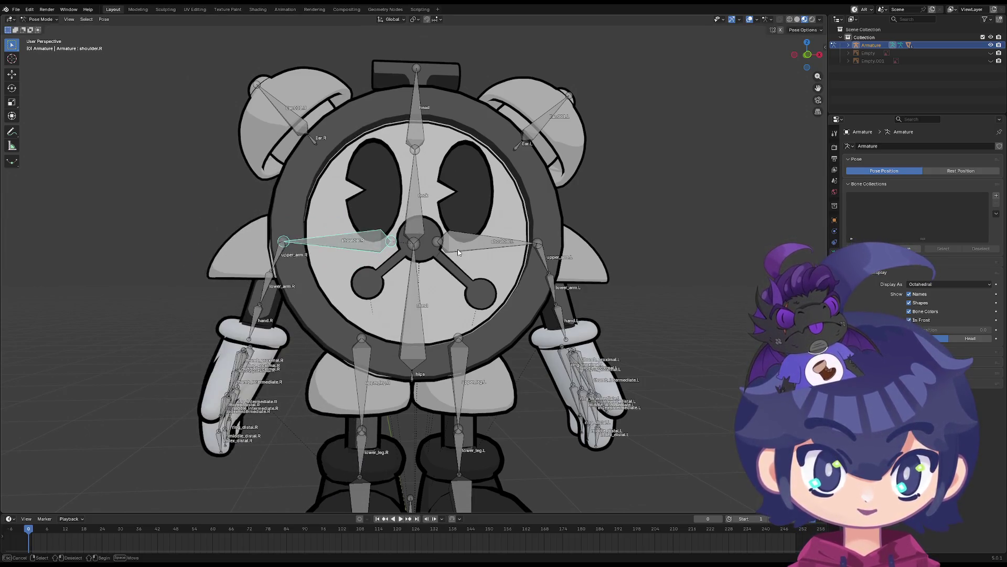
pyautogui.moveTo(498, 255)
pyautogui.mouseDown(button='middle')
pyautogui.moveTo(435, 250)
pyautogui.moveTo(446, 248)
pyautogui.mouseUp(button='middle')
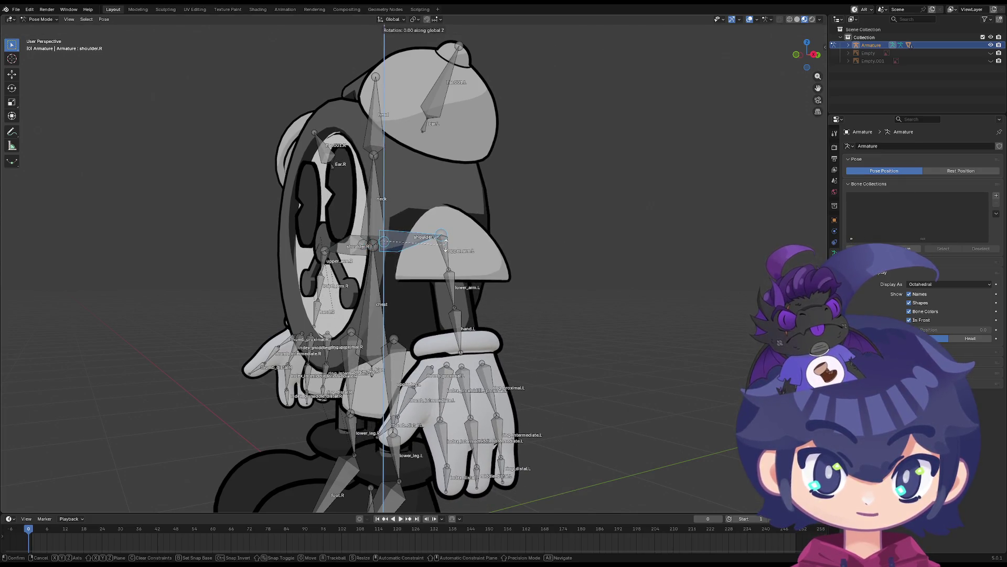
pyautogui.click(437, 243)
pyautogui.press('z')
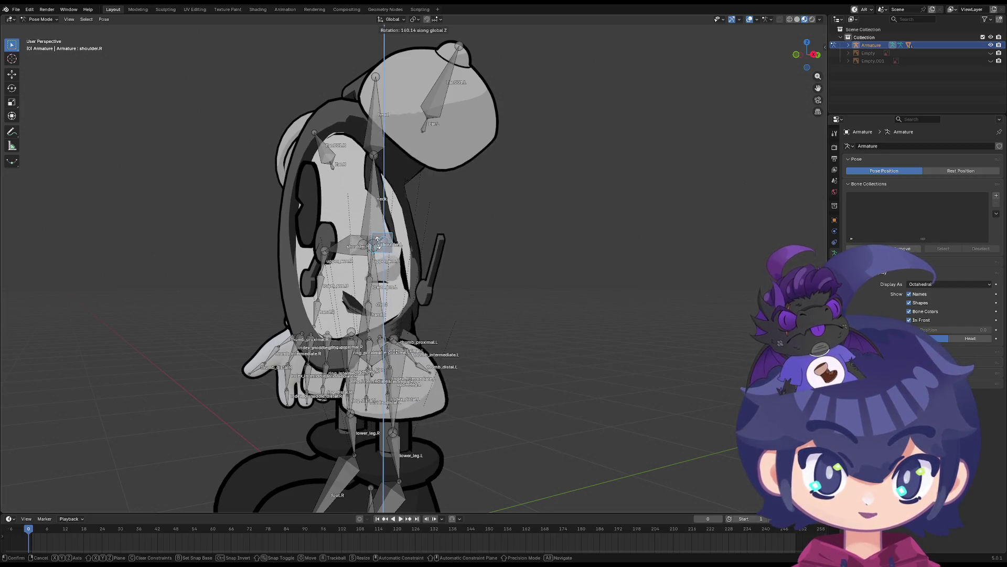
pyautogui.click(362, 247)
pyautogui.moveTo(362, 247)
pyautogui.mouseDown(button='middle')
pyautogui.moveTo(348, 250)
pyautogui.moveTo(380, 250)
pyautogui.mouseUp(button='middle')
# Test-rotate both shoulder bones together, cancelling so the shoulders stay horizontal
pyautogui.press('r')
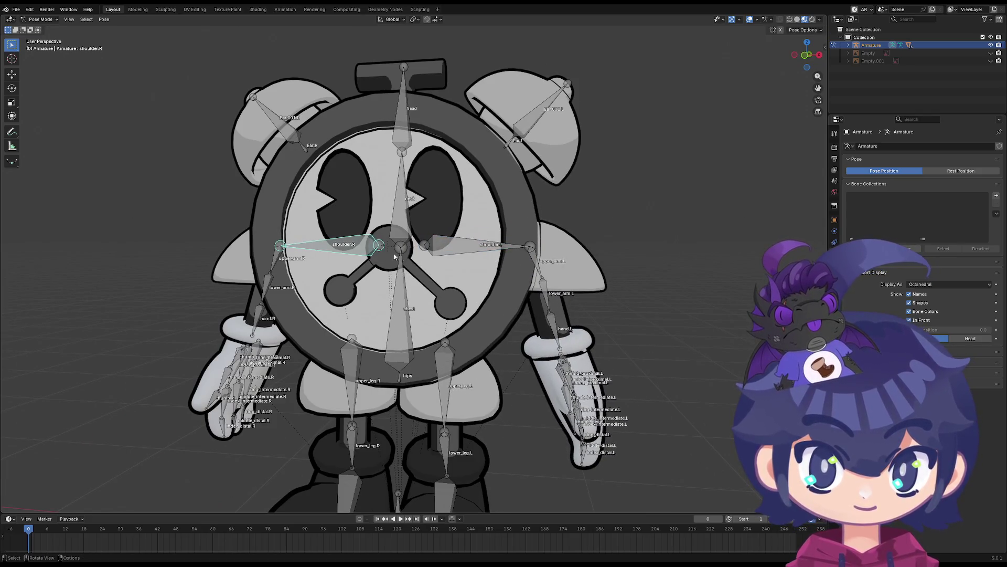
pyautogui.keyDown('shift'); pyautogui.click(463, 247); pyautogui.keyUp('shift')
pyautogui.press('r')
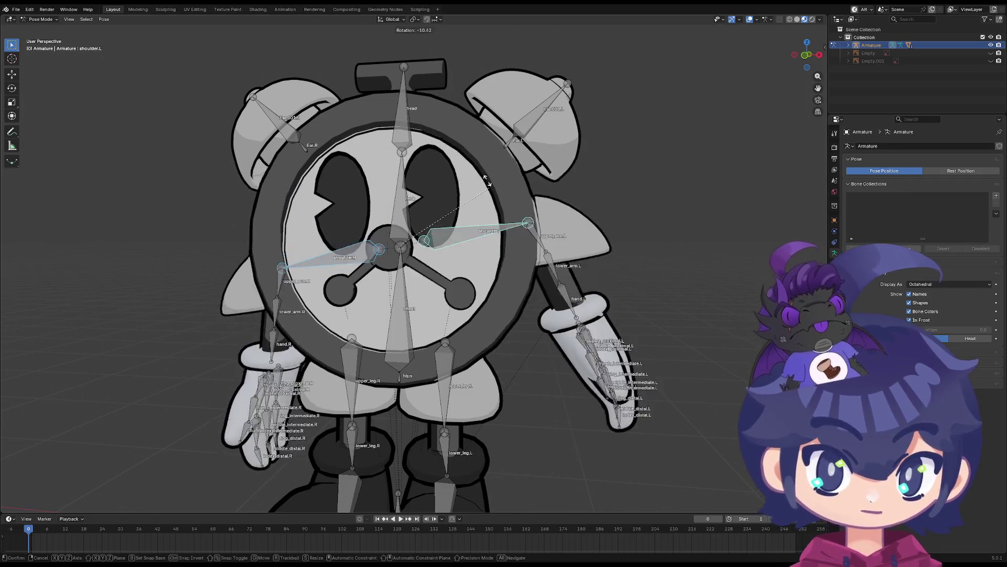
pyautogui.press('Escape')
pyautogui.press('r')
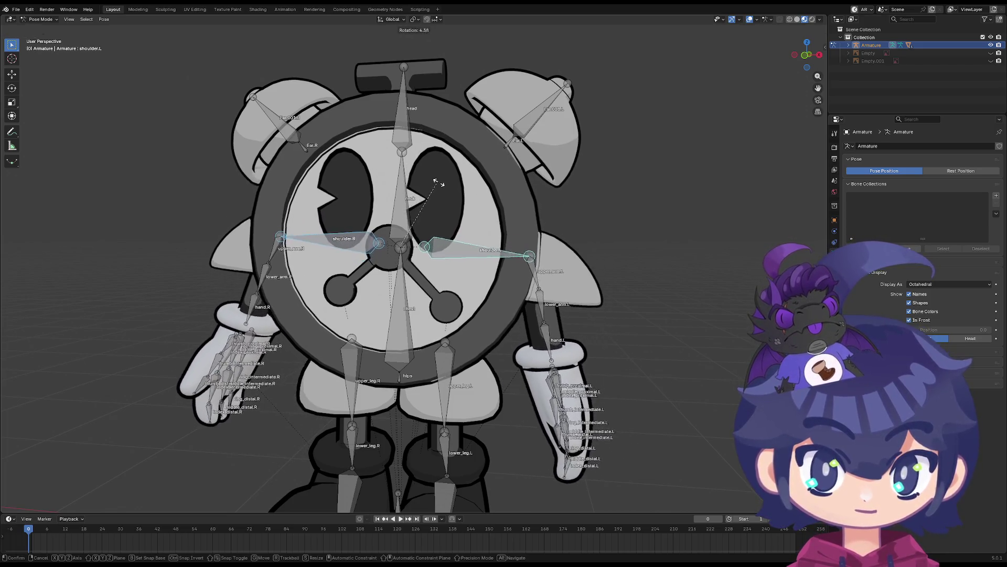
pyautogui.press('Escape')
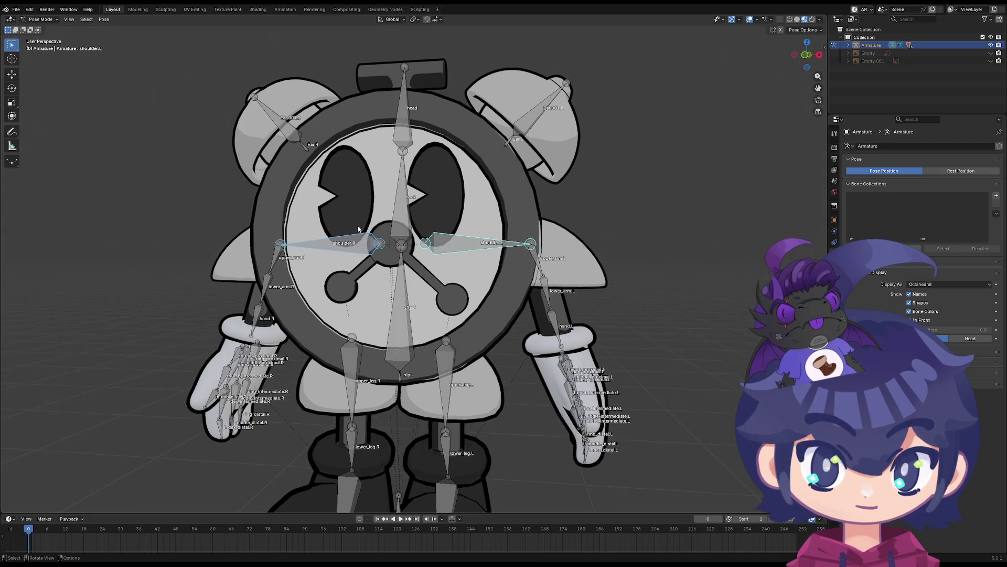
# Test-rotate the left and right ear bones
pyautogui.press('Tab')
pyautogui.scroll(-1, 564, 218)
pyautogui.moveTo(565, 218)
pyautogui.mouseDown(button='middle')
pyautogui.moveTo(472, 273)
pyautogui.moveTo(399, 215)
pyautogui.moveTo(361, 220)
pyautogui.moveTo(472, 210)
pyautogui.moveTo(551, 179)
pyautogui.moveTo(608, 223)
pyautogui.moveTo(515, 173)
pyautogui.mouseUp(button='middle')
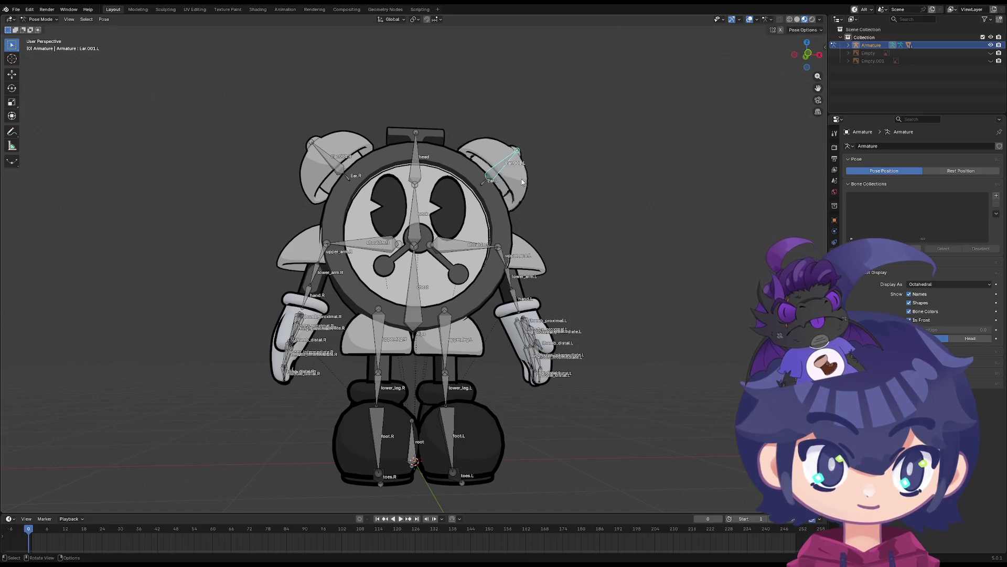
pyautogui.click(524, 170)
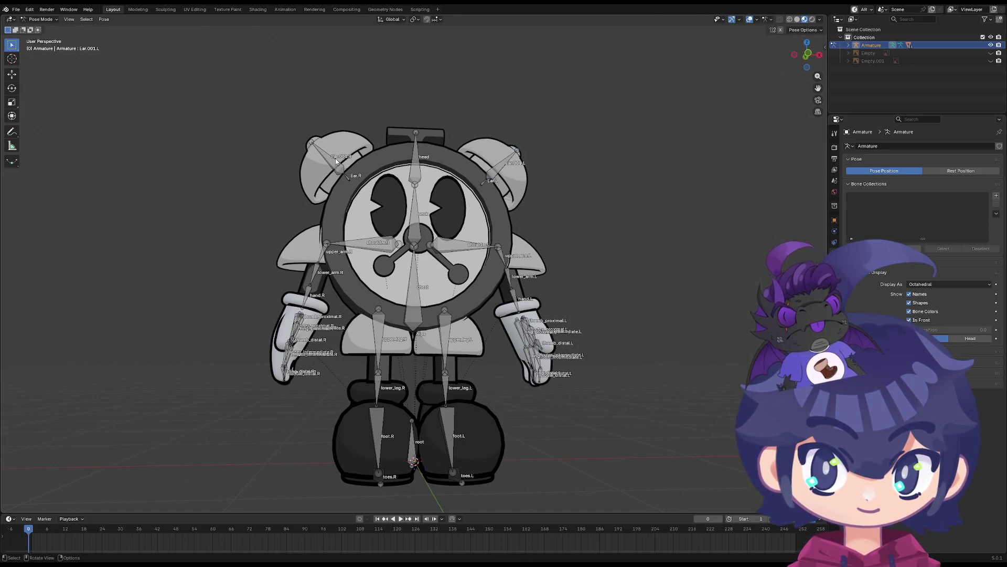
pyautogui.click(337, 161)
pyautogui.press('r')
pyautogui.click(386, 126)
# Test-rotate the right upper arm and forearm bones, cancelling each rotation
pyautogui.scroll(-3, 284, 199)
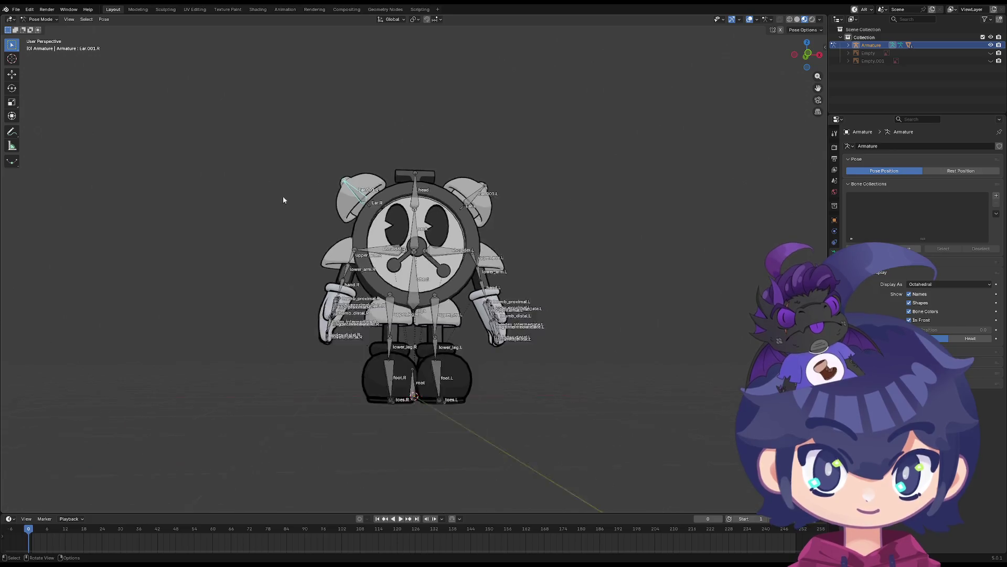
pyautogui.scroll(6, 299, 213)
pyautogui.moveTo(299, 213)
pyautogui.mouseDown(button='middle')
pyautogui.moveTo(345, 245)
pyautogui.moveTo(332, 234)
pyautogui.mouseUp(button='middle')
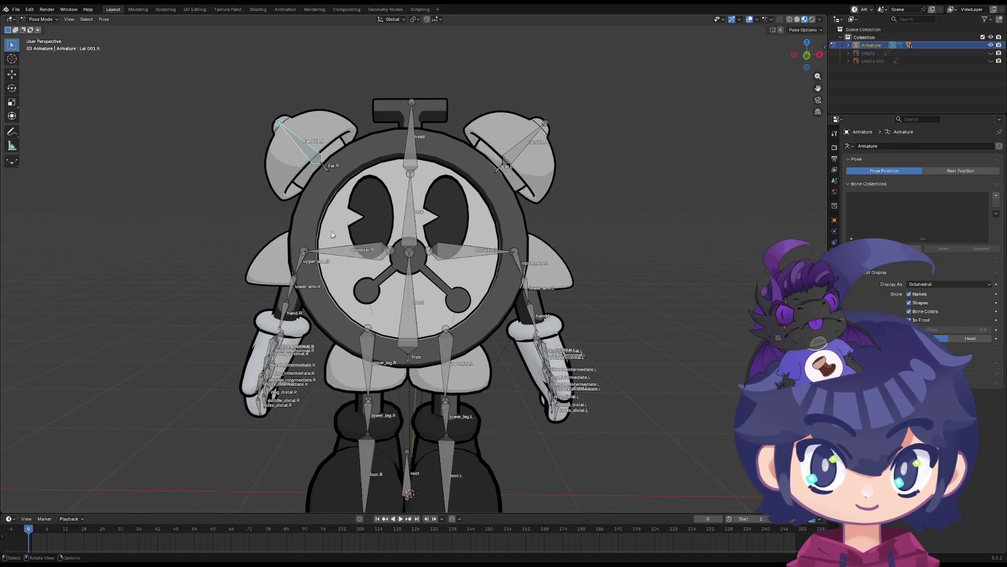
pyautogui.click(306, 259)
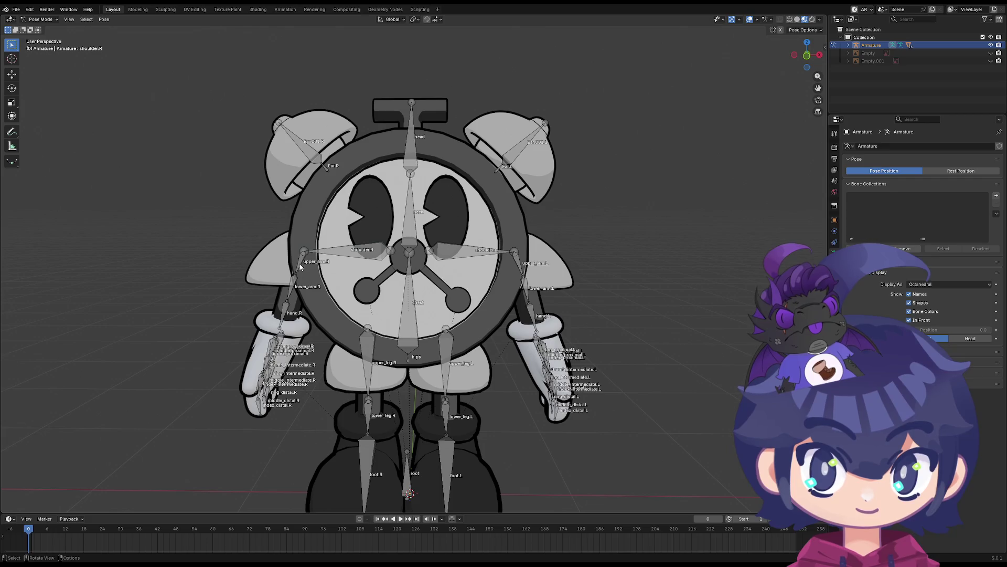
pyautogui.click(300, 267)
pyautogui.press('r')
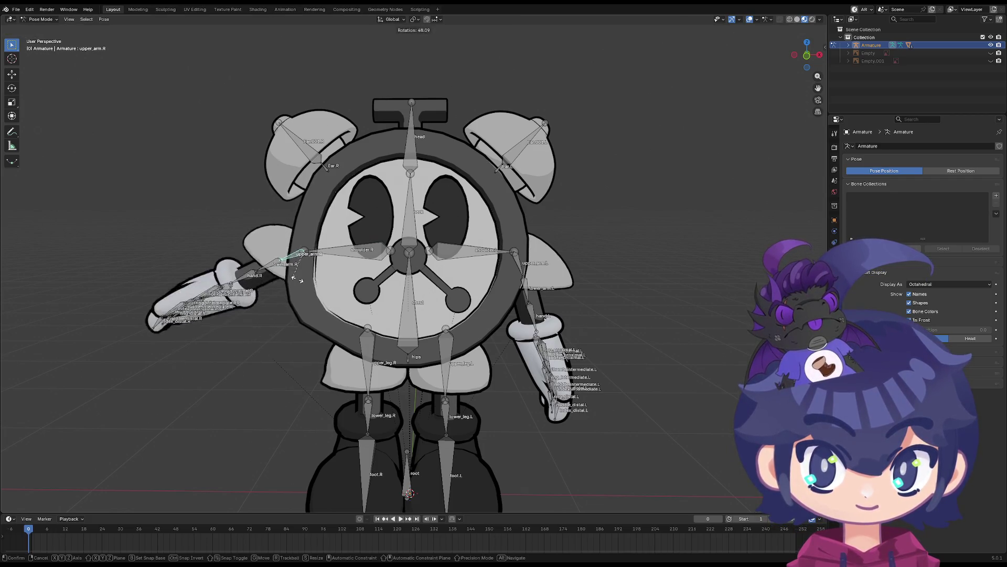
pyautogui.press('Escape')
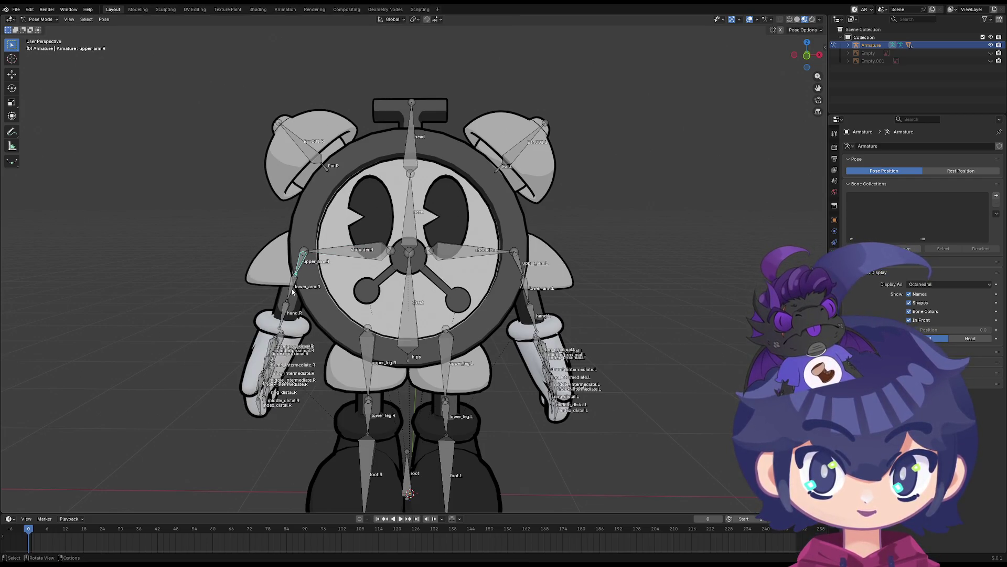
pyautogui.click(290, 298)
pyautogui.press('r')
pyautogui.press('Escape')
pyautogui.press('r')
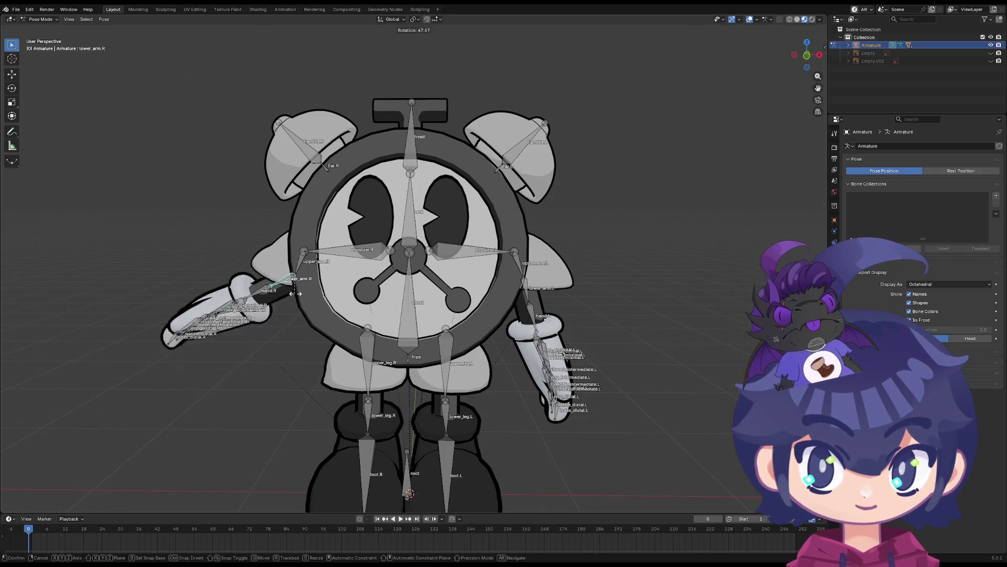
pyautogui.press('Escape')
# Test-rotate the right hand, thumb, middle finger and index fingertip bones
pyautogui.press('r')
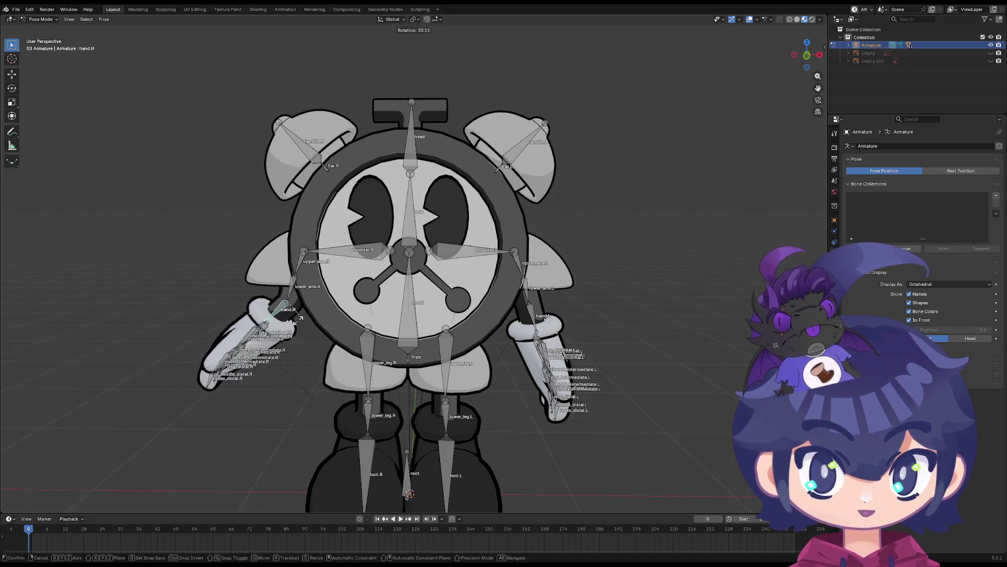
pyautogui.press('Escape')
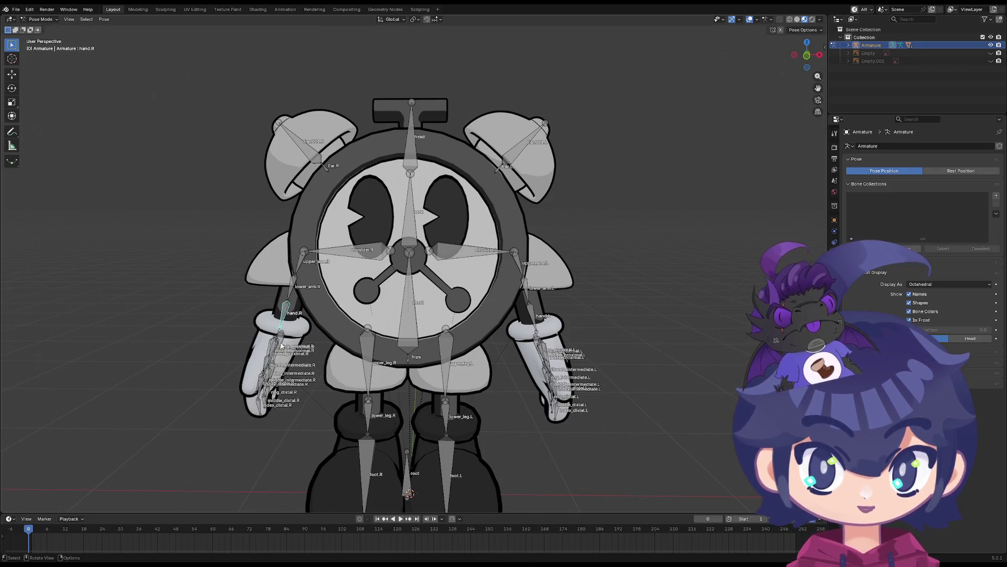
pyautogui.press('r')
pyautogui.press('Escape')
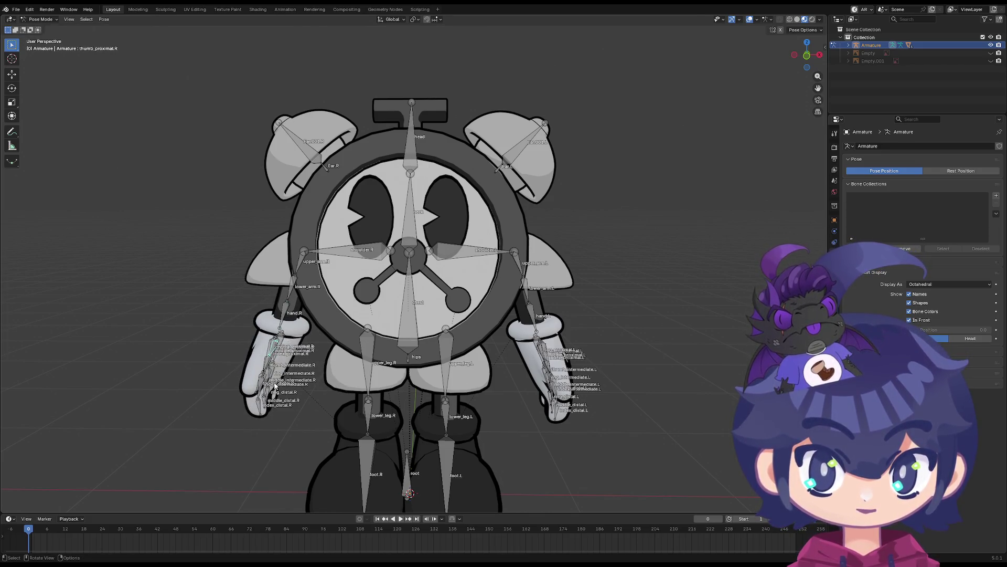
pyautogui.click(274, 385)
pyautogui.press('r')
pyautogui.press('Escape')
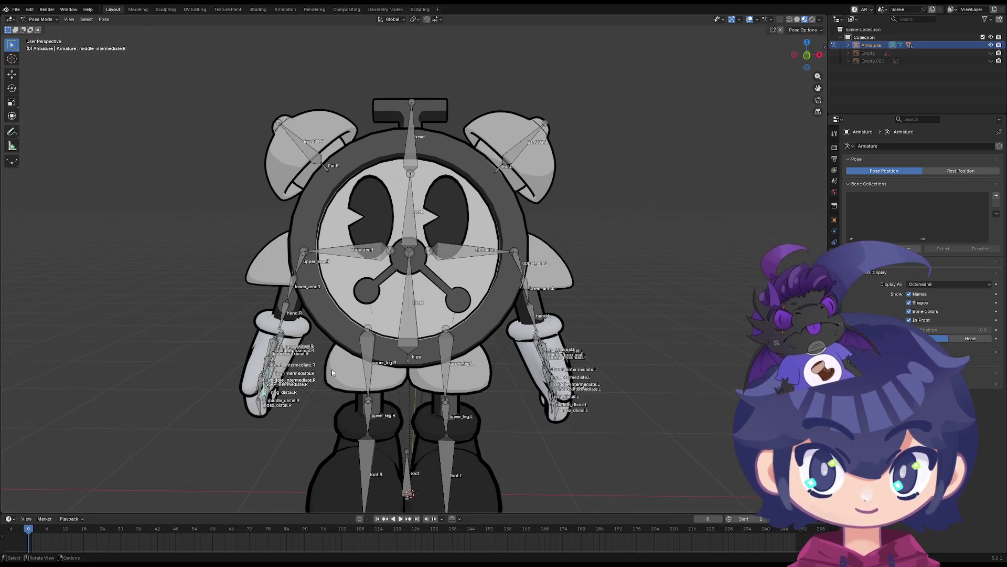
pyautogui.scroll(-3, 487, 359)
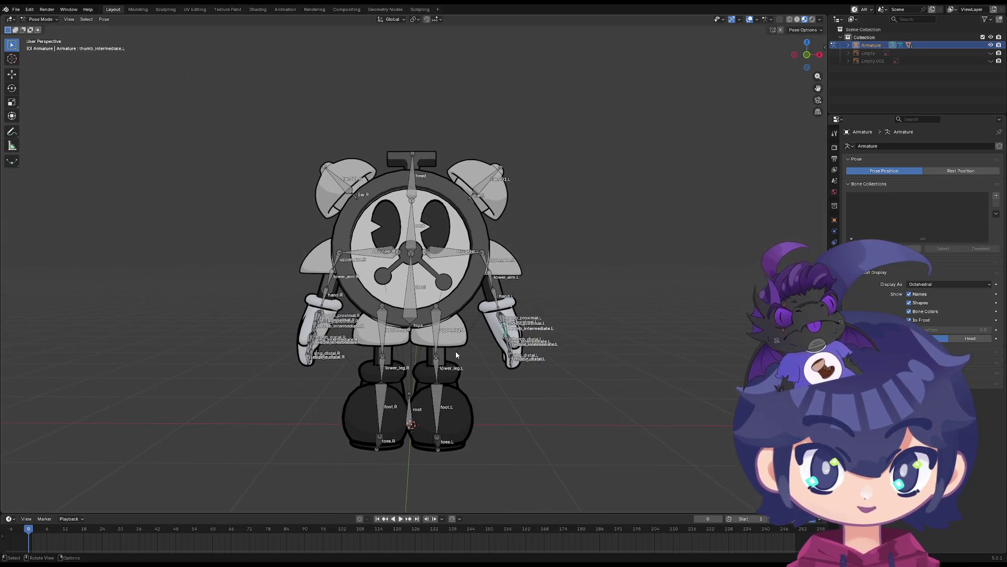
pyautogui.press('r')
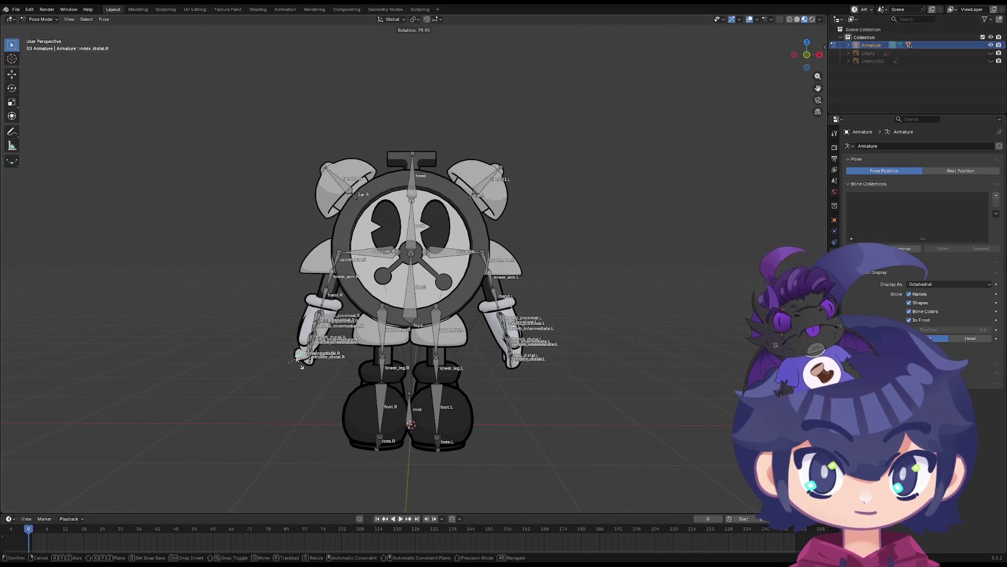
pyautogui.click(310, 368)
# Select every bone in the rig and bring up the interaction mode menu
pyautogui.press('a')
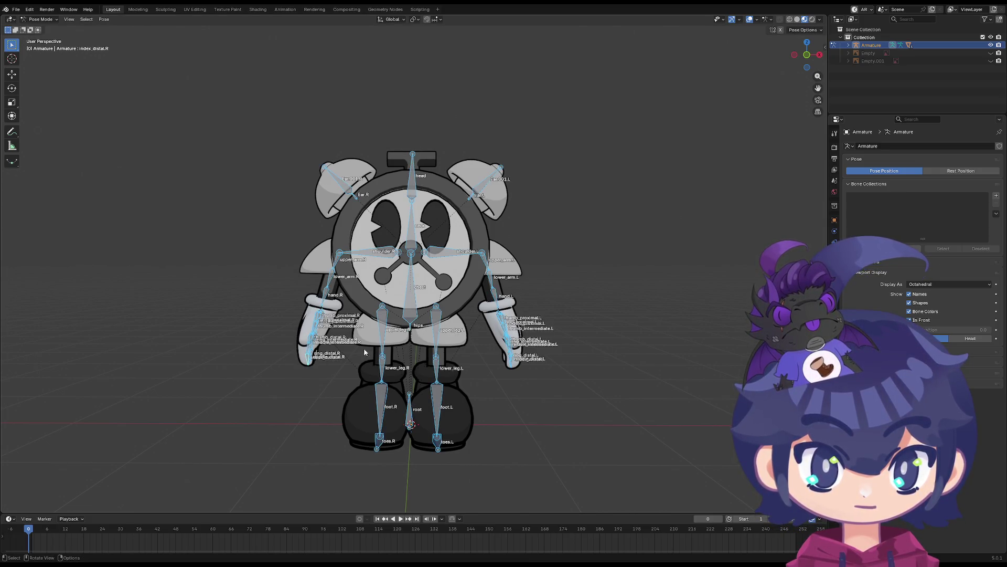
pyautogui.scroll(1, 146, 269)
pyautogui.click(42, 23)
# Switch the armature to Object Mode, then enter Edit Mode and add a new bone
pyautogui.click(44, 31)
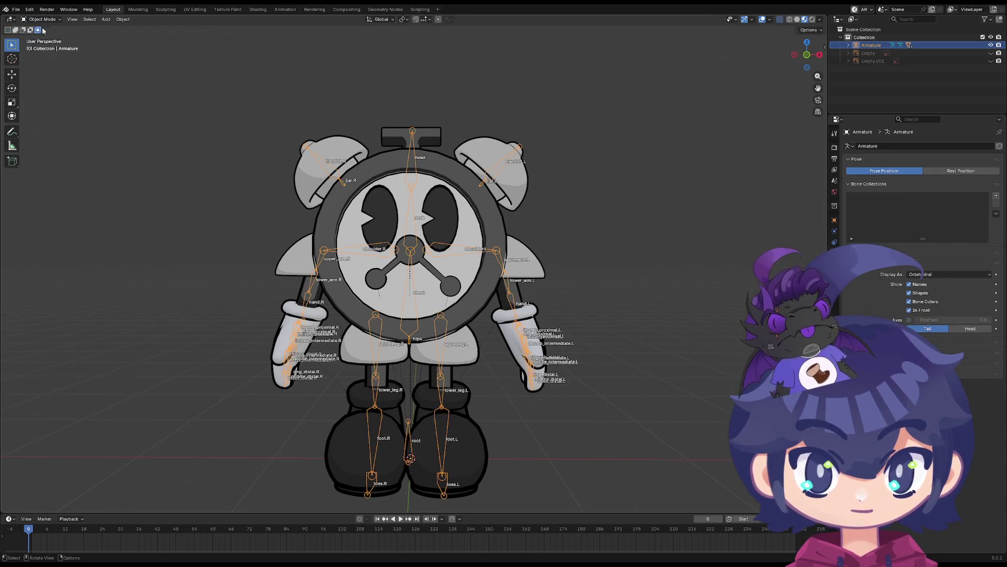
pyautogui.press('Tab')
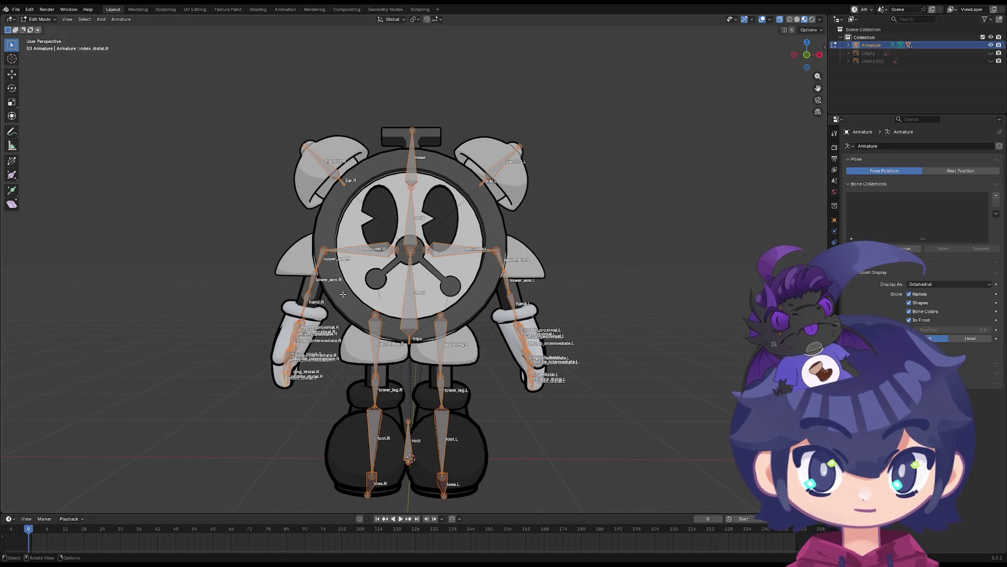
pyautogui.hotkey('shift', 'a')
pyautogui.click(336, 272)
pyautogui.press('a')
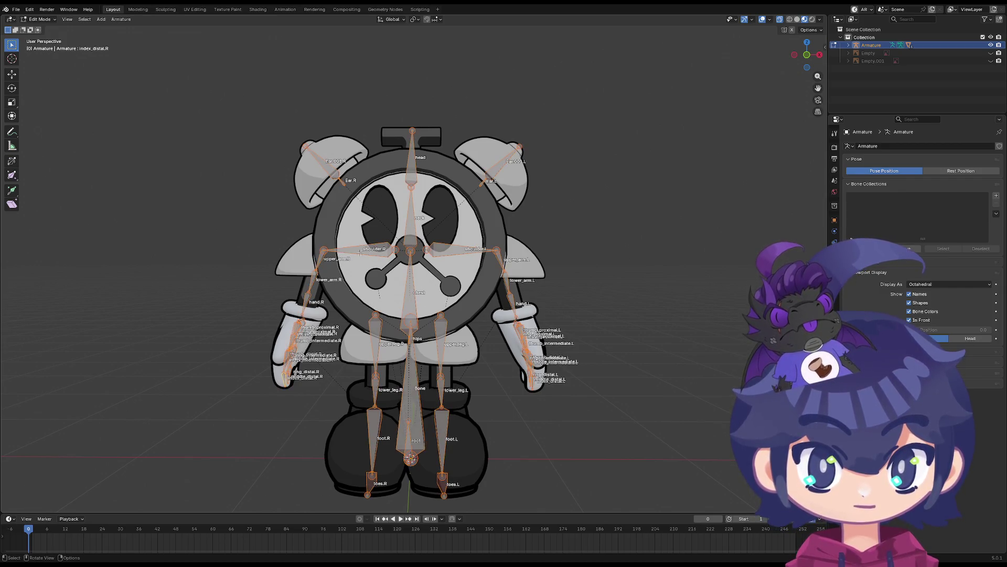
# Select shoulder.R, then make upper_arm.R the active bone
pyautogui.keyDown('ctrl'); pyautogui.click(318, 233); pyautogui.keyUp('ctrl')
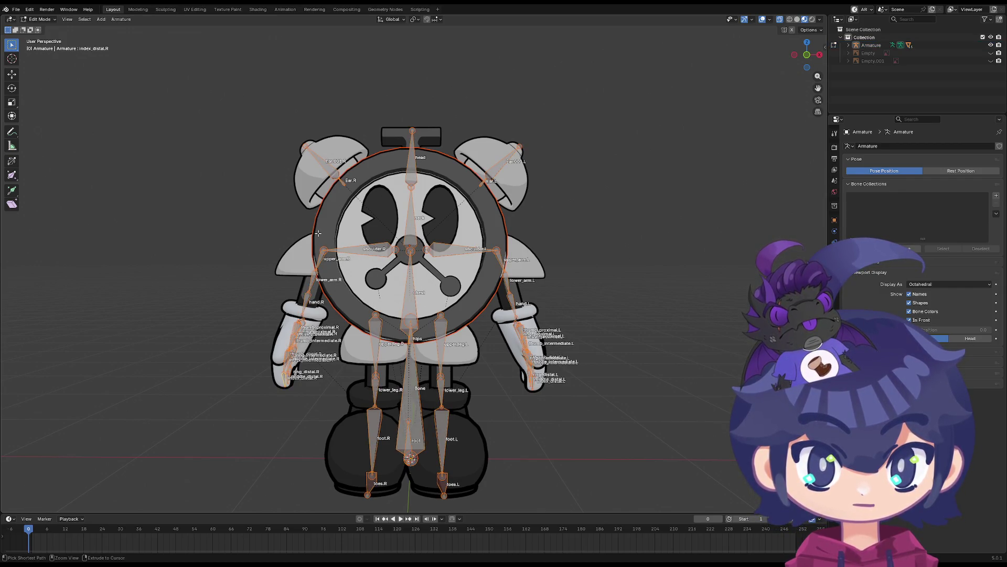
pyautogui.keyDown('ctrl'); pyautogui.click(283, 323); pyautogui.keyUp('ctrl')
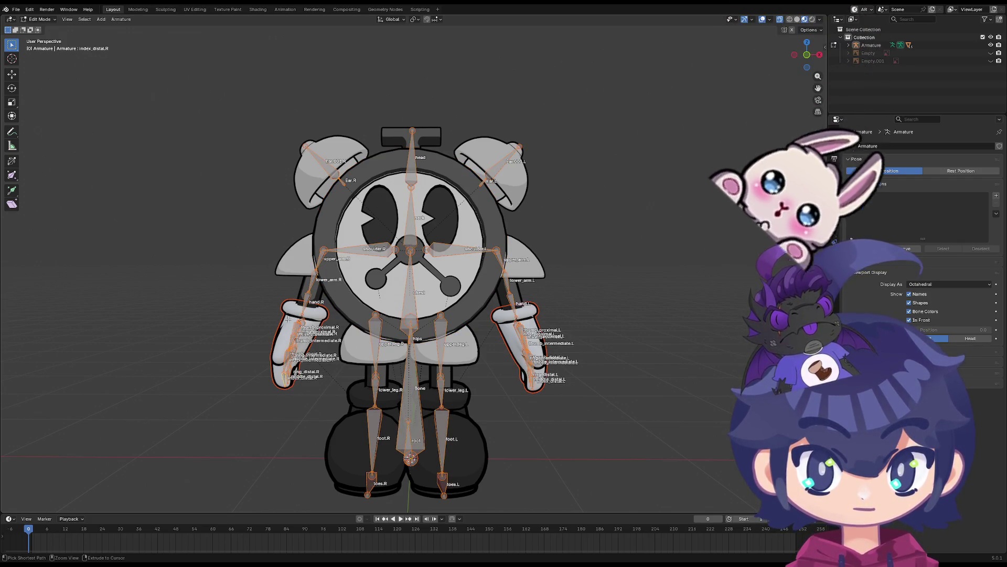
pyautogui.keyDown('shift'); pyautogui.moveTo(259, 313); pyautogui.dragTo(272, 247, button='middle'); pyautogui.keyUp('shift')
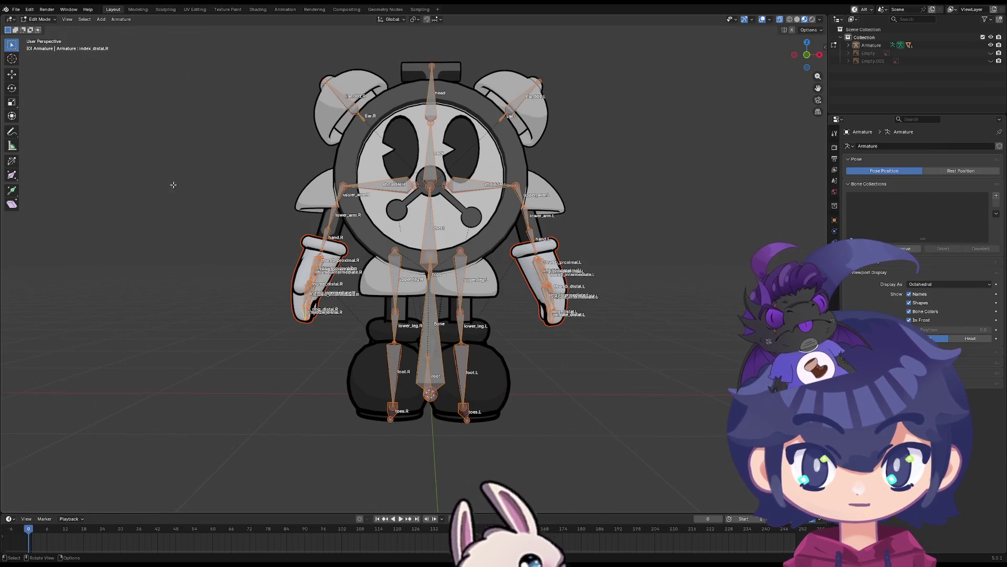
pyautogui.click(341, 199)
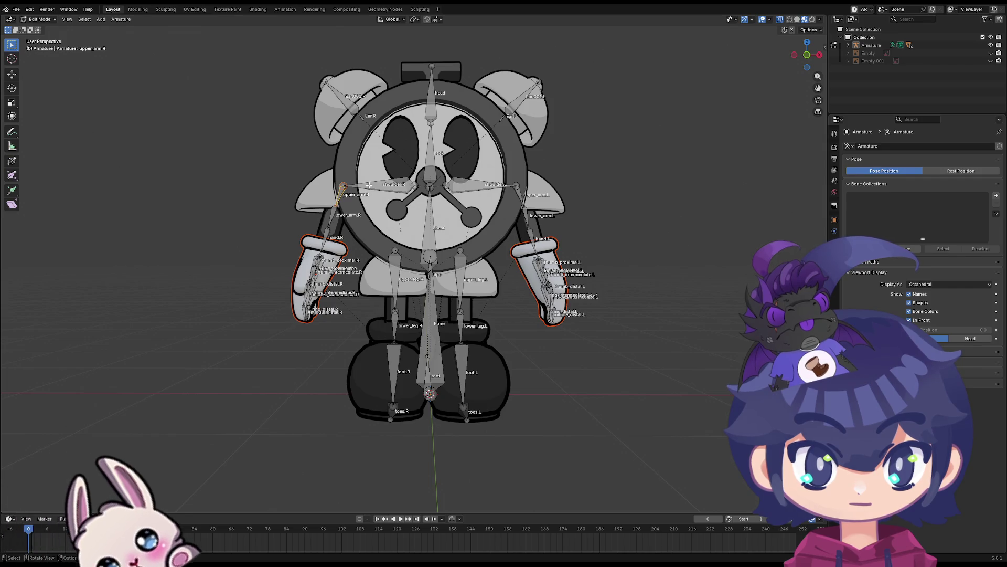
pyautogui.click(354, 190)
pyautogui.click(332, 197)
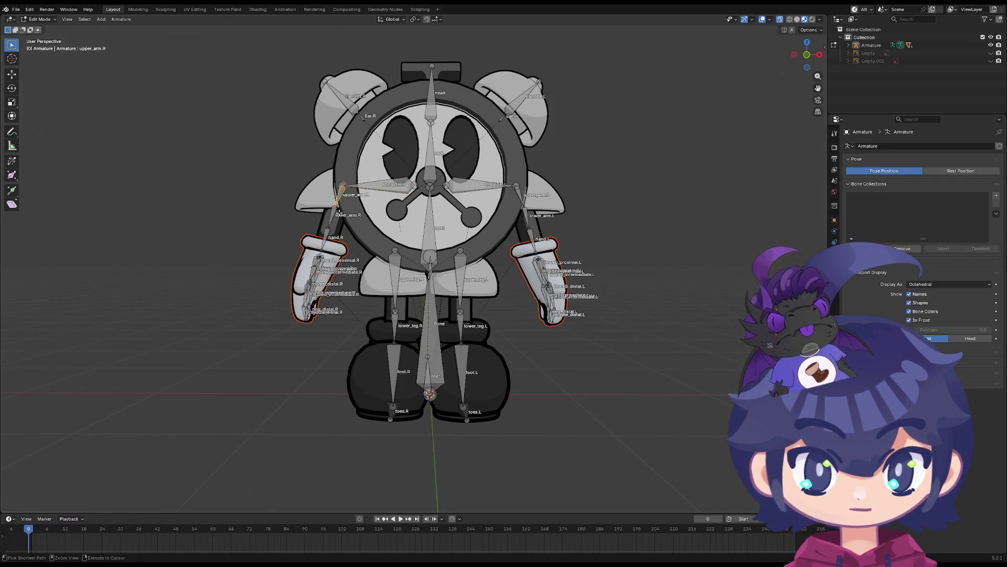
# Return the armature to Object Mode from the mode dropdown
pyautogui.click(41, 20)
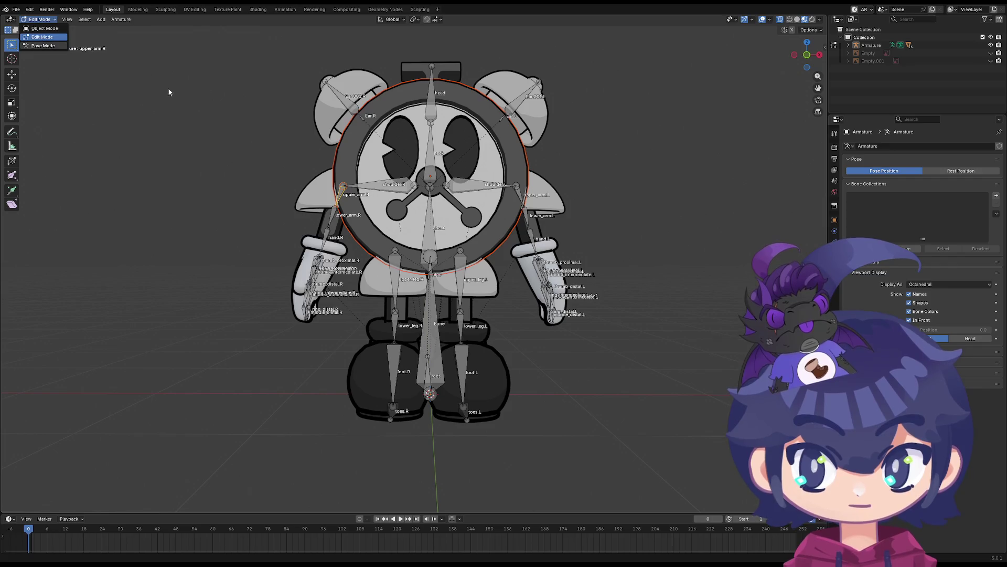
pyautogui.scroll(3, 338, 195)
pyautogui.click(42, 19)
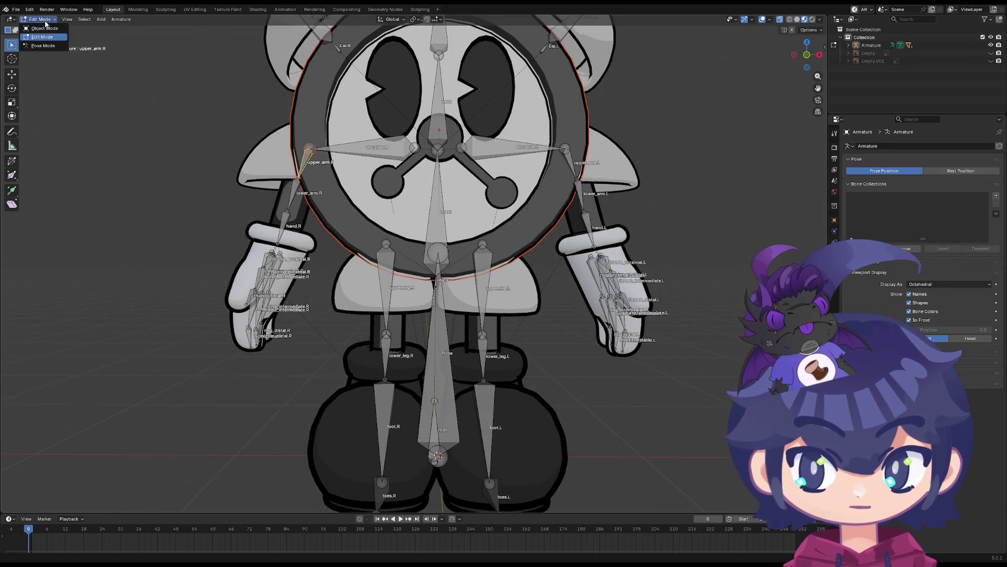
pyautogui.click(40, 28)
pyautogui.click(314, 155)
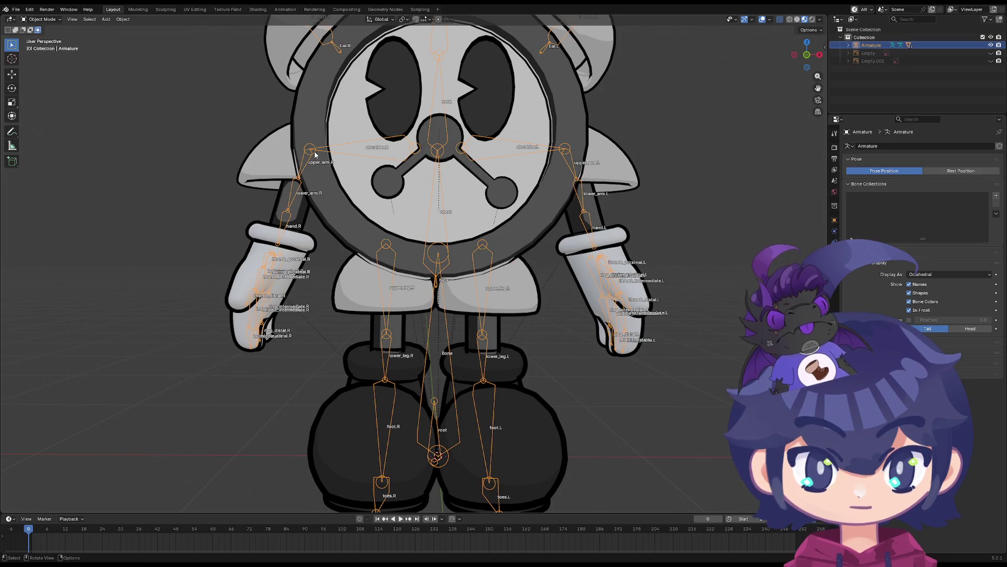
pyautogui.keyDown('shift'); pyautogui.click(342, 193); pyautogui.keyUp('shift')
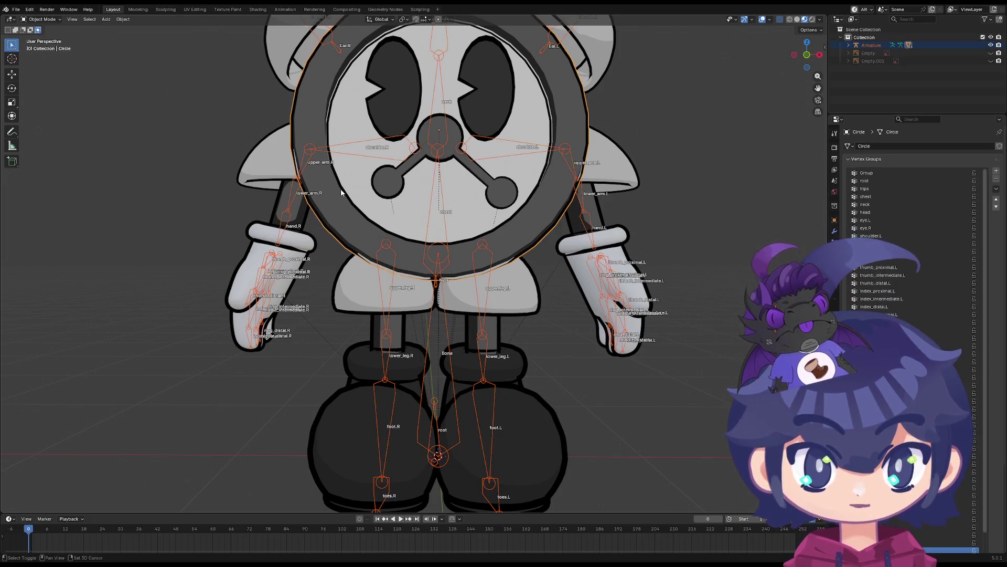
pyautogui.click(50, 19)
pyautogui.click(44, 63)
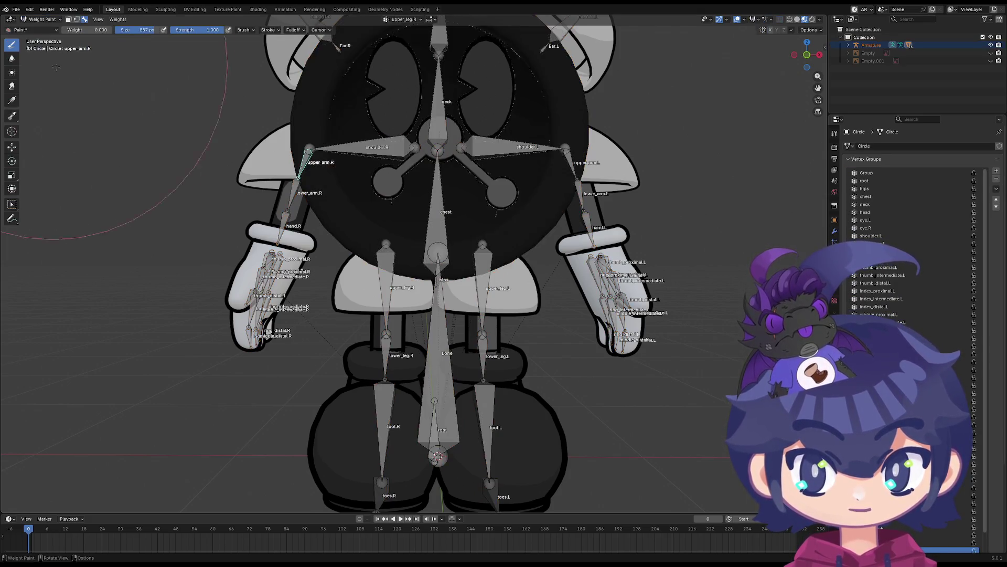
pyautogui.moveTo(314, 231); pyautogui.dragTo(332, 215, button='middle')
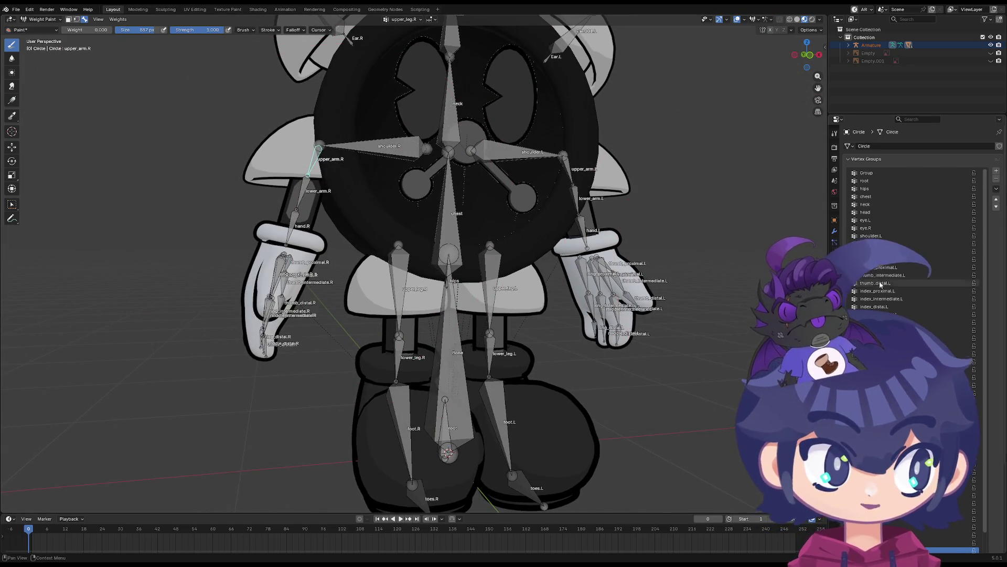
pyautogui.click(939, 236)
pyautogui.keyDown('ctrl'); pyautogui.scroll(20, 939, 236); pyautogui.keyUp('ctrl')
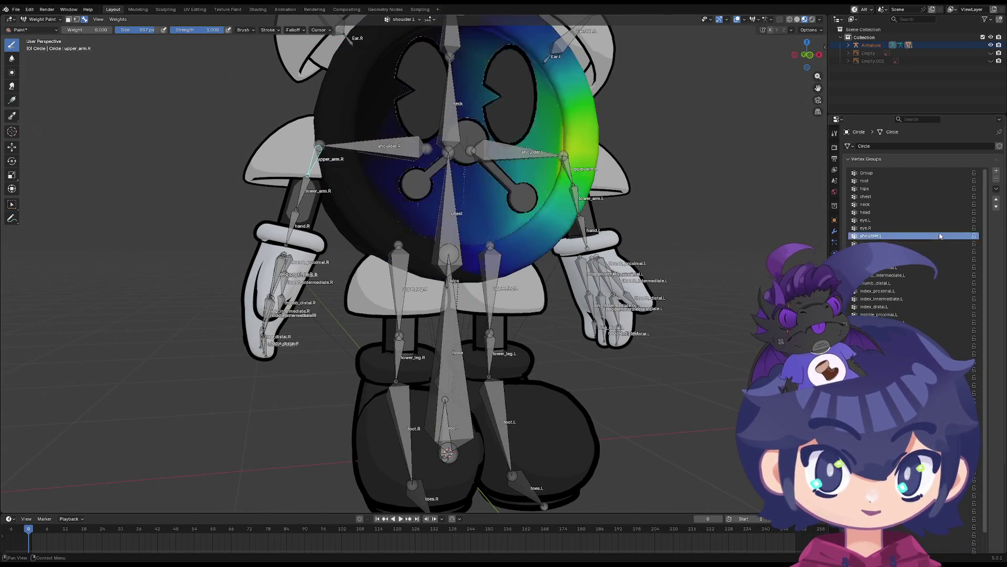
pyautogui.keyDown('ctrl'); pyautogui.scroll(-20, 911, 265); pyautogui.keyUp('ctrl')
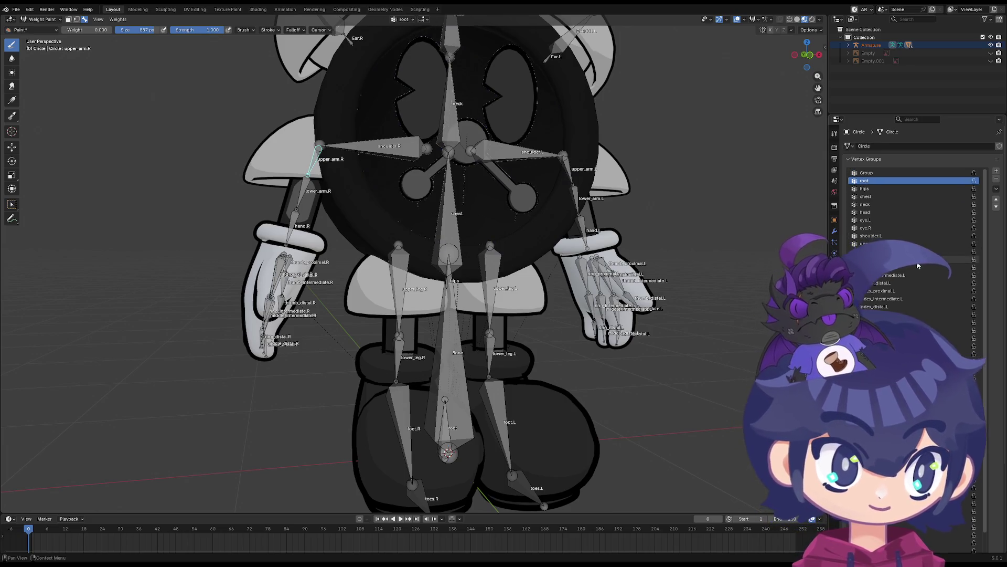
pyautogui.keyDown('ctrl'); pyautogui.scroll(-5, 940, 307); pyautogui.keyUp('ctrl')
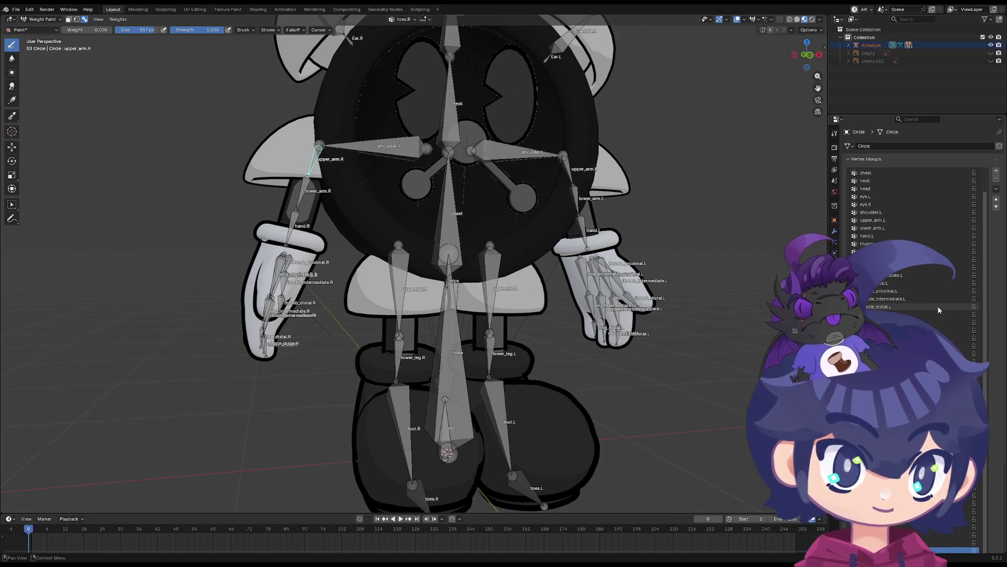
pyautogui.keyDown('ctrl'); pyautogui.scroll(6, 938, 308); pyautogui.keyUp('ctrl')
pyautogui.keyDown('ctrl'); pyautogui.scroll(-4, 933, 328); pyautogui.keyUp('ctrl')
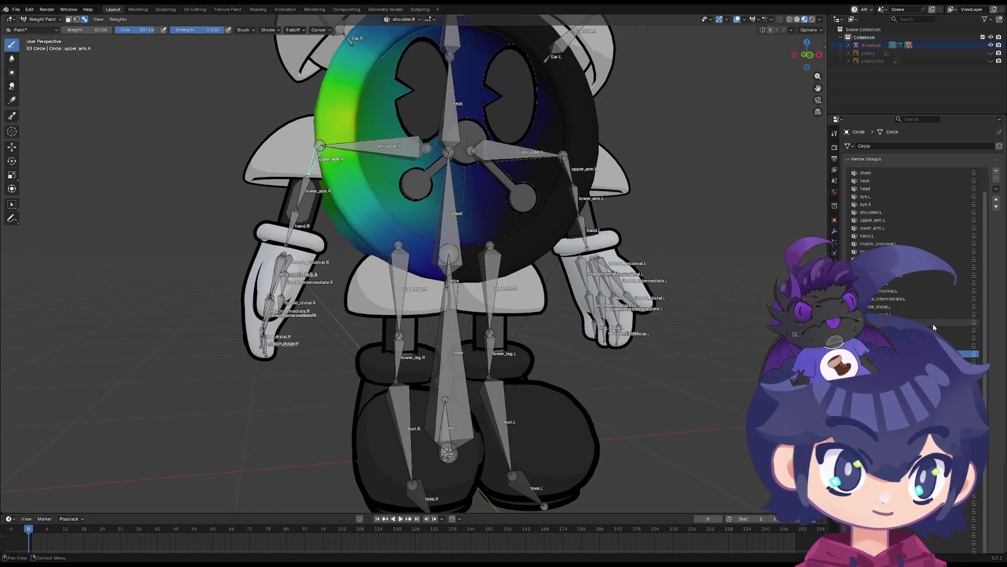
pyautogui.moveTo(503, 273)
pyautogui.mouseDown(button='middle')
pyautogui.moveTo(471, 270)
pyautogui.moveTo(444, 232)
pyautogui.moveTo(483, 232)
pyautogui.moveTo(406, 220)
pyautogui.mouseUp(button='middle')
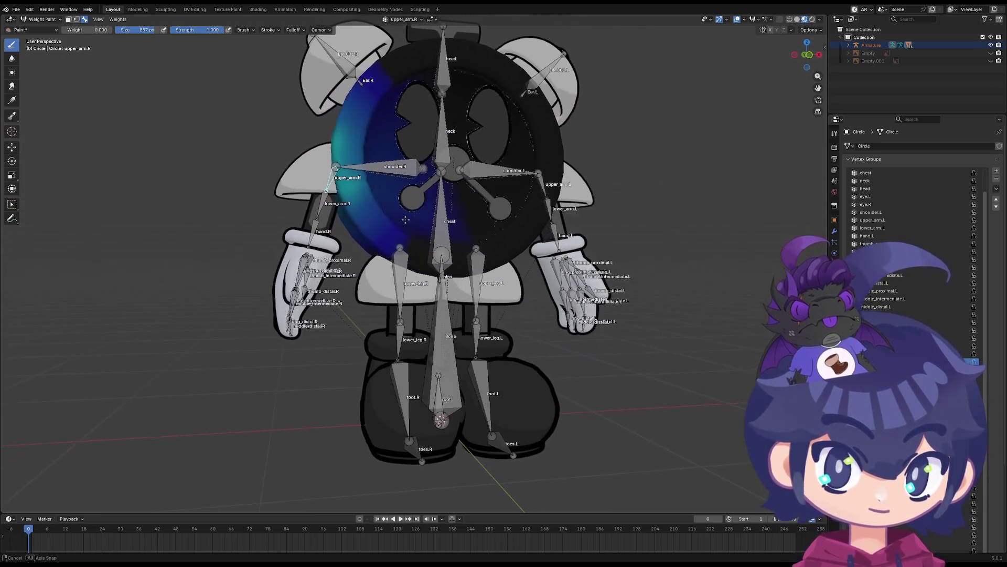
pyautogui.click(42, 19)
pyautogui.click(42, 29)
# Select only the armature and switch it into Pose Mode
pyautogui.click(42, 19)
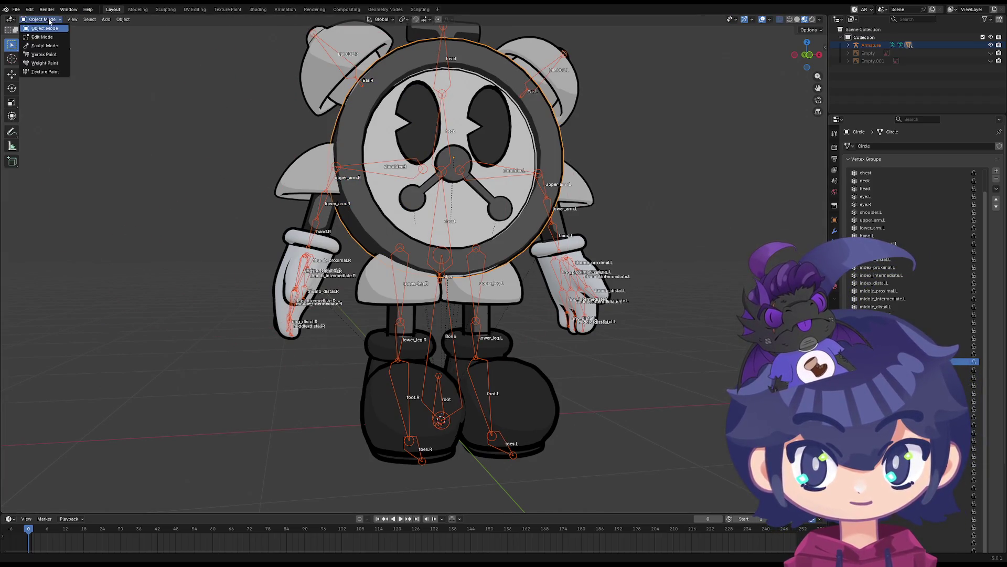
pyautogui.click(307, 168)
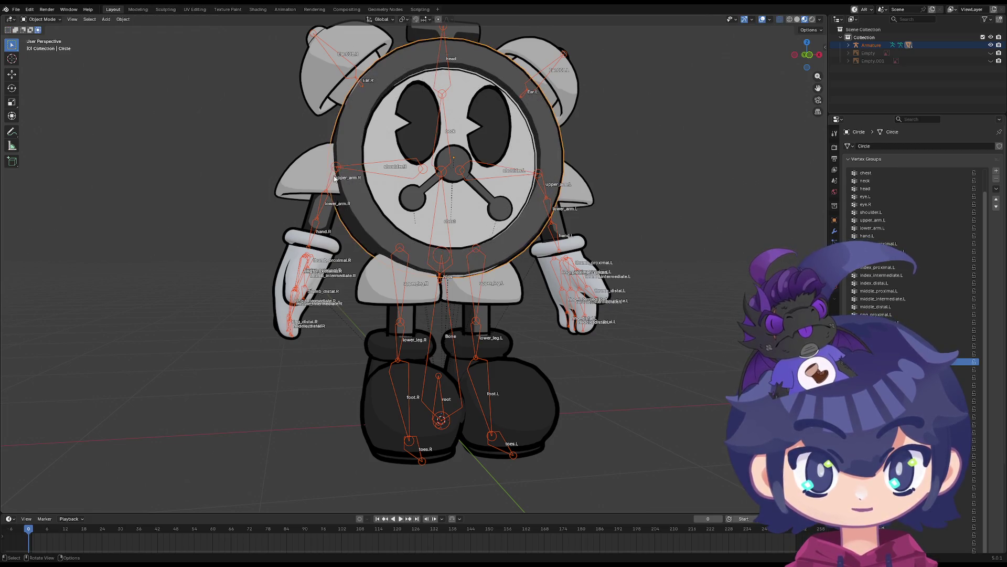
pyautogui.click(42, 20)
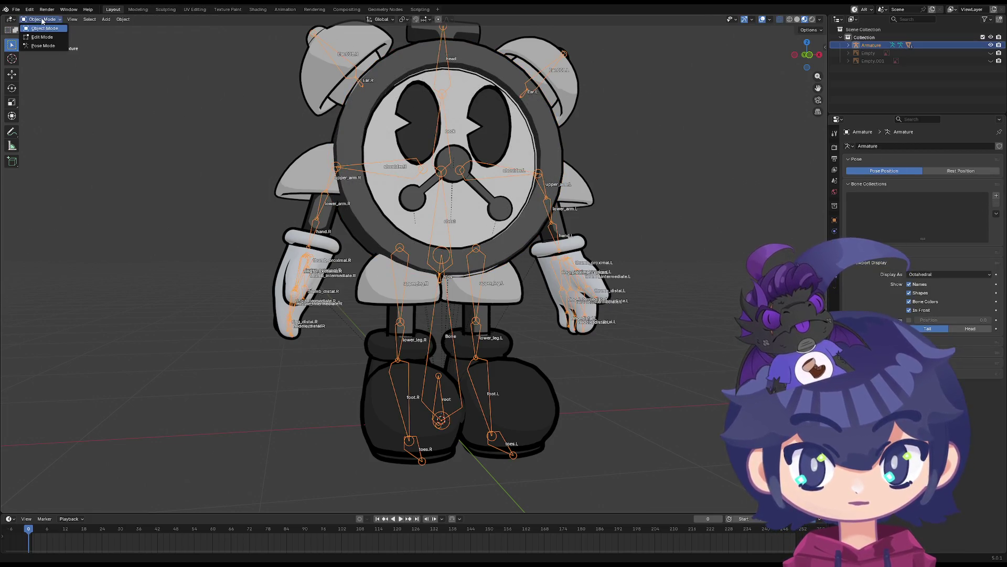
pyautogui.click(43, 45)
# Test-rotate upper_arm.R and lower_arm.R, cancelling each rotation back to rest
pyautogui.click(325, 197)
pyautogui.press('r')
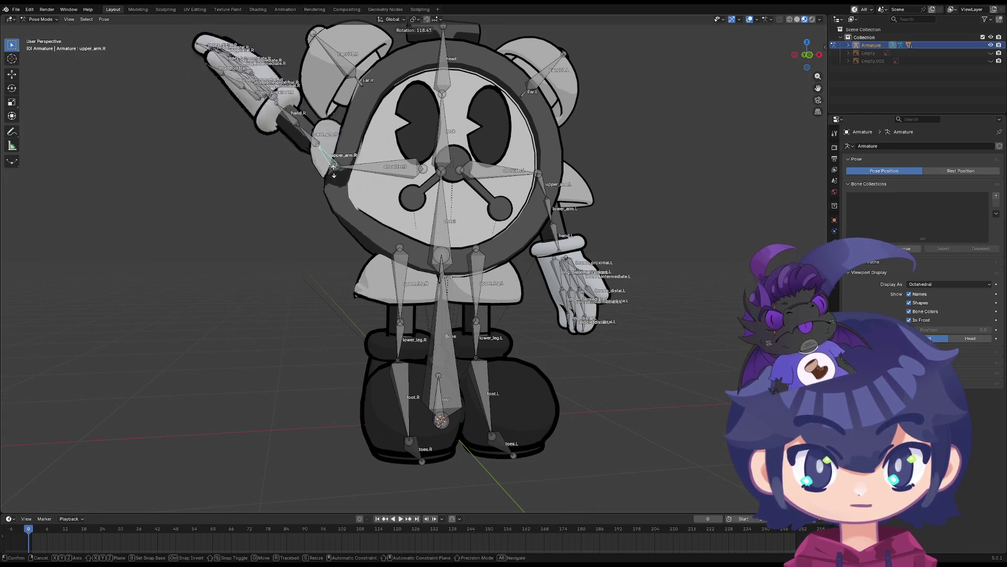
pyautogui.rightClick(338, 178)
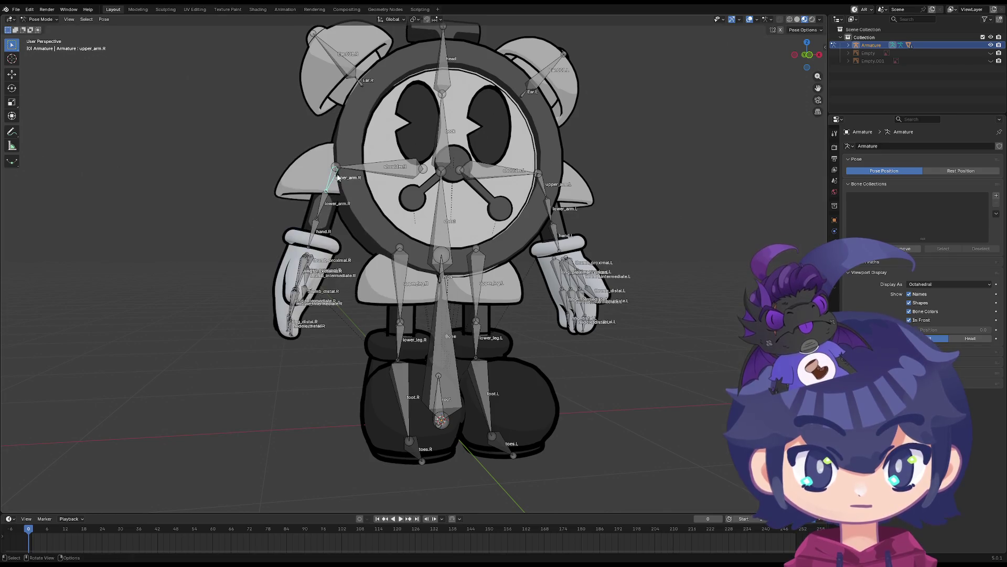
pyautogui.press('r')
pyautogui.rightClick(327, 193)
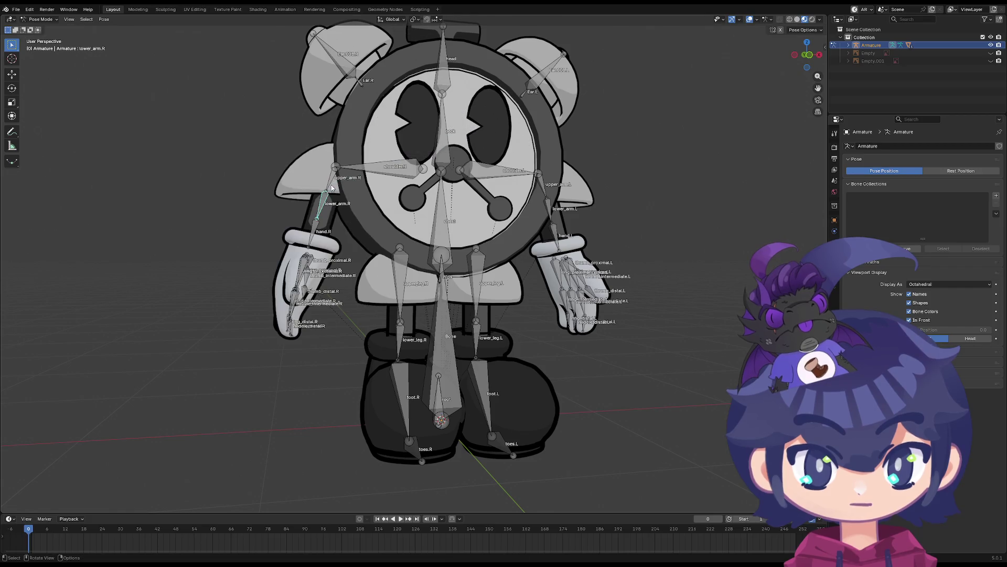
pyautogui.press('r')
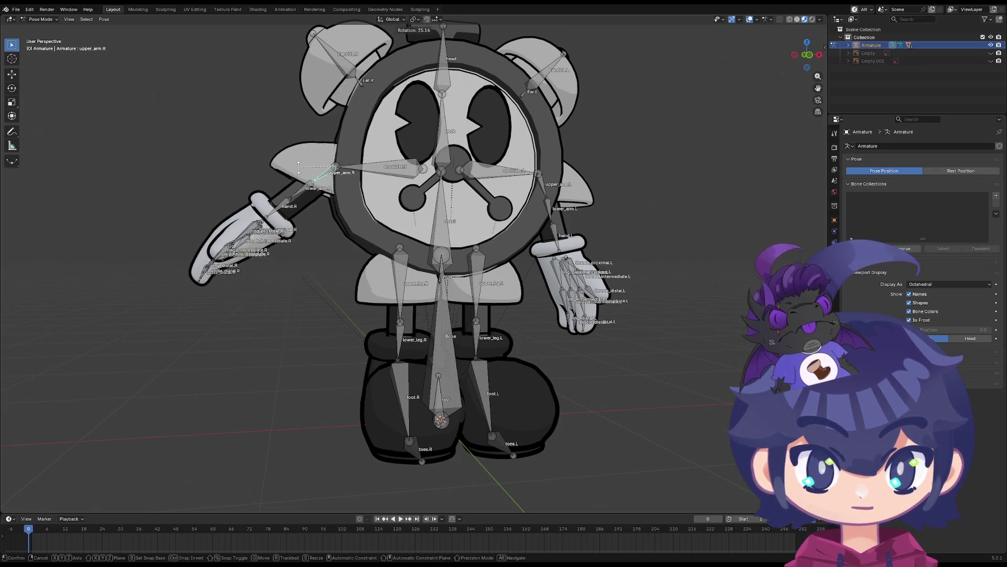
pyautogui.press('Escape')
# Test-rotate upper_arm.L and the lower_arm.R forearm, cancelling both rotations
pyautogui.click(542, 186)
pyautogui.press('r')
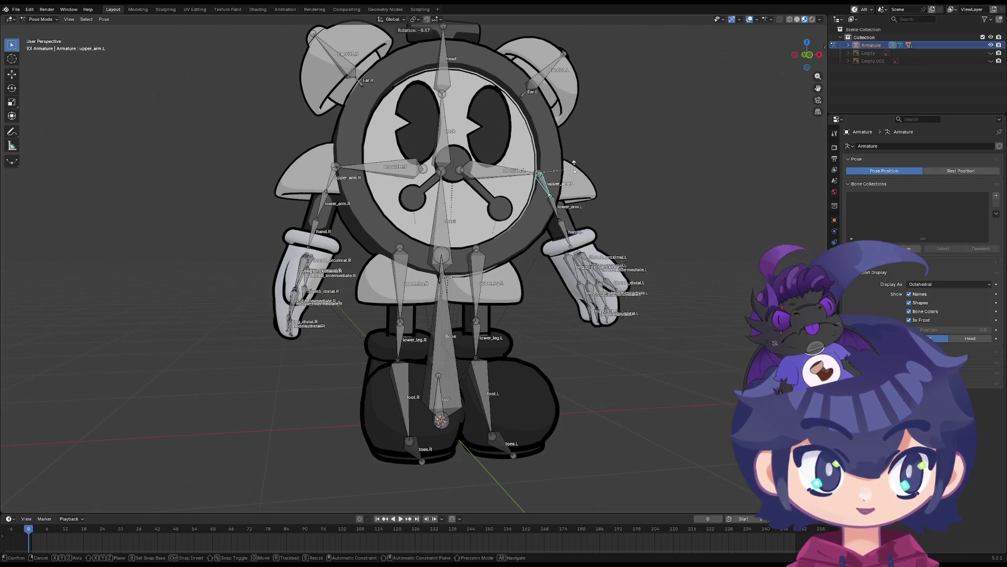
pyautogui.press('Escape')
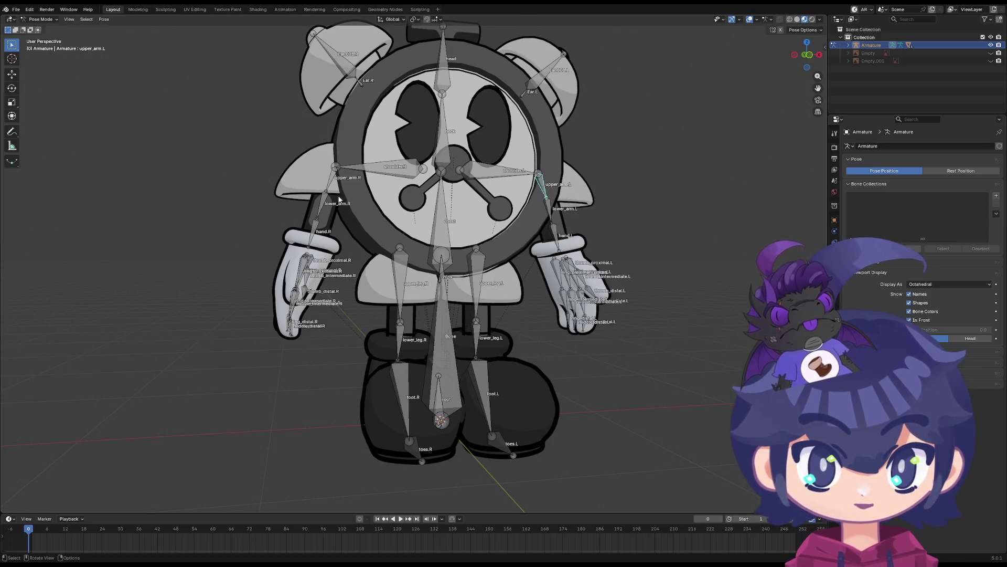
pyautogui.press('r')
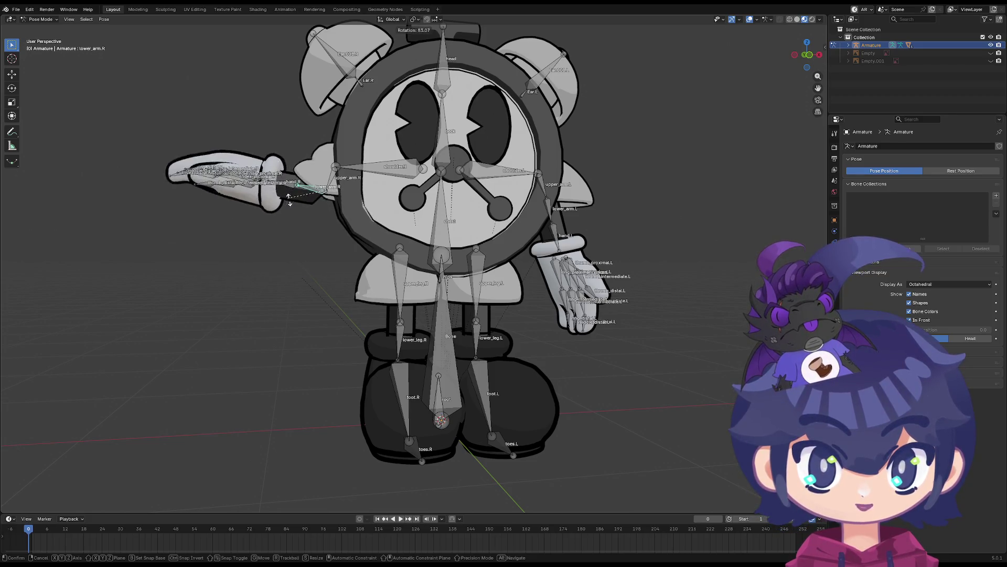
pyautogui.press('Escape')
pyautogui.scroll(2, 328, 208)
pyautogui.keyDown('shift'); pyautogui.moveTo(329, 208); pyautogui.dragTo(325, 222, button='middle'); pyautogui.keyUp('shift')
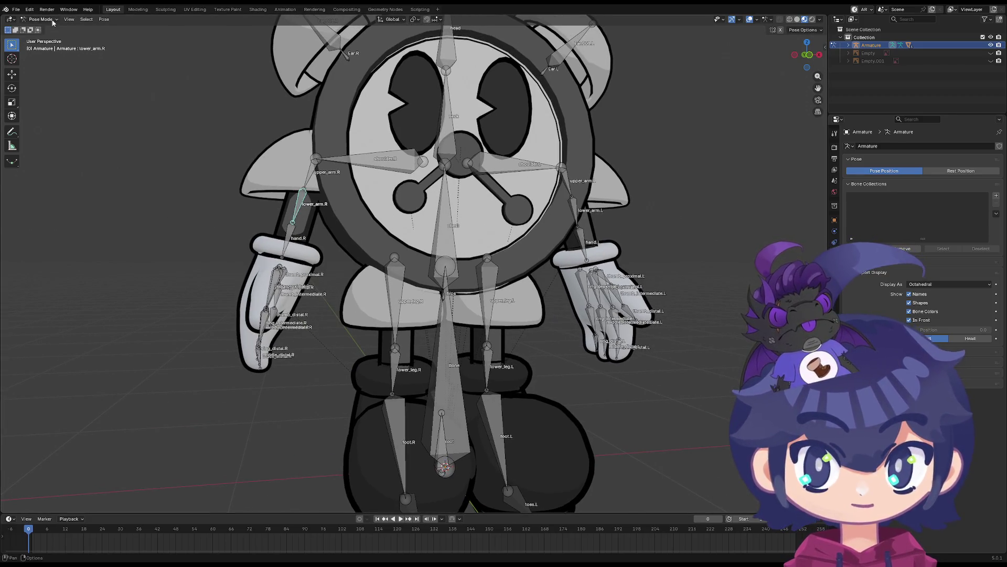
# Return to Object Mode and select the armature with the Circle body mesh active
pyautogui.click(53, 21)
pyautogui.click(37, 29)
pyautogui.click(342, 203)
pyautogui.click(302, 212)
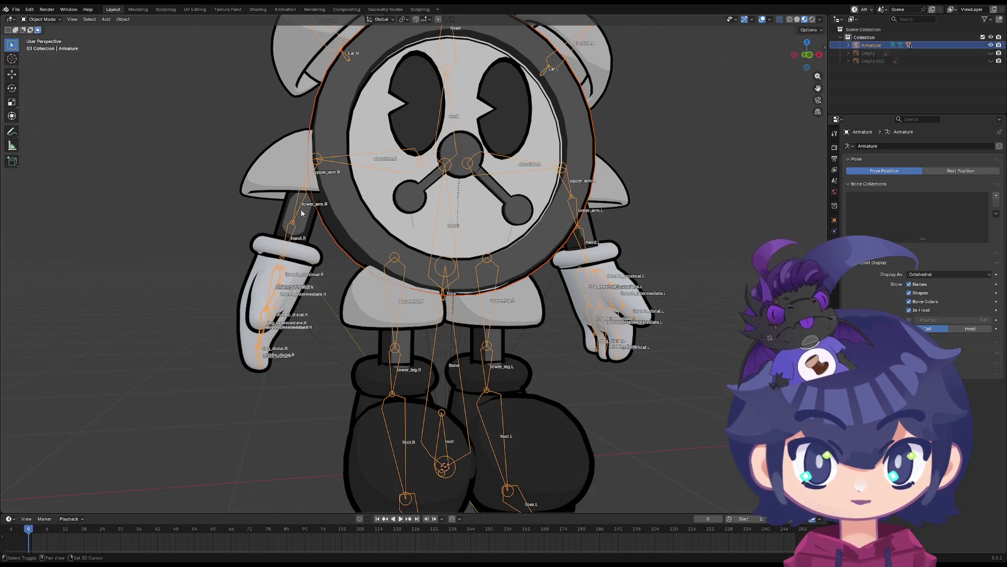
pyautogui.click(303, 198)
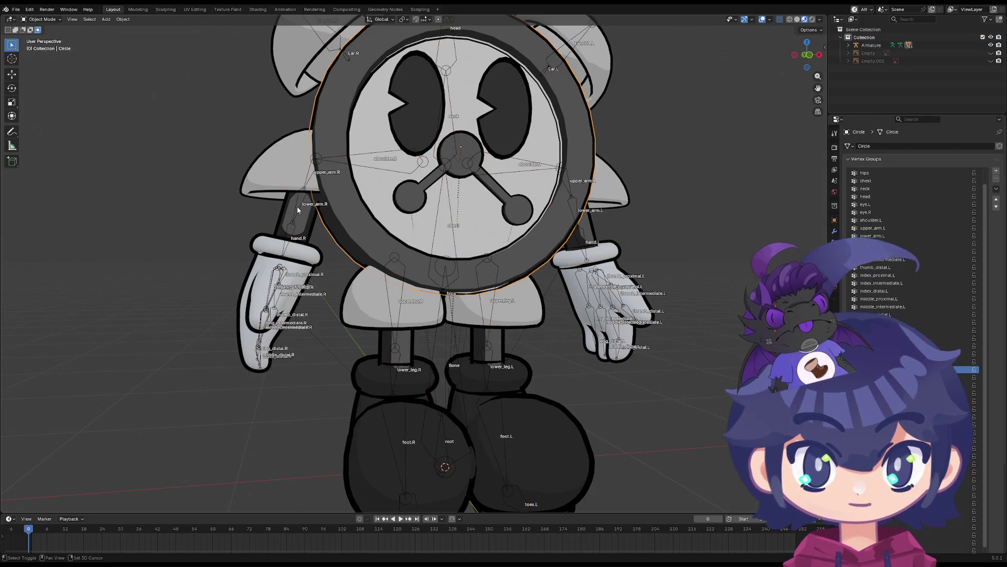
pyautogui.keyDown('shift'); pyautogui.click(295, 210); pyautogui.keyUp('shift')
pyautogui.keyDown('shift'); pyautogui.click(332, 210); pyautogui.keyUp('shift')
pyautogui.keyDown('shift'); pyautogui.click(302, 207); pyautogui.keyUp('shift')
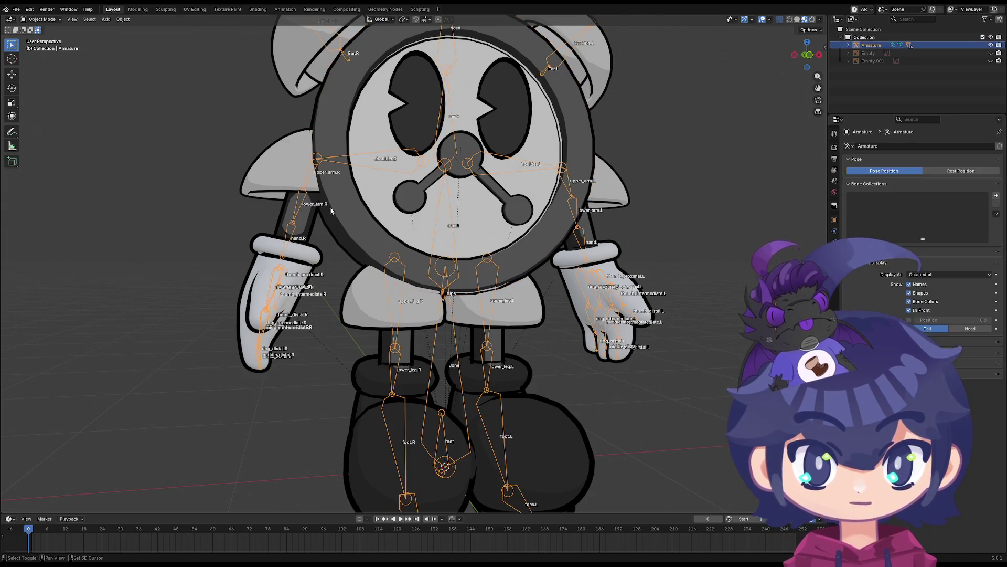
# In Weight Paint mode, paint the stray lower_arm.R weight on the body to zero
pyautogui.keyDown('shift'); pyautogui.click(330, 209); pyautogui.keyUp('shift')
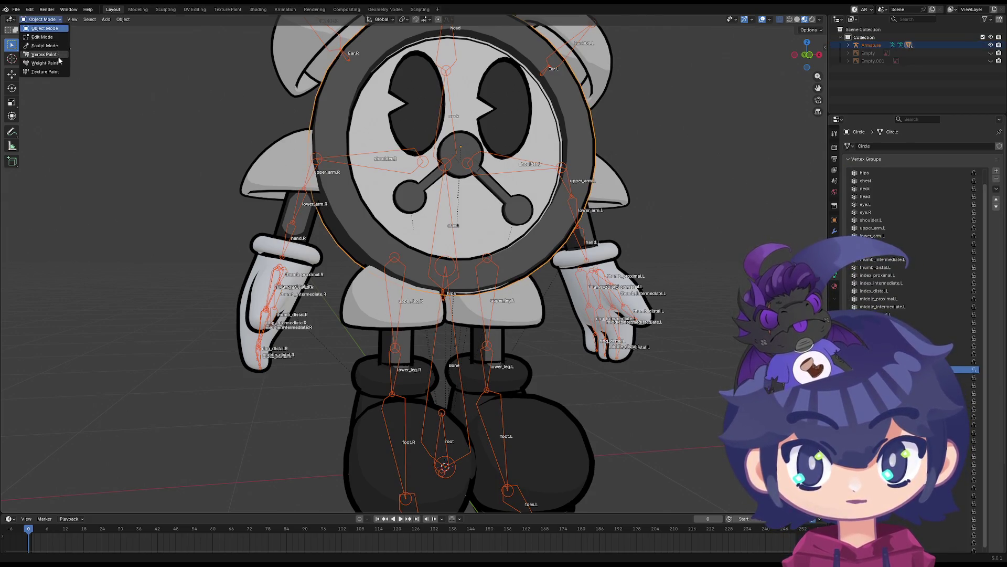
pyautogui.click(45, 63)
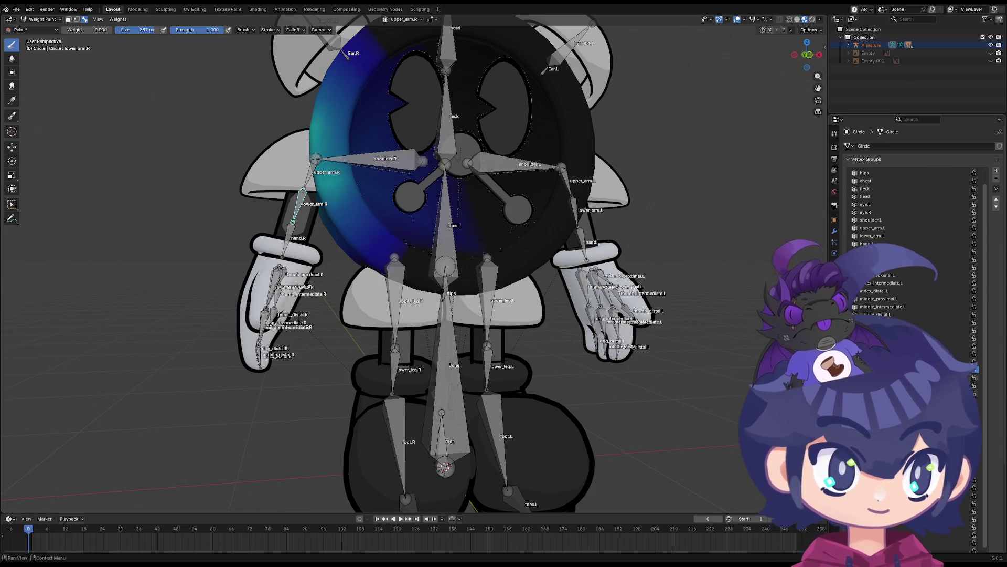
pyautogui.click(881, 377)
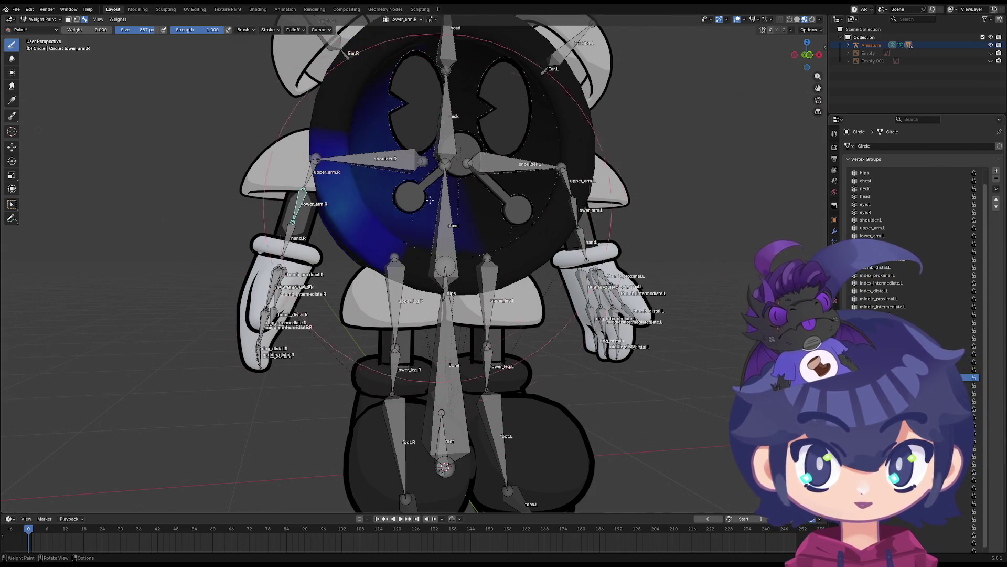
pyautogui.moveTo(430, 200); pyautogui.dragTo(349, 225)
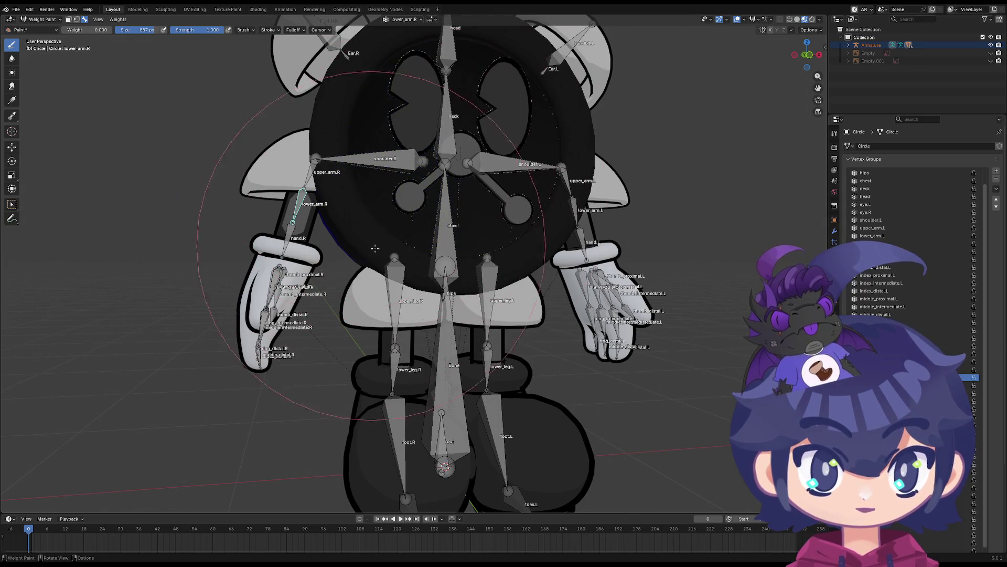
# Orbit around the clock body to check the lower_arm.R weights
pyautogui.moveTo(434, 152)
pyautogui.mouseDown(button='middle')
pyautogui.moveTo(400, 232)
pyautogui.moveTo(446, 234)
pyautogui.mouseUp(button='middle')
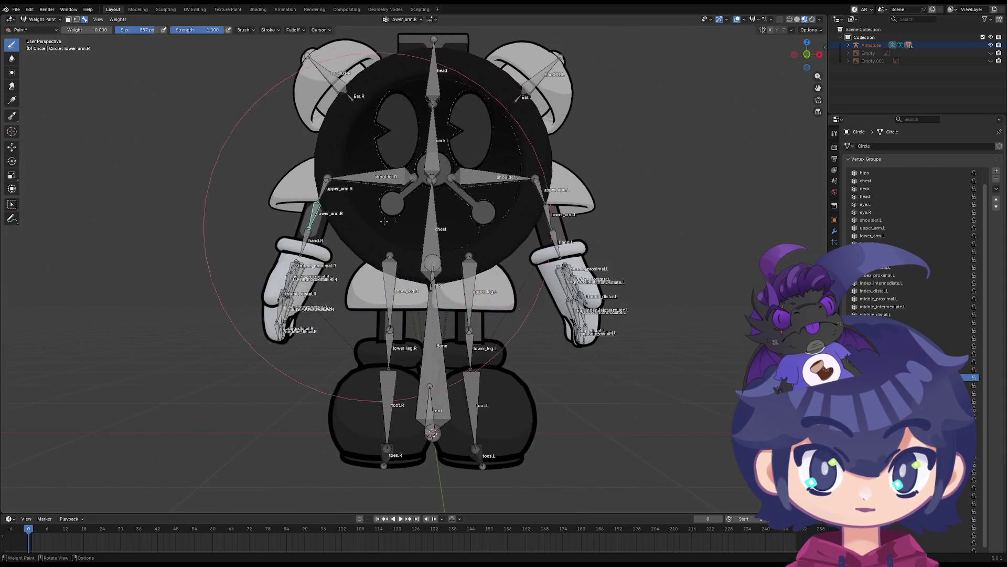
pyautogui.moveTo(398, 200)
pyautogui.mouseDown(button='middle')
pyautogui.moveTo(362, 169)
pyautogui.moveTo(414, 215)
pyautogui.moveTo(51, 48)
pyautogui.mouseUp(button='middle')
pyautogui.click(48, 29)
# Leave Weight Paint for Object Mode, select the armature and enter Pose Mode
pyautogui.click(44, 19)
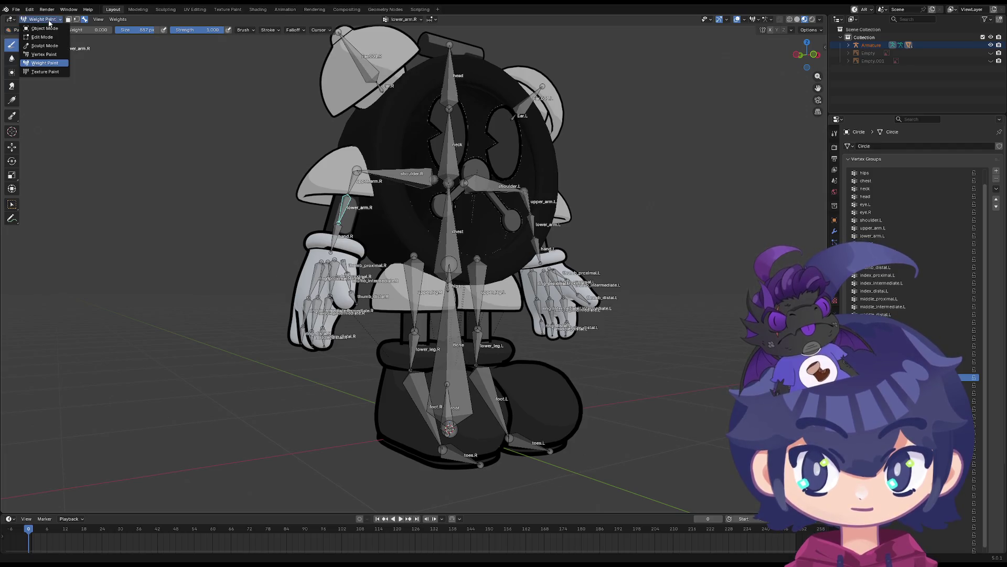
pyautogui.click(55, 33)
pyautogui.click(44, 20)
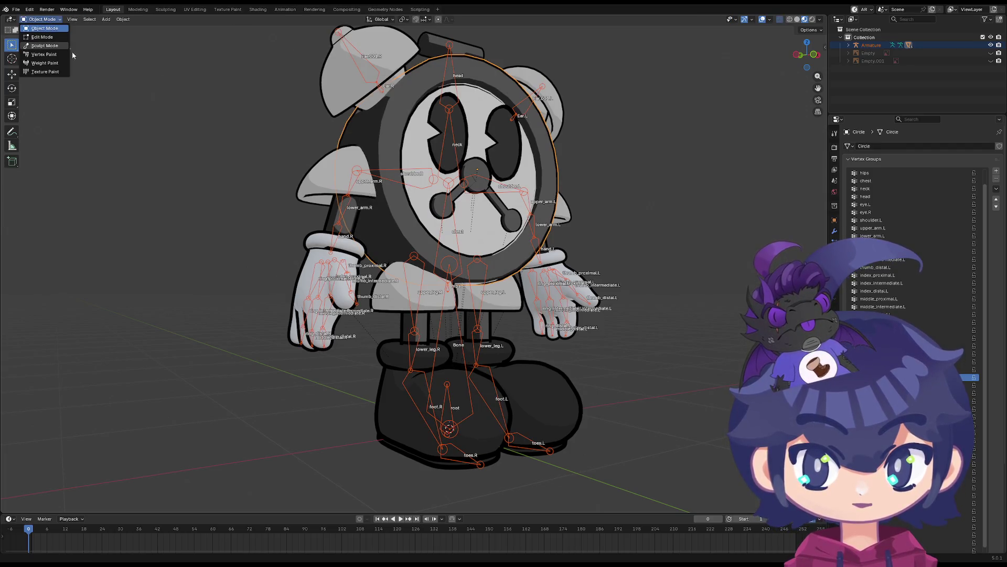
pyautogui.click(339, 218)
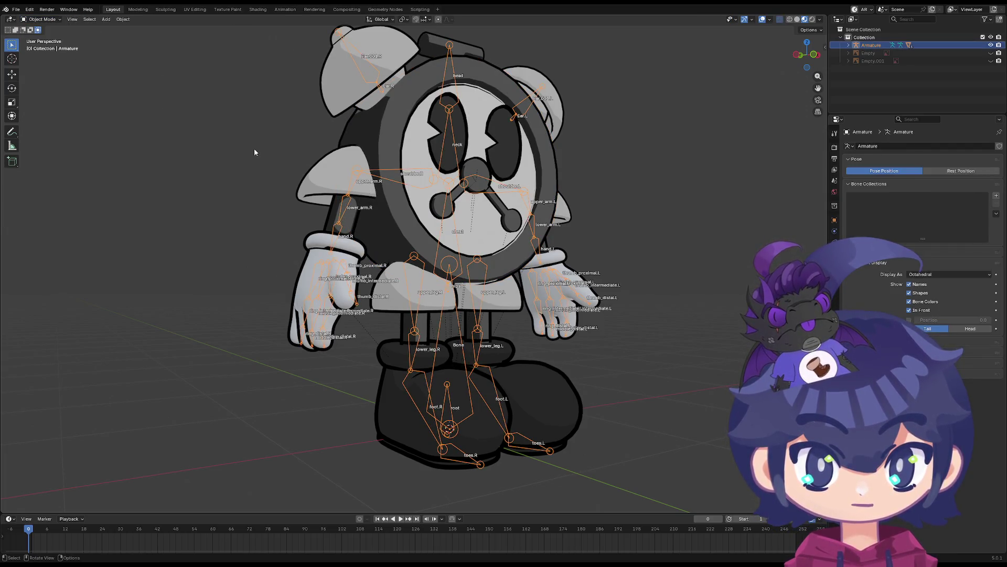
pyautogui.click(49, 19)
pyautogui.click(53, 47)
# Test-rotate lower_arm.R and upper_arm.R, cancelling each rotation to keep the hanging pose
pyautogui.click(325, 195)
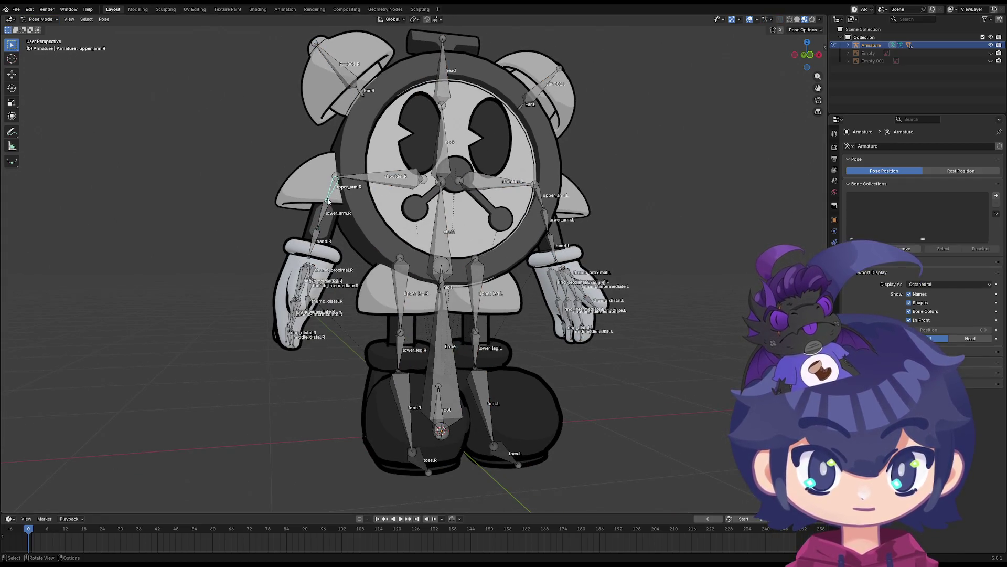
pyautogui.press('r')
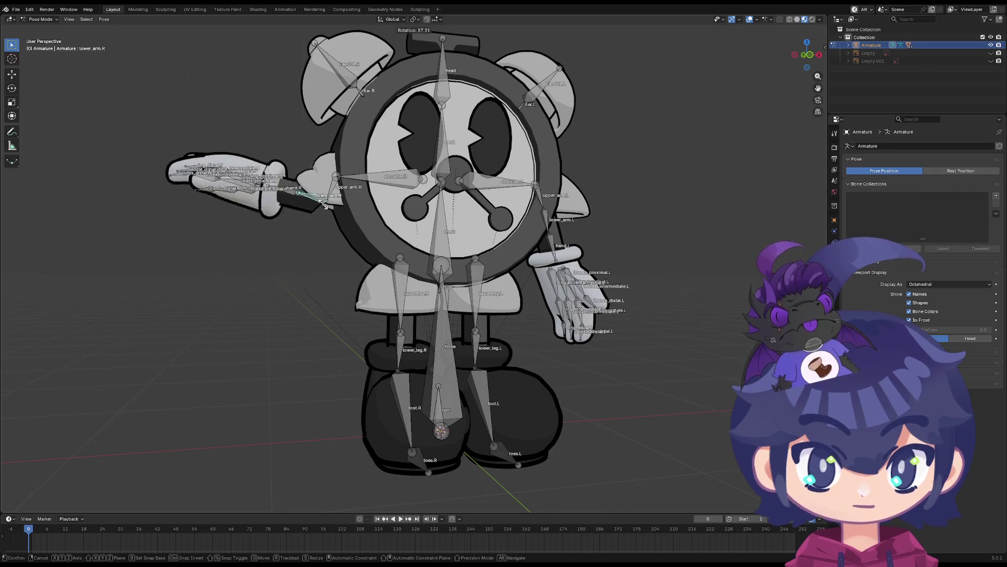
pyautogui.rightClick(327, 203)
pyautogui.click(323, 182)
pyautogui.press('r')
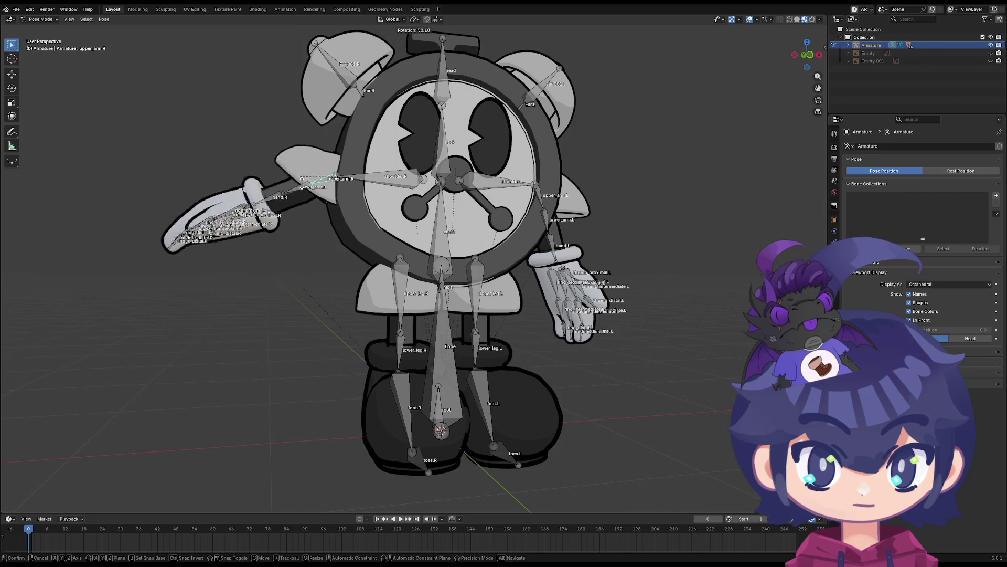
pyautogui.rightClick(305, 181)
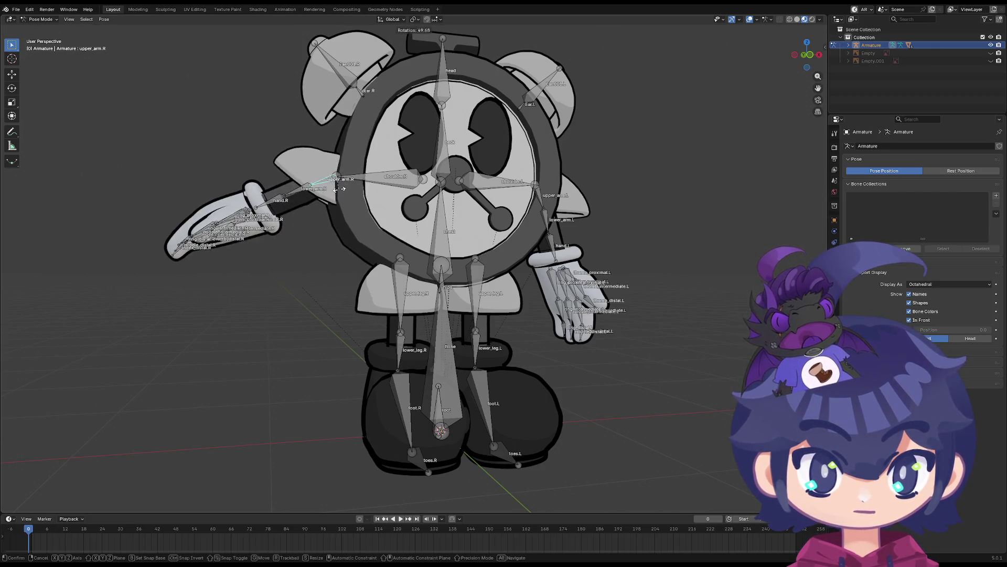
pyautogui.click(325, 215)
pyautogui.press('r')
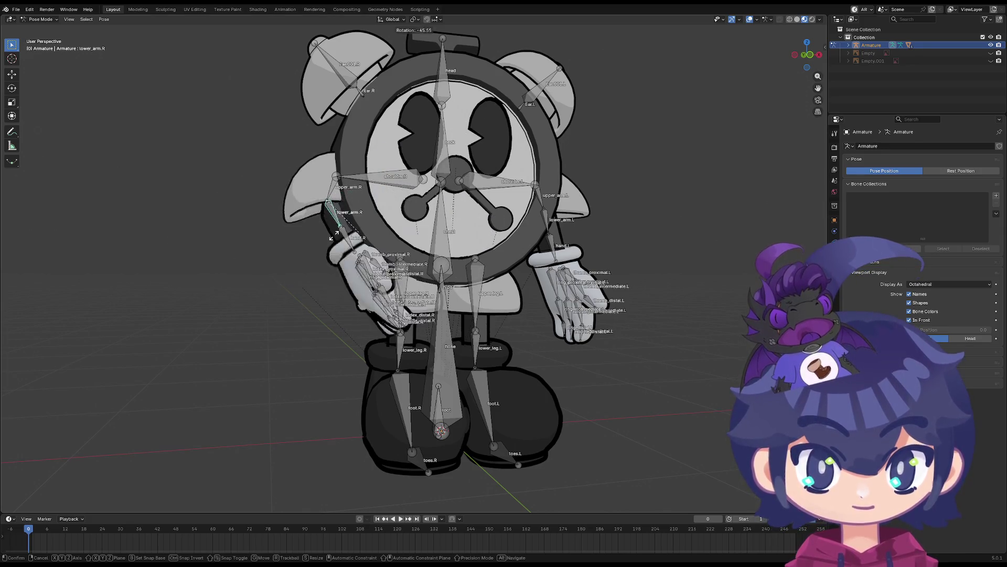
pyautogui.rightClick(336, 195)
# Raise the right arm by rotating upper_arm.R, X-constrained, and inspect the deformation
pyautogui.press('r')
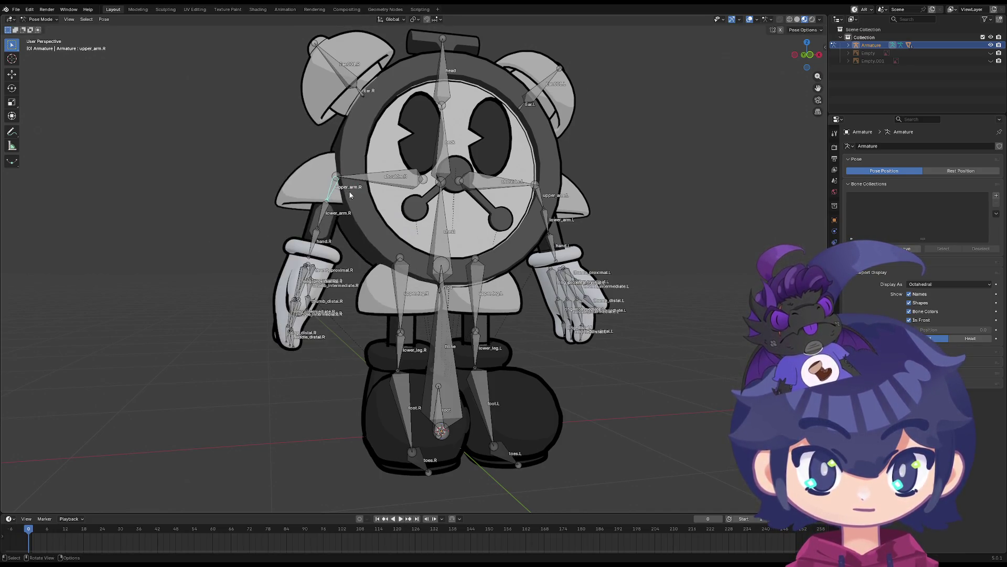
pyautogui.click(379, 177)
pyautogui.moveTo(379, 205); pyautogui.dragTo(338, 199, button='middle')
pyautogui.press('r')
pyautogui.press('z')
pyautogui.press('x')
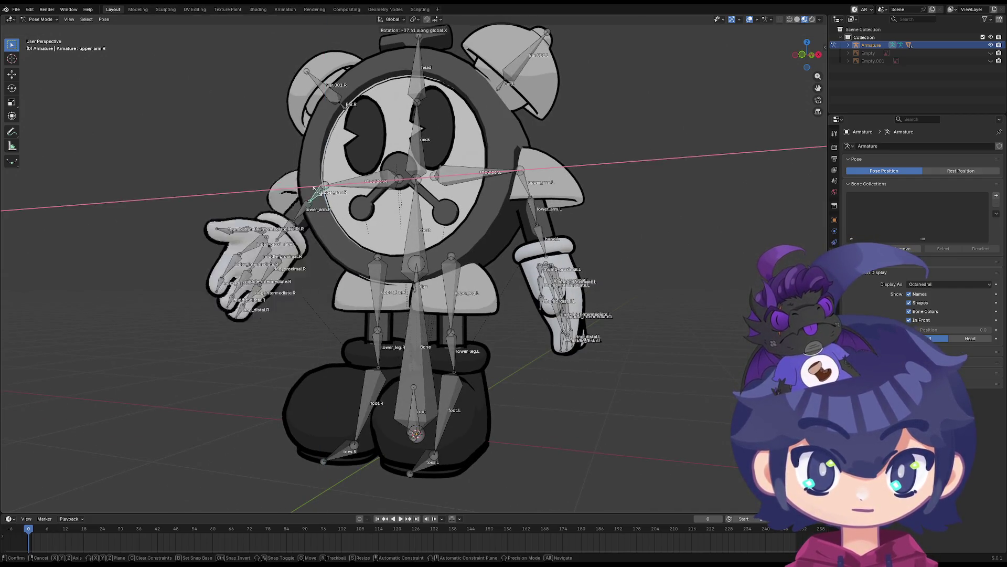
pyautogui.click(318, 190)
pyautogui.moveTo(318, 190)
pyautogui.mouseDown(button='middle')
pyautogui.moveTo(362, 218)
pyautogui.moveTo(311, 208)
pyautogui.moveTo(340, 226)
pyautogui.mouseUp(button='middle')
# Select all bones and clear the pose back to rest, then reselect lower_arm.R
pyautogui.press('a')
pyautogui.rightClick(311, 207)
pyautogui.click(310, 206)
pyautogui.click(339, 227)
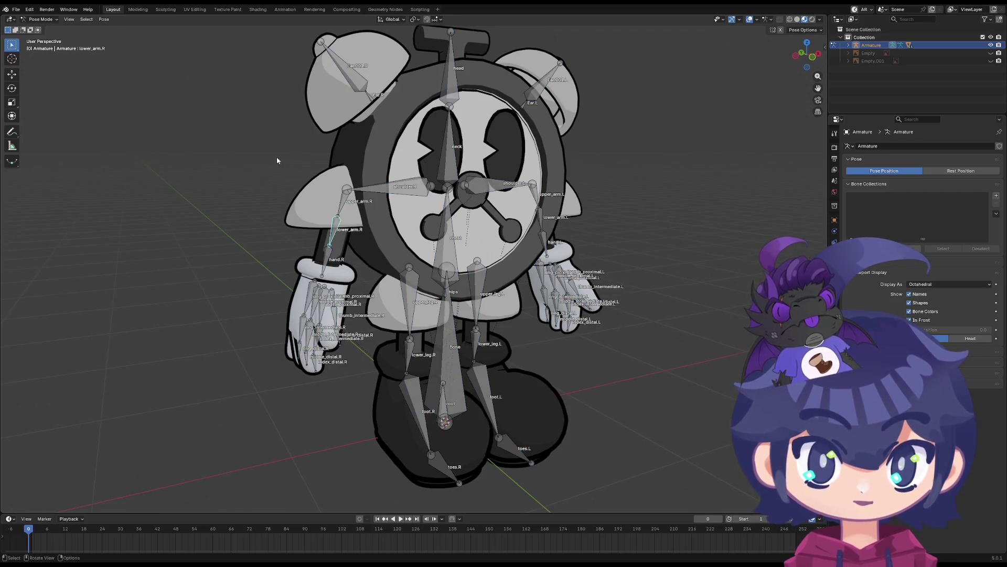
pyautogui.click(45, 19)
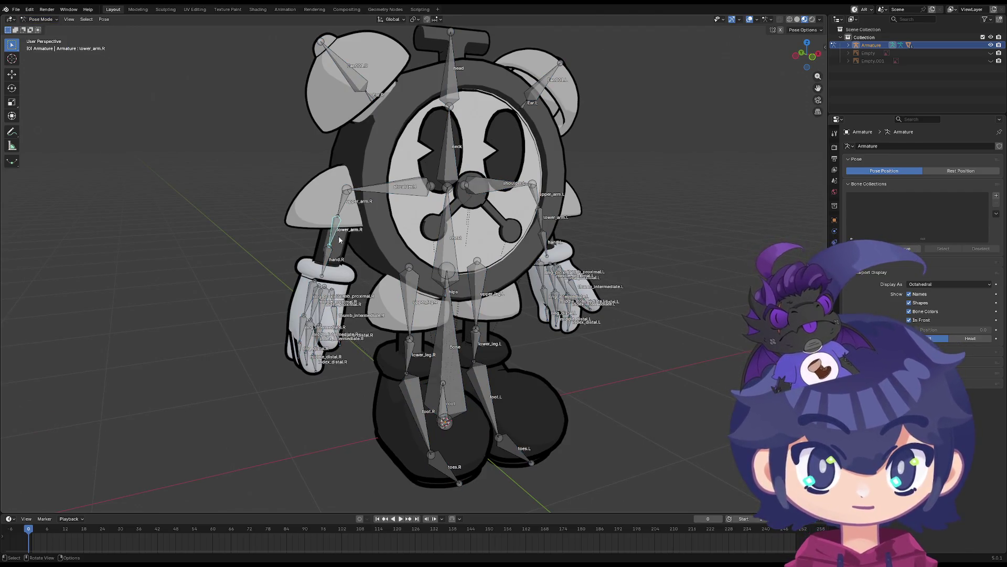
# Return to Object Mode, select the right shoulder pad mesh and enter Weight Paint
pyautogui.scroll(3, 333, 223)
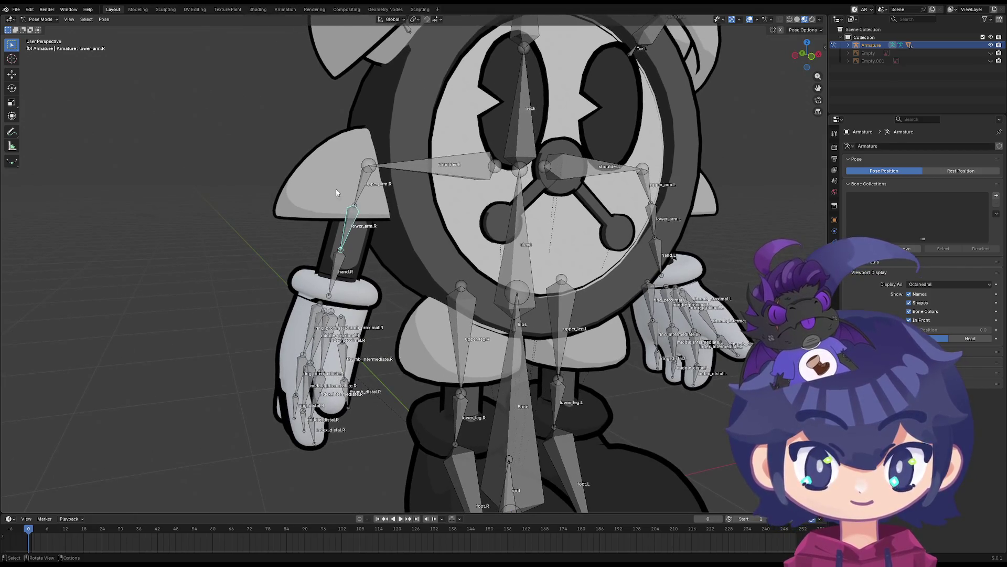
pyautogui.click(47, 28)
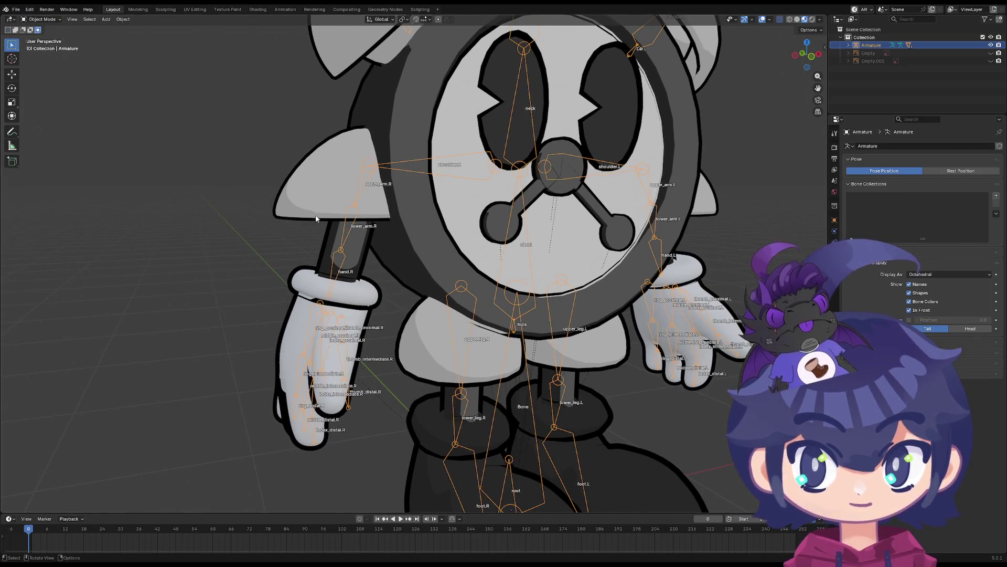
pyautogui.click(48, 20)
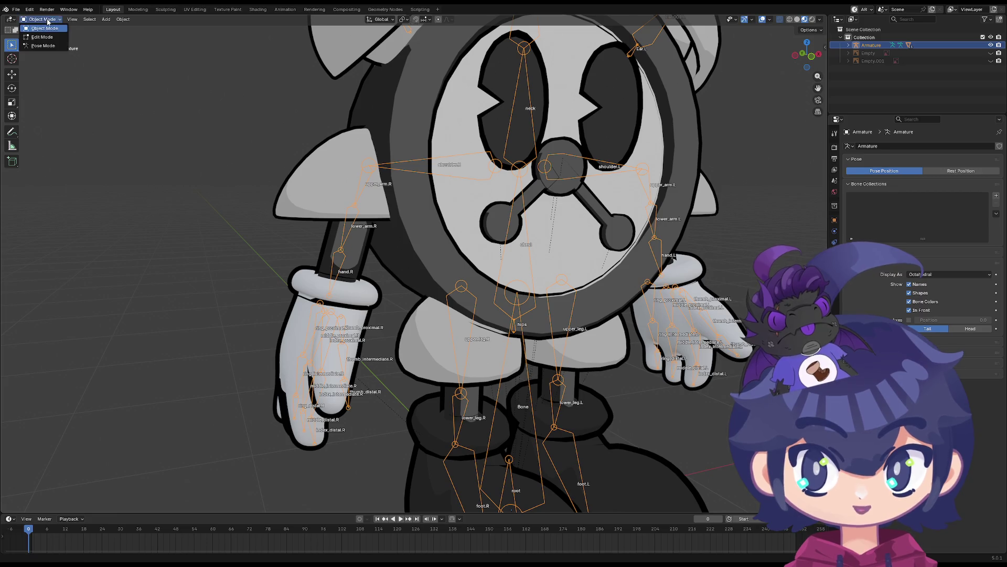
pyautogui.click(302, 178)
pyautogui.click(52, 20)
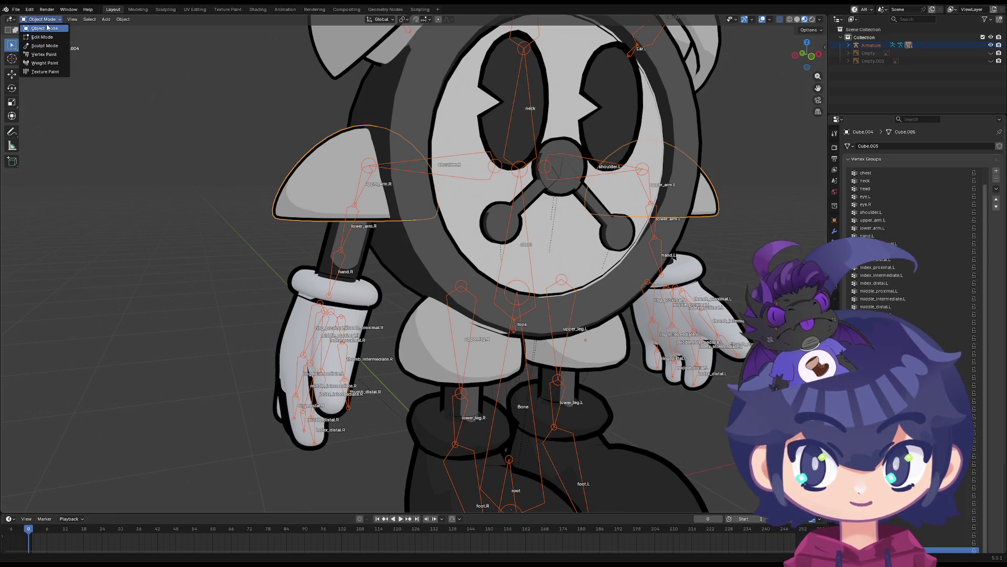
pyautogui.click(45, 63)
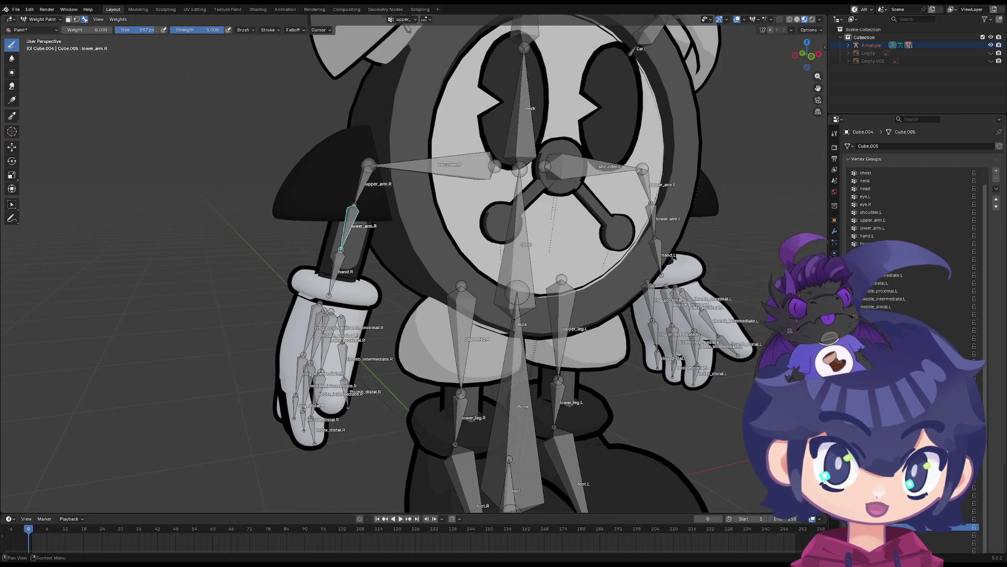
# Make lower_arm.R the active vertex group and paint the shoulder pad's weights to 0
pyautogui.press('Up')
pyautogui.press('Up')
pyautogui.press('Up')
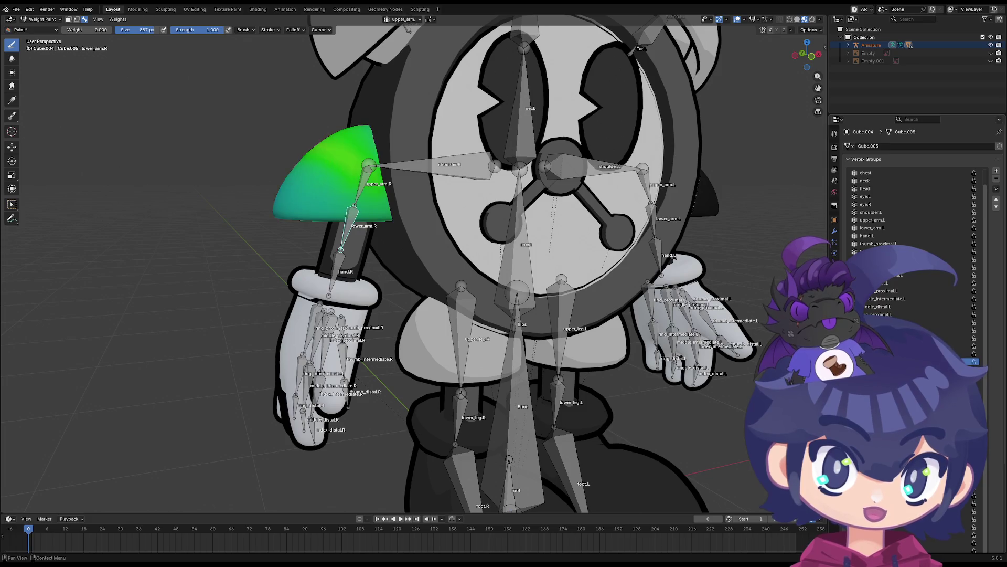
pyautogui.click(913, 361)
pyautogui.click(923, 314)
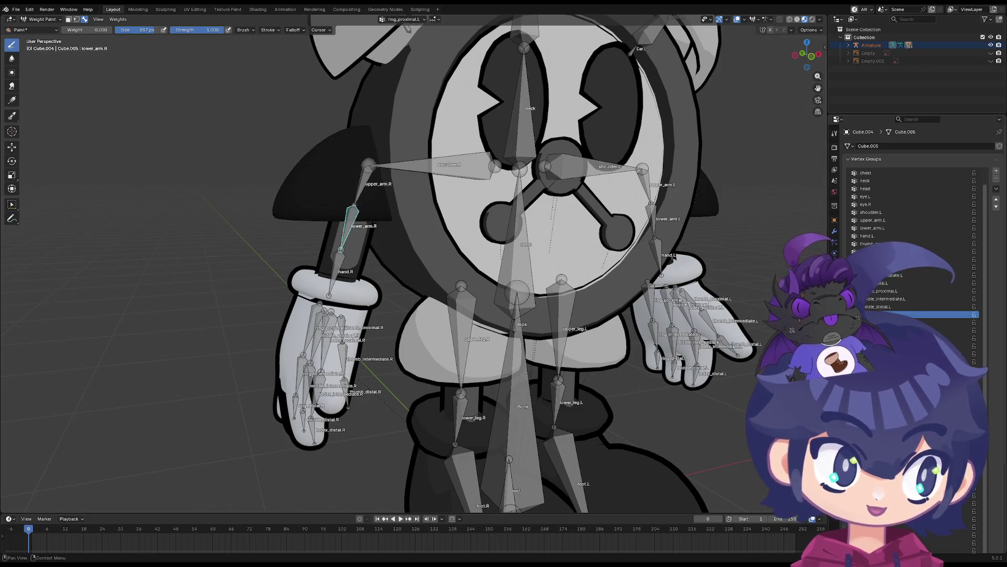
pyautogui.click(913, 370)
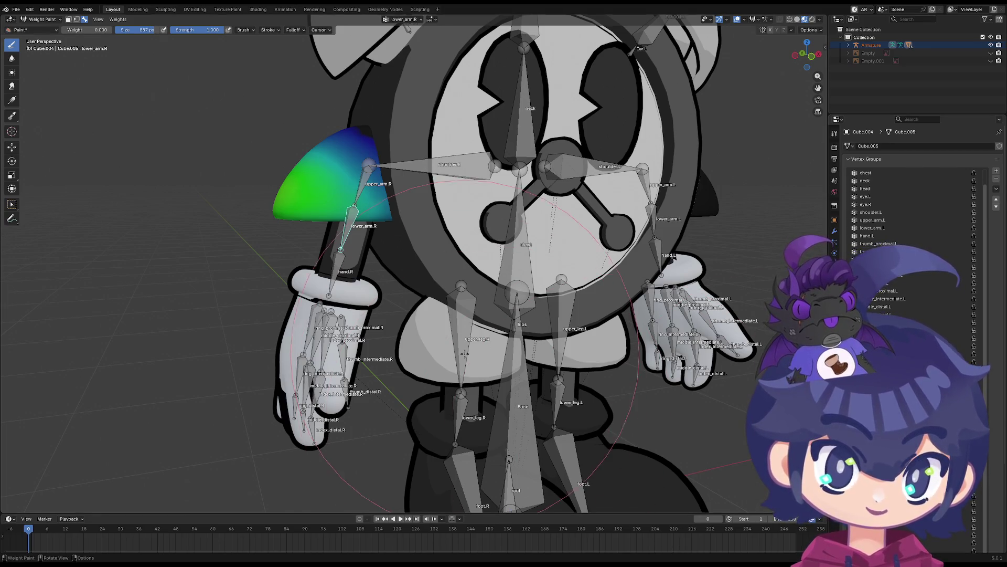
pyautogui.moveTo(404, 239); pyautogui.dragTo(285, 210)
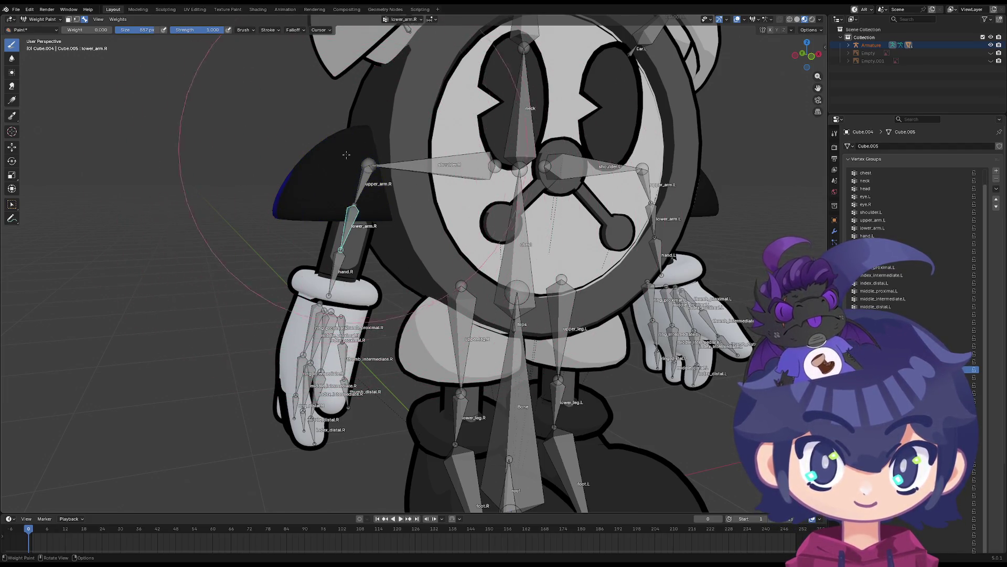
# Orbit around to check the shoulder pad, then go back to Object Mode with the armature active
pyautogui.moveTo(346, 155)
pyautogui.mouseDown(button='middle')
pyautogui.moveTo(523, 172)
pyautogui.moveTo(490, 191)
pyautogui.moveTo(552, 195)
pyautogui.mouseUp(button='middle')
pyautogui.moveTo(434, 174); pyautogui.dragTo(337, 219, button='middle')
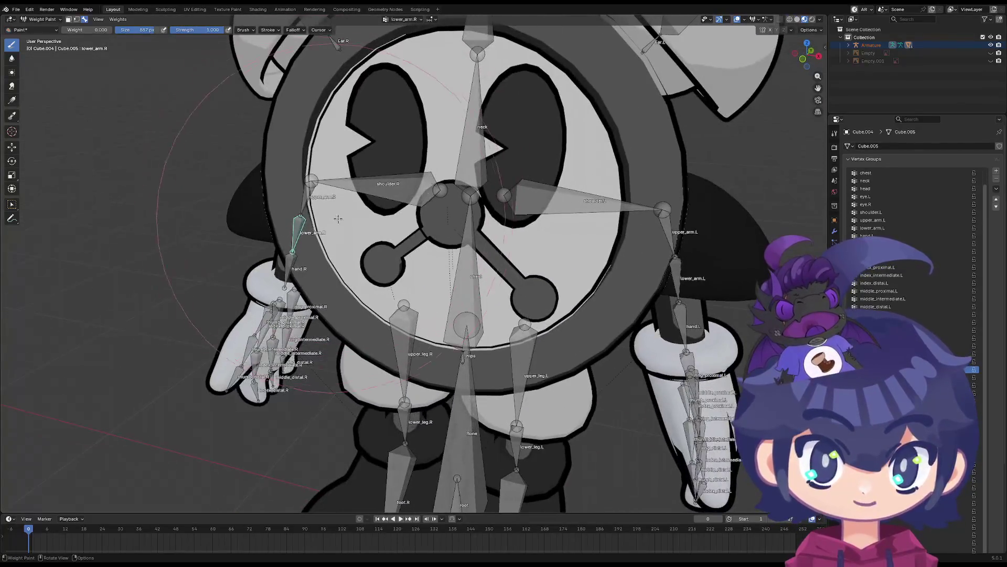
pyautogui.moveTo(357, 164); pyautogui.dragTo(370, 192, button='middle')
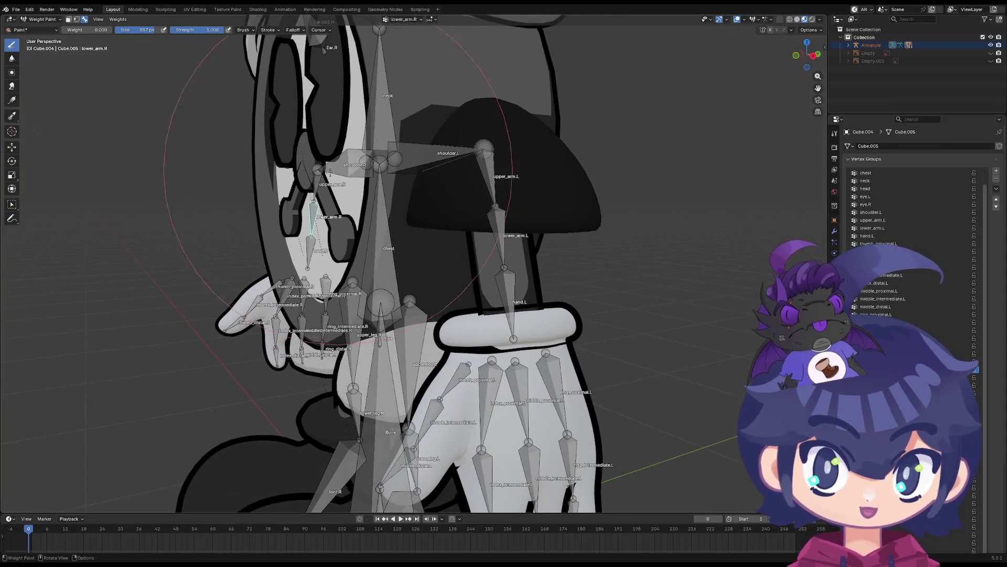
pyautogui.moveTo(318, 173); pyautogui.dragTo(479, 176, button='middle')
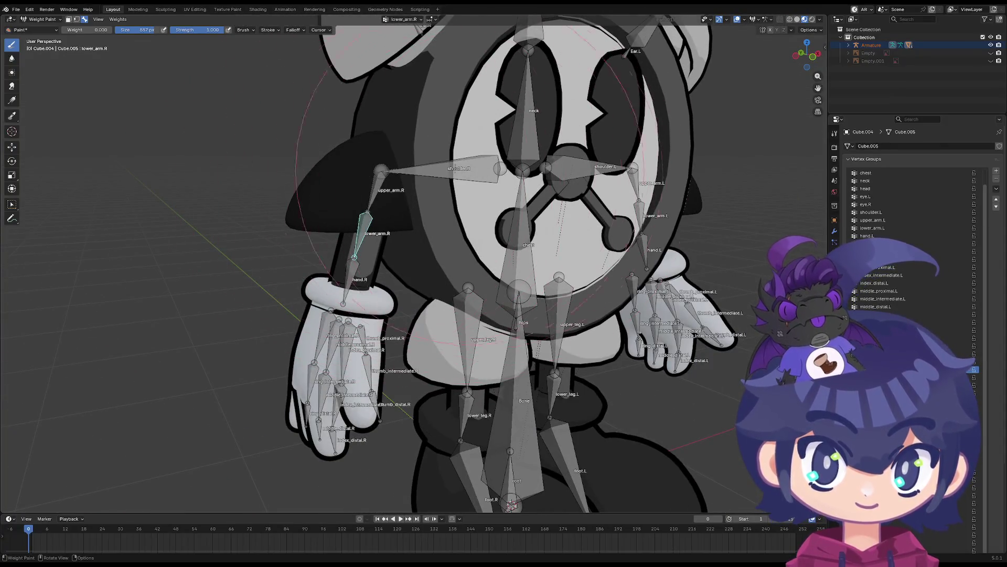
pyautogui.moveTo(472, 210)
pyautogui.mouseDown(button='middle')
pyautogui.moveTo(543, 173)
pyautogui.moveTo(527, 204)
pyautogui.moveTo(472, 237)
pyautogui.moveTo(325, 179)
pyautogui.moveTo(215, 158)
pyautogui.mouseUp(button='middle')
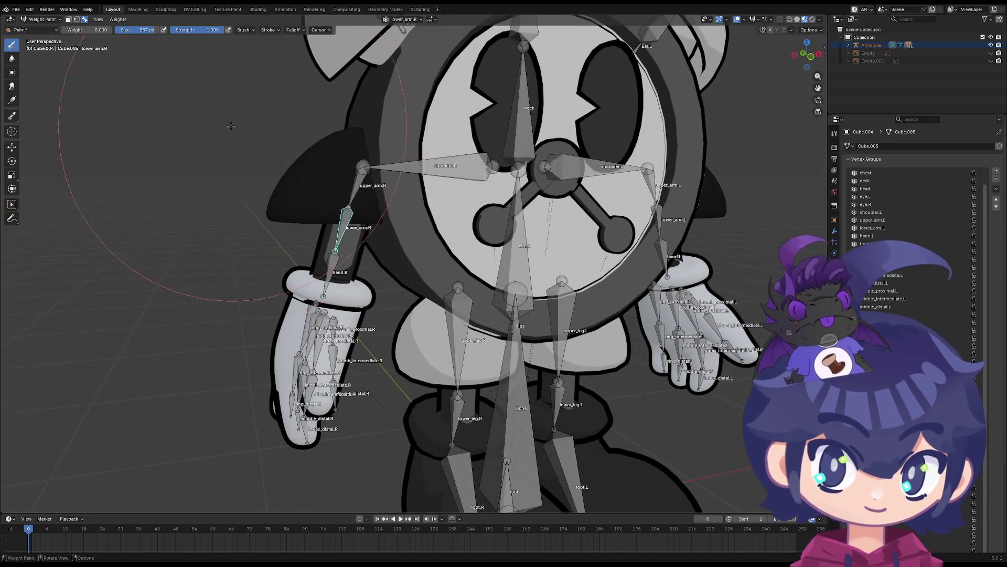
pyautogui.click(43, 21)
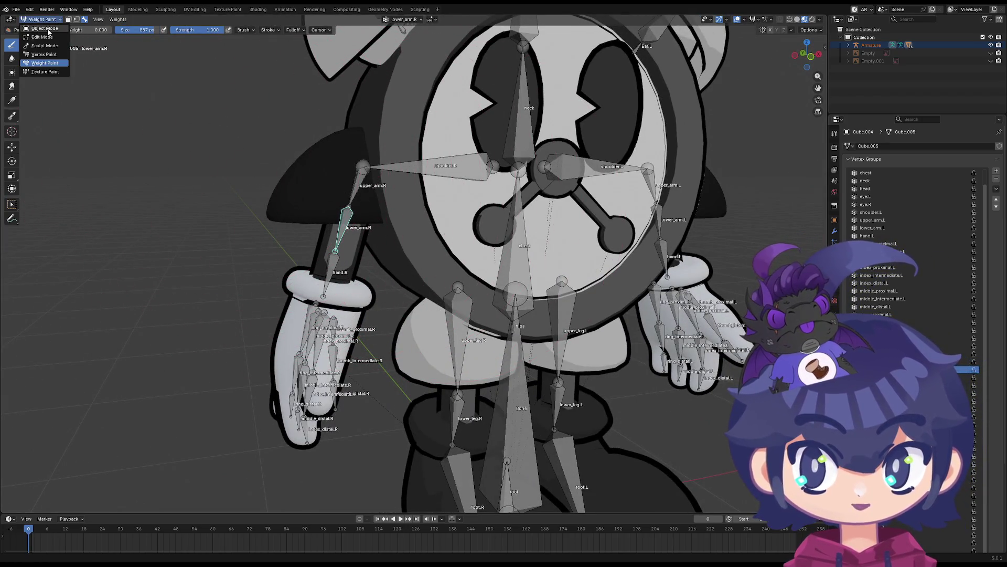
pyautogui.click(42, 27)
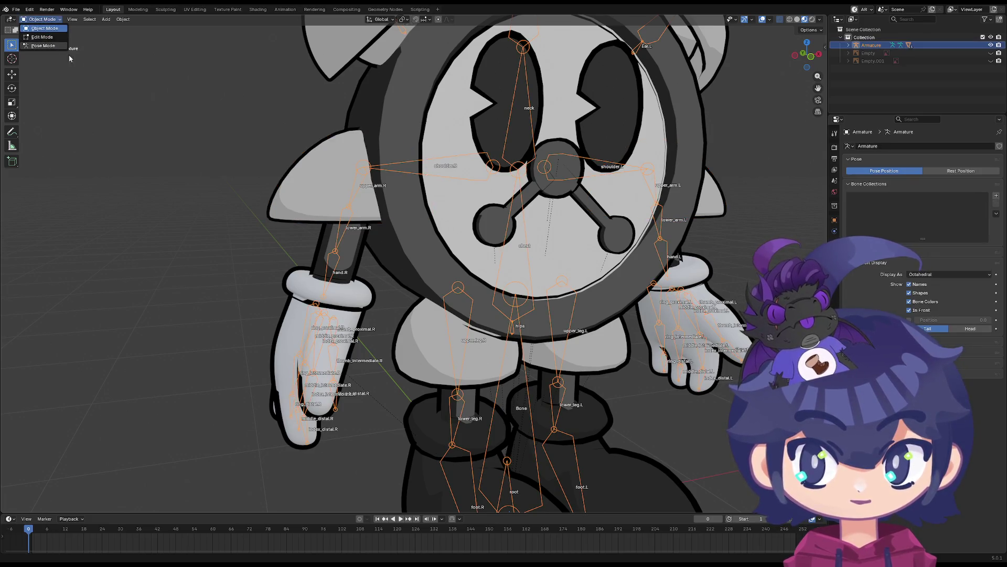
pyautogui.hotkey('alt', 'z')
pyautogui.hotkey('alt', 'z')
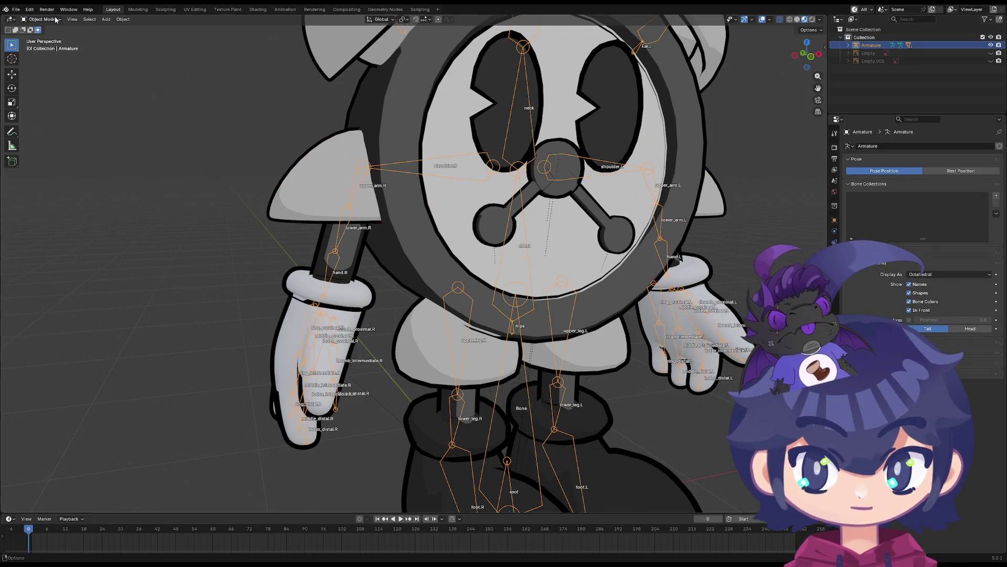
# Select upper_arm.R and rotate it twice to test the shoulder bend
pyautogui.click(51, 51)
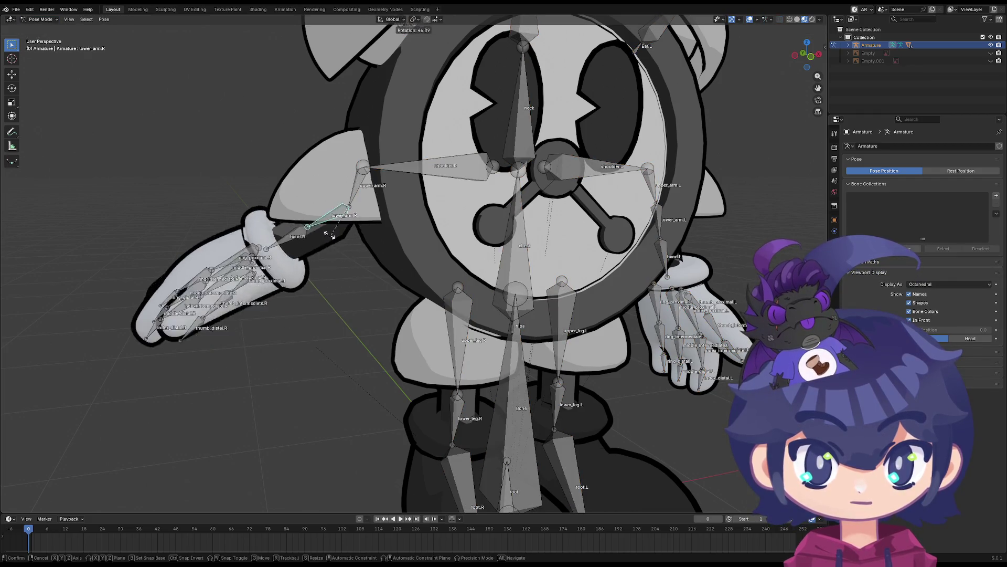
pyautogui.scroll(2, 319, 211)
pyautogui.click(312, 181)
pyautogui.press('r')
pyautogui.click(310, 188)
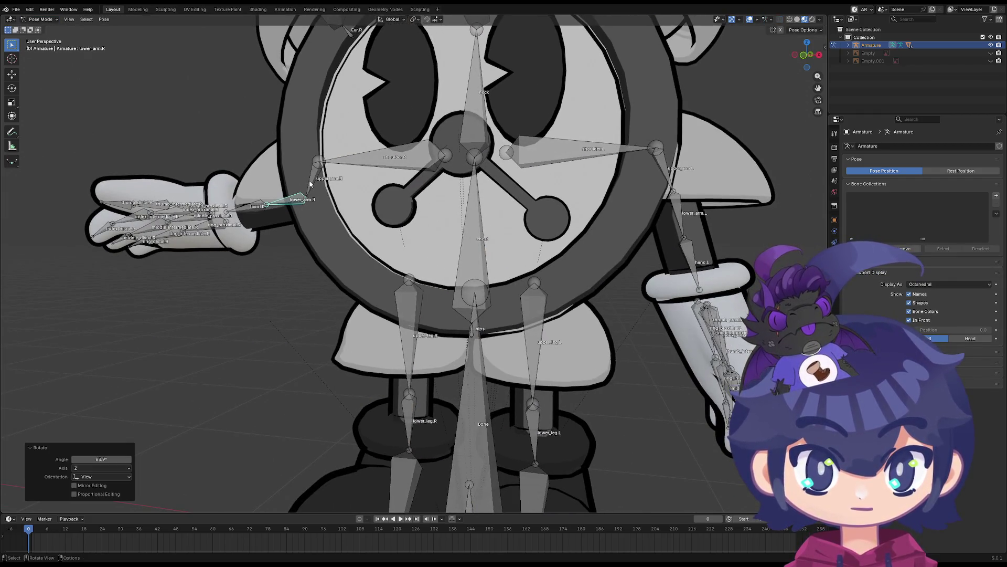
pyautogui.press('r')
pyautogui.click(216, 104)
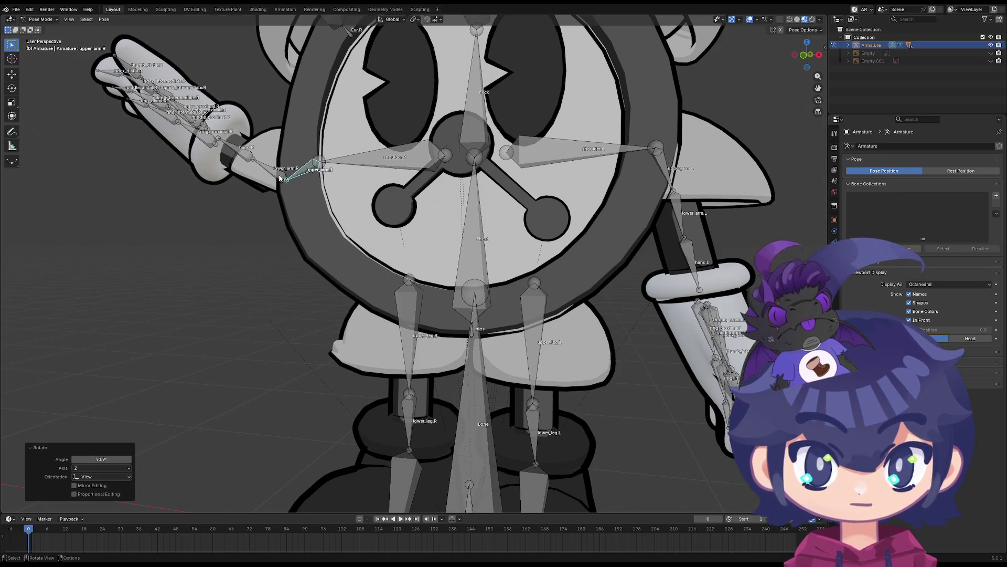
# Swing lower_arm.R down by -54°, then outward, checking it from a lower view
pyautogui.click(246, 173)
pyautogui.press('r')
pyautogui.click(270, 206)
pyautogui.moveTo(270, 205)
pyautogui.mouseDown(button='middle')
pyautogui.moveTo(259, 215)
pyautogui.moveTo(256, 206)
pyautogui.moveTo(313, 241)
pyautogui.moveTo(255, 235)
pyautogui.moveTo(276, 231)
pyautogui.moveTo(315, 247)
pyautogui.moveTo(265, 218)
pyautogui.moveTo(263, 231)
pyautogui.mouseUp(button='middle')
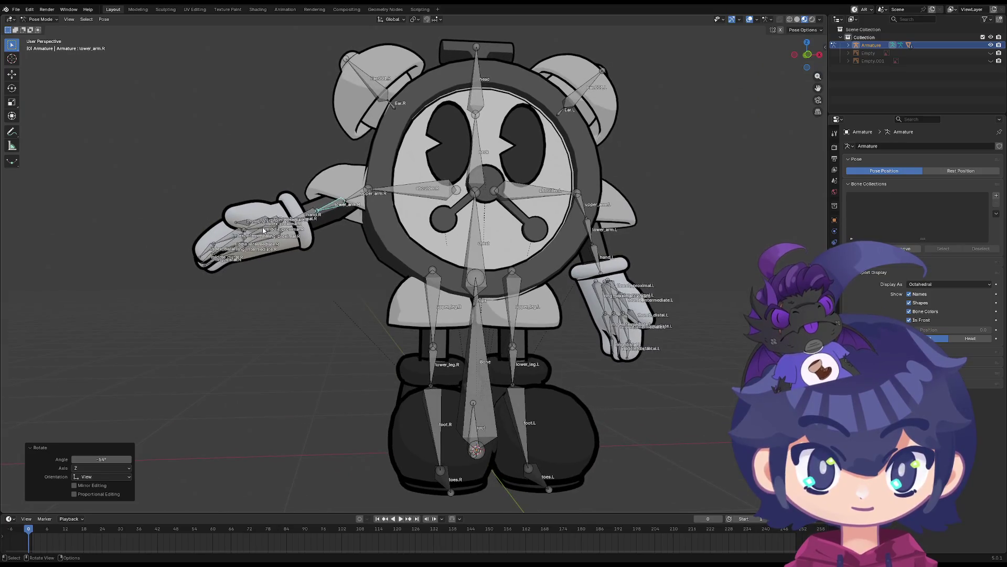
pyautogui.press('r')
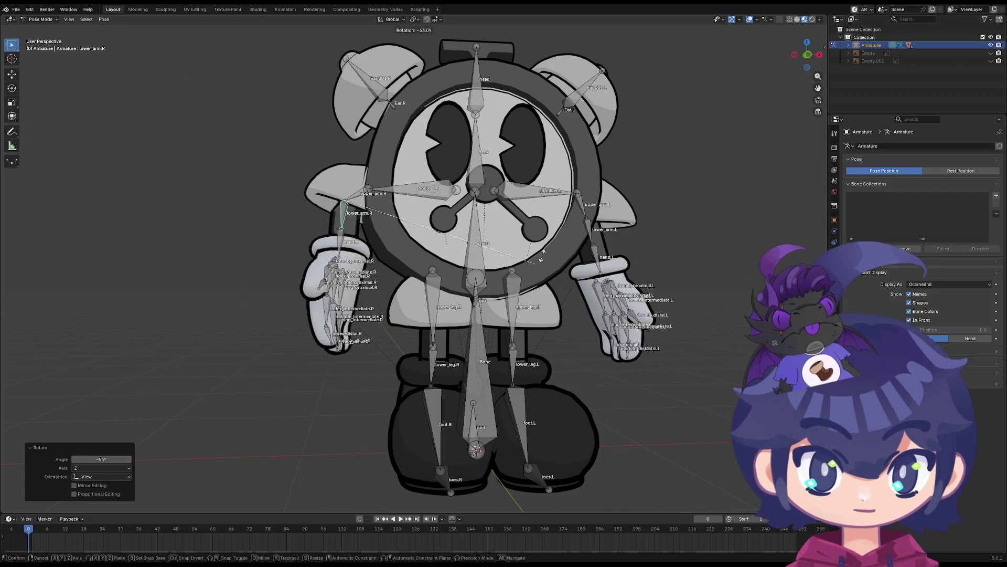
pyautogui.click(416, 227)
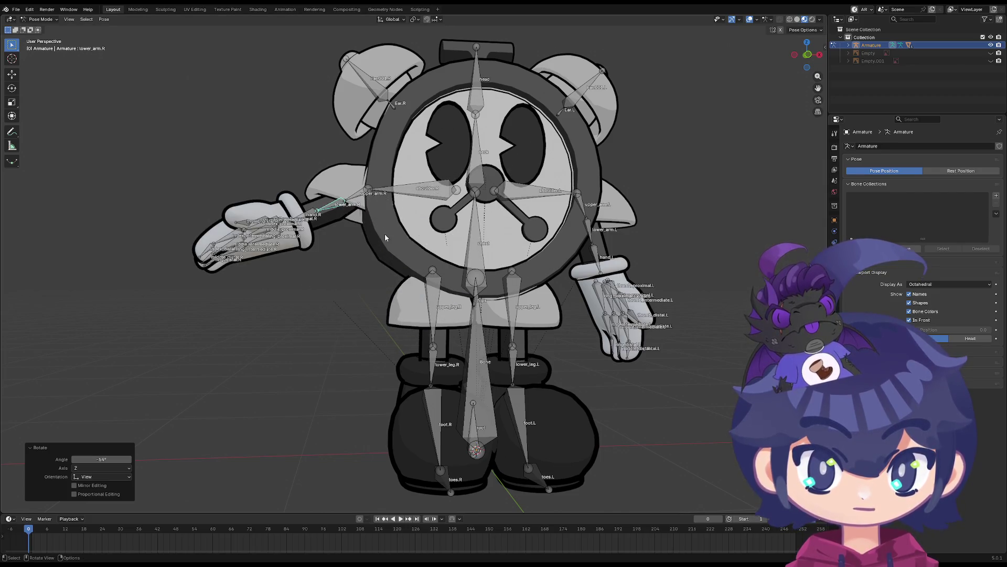
pyautogui.moveTo(385, 235)
pyautogui.mouseDown(button='middle')
pyautogui.moveTo(538, 273)
pyautogui.moveTo(485, 270)
pyautogui.moveTo(404, 223)
pyautogui.mouseUp(button='middle')
# Raise upper_arm.R with an X-constrained rotation and view the rig from above
pyautogui.click(402, 221)
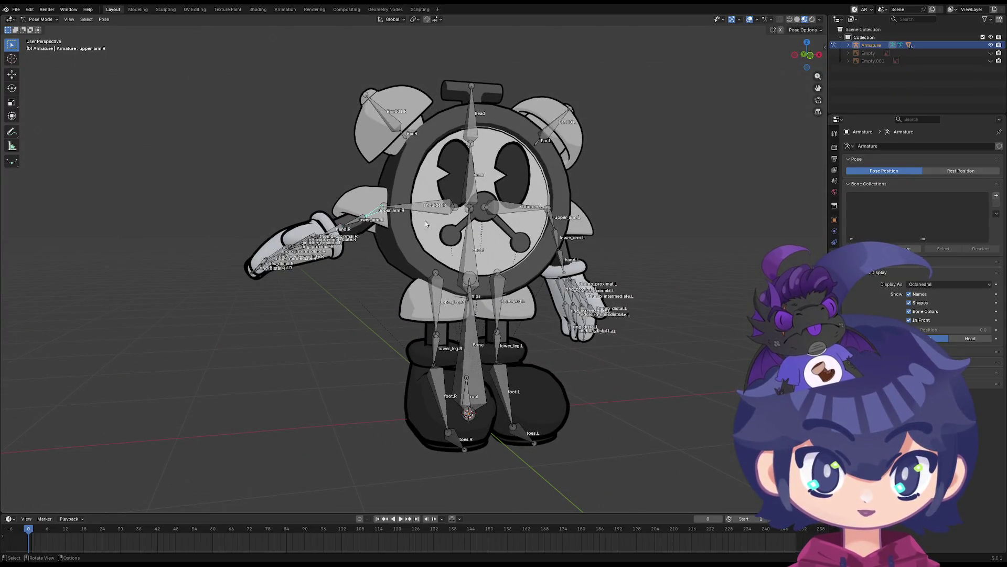
pyautogui.press('r')
pyautogui.press('x')
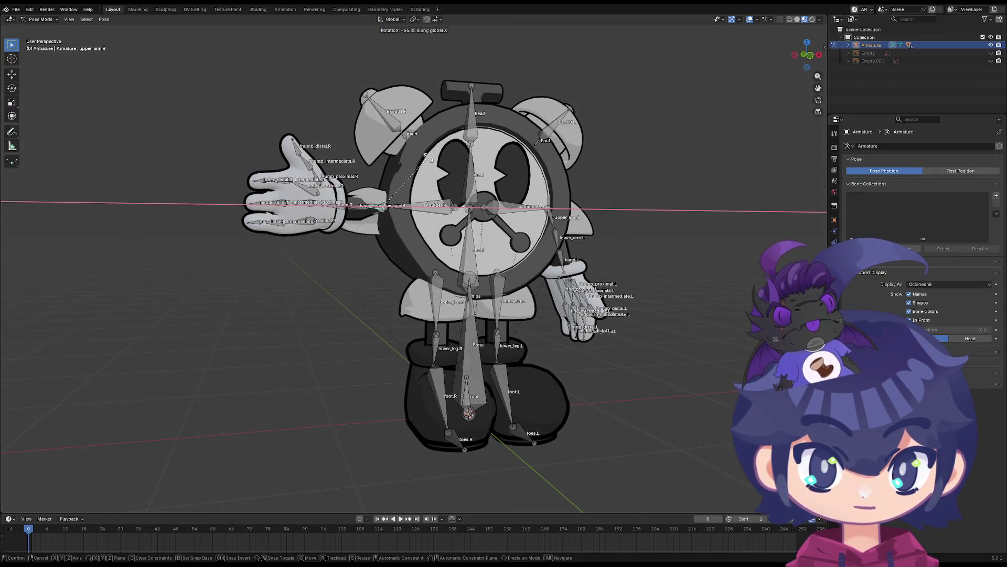
pyautogui.click(424, 142)
pyautogui.moveTo(424, 142)
pyautogui.mouseDown(button='middle')
pyautogui.moveTo(361, 305)
pyautogui.moveTo(351, 276)
pyautogui.moveTo(389, 268)
pyautogui.moveTo(520, 261)
pyautogui.moveTo(530, 272)
pyautogui.moveTo(376, 285)
pyautogui.mouseUp(button='middle')
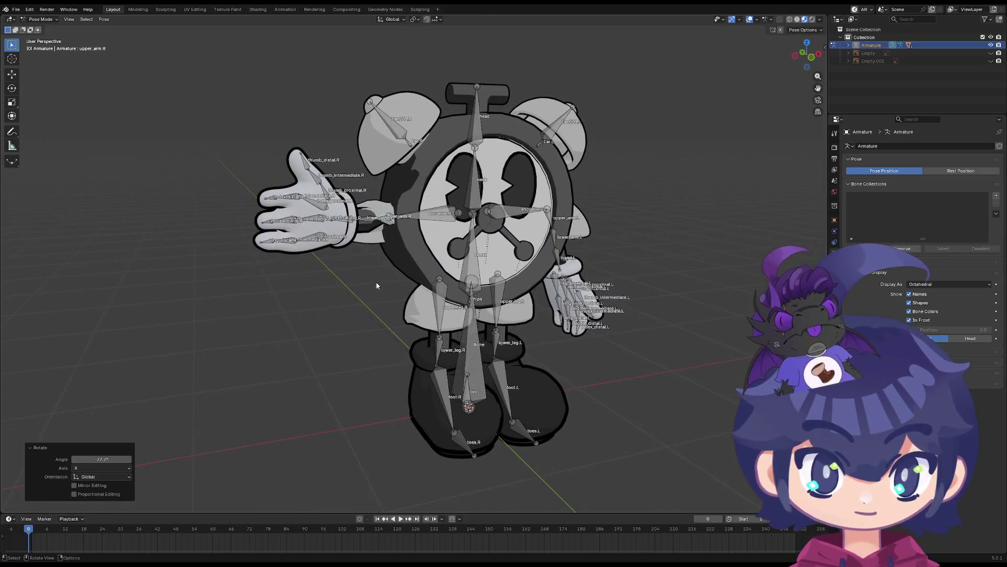
# Select all bones and apply Clear User Transforms to return to rest
pyautogui.press('a')
pyautogui.rightClick(401, 226)
pyautogui.click(400, 228)
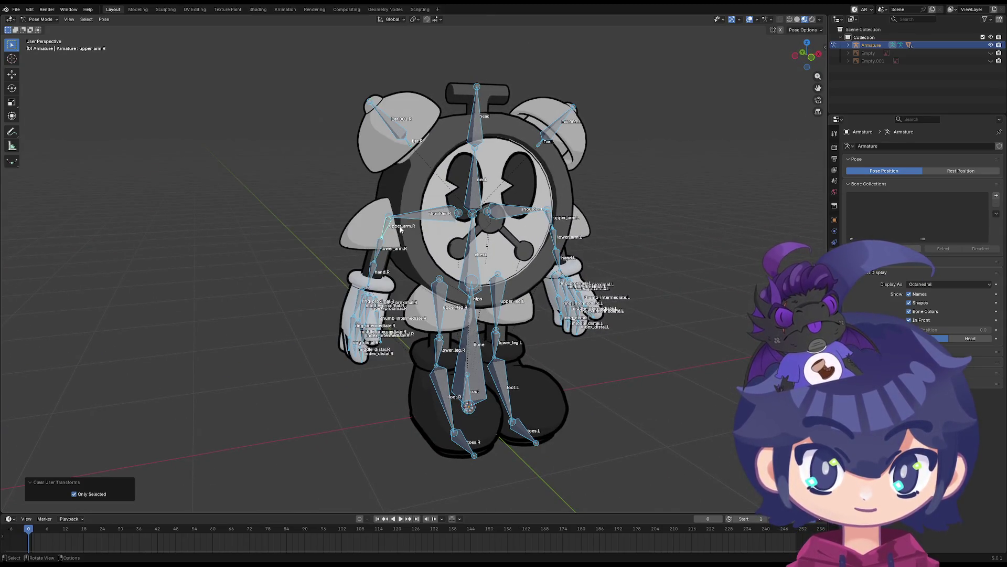
# Rotate lower_arm.R around the global X axis and view the rig from the front
pyautogui.click(411, 268)
pyautogui.moveTo(444, 231); pyautogui.dragTo(521, 265, button='middle')
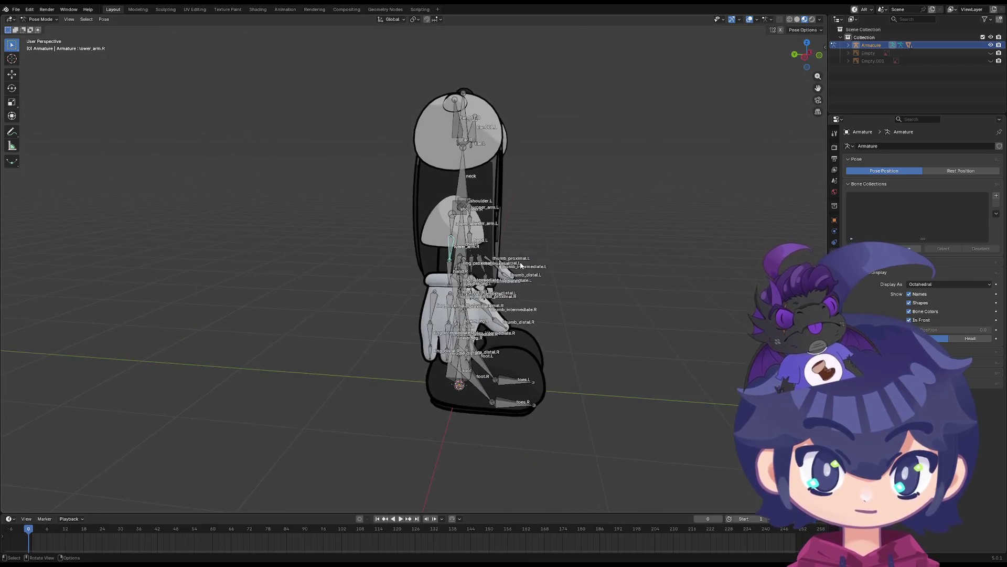
pyautogui.press('r')
pyautogui.press('x')
pyautogui.press('x')
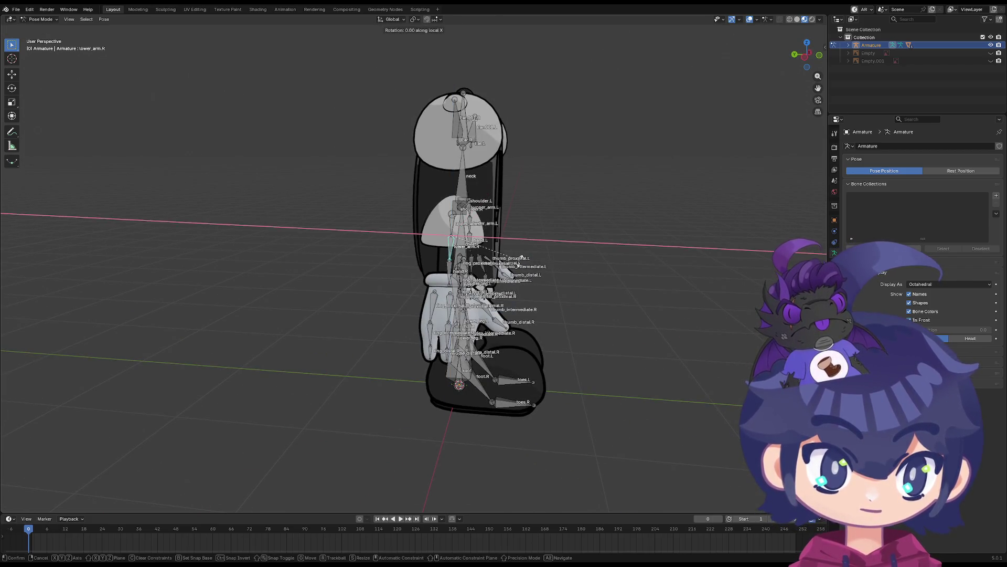
pyautogui.press('z')
pyautogui.press('x')
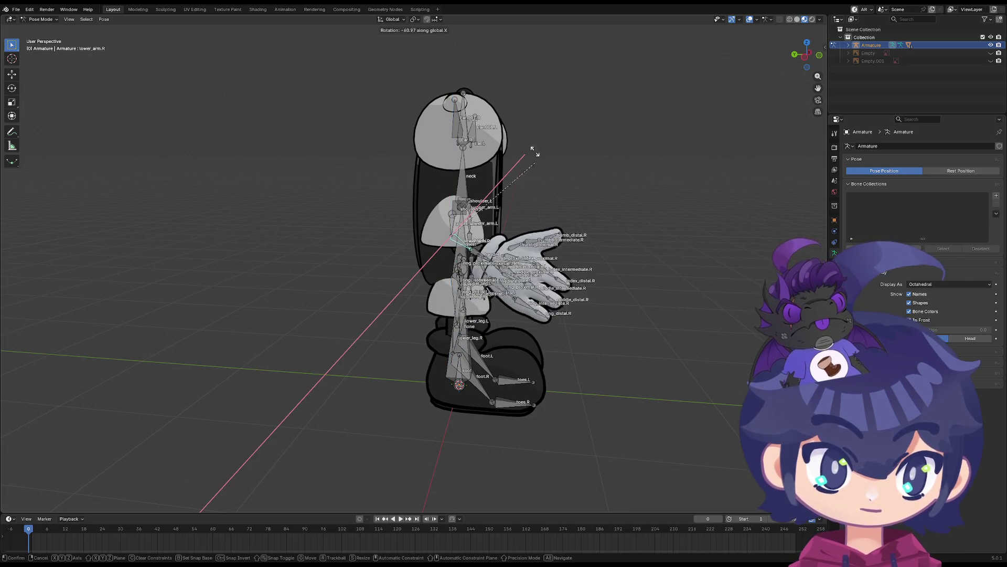
pyautogui.click(535, 180)
pyautogui.moveTo(535, 180)
pyautogui.mouseDown(button='middle')
pyautogui.moveTo(375, 273)
pyautogui.moveTo(456, 263)
pyautogui.mouseUp(button='middle')
# Switch the armature to Edit Mode and try rotating the forearm on X, Z and trackball
pyautogui.press('Tab')
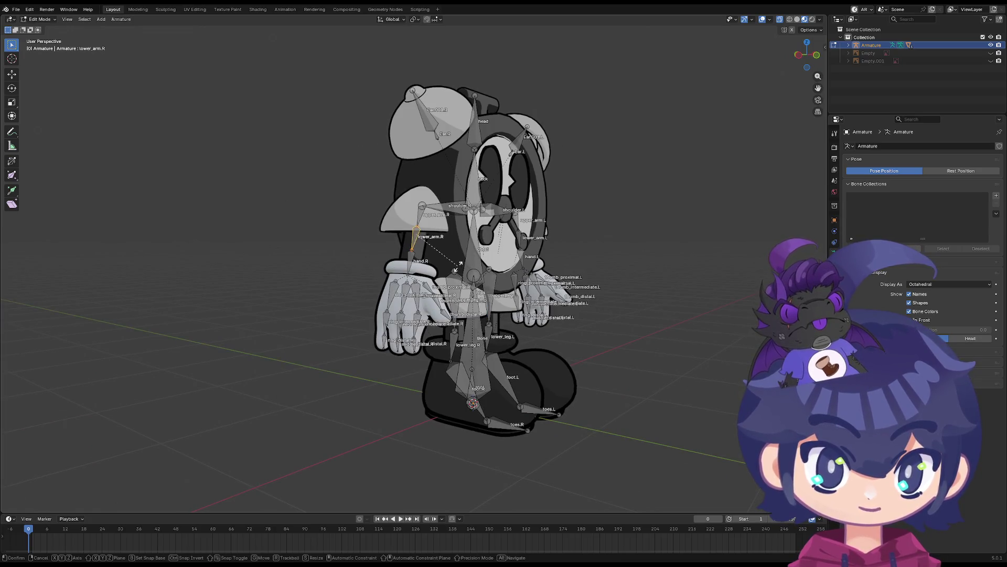
pyautogui.press('r')
pyautogui.press('x')
pyautogui.press('z')
pyautogui.press('x')
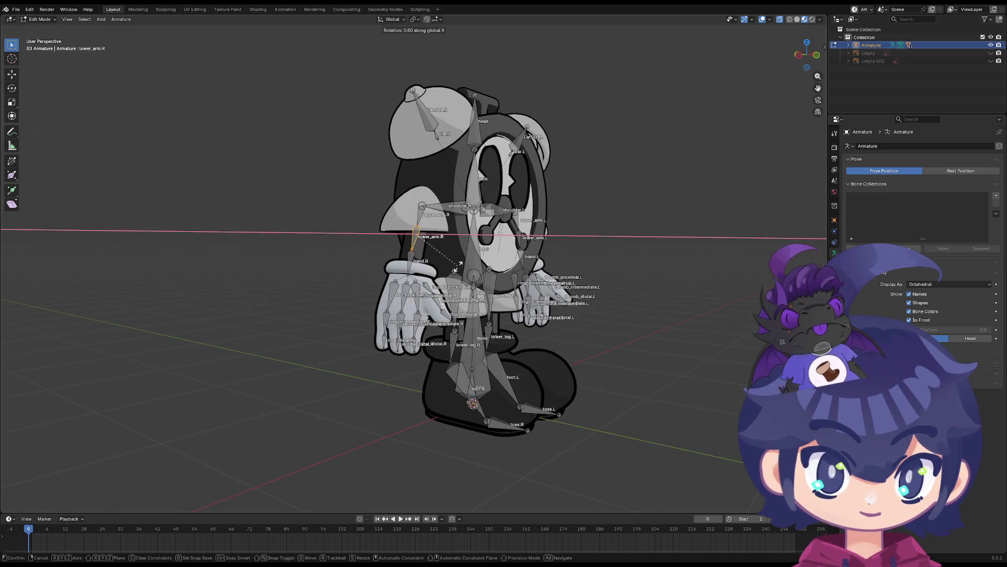
pyautogui.press('r')
pyautogui.press('z')
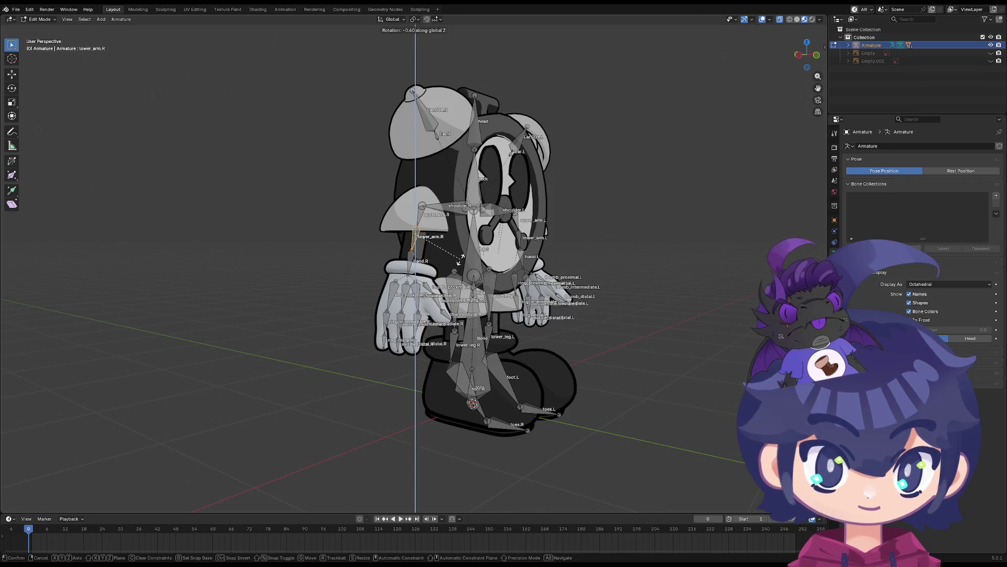
pyautogui.press('x')
pyautogui.press('r')
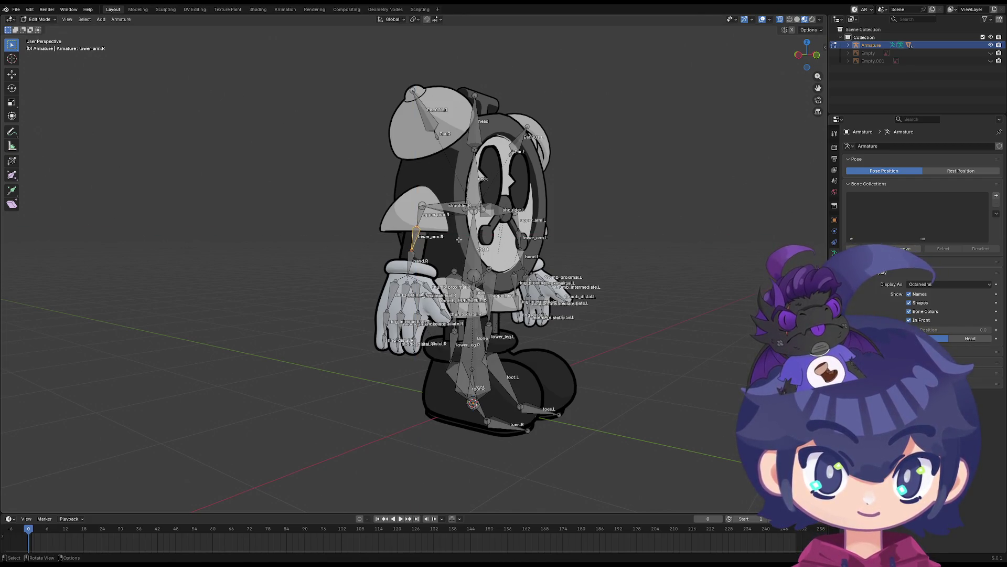
# Rotate the forearm bone around the global Y axis
pyautogui.press('r')
pyautogui.press('x')
pyautogui.press('z')
pyautogui.press('y')
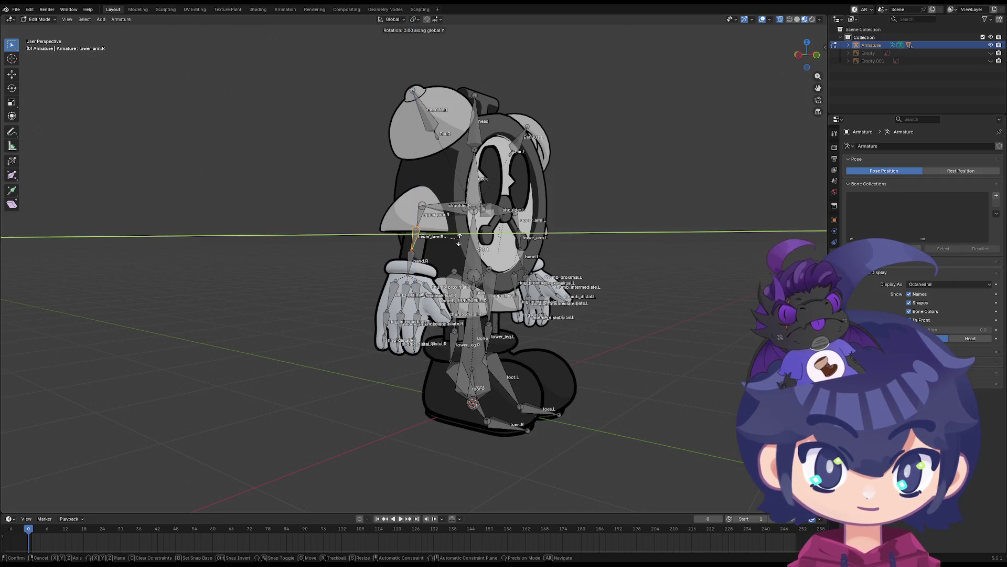
pyautogui.click(468, 229)
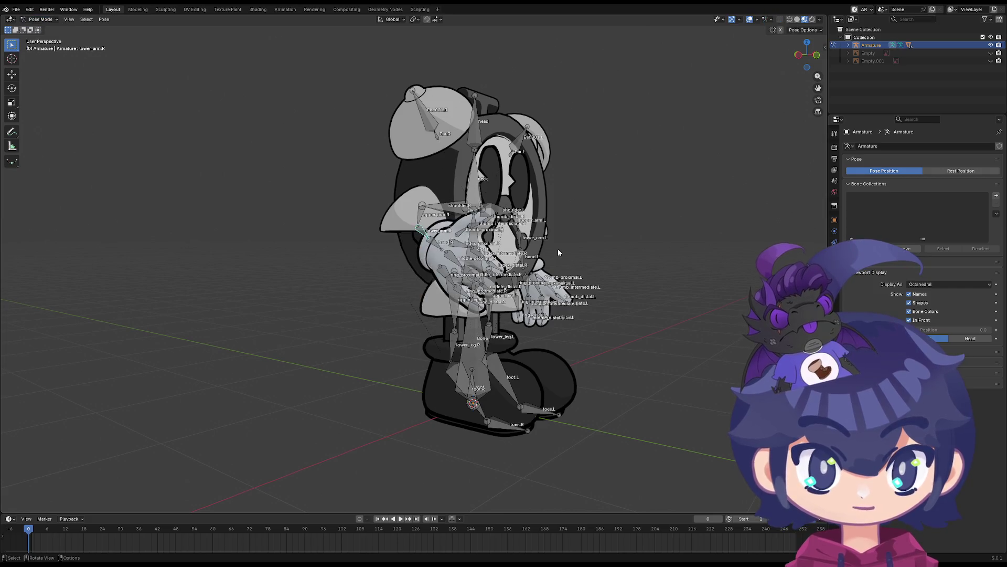
pyautogui.moveTo(558, 249); pyautogui.dragTo(461, 251, button='middle')
# Return to posing, reset the arm rotation with Alt+R, and cancel two further raise tests
pyautogui.hotkey('ctrl', 'Tab')
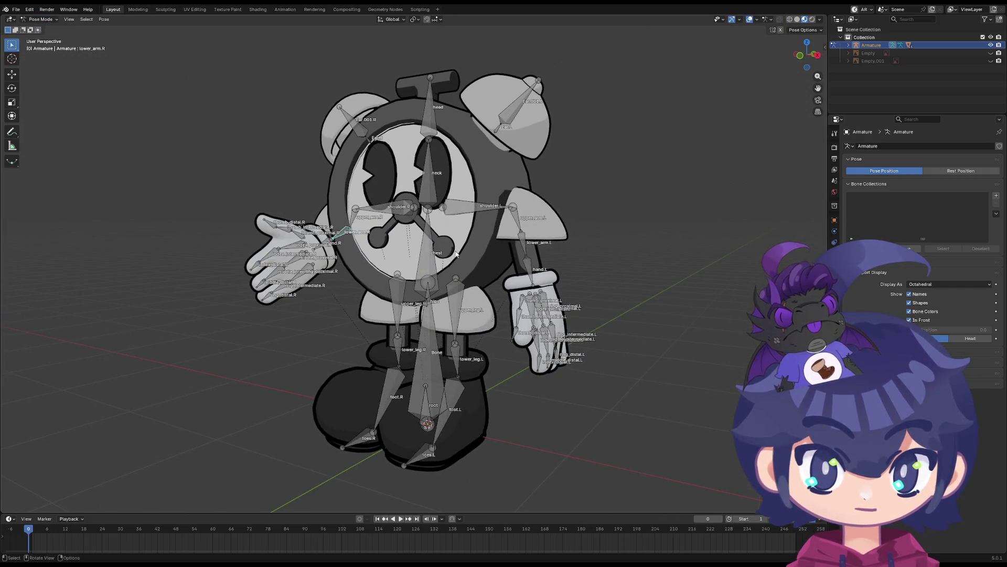
pyautogui.moveTo(336, 281)
pyautogui.mouseDown(button='middle')
pyautogui.moveTo(314, 278)
pyautogui.moveTo(462, 278)
pyautogui.moveTo(306, 268)
pyautogui.moveTo(366, 276)
pyautogui.moveTo(316, 273)
pyautogui.moveTo(331, 231)
pyautogui.mouseUp(button='middle')
pyautogui.hotkey('alt', 'r')
pyautogui.press('r')
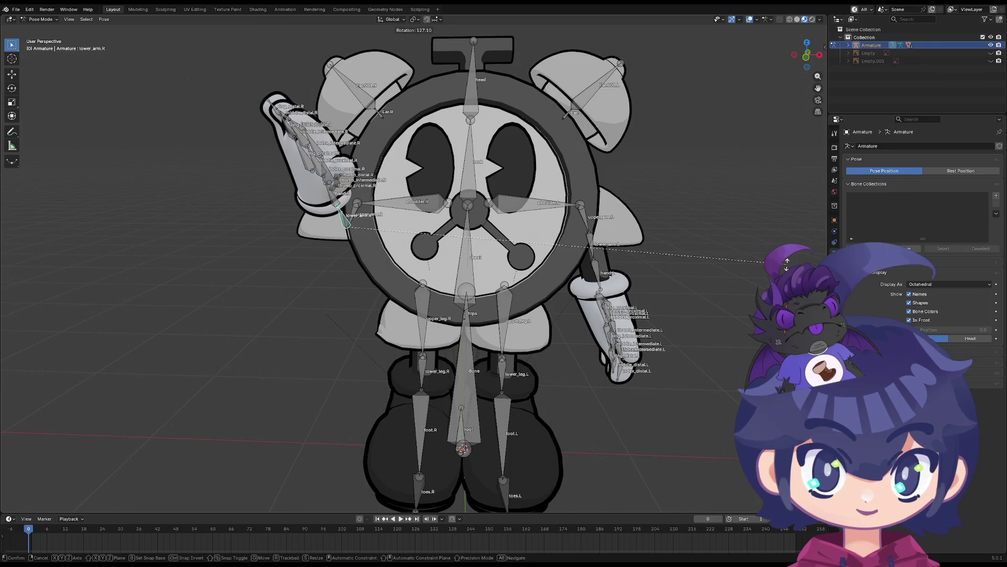
pyautogui.rightClick(375, 213)
pyautogui.press('r')
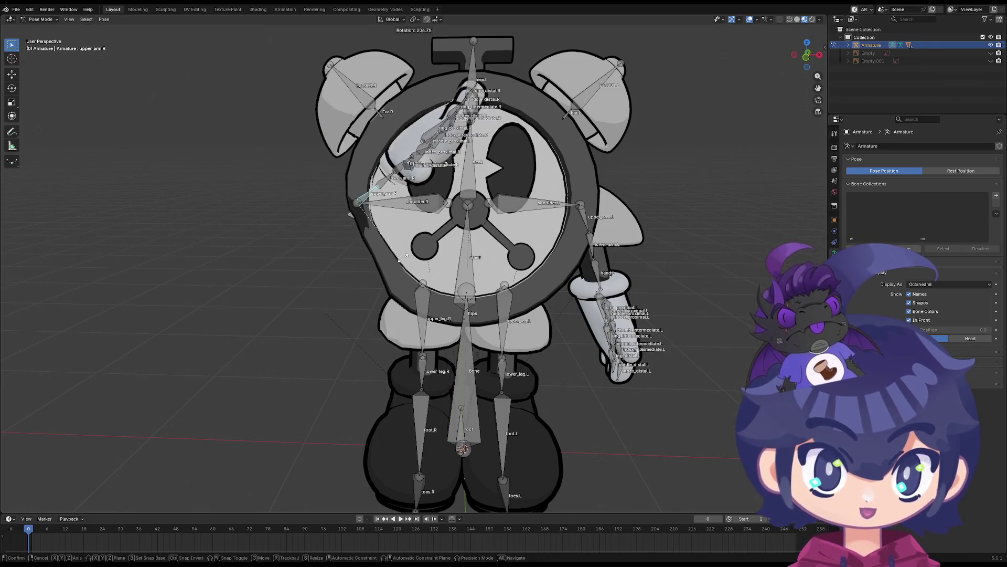
pyautogui.press('Escape')
# Select all bones, Clear User Transforms, then switch the armature into Edit Mode
pyautogui.press('a')
pyautogui.rightClick(476, 284)
pyautogui.click(476, 284)
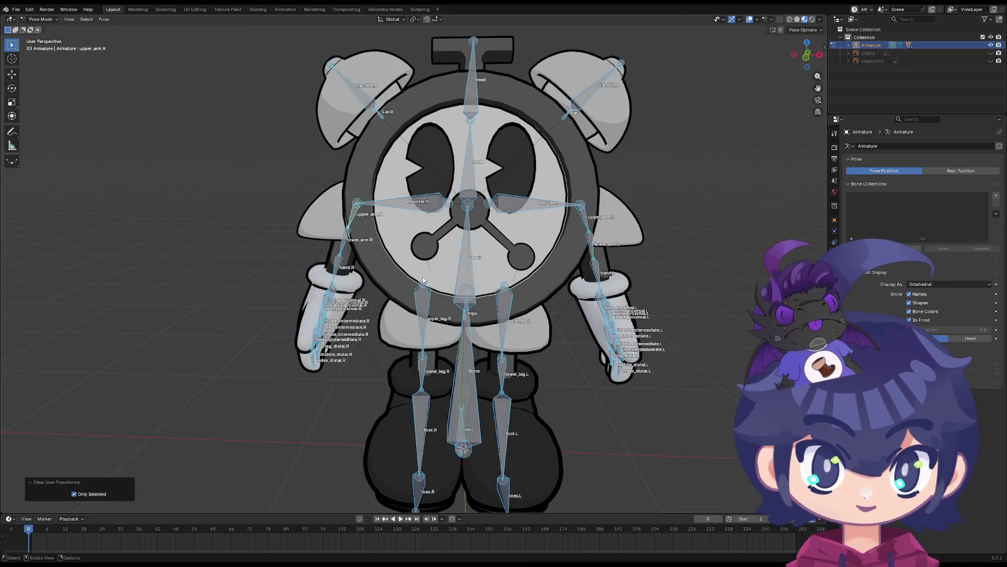
pyautogui.scroll(3, 153, 114)
pyautogui.press('Tab')
# Switch to Object Mode and select the armature and the pelvis mesh Cube.003
pyautogui.click(53, 29)
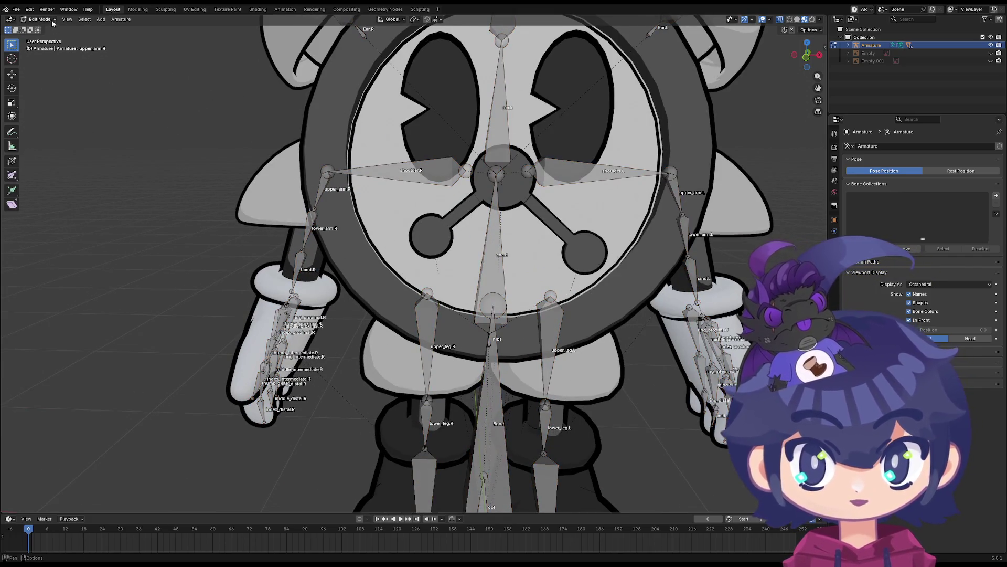
pyautogui.click(51, 30)
pyautogui.moveTo(315, 220); pyautogui.dragTo(378, 228, button='middle')
pyautogui.click(381, 229)
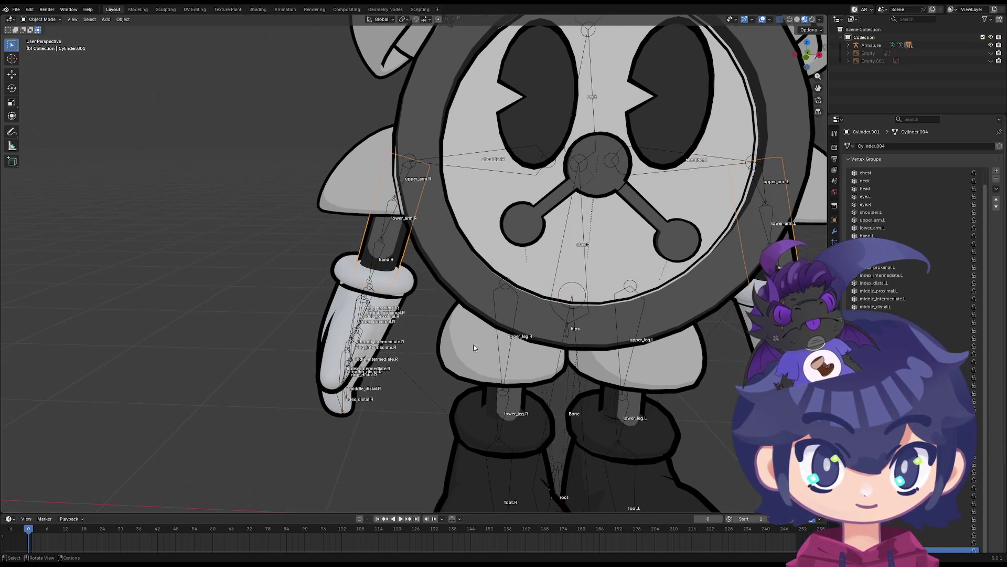
pyautogui.click(386, 239)
pyautogui.click(469, 346)
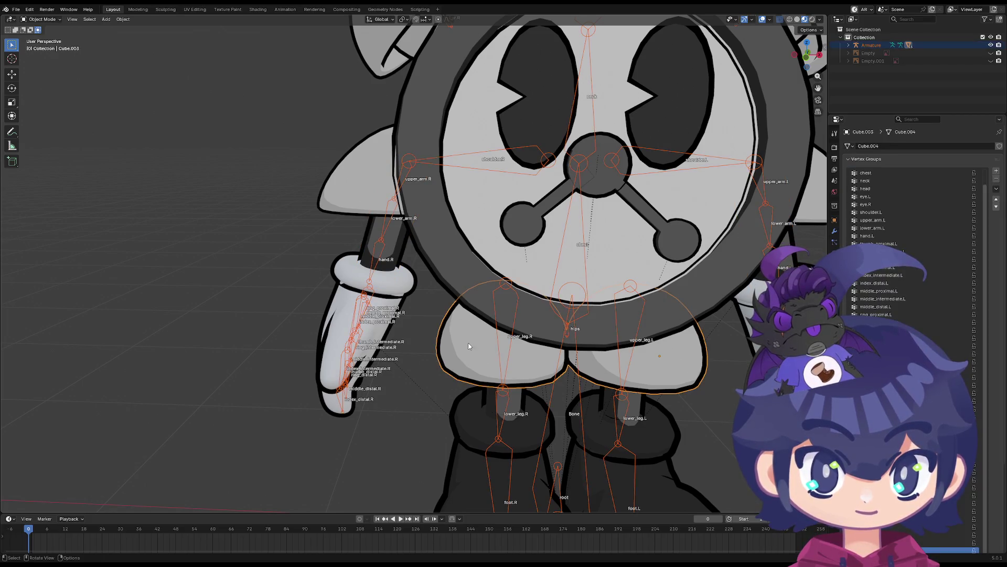
pyautogui.keyDown('shift'); pyautogui.moveTo(470, 338); pyautogui.dragTo(446, 304, button='middle'); pyautogui.keyUp('shift')
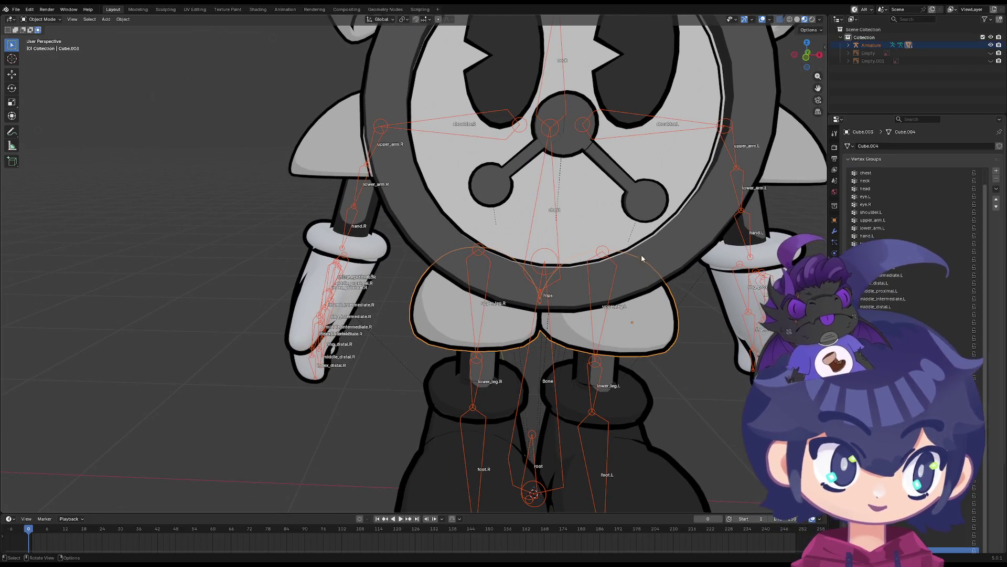
# Weight paint the pelvis mesh, inspect its hips weights, and view it from the front (Numpad 1)
pyautogui.click(42, 20)
pyautogui.click(42, 61)
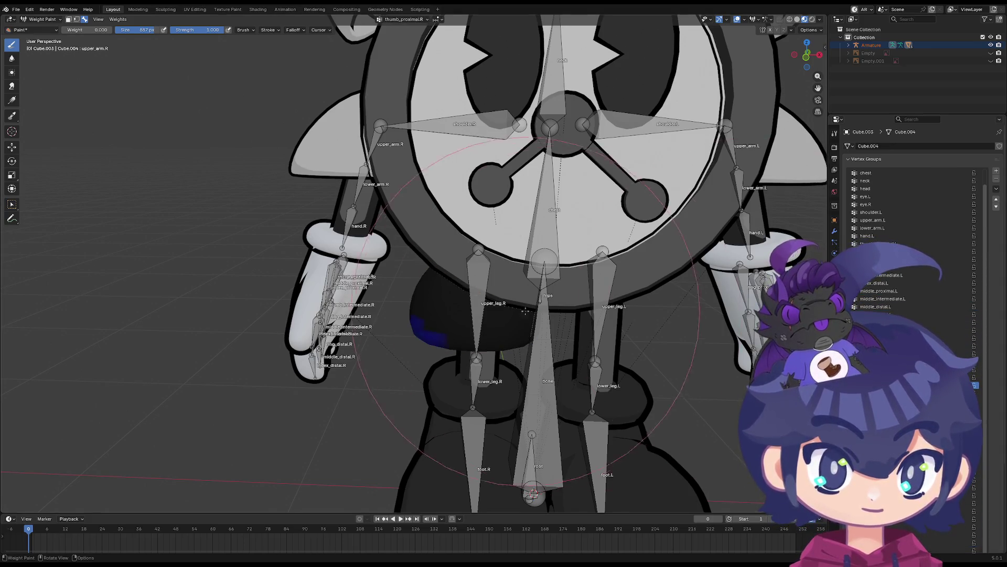
pyautogui.moveTo(419, 283); pyautogui.dragTo(465, 294, button='middle')
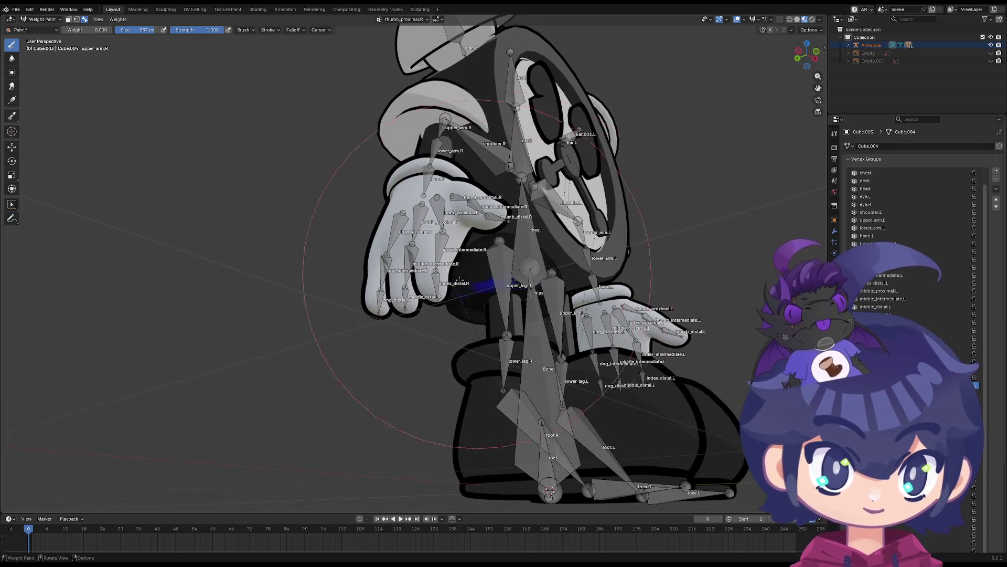
pyautogui.moveTo(506, 293); pyautogui.dragTo(577, 293, button='middle')
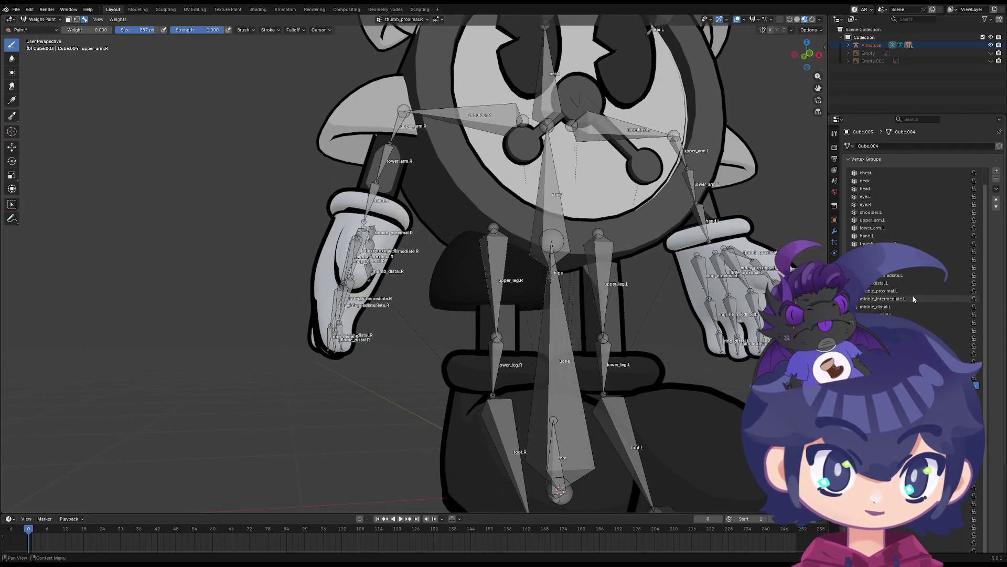
pyautogui.keyDown('ctrl'); pyautogui.scroll(5, 881, 293); pyautogui.keyUp('ctrl')
pyautogui.keyDown('ctrl'); pyautogui.scroll(4, 882, 293); pyautogui.keyUp('ctrl')
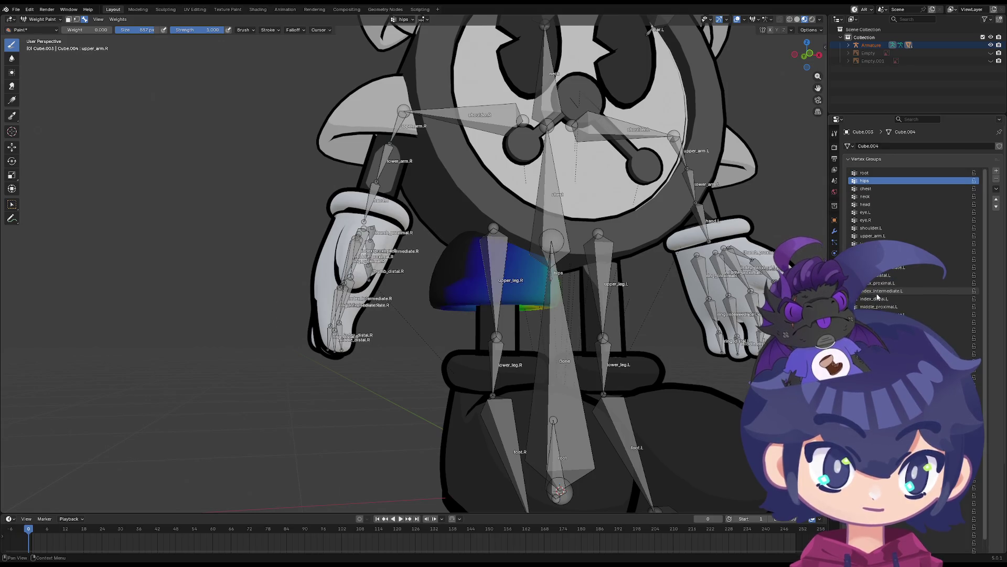
pyautogui.moveTo(656, 305); pyautogui.dragTo(600, 303, button='middle')
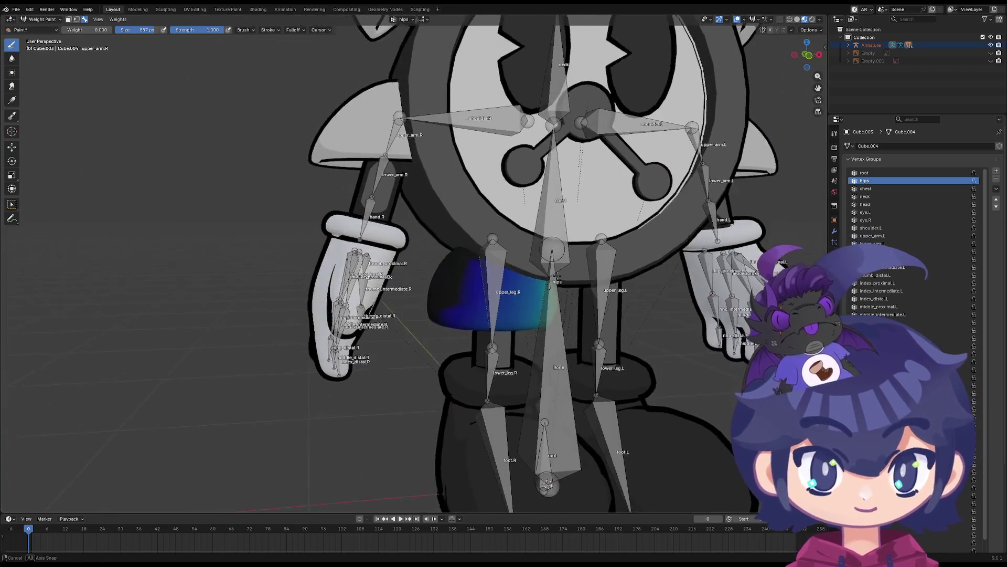
pyautogui.press('KP_1')
pyautogui.click(41, 19)
# Edit the hips mesh: reveal the hidden half, select the other half with L and hide it
pyautogui.click(37, 28)
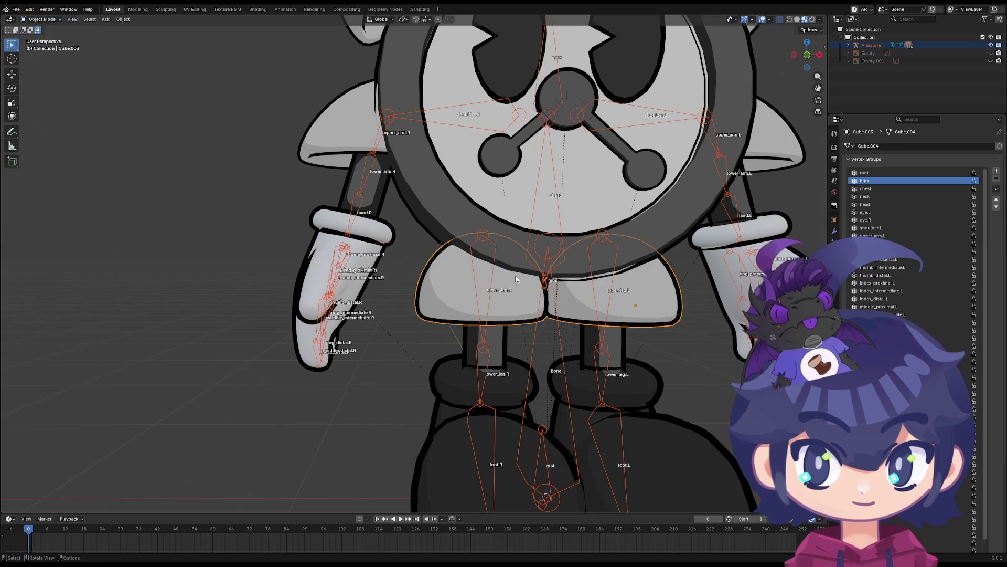
pyautogui.click(530, 292)
pyautogui.press('Tab')
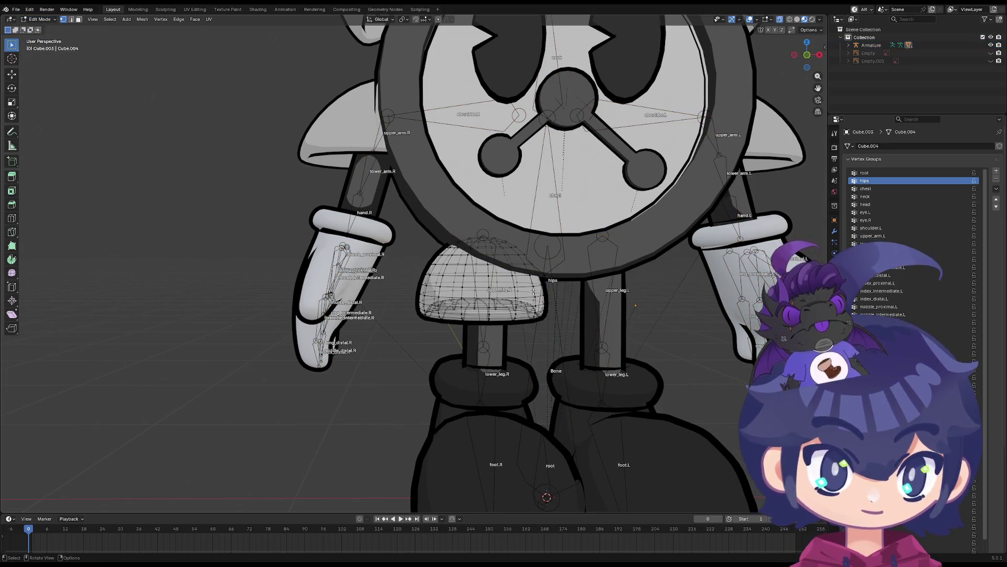
pyautogui.hotkey('alt', 'h')
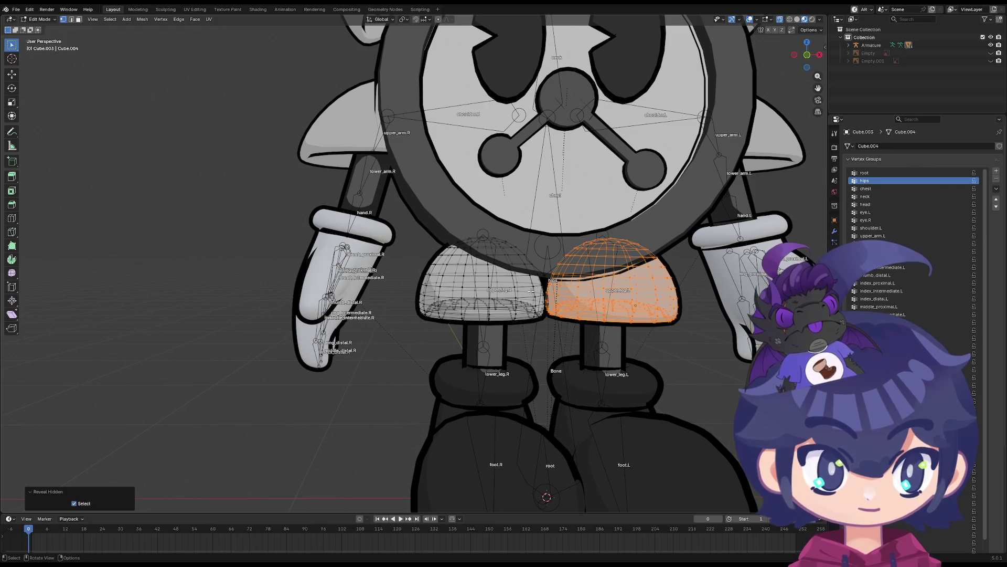
pyautogui.hotkey('alt', 'a')
pyautogui.press('l')
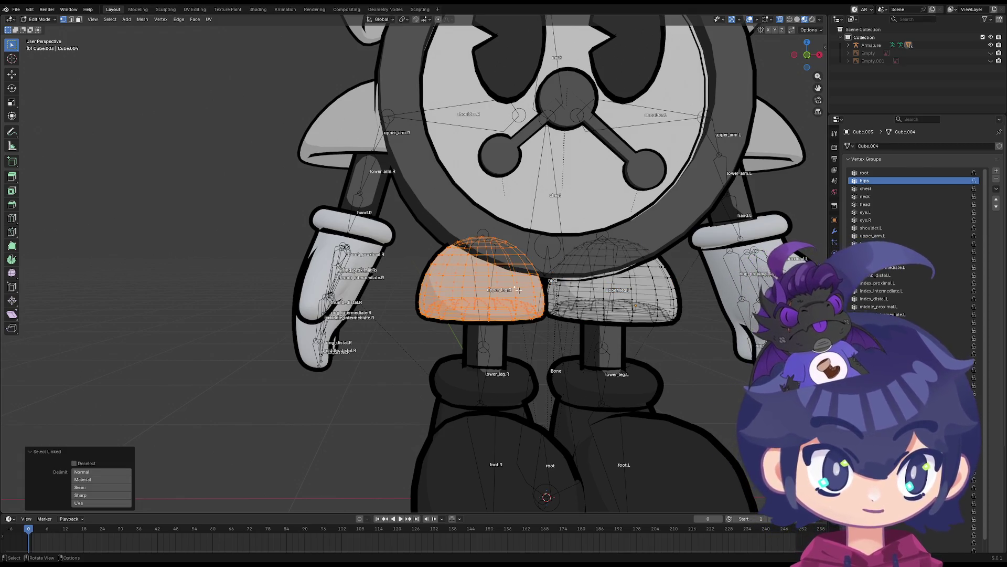
pyautogui.press('h')
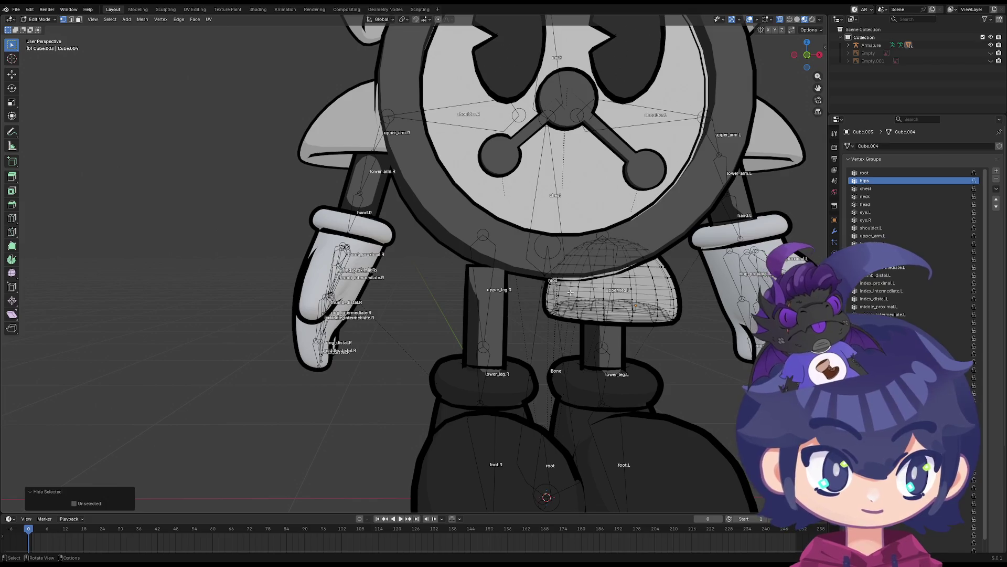
pyautogui.keyDown('shift'); pyautogui.moveTo(571, 292); pyautogui.dragTo(467, 285, button='middle'); pyautogui.keyUp('shift')
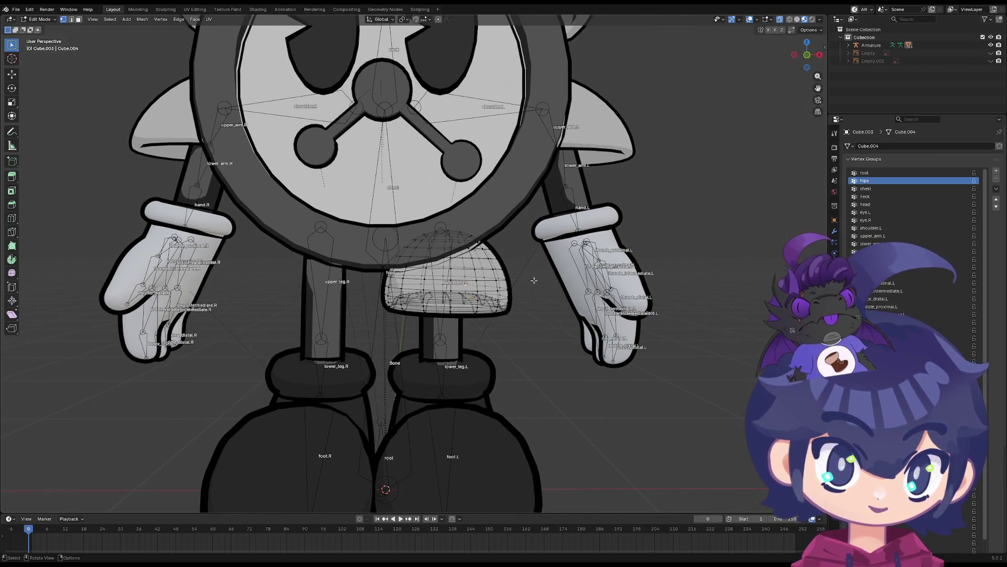
pyautogui.press('Tab')
# Select the armature, then the hips mesh, and switch to Weight Paint
pyautogui.keyDown('shift'); pyautogui.click(537, 263); pyautogui.keyUp('shift')
pyautogui.keyDown('shift'); pyautogui.click(479, 276); pyautogui.keyUp('shift')
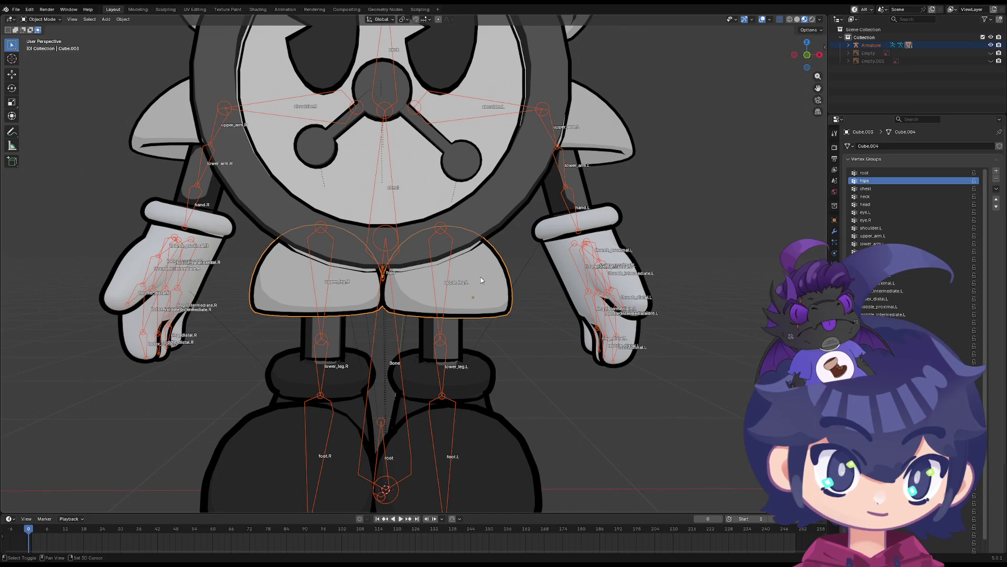
pyautogui.click(49, 20)
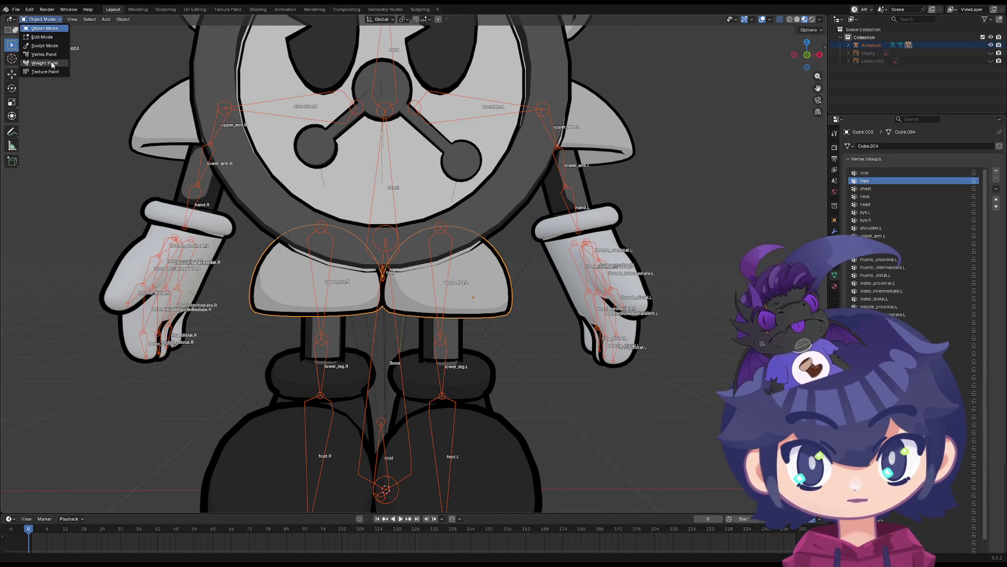
pyautogui.click(53, 72)
pyautogui.moveTo(407, 260); pyautogui.dragTo(464, 260, button='middle')
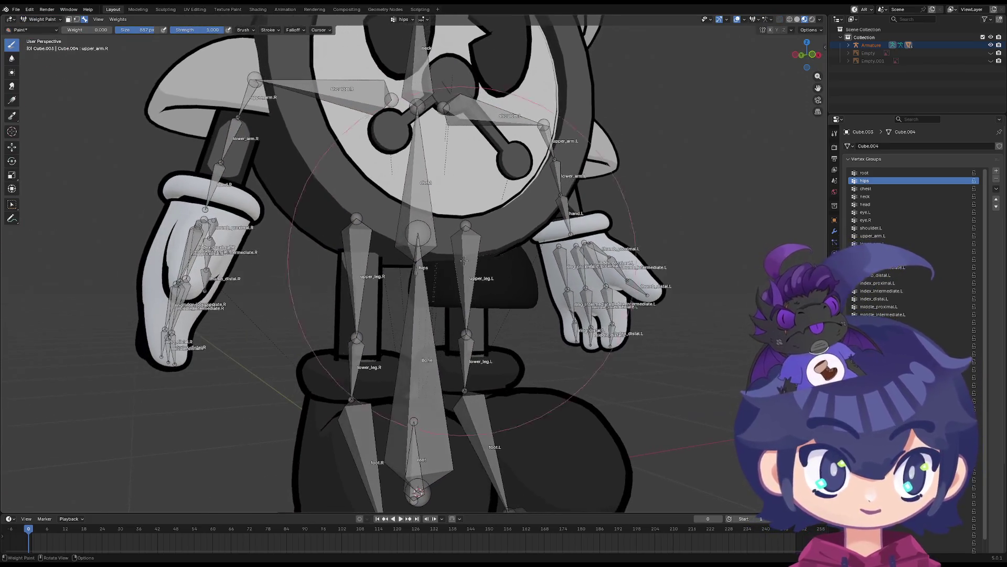
# Step the hips mesh's active vertex group through chest down to neck
pyautogui.press('Down')
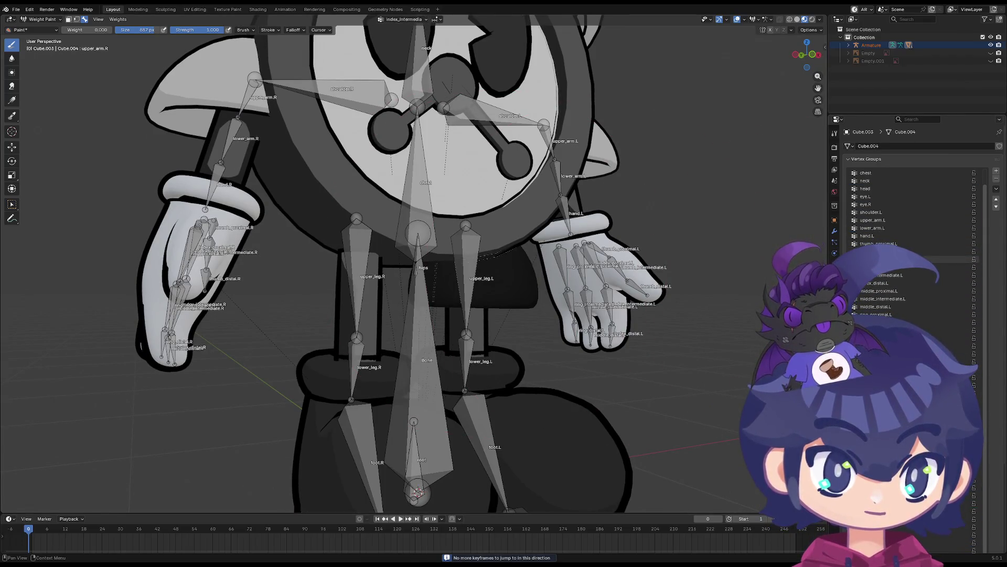
pyautogui.moveTo(564, 278)
pyautogui.mouseDown(button='middle')
pyautogui.moveTo(698, 284)
pyautogui.moveTo(628, 281)
pyautogui.mouseUp(button='middle')
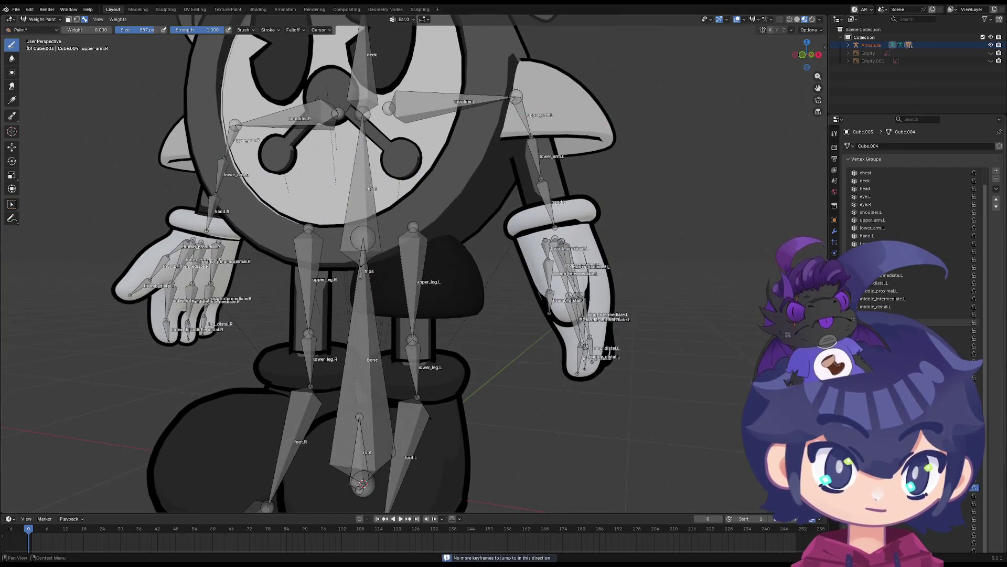
pyautogui.press('Down')
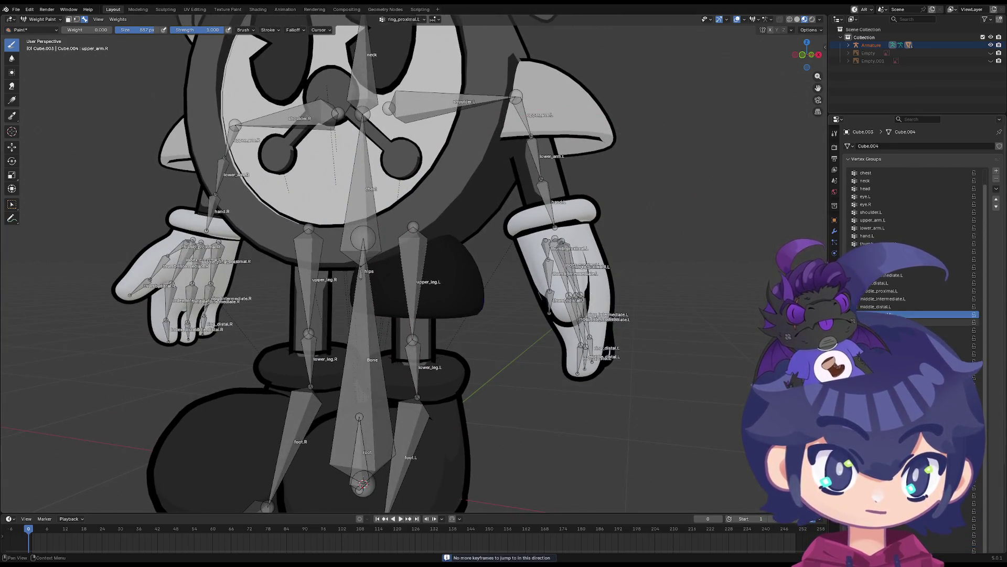
pyautogui.press('Up')
pyautogui.press('Up')
pyautogui.press('Up')
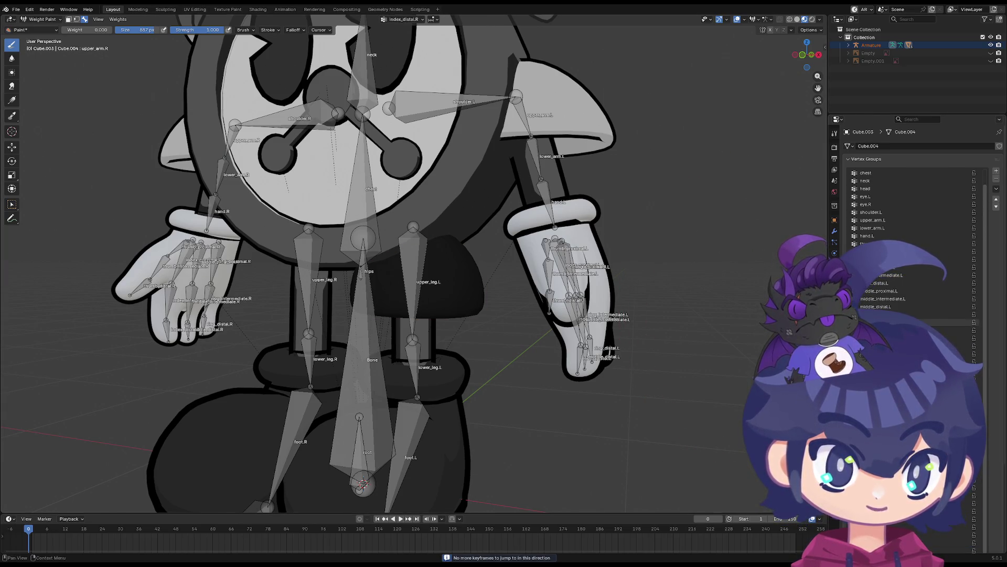
pyautogui.press('Down')
pyautogui.press('Down')
pyautogui.press('Down')
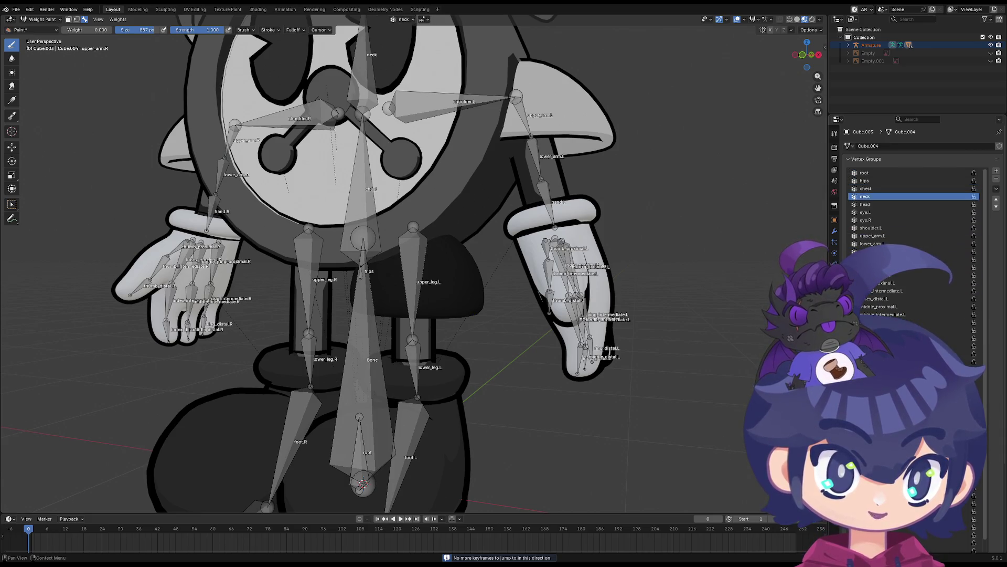
# Leave Weight Paint and return the hips mesh to Object Mode
pyautogui.click(32, 30)
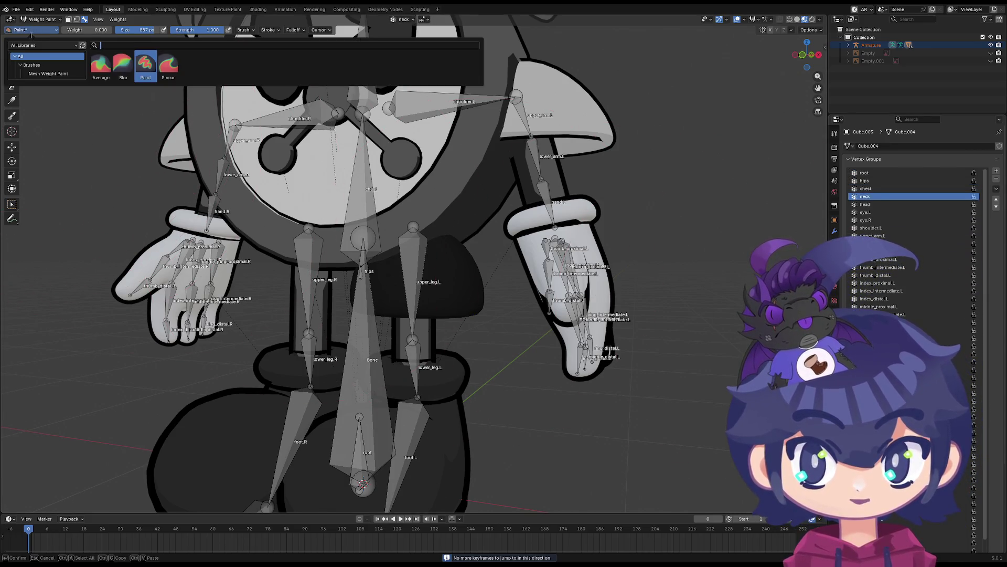
pyautogui.click(39, 19)
pyautogui.click(37, 22)
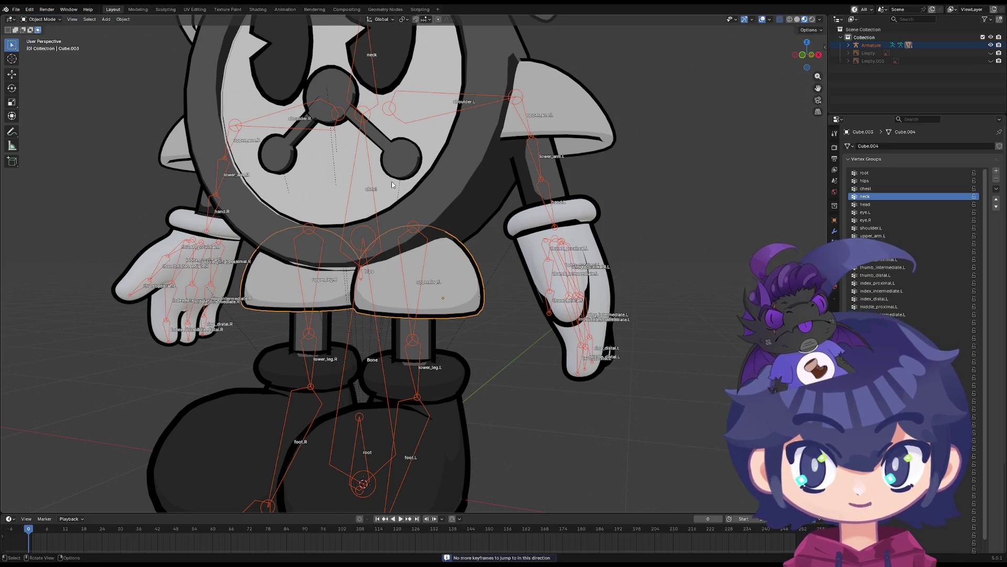
pyautogui.click(546, 169)
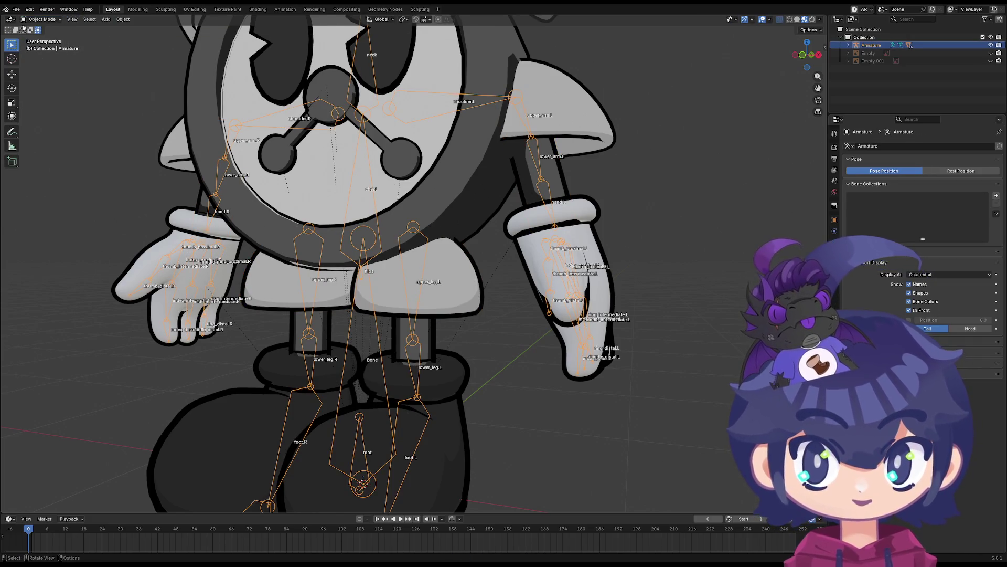
pyautogui.click(43, 46)
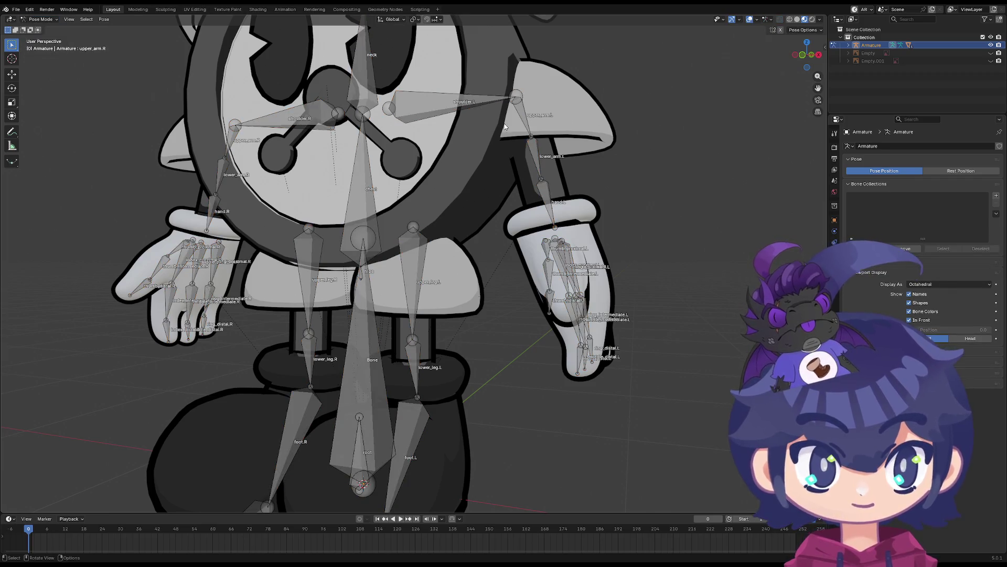
pyautogui.click(522, 122)
pyautogui.press('r')
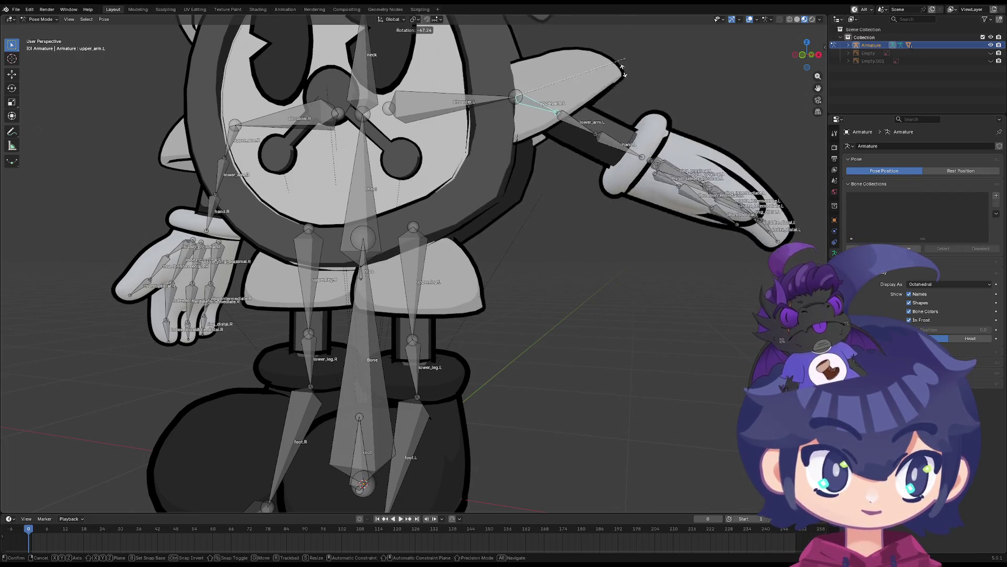
pyautogui.click(576, 126)
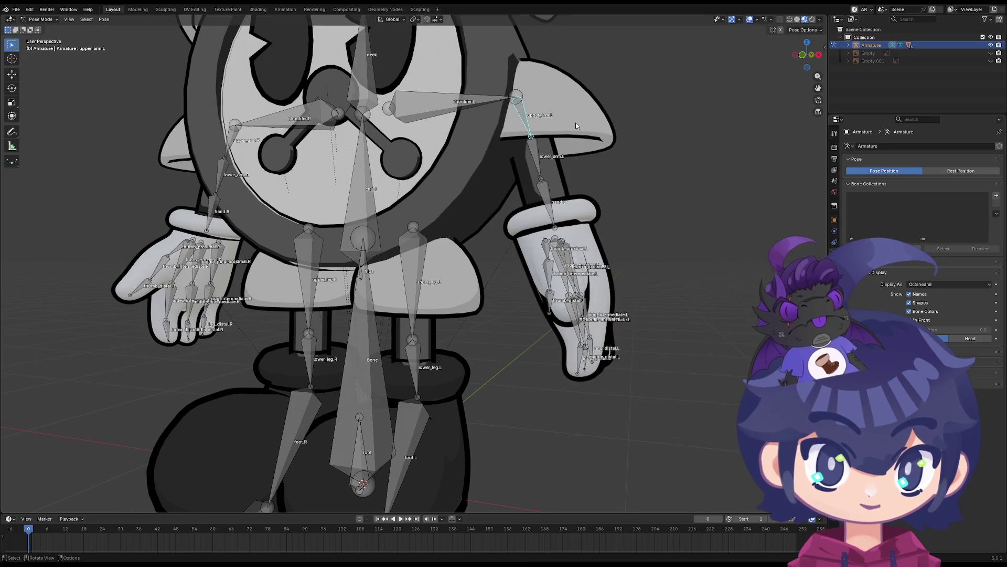
pyautogui.click(46, 29)
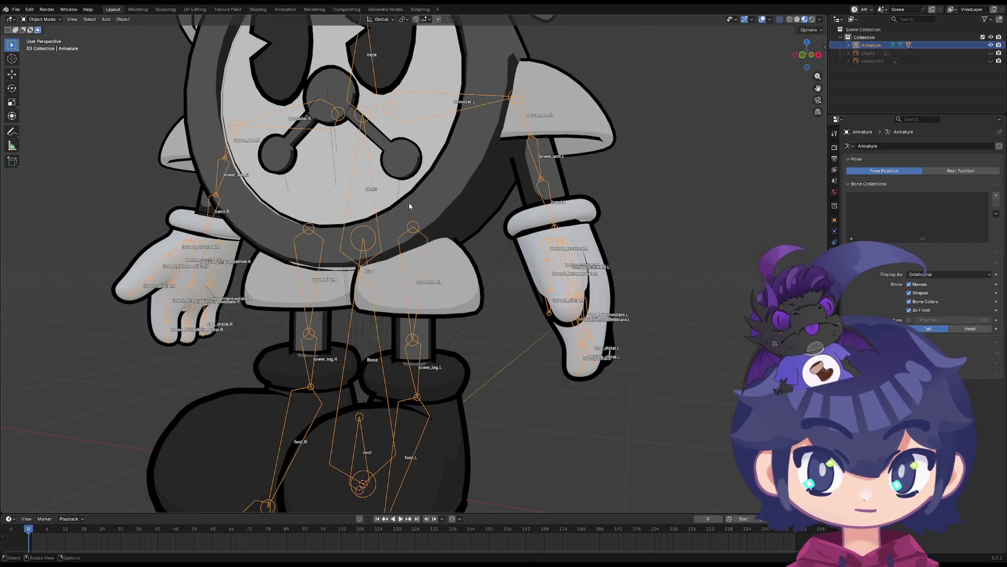
pyautogui.keyDown('shift'); pyautogui.click(461, 284); pyautogui.keyUp('shift')
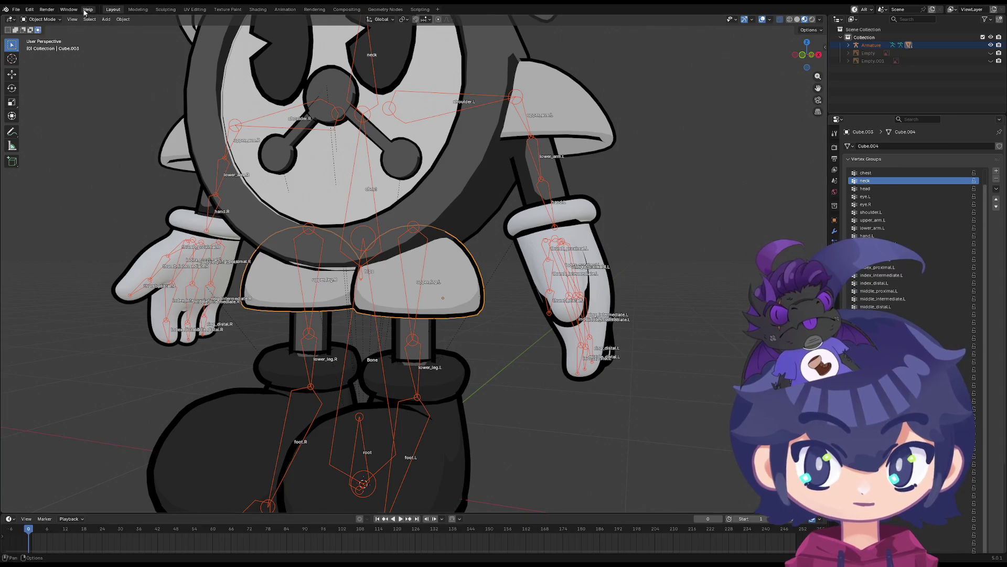
# Switch the pelvis mesh into Weight Paint mode
pyautogui.click(54, 24)
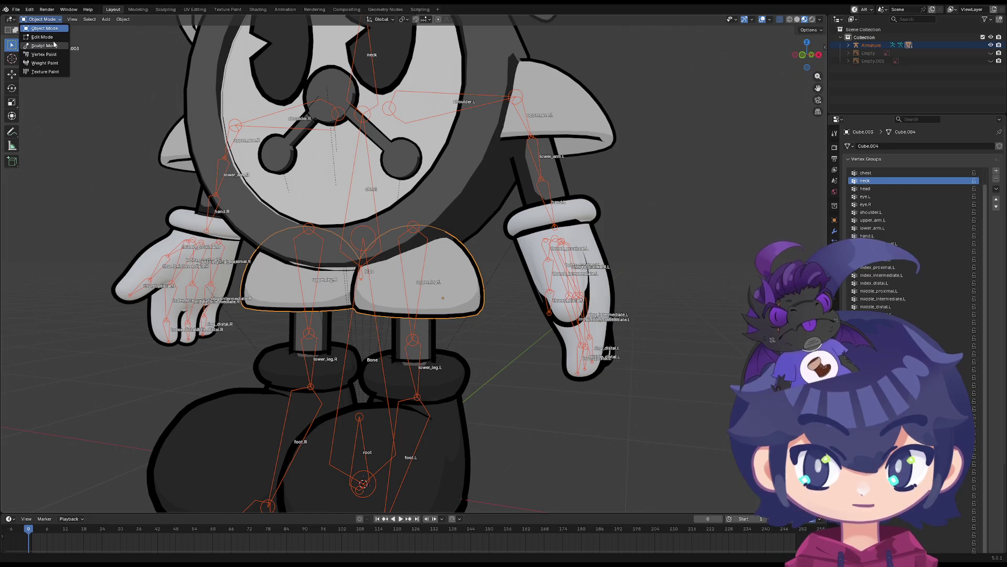
pyautogui.click(52, 64)
pyautogui.scroll(8, 484, 257)
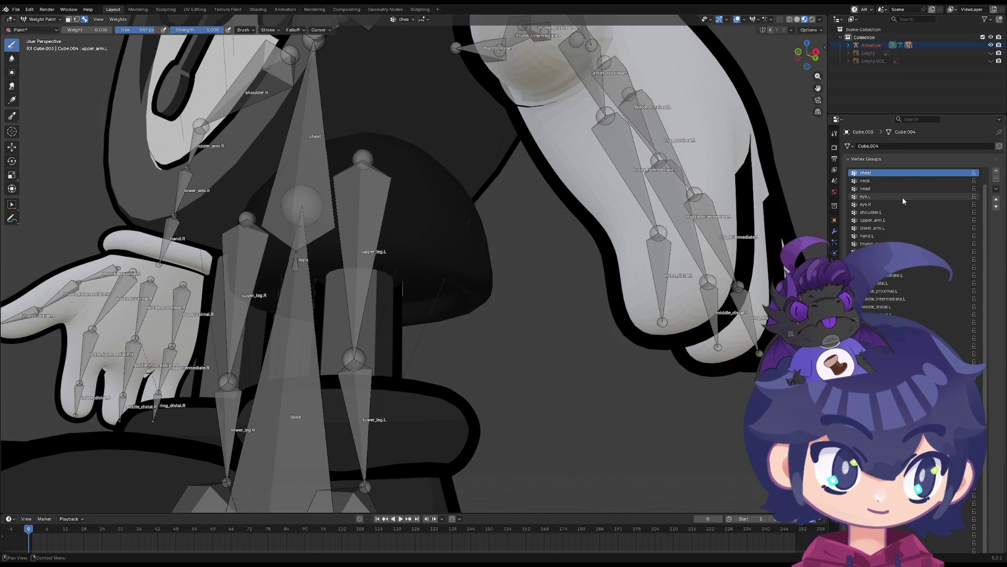
pyautogui.keyDown('ctrl'); pyautogui.scroll(-1, 903, 196); pyautogui.keyUp('ctrl')
pyautogui.keyDown('ctrl'); pyautogui.scroll(-8, 903, 198); pyautogui.keyUp('ctrl')
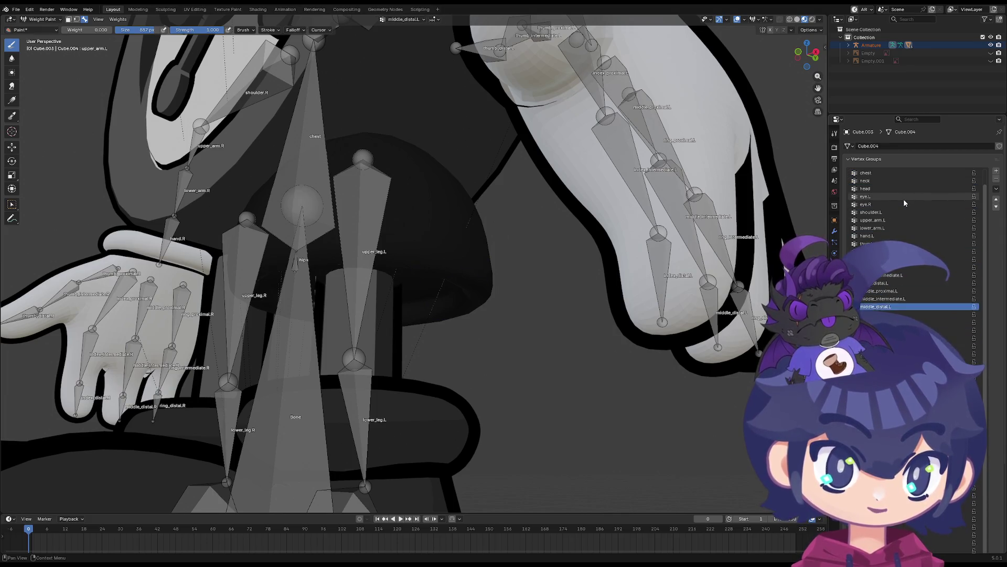
pyautogui.keyDown('ctrl'); pyautogui.scroll(-5, 903, 199); pyautogui.keyUp('ctrl')
# Paint a blue weight stroke on the hip, then view the hips and legs up close
pyautogui.moveTo(412, 269); pyautogui.dragTo(474, 280)
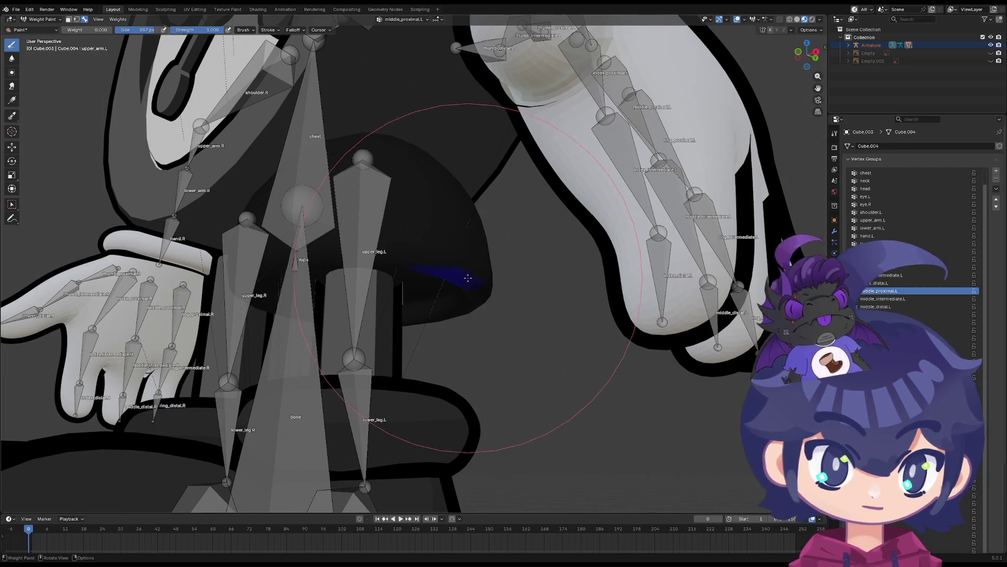
pyautogui.moveTo(475, 281)
pyautogui.mouseDown(button='middle')
pyautogui.moveTo(304, 226)
pyautogui.moveTo(341, 252)
pyautogui.mouseUp(button='middle')
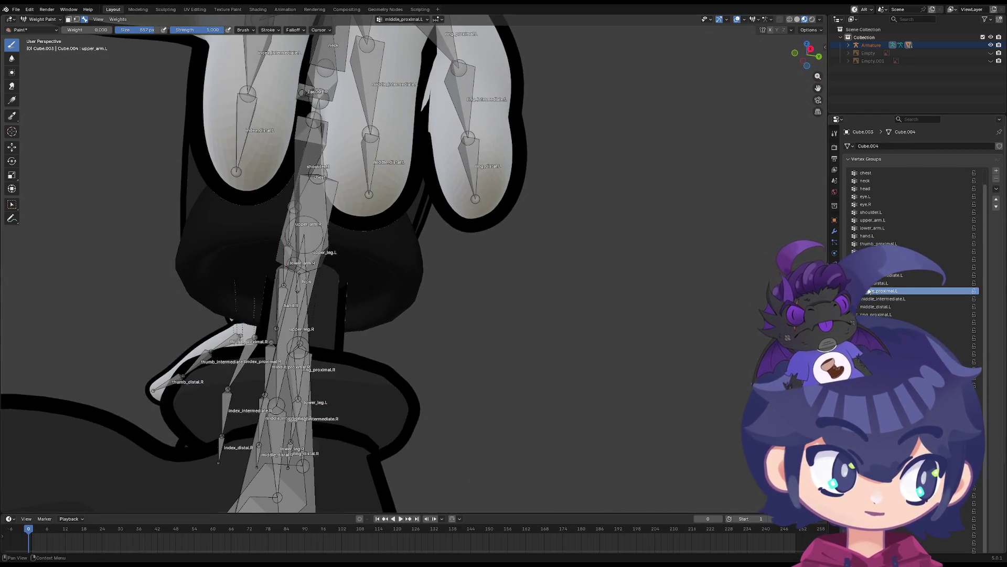
pyautogui.keyDown('ctrl'); pyautogui.scroll(-1, 896, 292); pyautogui.keyUp('ctrl')
pyautogui.keyDown('ctrl'); pyautogui.scroll(-4, 896, 292); pyautogui.keyUp('ctrl')
pyautogui.moveTo(566, 308); pyautogui.dragTo(481, 268, button='middle')
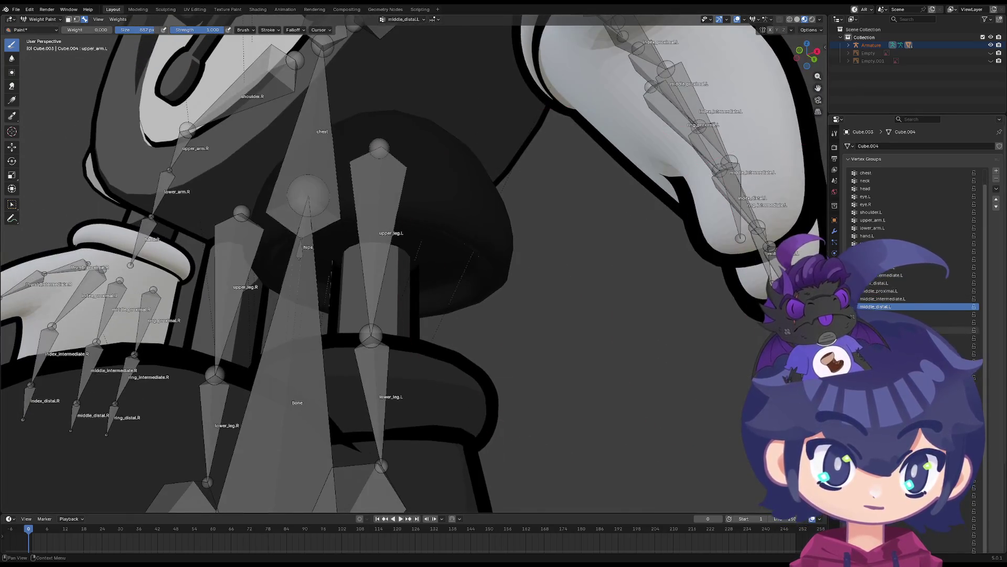
pyautogui.keyDown('ctrl'); pyautogui.scroll(2, 896, 292); pyautogui.keyUp('ctrl')
pyautogui.keyDown('ctrl'); pyautogui.scroll(-1, 896, 292); pyautogui.keyUp('ctrl')
pyautogui.keyDown('ctrl'); pyautogui.scroll(1, 896, 292); pyautogui.keyUp('ctrl')
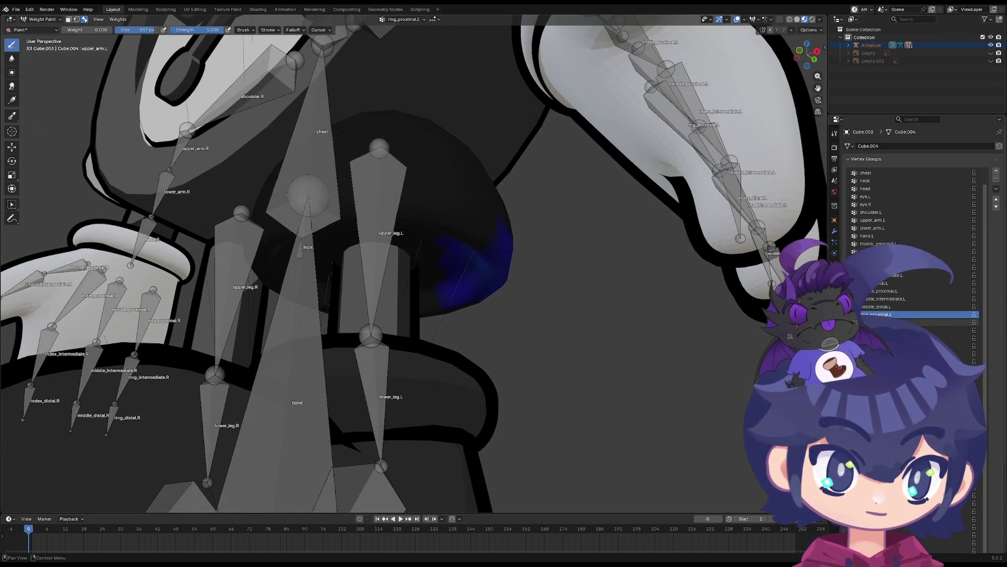
# Paint away the stray blue weight patch on the hip
pyautogui.moveTo(503, 252); pyautogui.dragTo(540, 247)
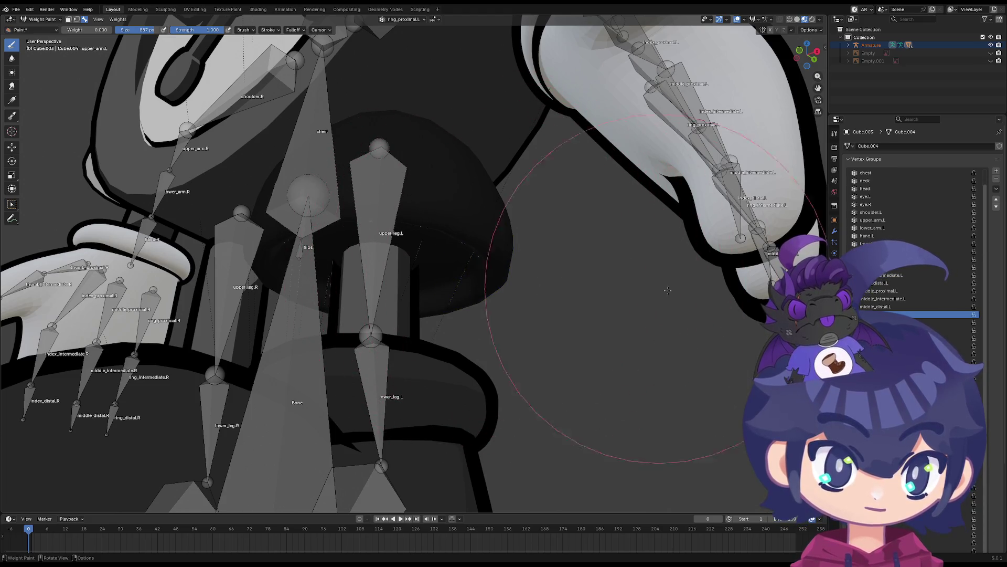
pyautogui.keyDown('ctrl'); pyautogui.scroll(-6, 896, 291); pyautogui.keyUp('ctrl')
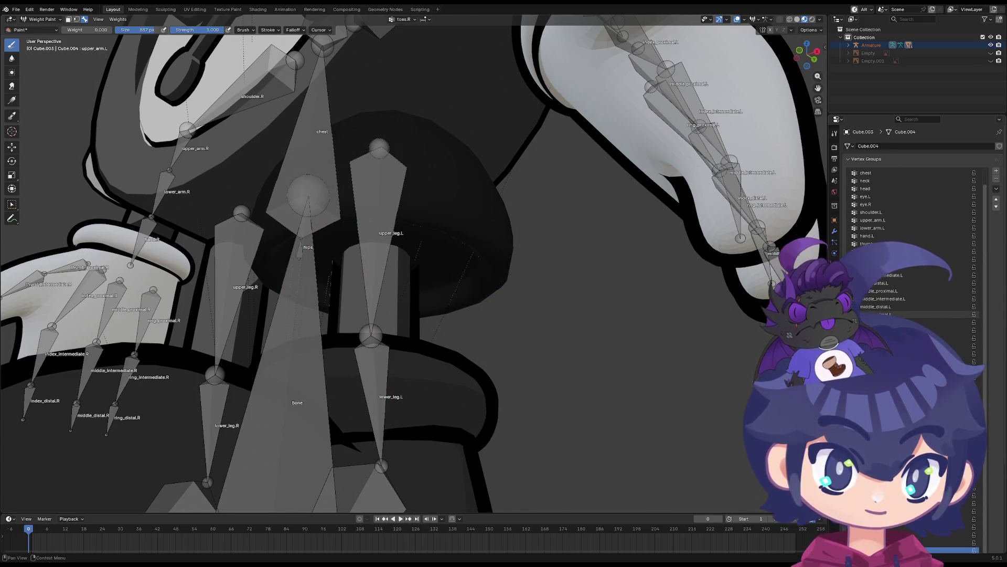
pyautogui.keyDown('ctrl'); pyautogui.scroll(20, 896, 315); pyautogui.keyUp('ctrl')
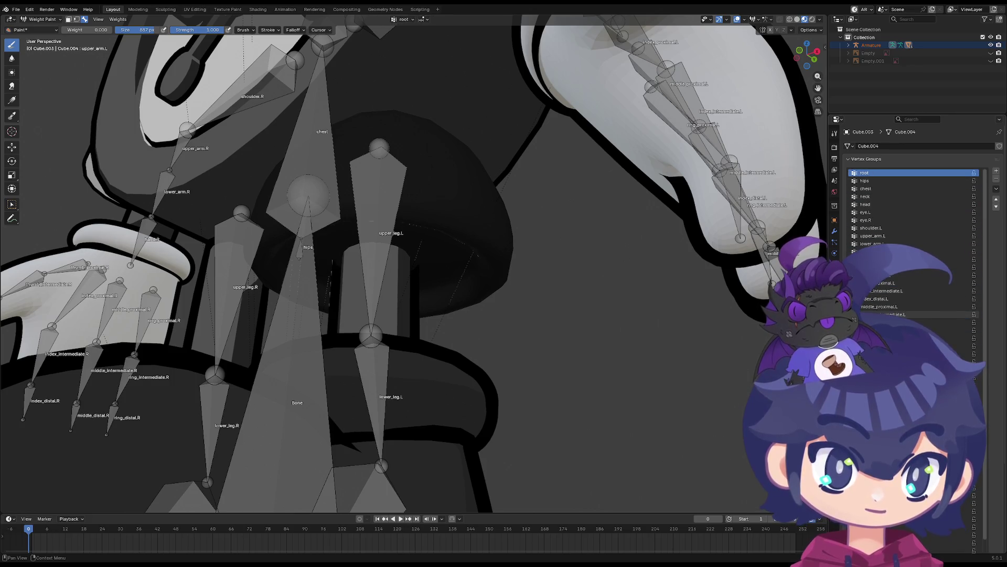
pyautogui.scroll(-8, 669, 326)
pyautogui.scroll(4, 669, 325)
pyautogui.moveTo(669, 325); pyautogui.dragTo(551, 272, button='middle')
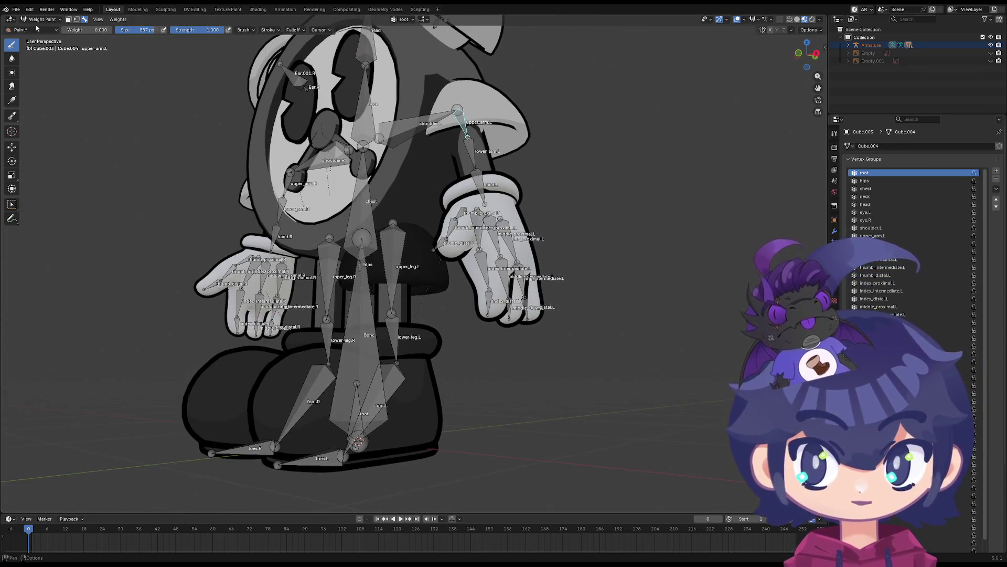
# Look through the weight brush list without changing brush, and review the rig facing the head
pyautogui.click(34, 30)
pyautogui.press('Escape')
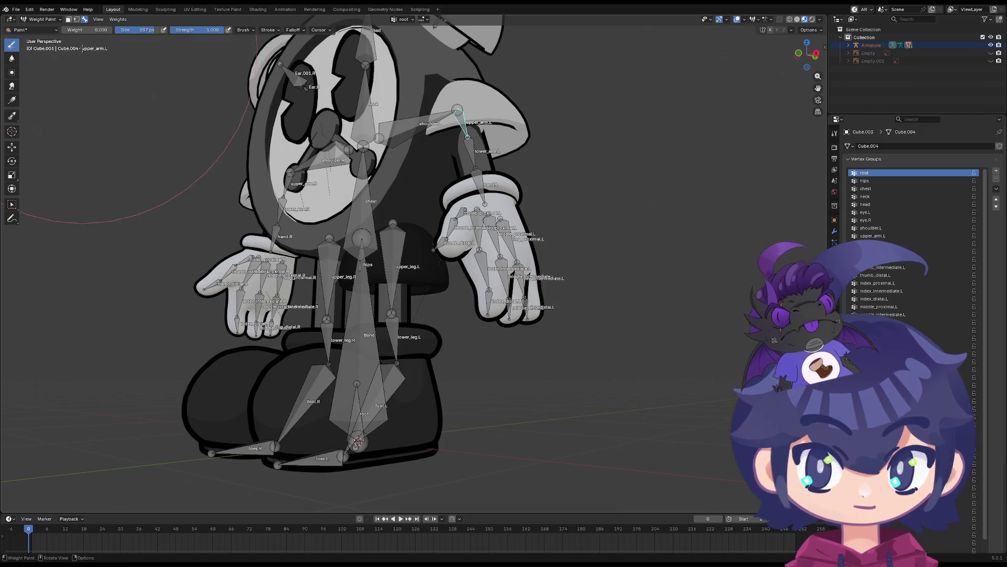
pyautogui.click(43, 32)
pyautogui.click(45, 32)
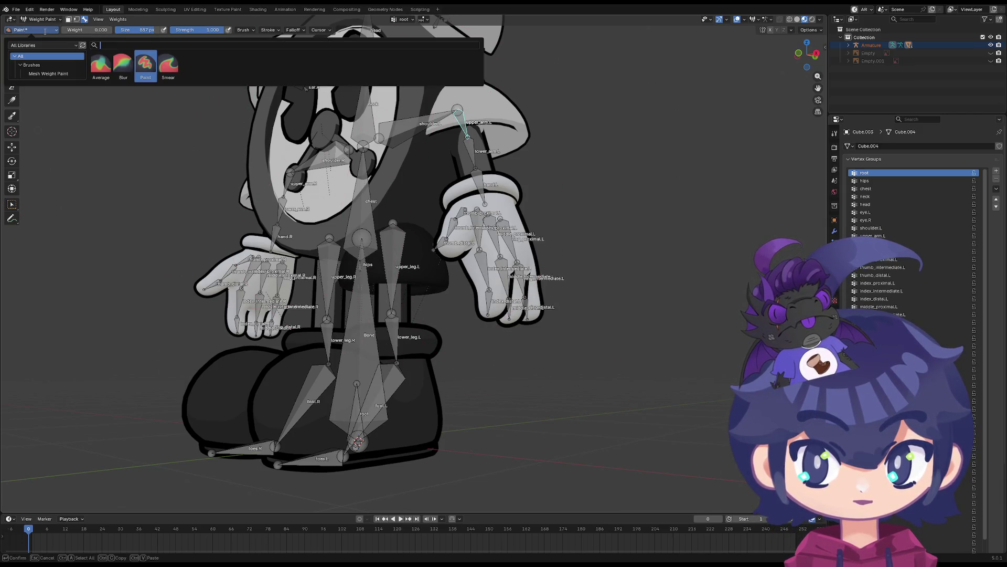
pyautogui.moveTo(650, 292); pyautogui.dragTo(545, 265, button='middle')
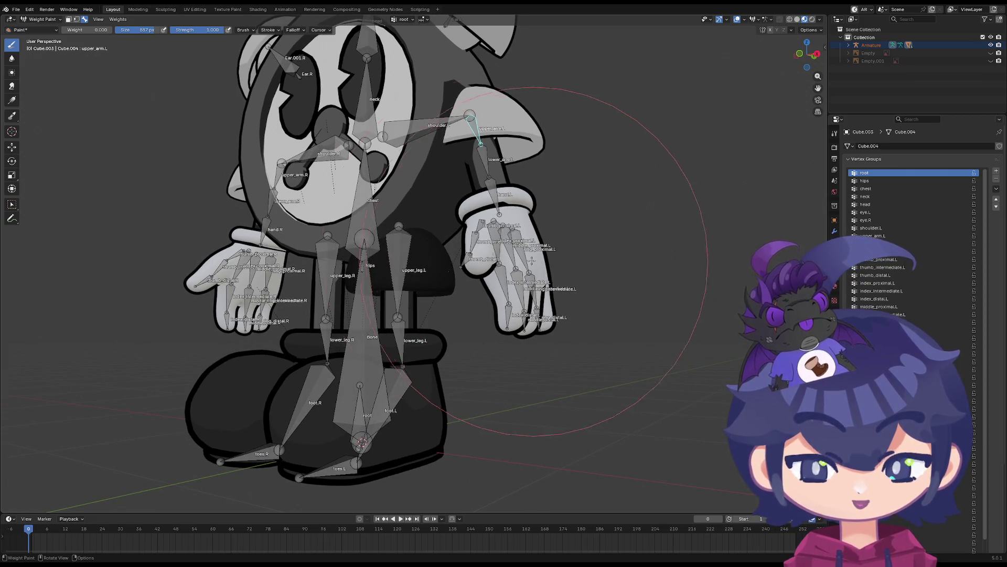
pyautogui.scroll(3, 532, 261)
pyautogui.moveTo(532, 261)
pyautogui.mouseDown(button='middle')
pyautogui.moveTo(625, 318)
pyautogui.moveTo(629, 302)
pyautogui.moveTo(638, 326)
pyautogui.moveTo(415, 294)
pyautogui.mouseUp(button='middle')
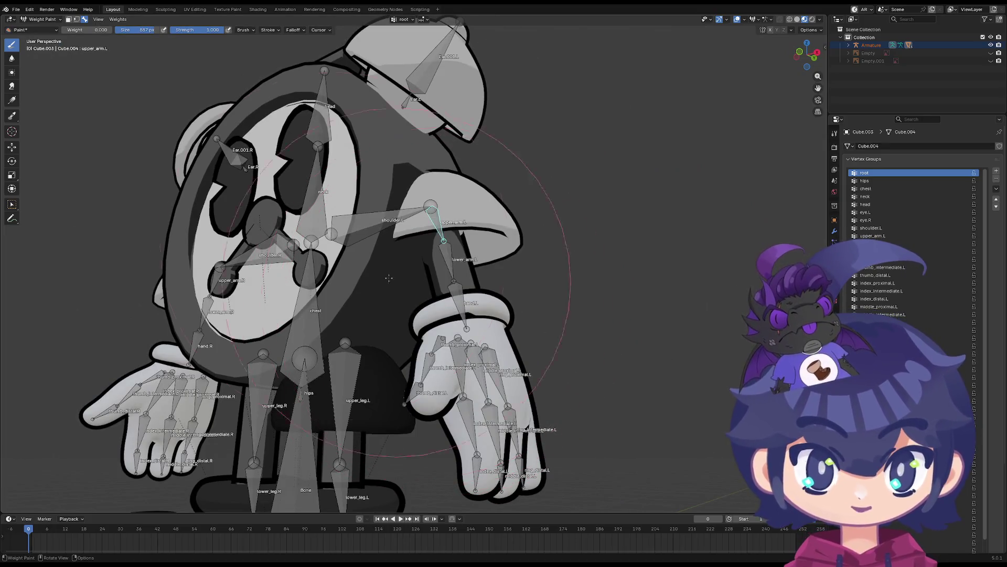
pyautogui.click(56, 20)
# Return to Object Mode and enter Weight Paint on the left arm cylinder alongside the armature
pyautogui.click(49, 29)
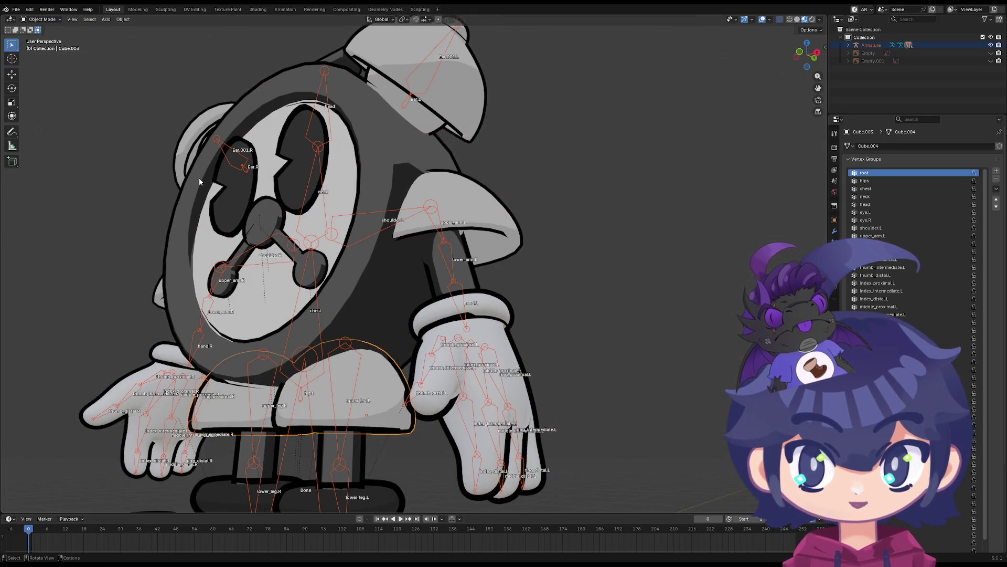
pyautogui.scroll(4, 443, 284)
pyautogui.click(459, 253)
pyautogui.click(449, 250)
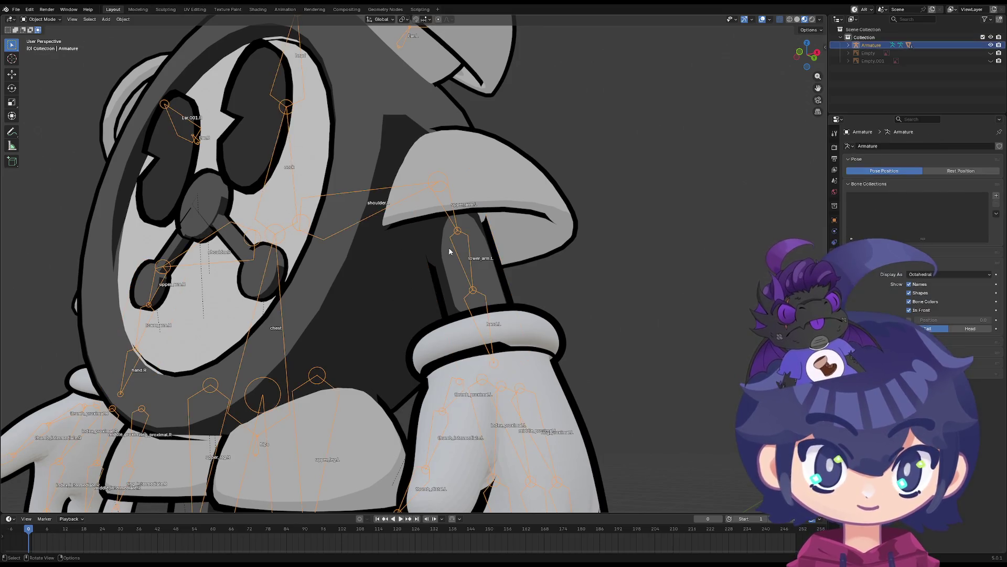
pyautogui.keyDown('shift'); pyautogui.click(488, 248); pyautogui.keyUp('shift')
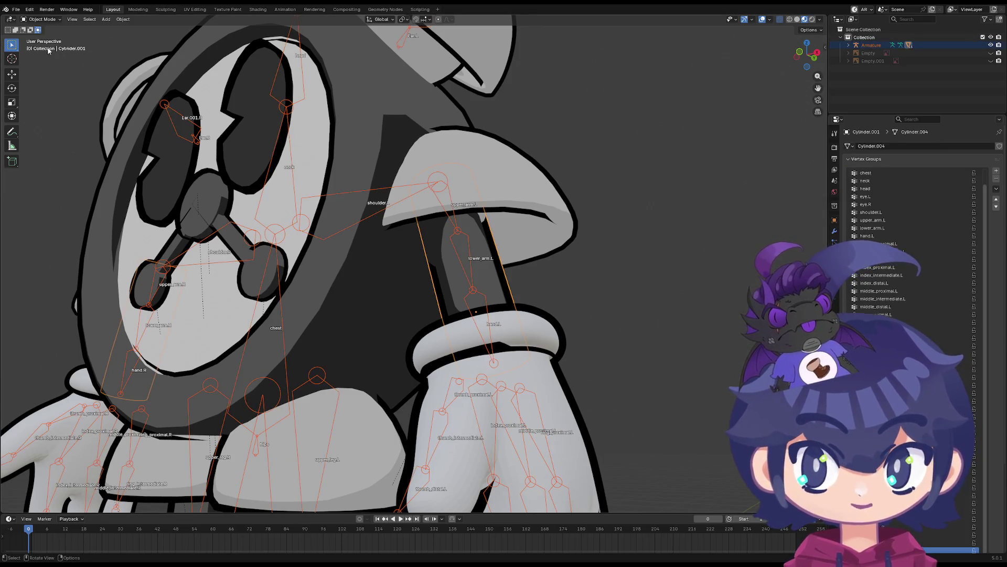
pyautogui.click(45, 20)
pyautogui.click(47, 62)
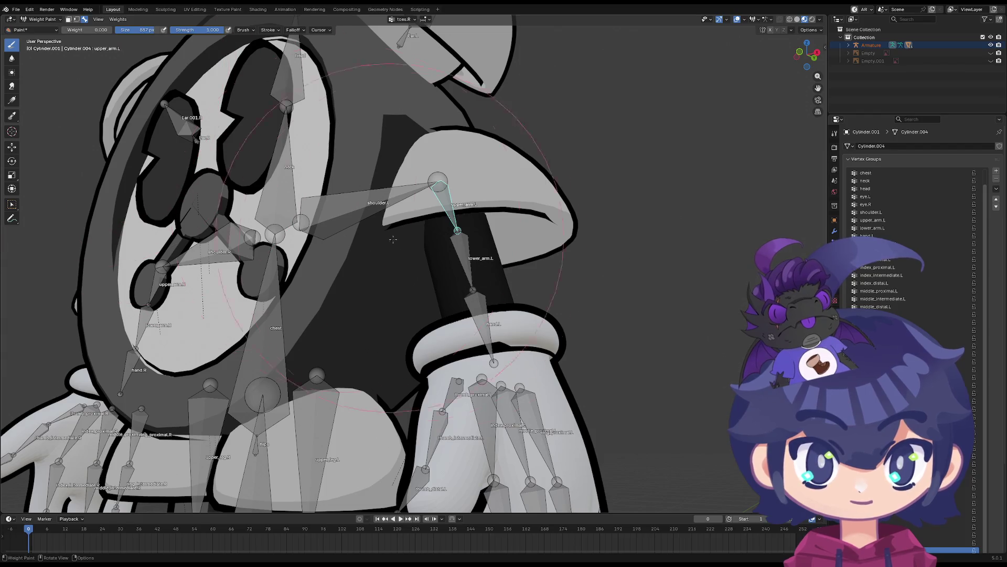
# Check the available paint brushes, then go back to Object Mode
pyautogui.keyDown('ctrl'); pyautogui.scroll(1, 924, 311); pyautogui.keyUp('ctrl')
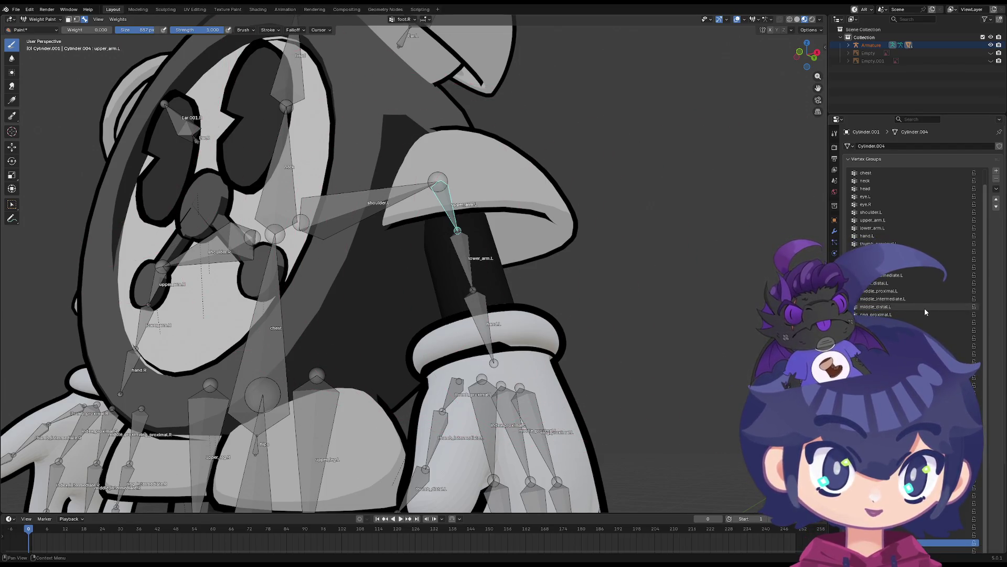
pyautogui.keyDown('ctrl'); pyautogui.scroll(20, 924, 308); pyautogui.keyUp('ctrl')
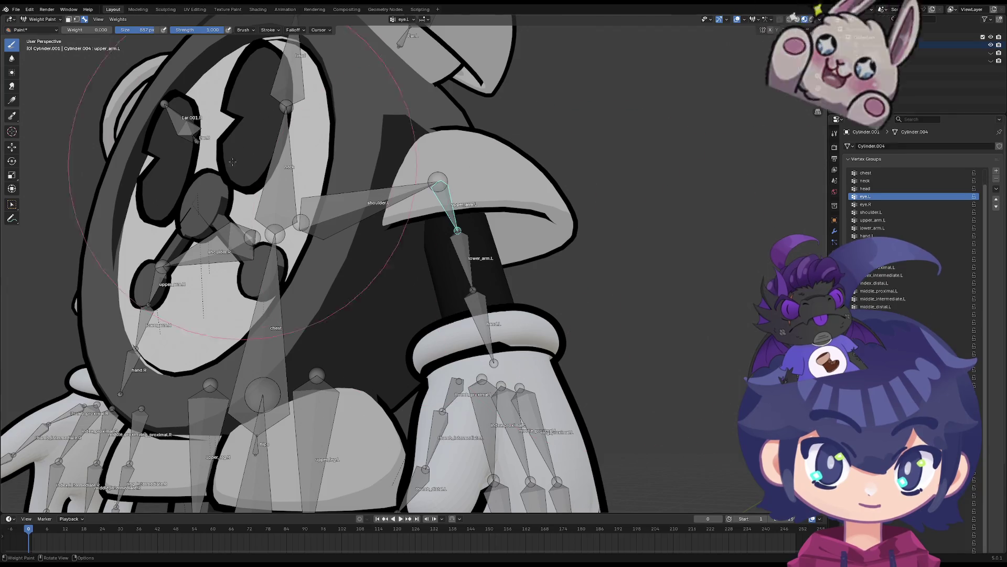
pyautogui.click(31, 30)
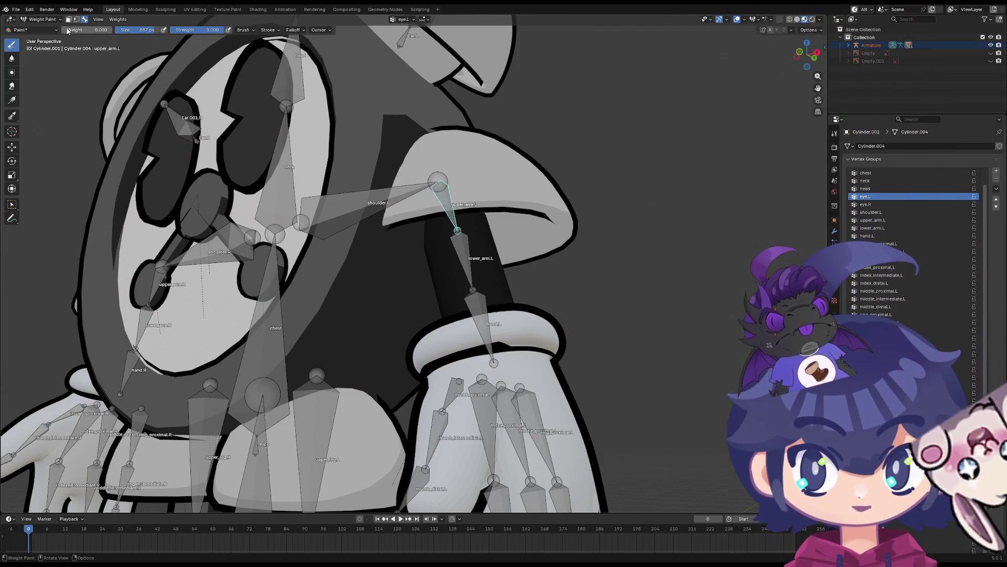
pyautogui.click(40, 19)
pyautogui.click(39, 25)
# Select the armature with the clock-face Circle active and enter Weight Paint on the Circle
pyautogui.click(368, 273)
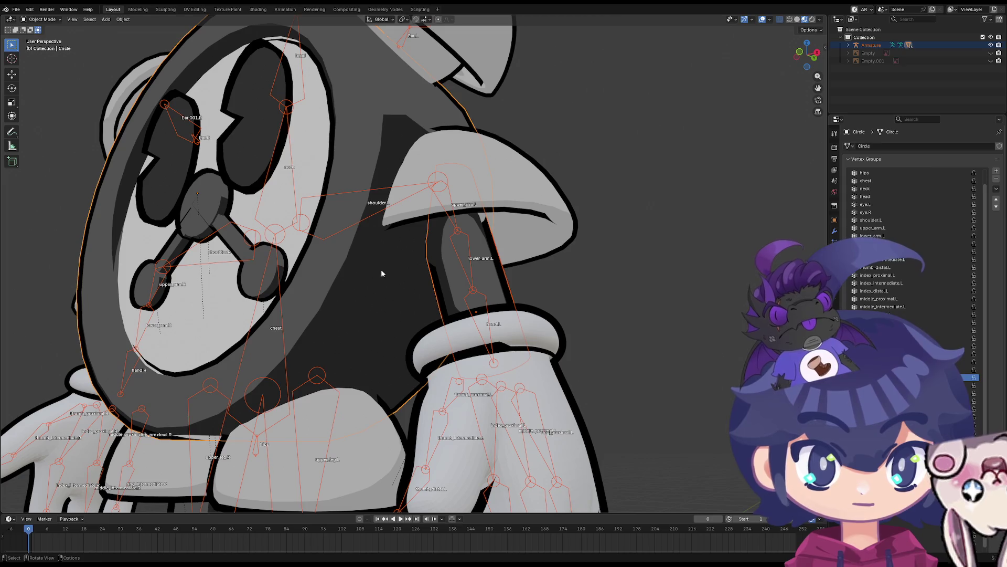
pyautogui.click(455, 242)
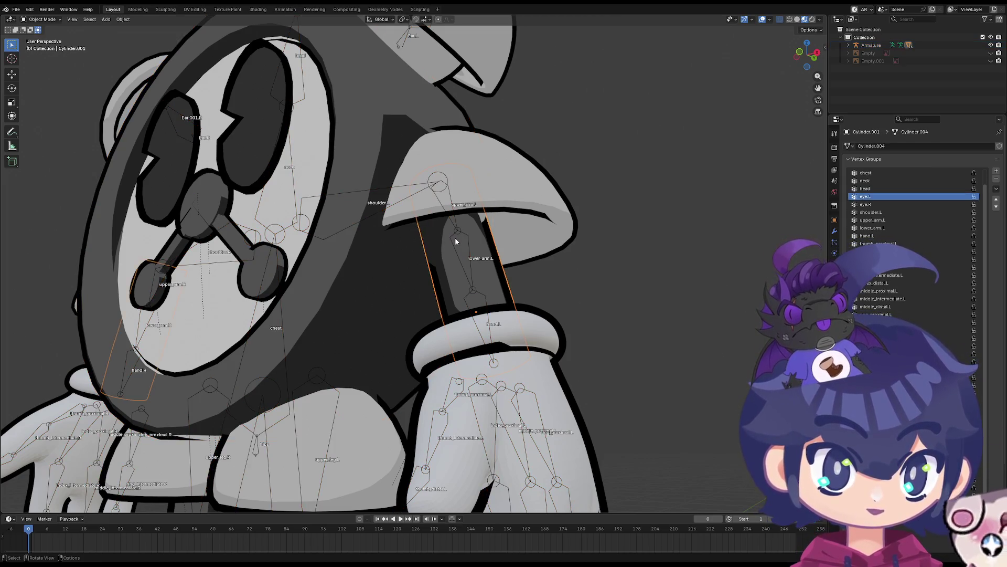
pyautogui.click(454, 232)
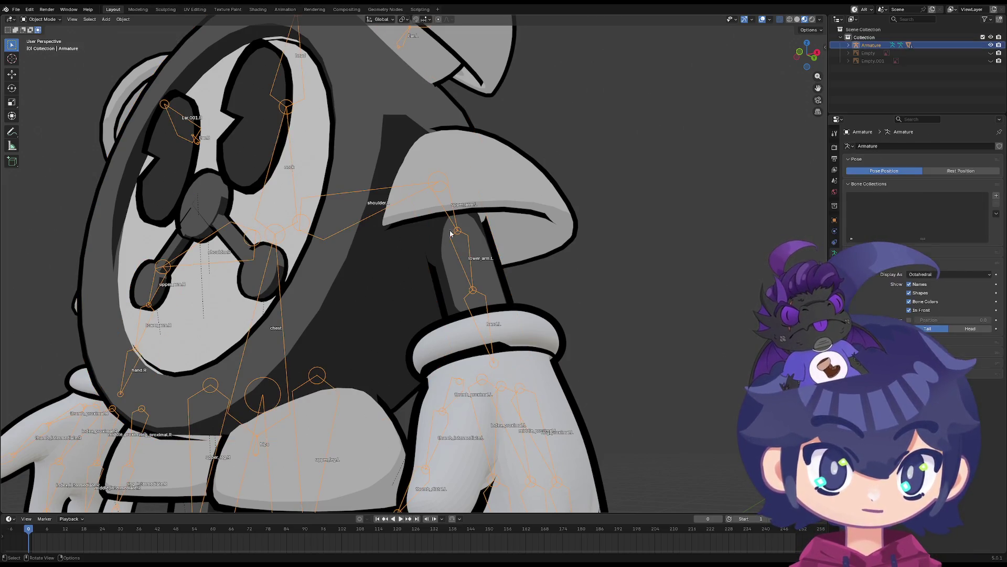
pyautogui.keyDown('shift'); pyautogui.click(371, 248); pyautogui.keyUp('shift')
pyautogui.click(53, 20)
pyautogui.click(60, 64)
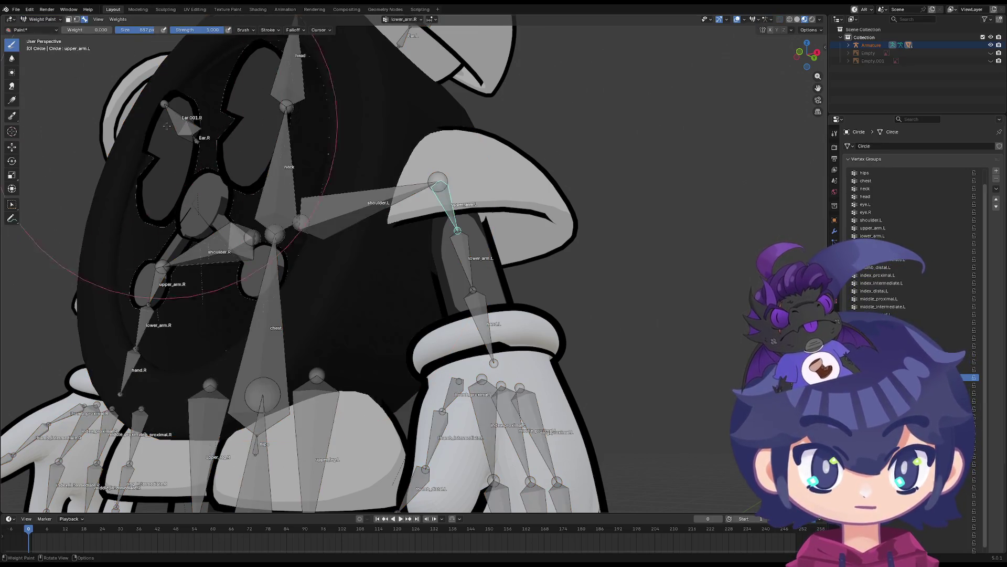
# Make lower_arm.L the active group and paint its stray weights on the Circle to 0
pyautogui.scroll(2, 913, 262)
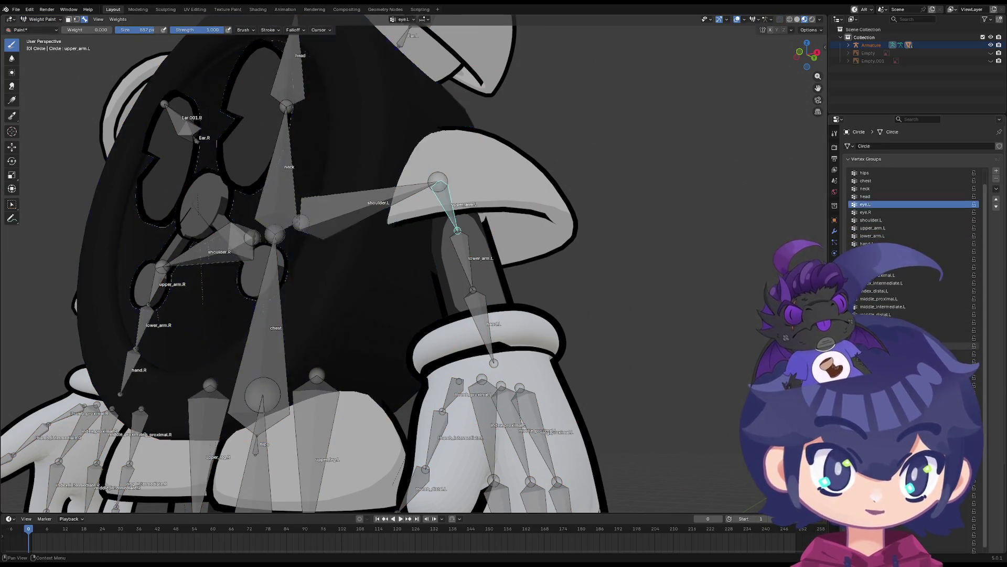
pyautogui.click(892, 345)
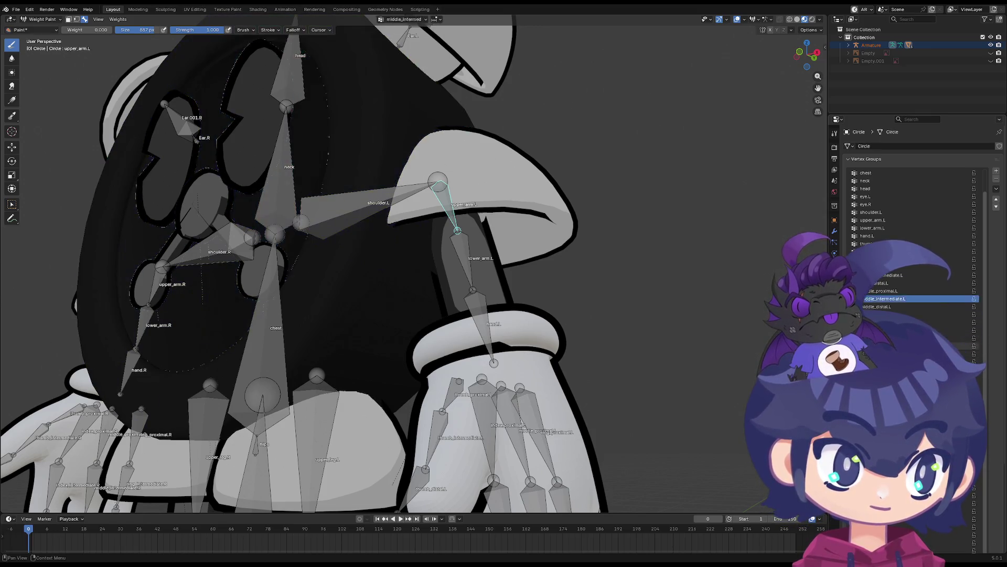
pyautogui.click(872, 219)
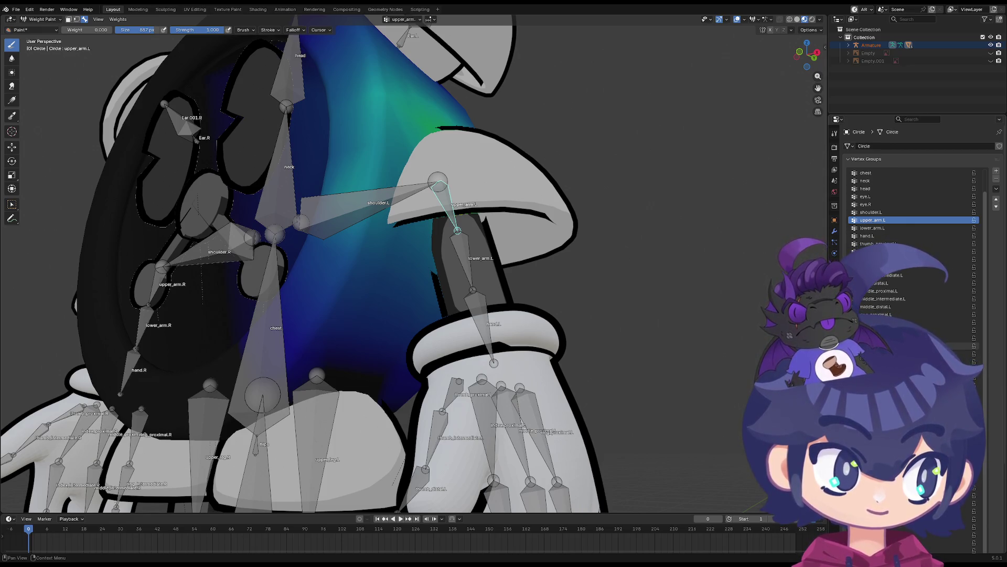
pyautogui.click(873, 228)
pyautogui.moveTo(730, 326)
pyautogui.mouseDown(button='middle')
pyautogui.moveTo(339, 284)
pyautogui.moveTo(338, 295)
pyautogui.mouseUp(button='middle')
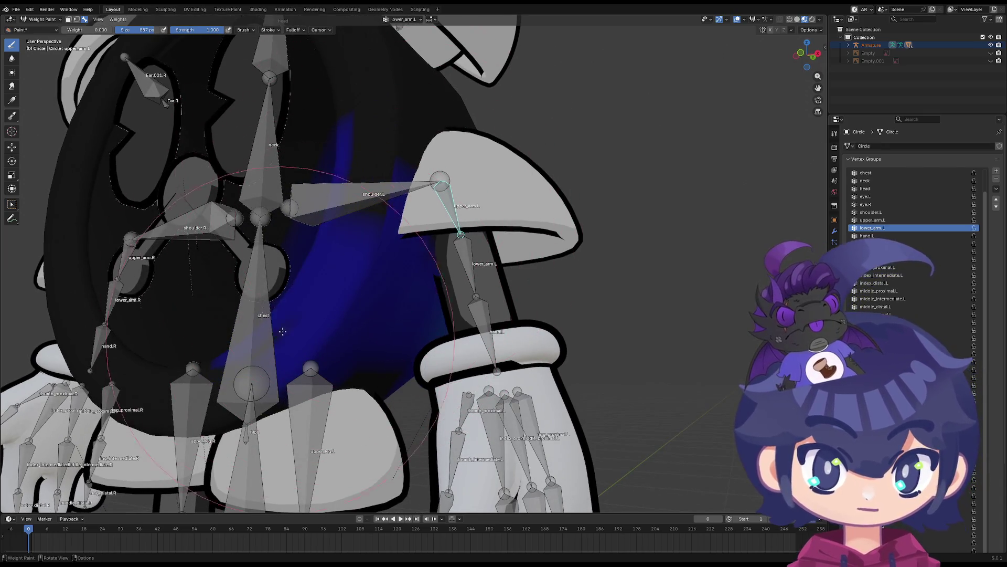
pyautogui.moveTo(390, 290); pyautogui.dragTo(492, 311)
pyautogui.moveTo(357, 314)
pyautogui.mouseDown(button='middle')
pyautogui.moveTo(451, 254)
pyautogui.moveTo(605, 279)
pyautogui.moveTo(398, 276)
pyautogui.moveTo(461, 274)
pyautogui.mouseUp(button='middle')
pyautogui.scroll(-3, 462, 274)
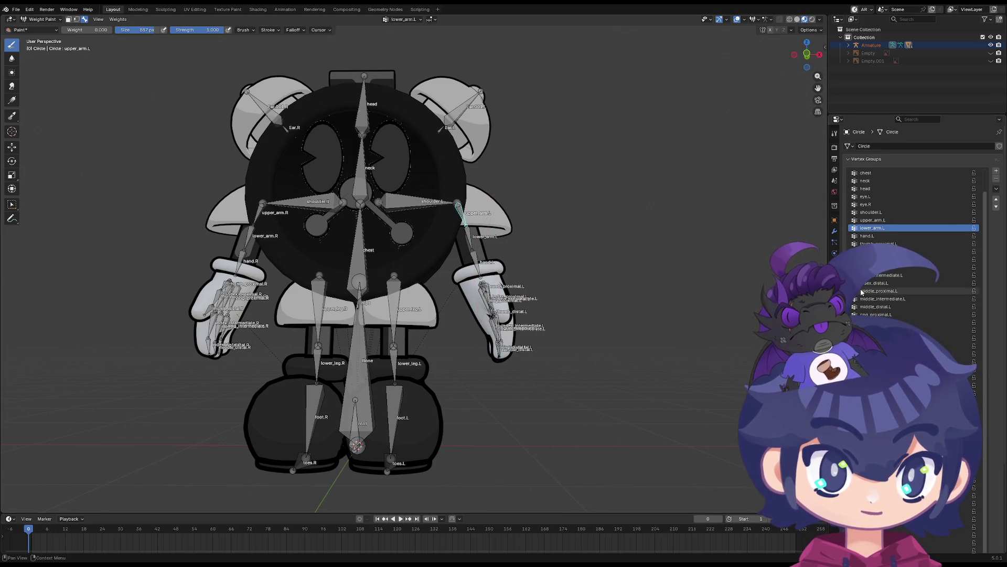
# Step through several finger-bone vertex groups to view their weights on the body
pyautogui.press('Up')
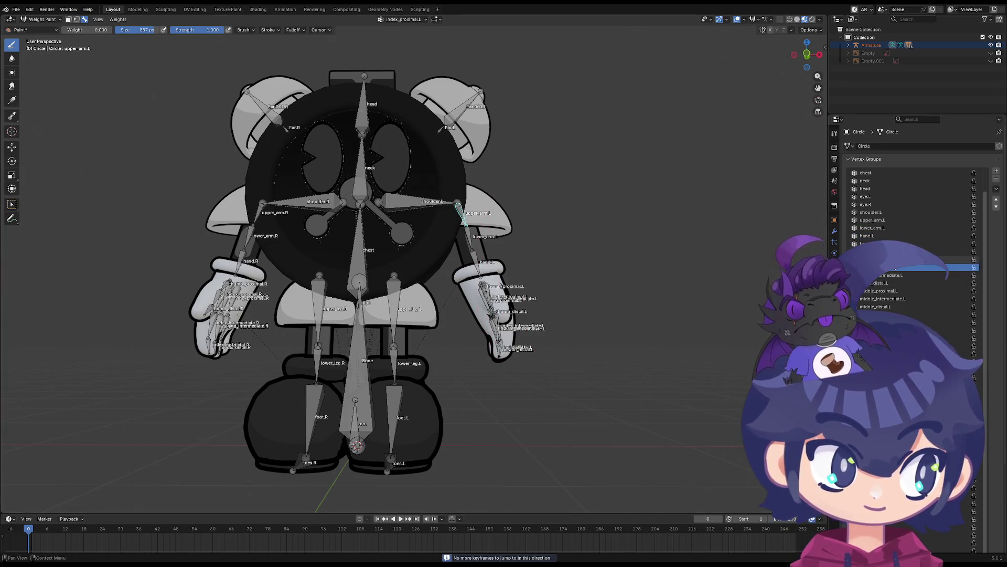
pyautogui.scroll(3, 481, 212)
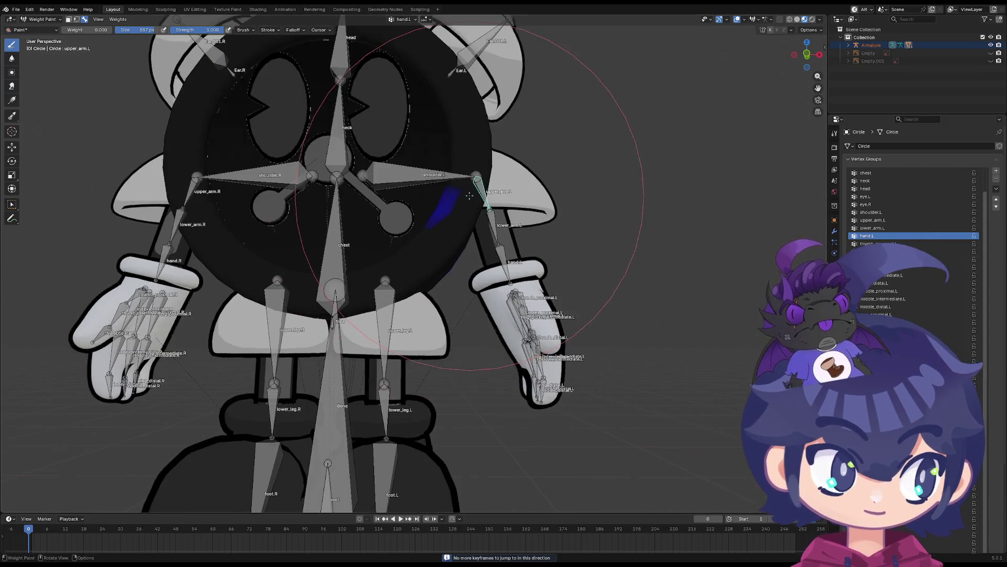
pyautogui.moveTo(477, 213)
pyautogui.mouseDown(button='middle')
pyautogui.moveTo(508, 173)
pyautogui.moveTo(508, 193)
pyautogui.mouseUp(button='middle')
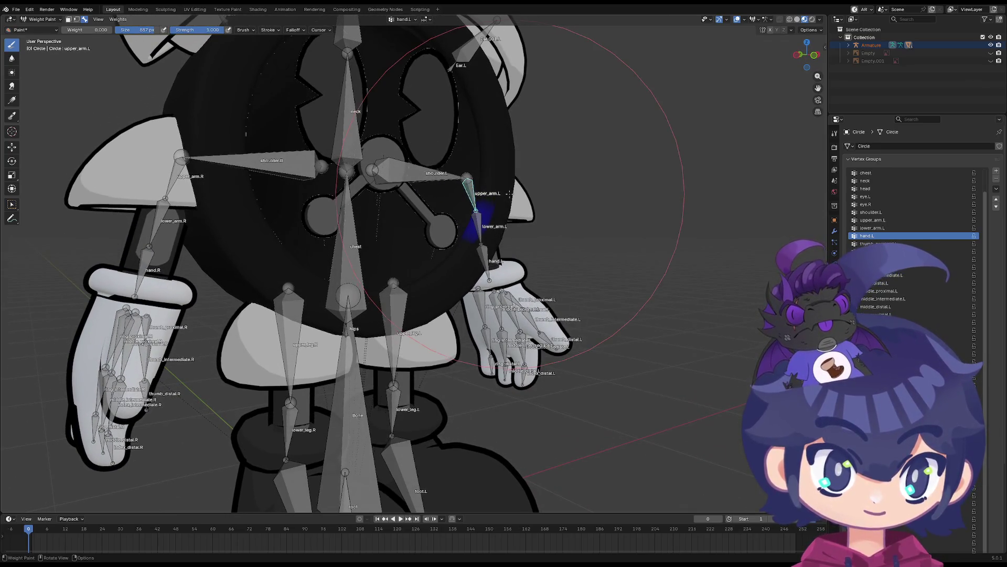
pyautogui.press('Down')
pyautogui.click(892, 361)
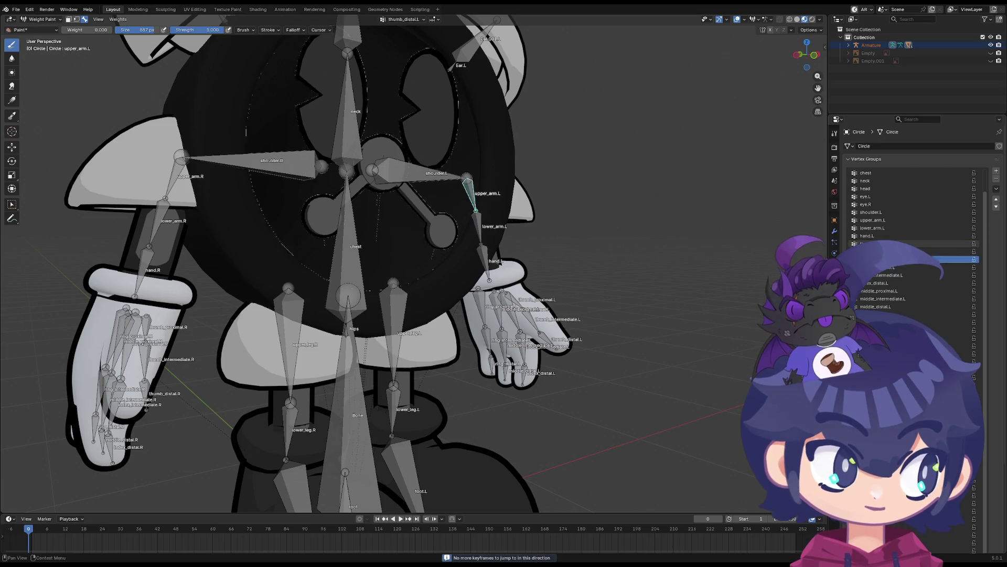
pyautogui.click(892, 329)
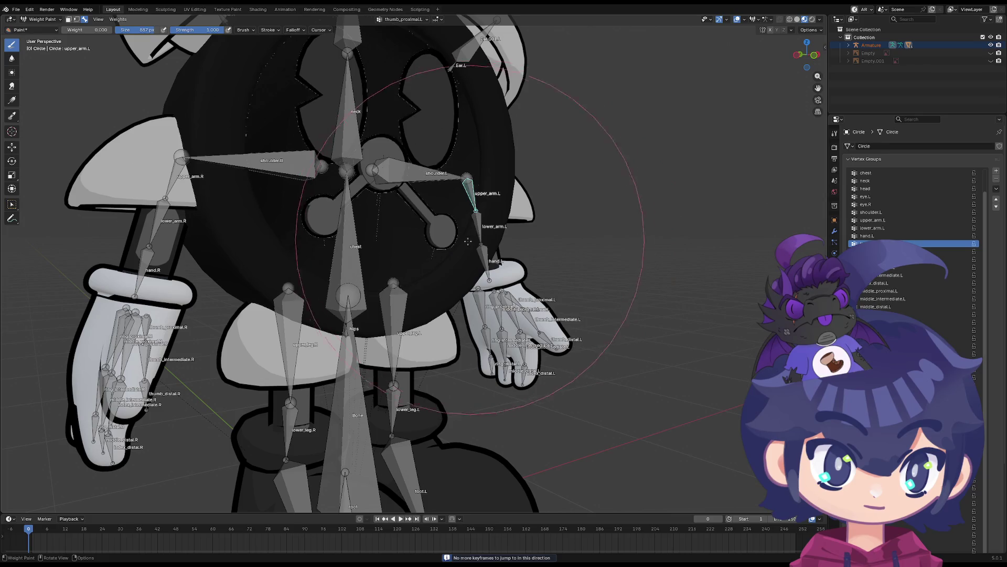
# Scroll the Vertex Groups list to toes.R and zoom out to see the whole character
pyautogui.keyDown('ctrl'); pyautogui.scroll(6, 894, 277); pyautogui.keyUp('ctrl')
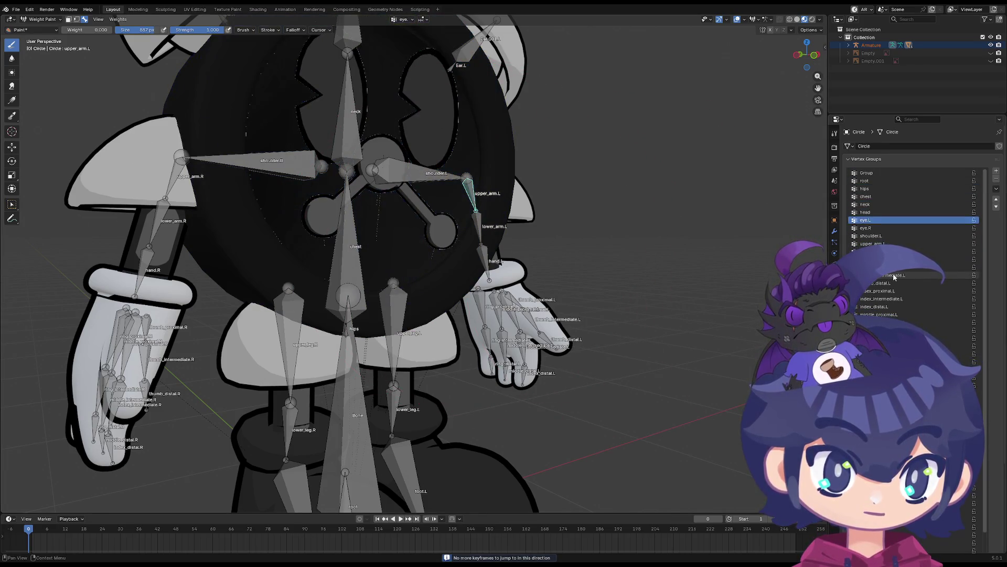
pyautogui.keyDown('ctrl'); pyautogui.scroll(-4, 895, 277); pyautogui.keyUp('ctrl')
pyautogui.keyDown('ctrl'); pyautogui.scroll(2, 894, 277); pyautogui.keyUp('ctrl')
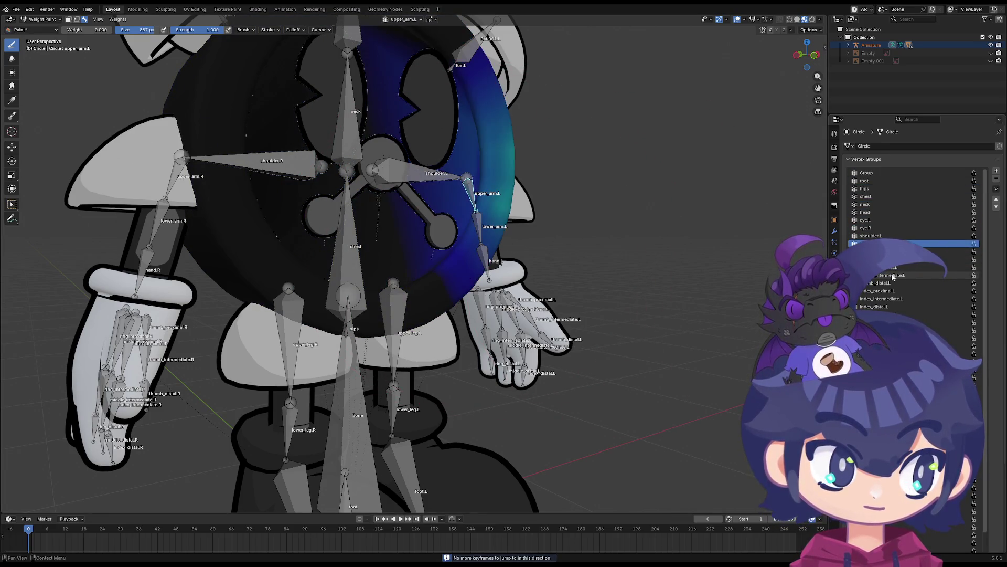
pyautogui.keyDown('ctrl'); pyautogui.scroll(-1, 893, 277); pyautogui.keyUp('ctrl')
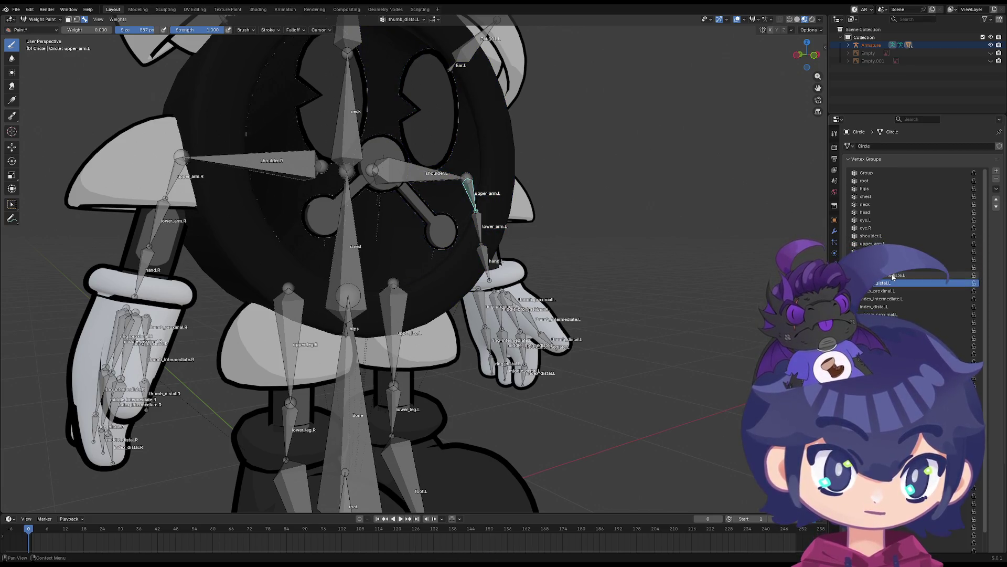
pyautogui.keyDown('ctrl'); pyautogui.scroll(-7, 893, 277); pyautogui.keyUp('ctrl')
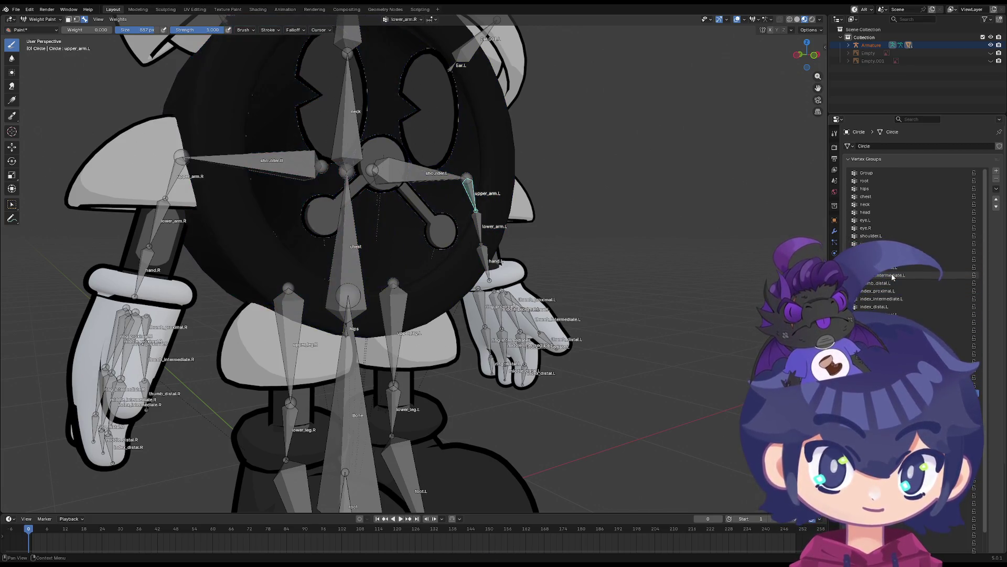
pyautogui.keyDown('ctrl'); pyautogui.scroll(-15, 894, 277); pyautogui.keyUp('ctrl')
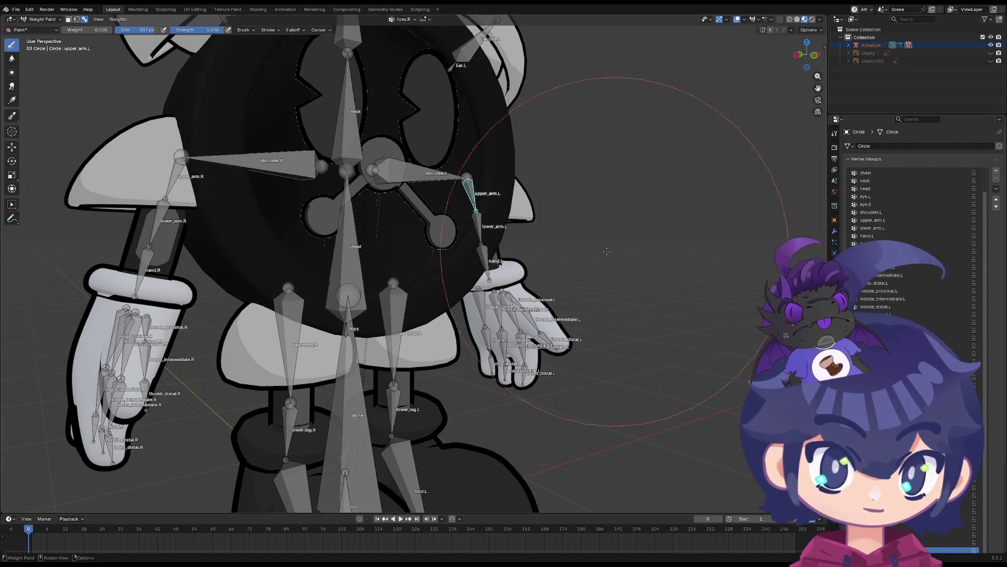
pyautogui.moveTo(606, 251)
pyautogui.mouseDown(button='middle')
pyautogui.moveTo(577, 246)
pyautogui.moveTo(556, 283)
pyautogui.moveTo(525, 252)
pyautogui.mouseUp(button='middle')
pyautogui.scroll(-6, 524, 250)
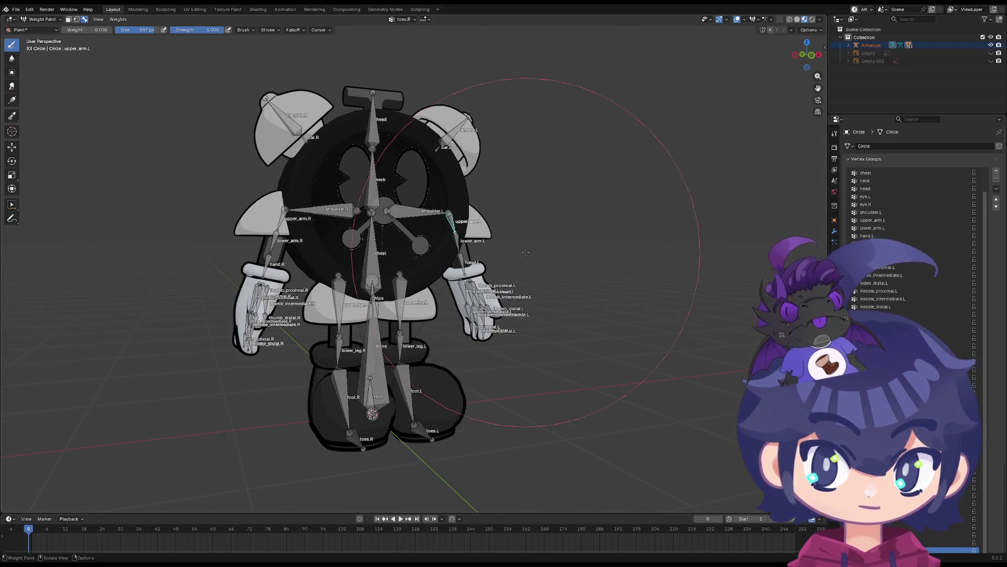
# Display the middle_proximal.L and then lower_arm.R weights on the body from the front
pyautogui.moveTo(655, 273); pyautogui.dragTo(644, 272, button='middle')
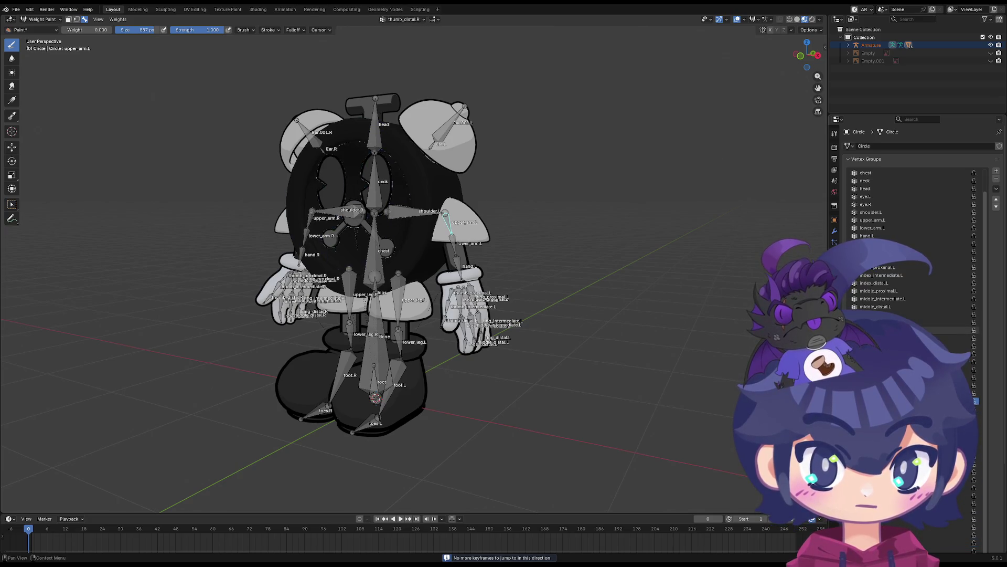
pyautogui.click(879, 291)
pyautogui.click(892, 369)
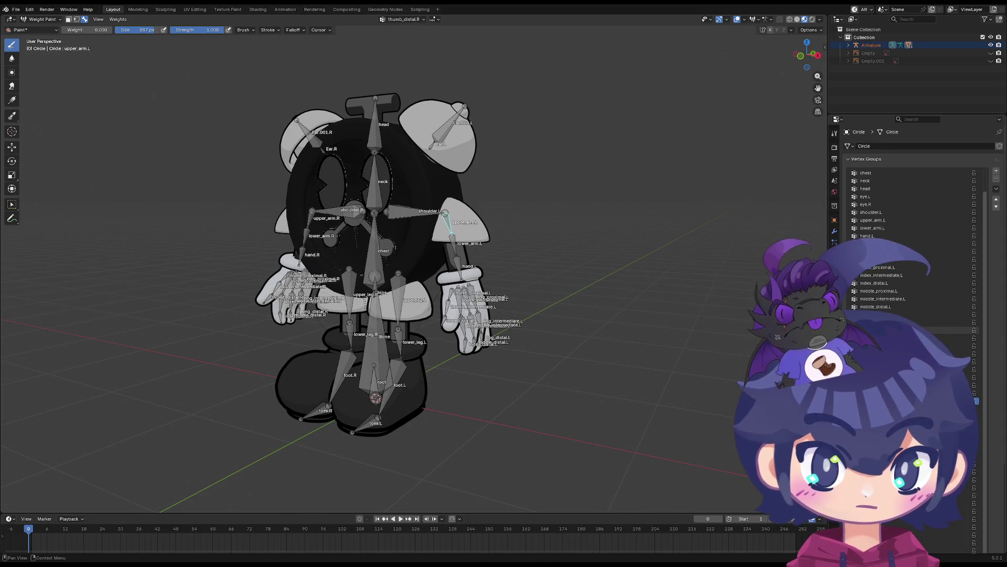
pyautogui.moveTo(368, 260); pyautogui.dragTo(384, 261, button='middle')
pyautogui.scroll(4, 384, 261)
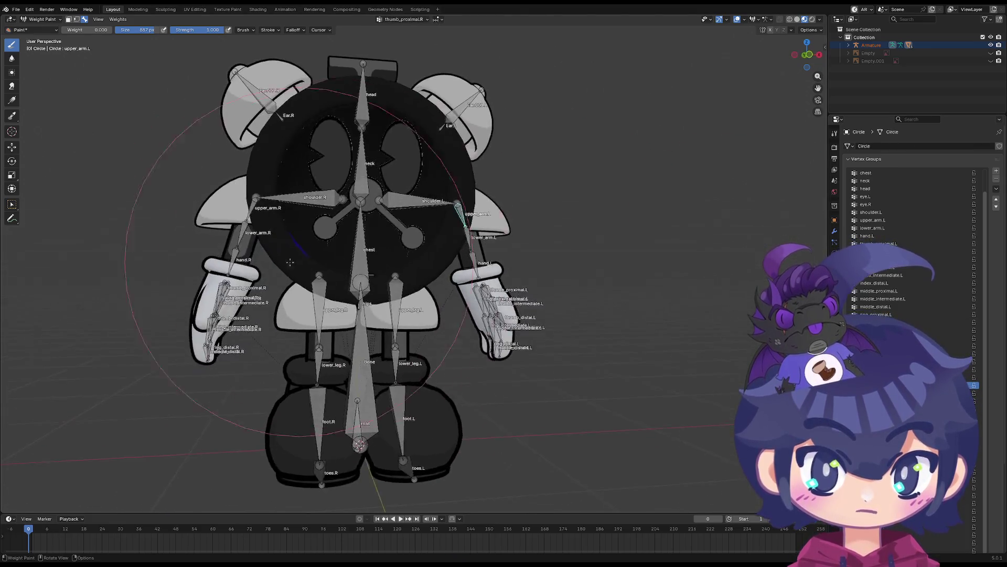
pyautogui.press('Down')
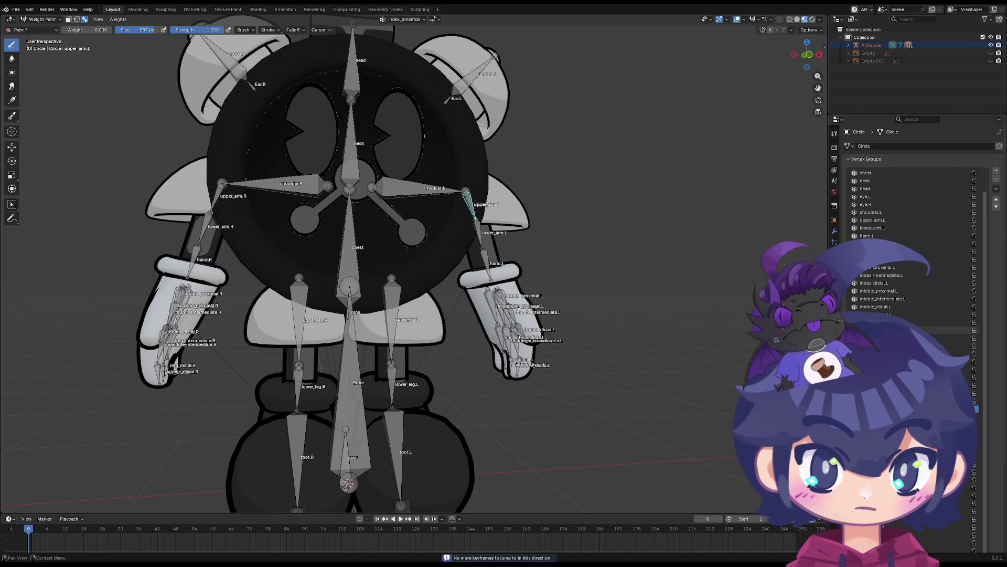
# Inspect the hand.L and upper_arm.L weights from behind the character
pyautogui.moveTo(586, 287); pyautogui.dragTo(745, 312, button='middle')
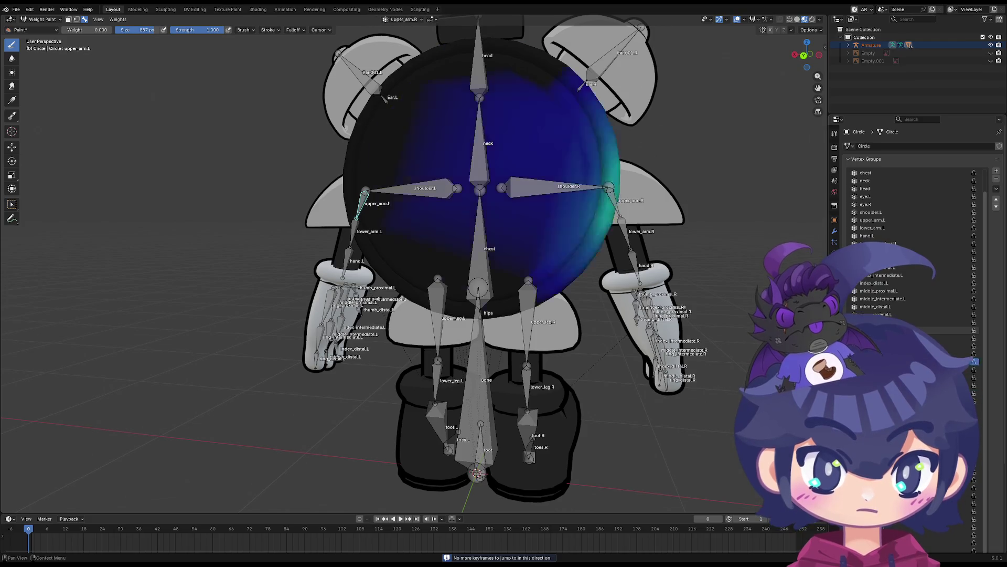
pyautogui.click(867, 236)
pyautogui.press('Up')
pyautogui.press('Up')
pyautogui.press('Up')
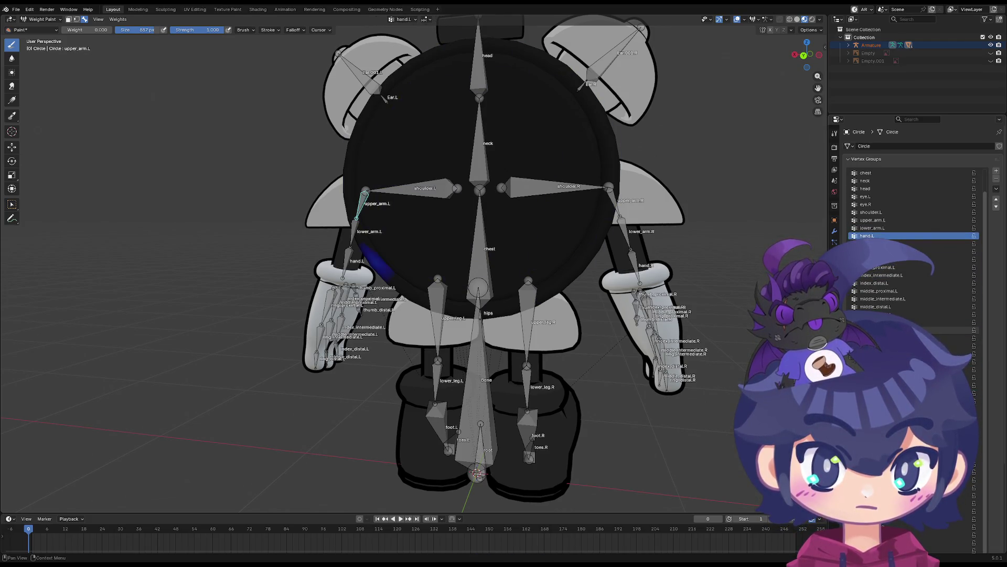
pyautogui.press('Down')
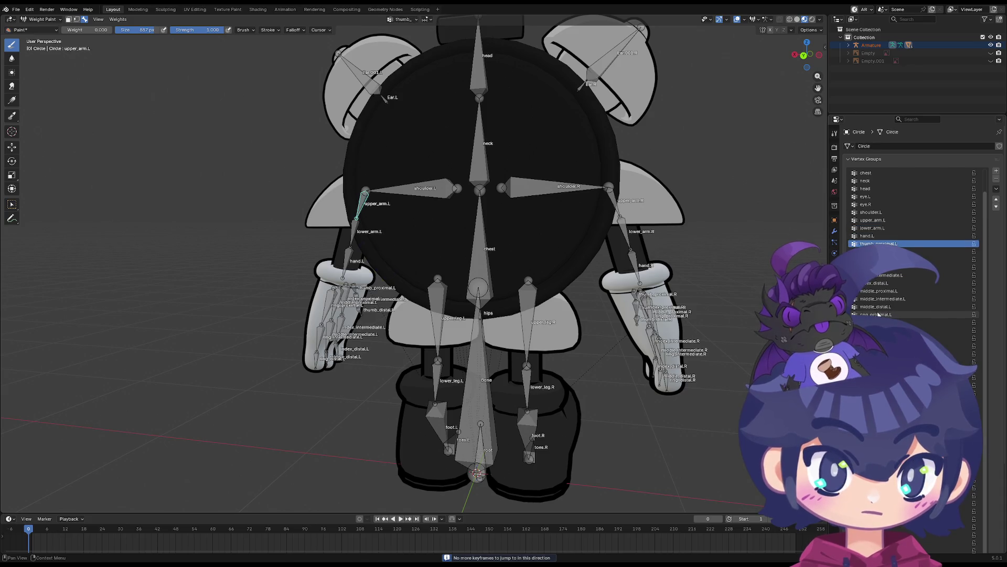
pyautogui.moveTo(544, 304)
pyautogui.mouseDown(button='middle')
pyautogui.moveTo(412, 281)
pyautogui.moveTo(408, 252)
pyautogui.mouseUp(button='middle')
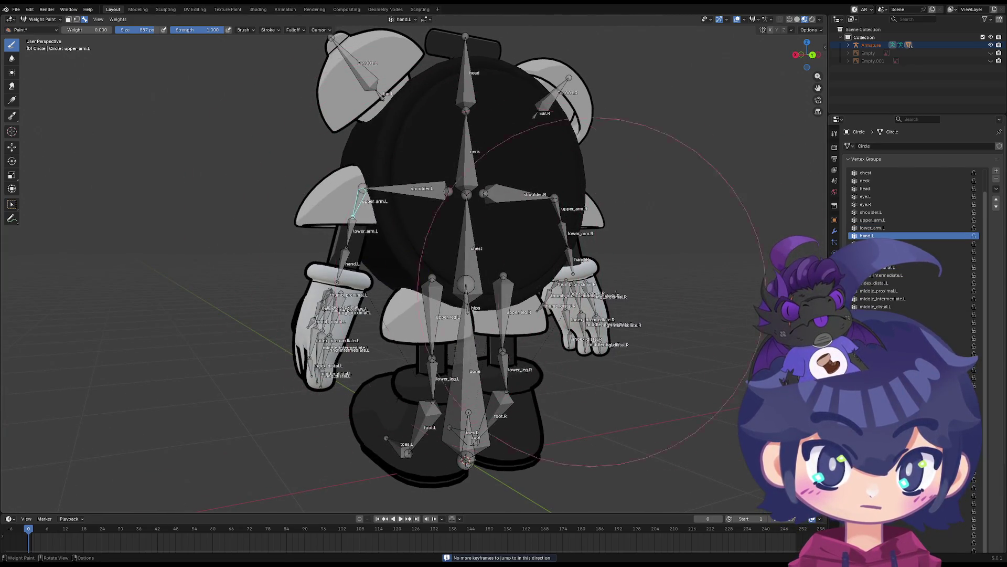
pyautogui.press('Up')
pyautogui.press('Up')
pyautogui.press('Up')
pyautogui.press('Up')
pyautogui.press('Up')
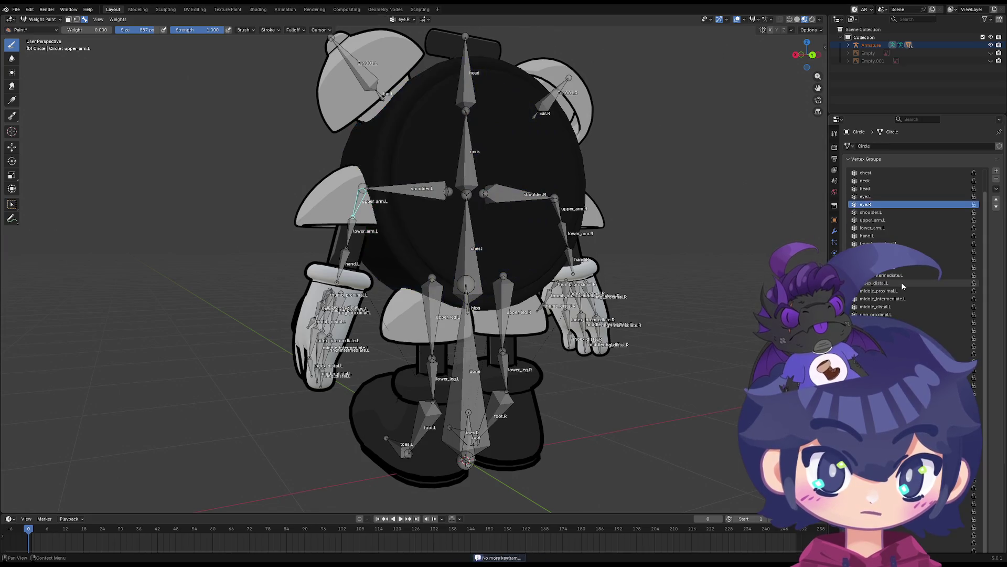
pyautogui.press('Down')
pyautogui.press('Down')
pyautogui.press('Down')
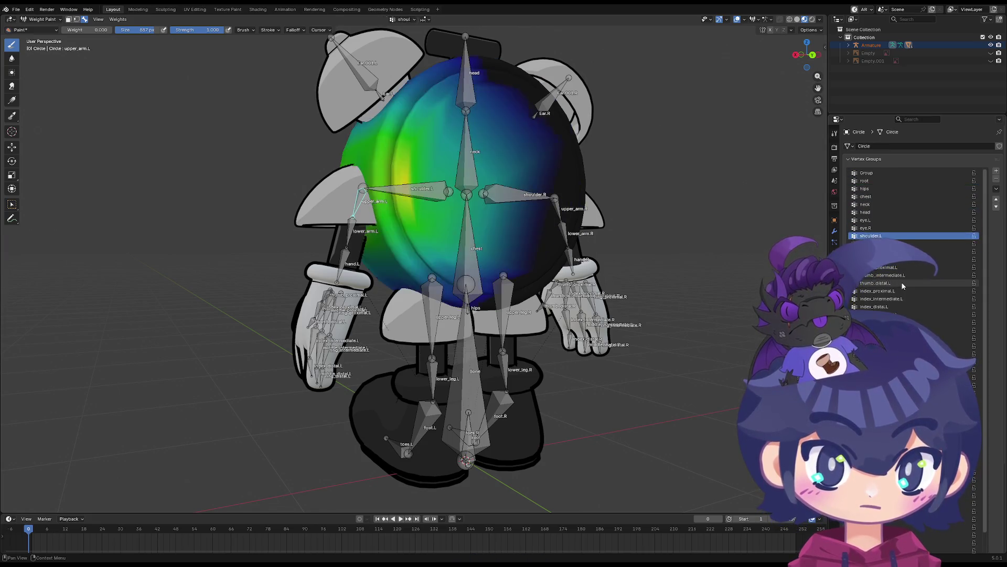
pyautogui.press('Down')
pyautogui.moveTo(525, 314)
pyautogui.mouseDown(button='middle')
pyautogui.moveTo(430, 371)
pyautogui.moveTo(435, 314)
pyautogui.mouseUp(button='middle')
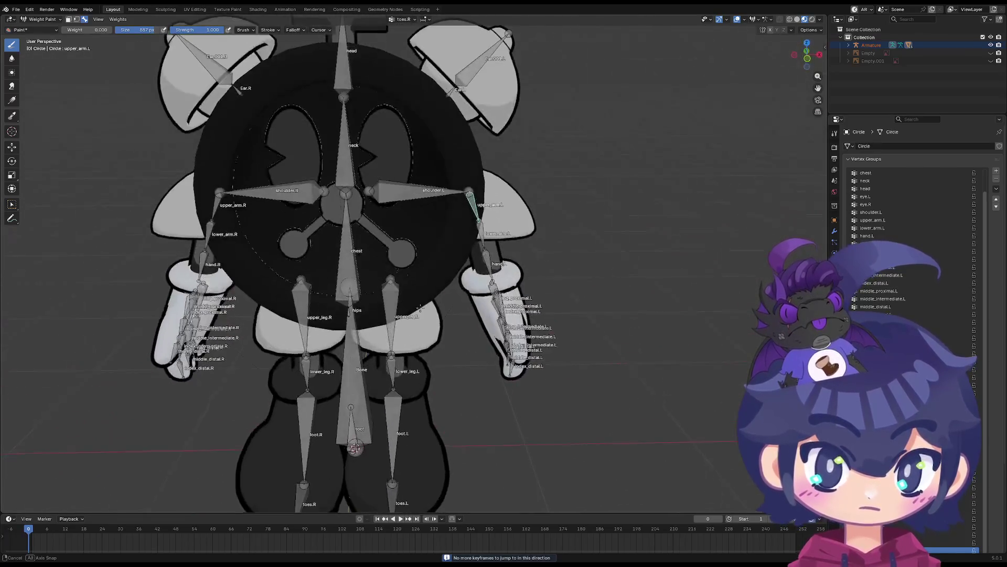
# Go back to Object Mode and put the Armature into Pose Mode
pyautogui.click(51, 20)
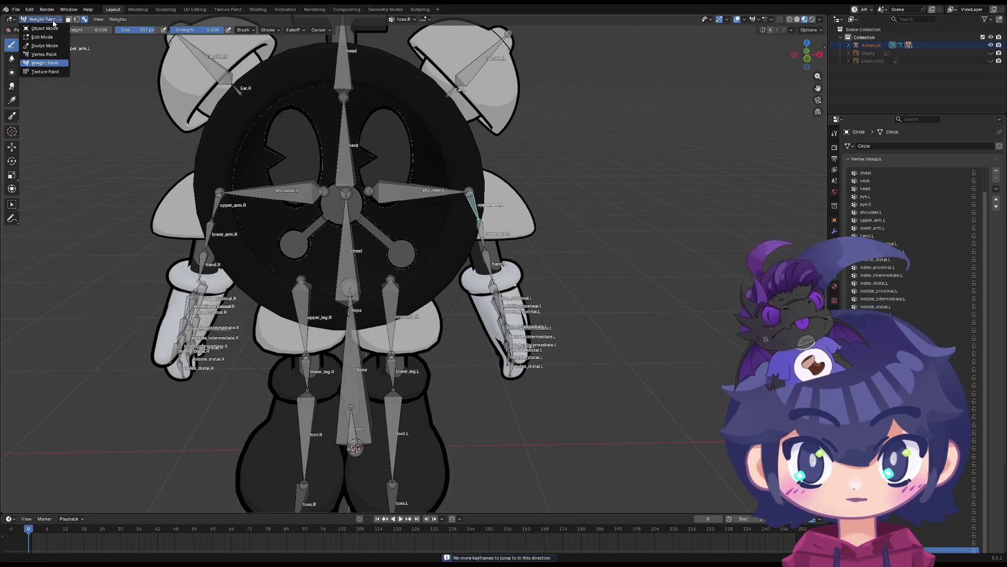
pyautogui.click(42, 29)
pyautogui.click(209, 232)
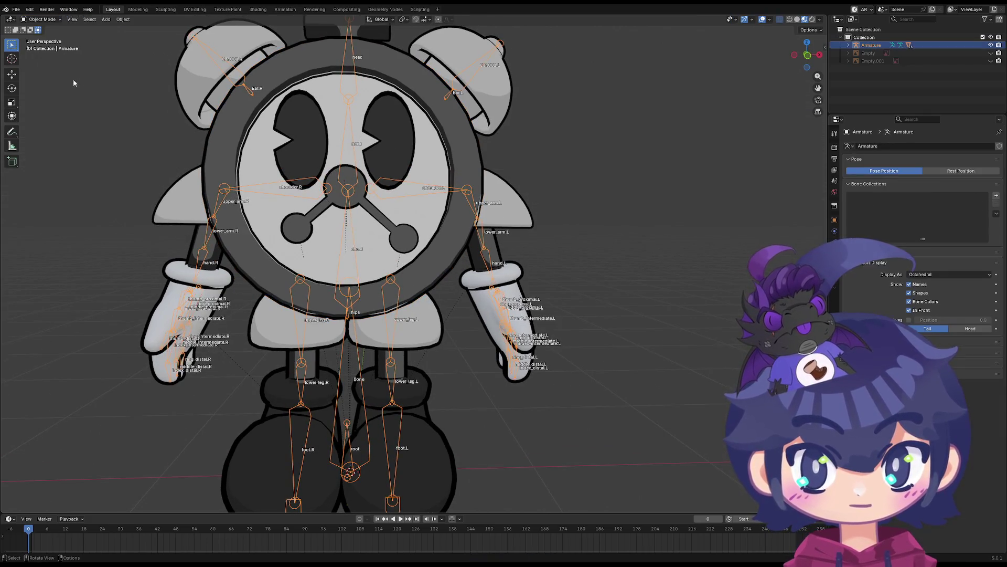
pyautogui.click(35, 20)
pyautogui.click(44, 45)
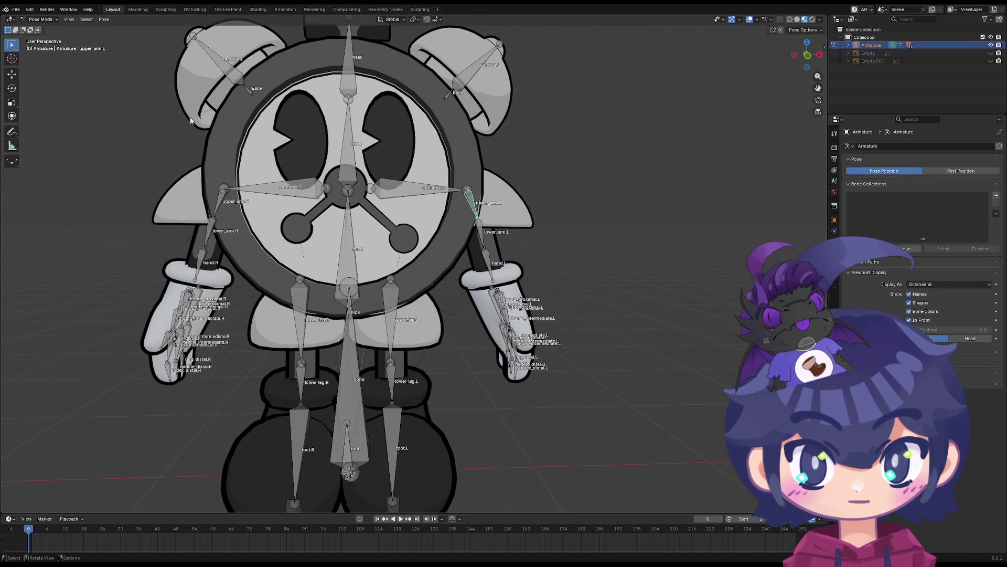
# Test-rotate the lower_arm.R and upper_arm.R bones, cancelling each back to rest
pyautogui.click(209, 233)
pyautogui.press('r')
pyautogui.rightClick(223, 204)
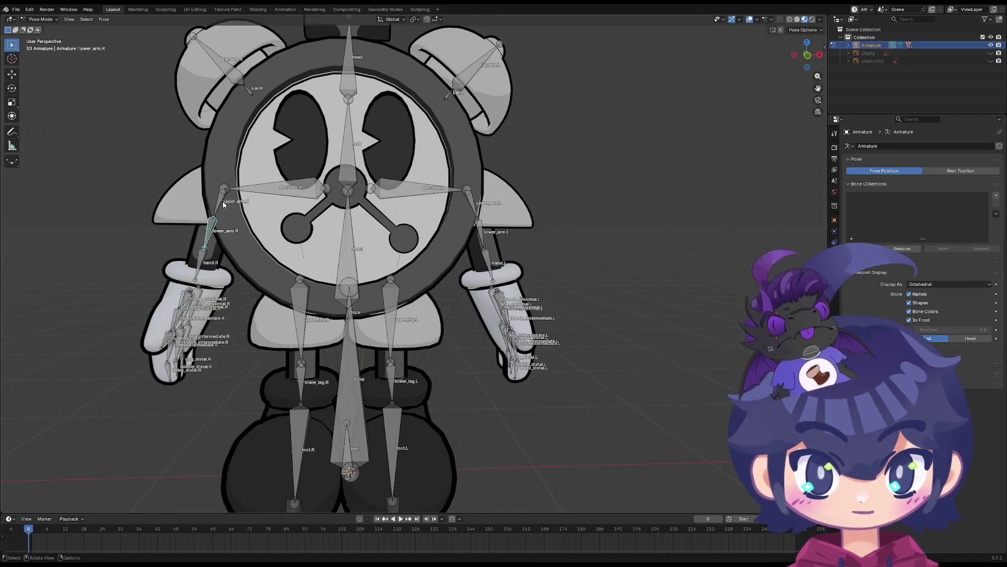
pyautogui.click(223, 204)
pyautogui.press('r')
pyautogui.rightClick(378, 231)
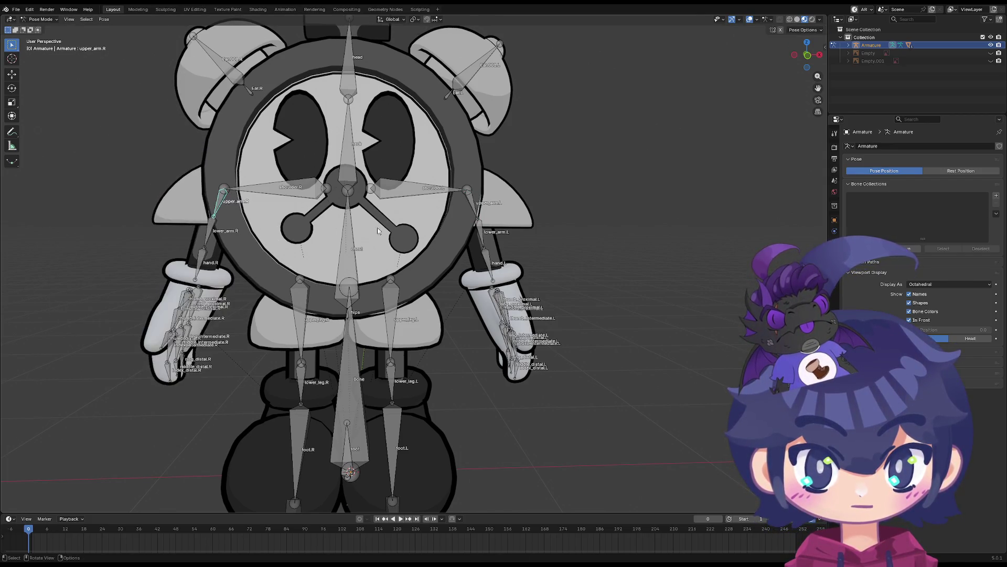
# Test-rotate the left forearm and upper arm back to rest, then start rotating the chest bone
pyautogui.click(482, 236)
pyautogui.press('r')
pyautogui.rightClick(472, 212)
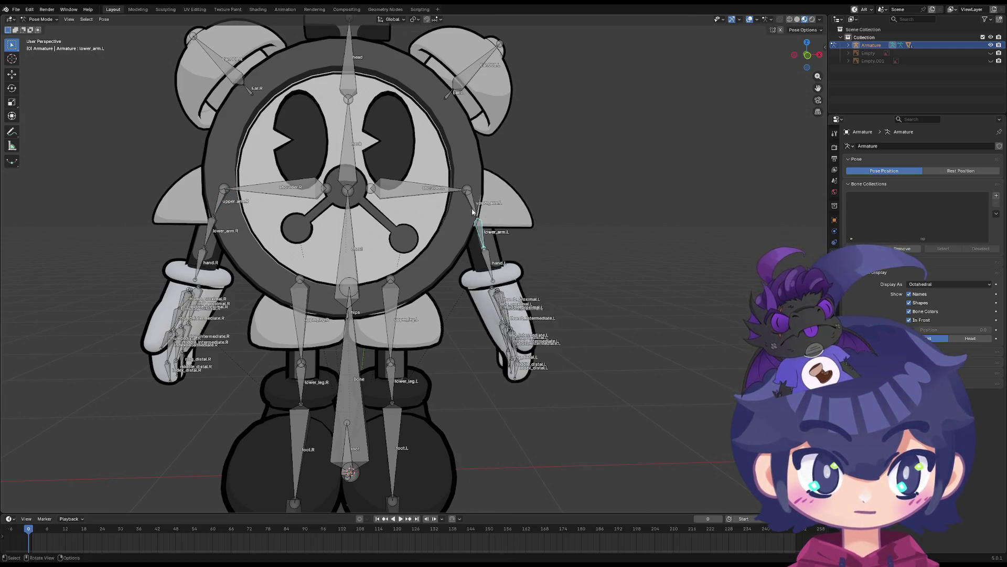
pyautogui.press('r')
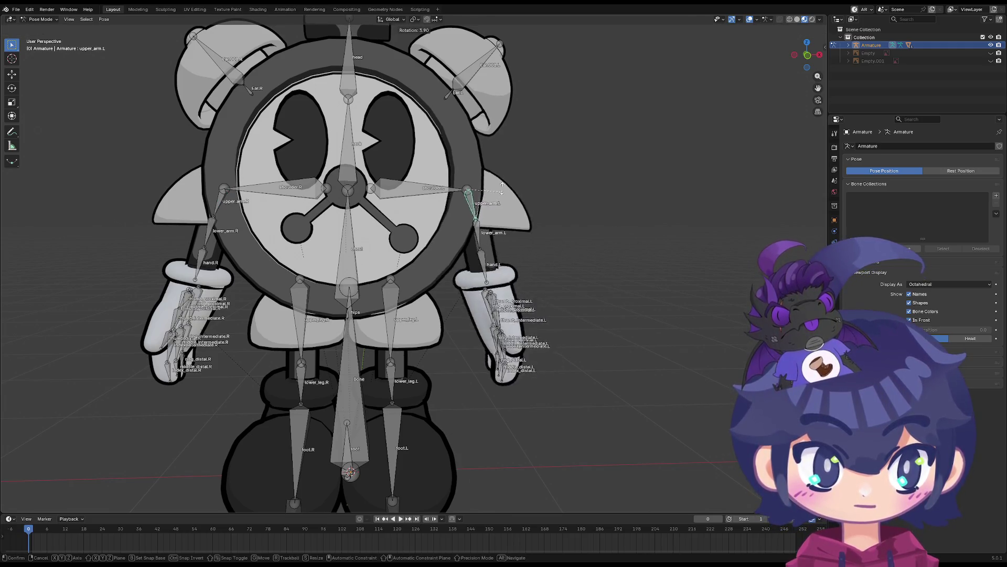
pyautogui.rightClick(499, 179)
pyautogui.moveTo(499, 179); pyautogui.dragTo(409, 174, button='middle')
pyautogui.press('r')
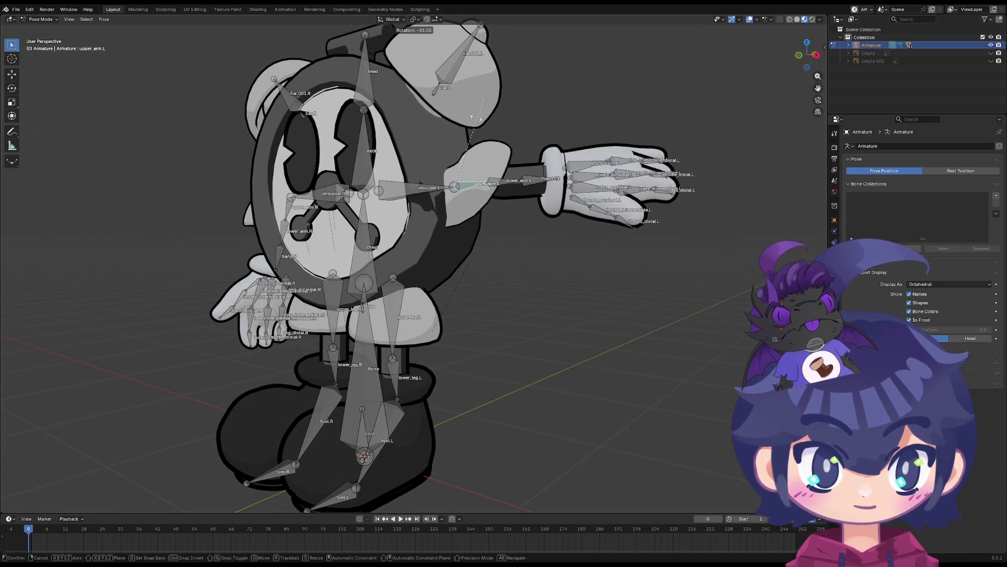
pyautogui.rightClick(427, 184)
pyautogui.moveTo(427, 185); pyautogui.dragTo(327, 241, button='middle')
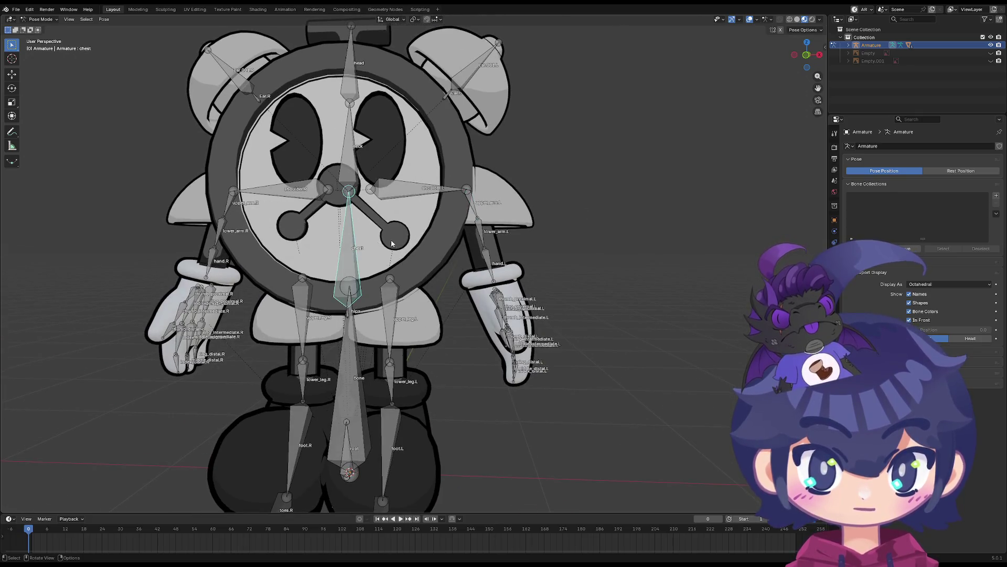
pyautogui.press('r')
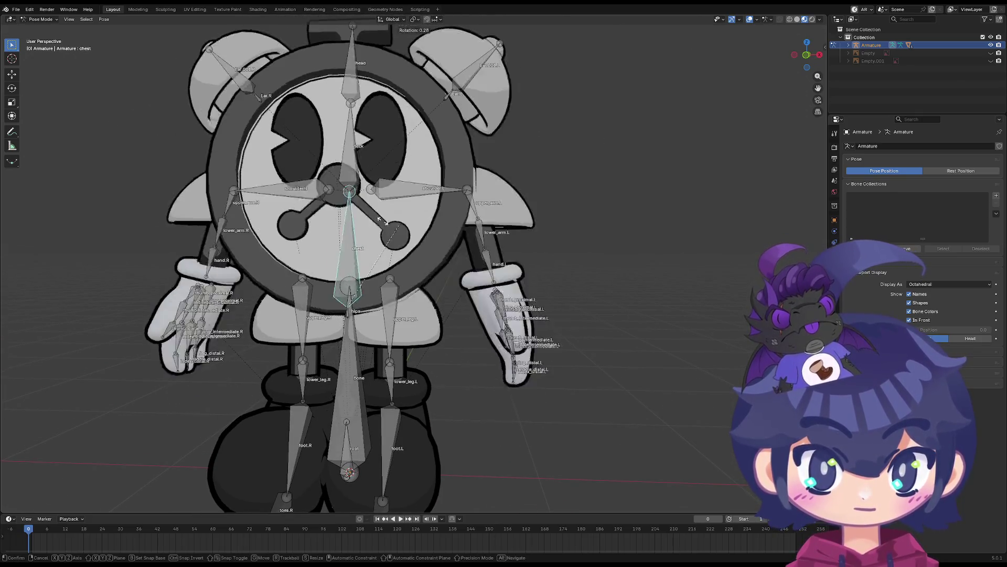